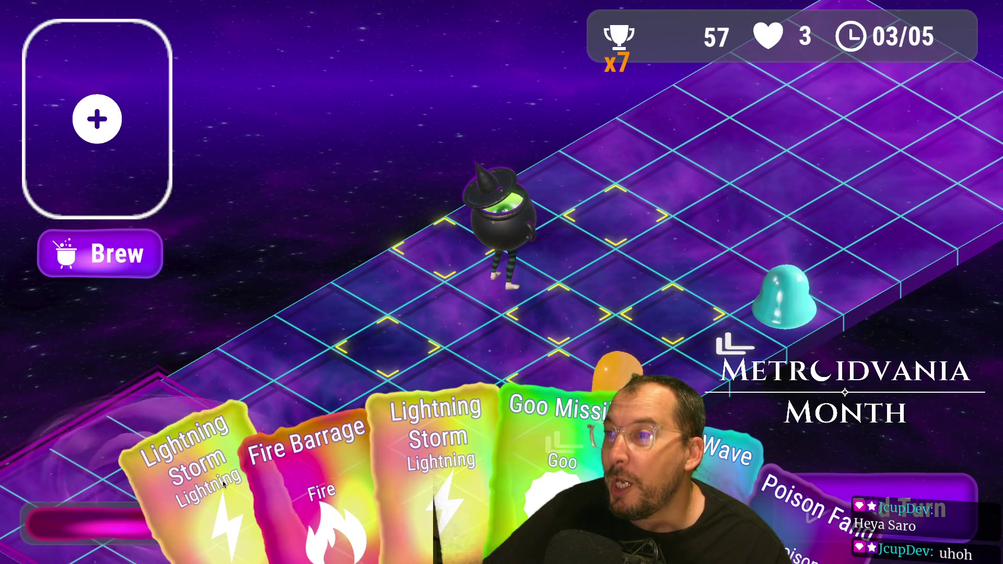
End the turn for a fresh hand, then pick Goo Step and cancel the move twice.
click(867, 507)
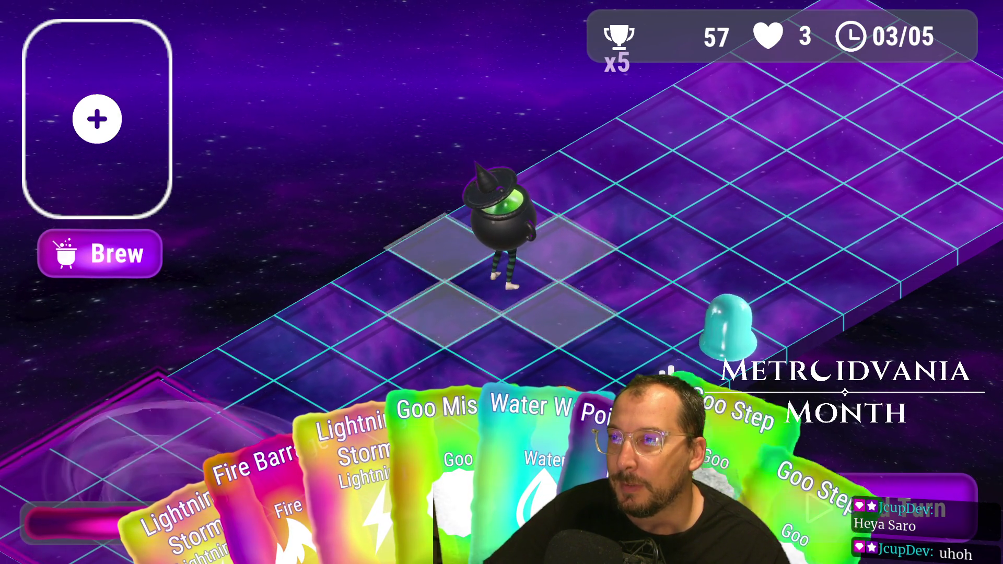
click(724, 458)
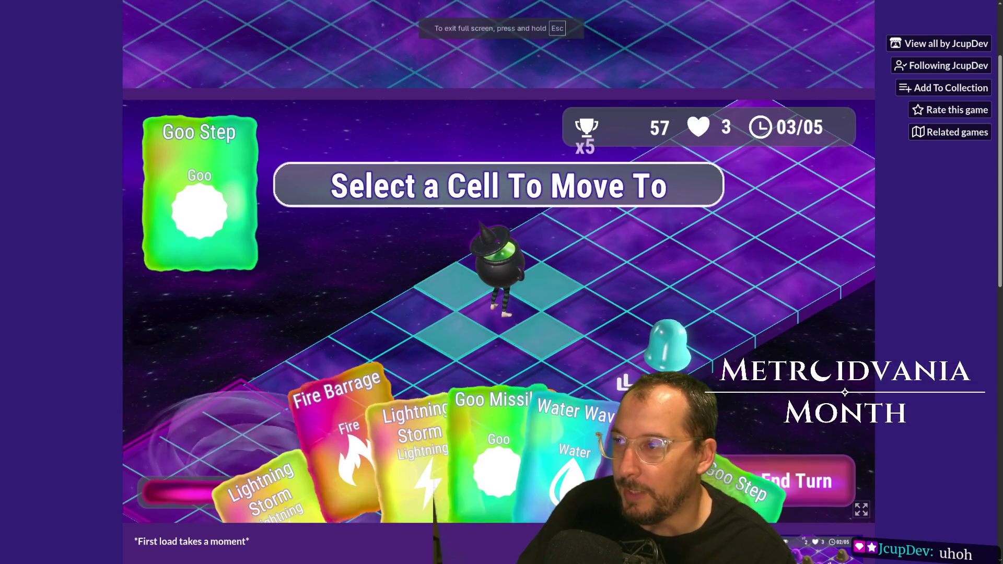
click(861, 509)
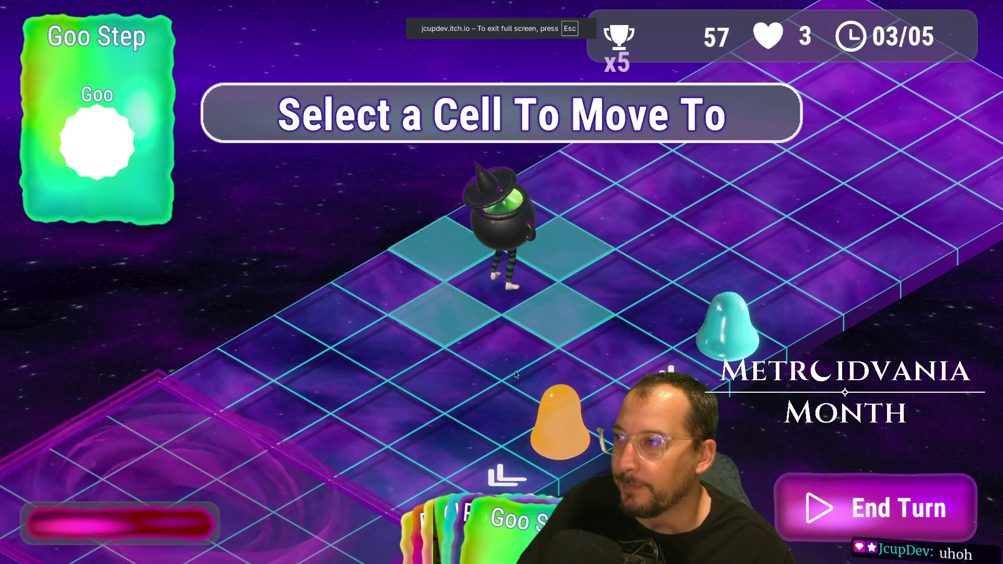
click(233, 234)
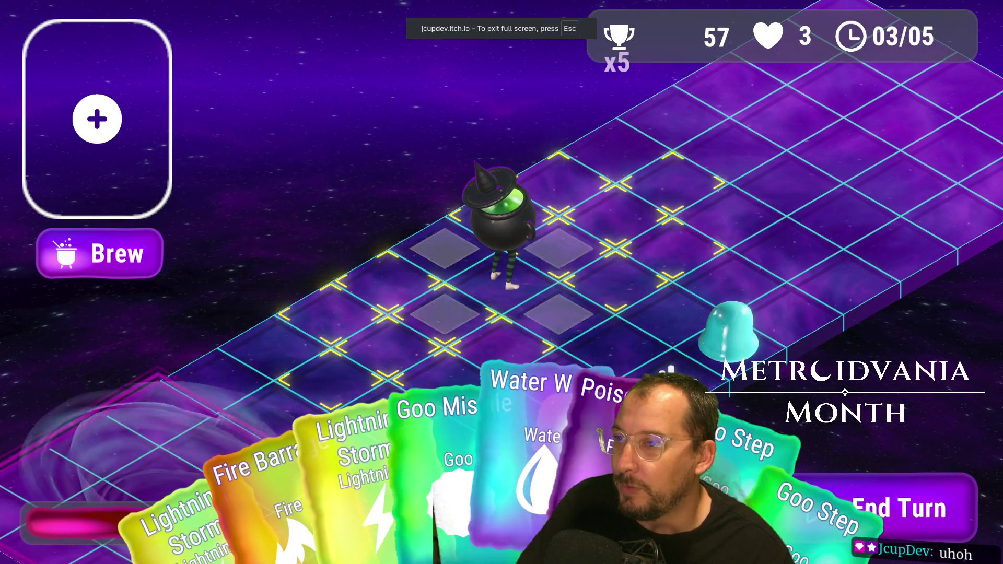
click(815, 454)
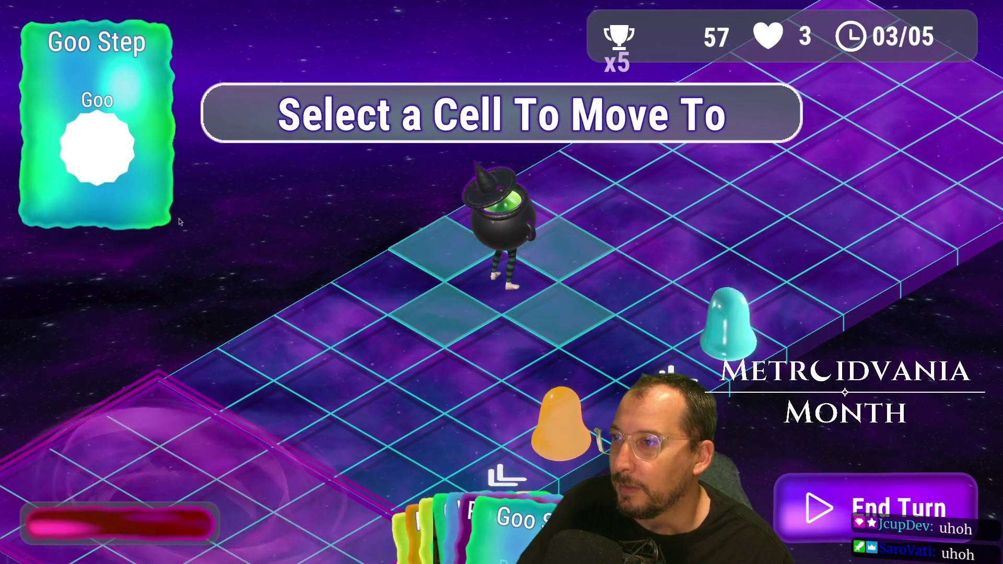
click(228, 231)
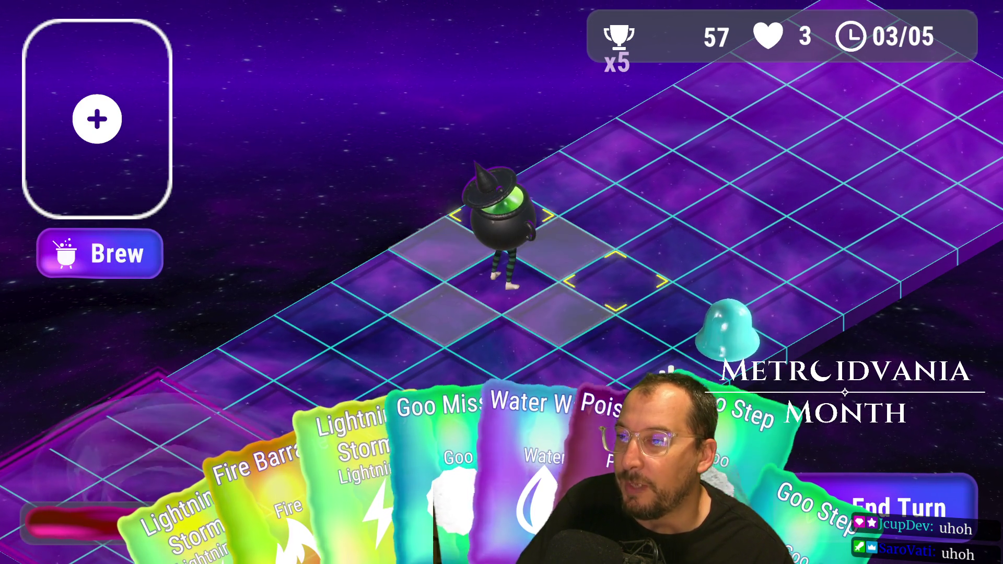
Move the witch one cell down-right with Goo Step and brew Lightning Storm.
click(726, 408)
click(556, 302)
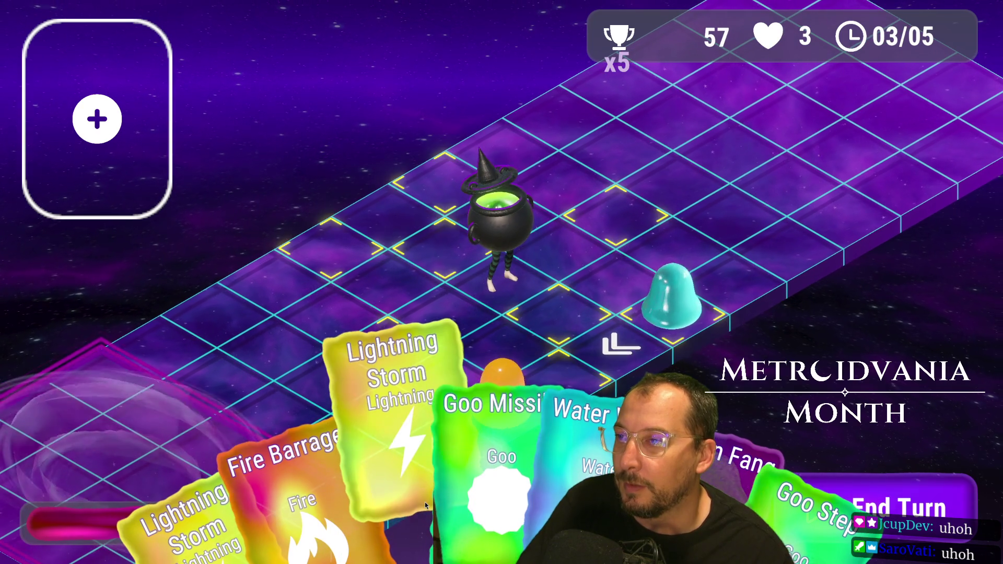
click(425, 503)
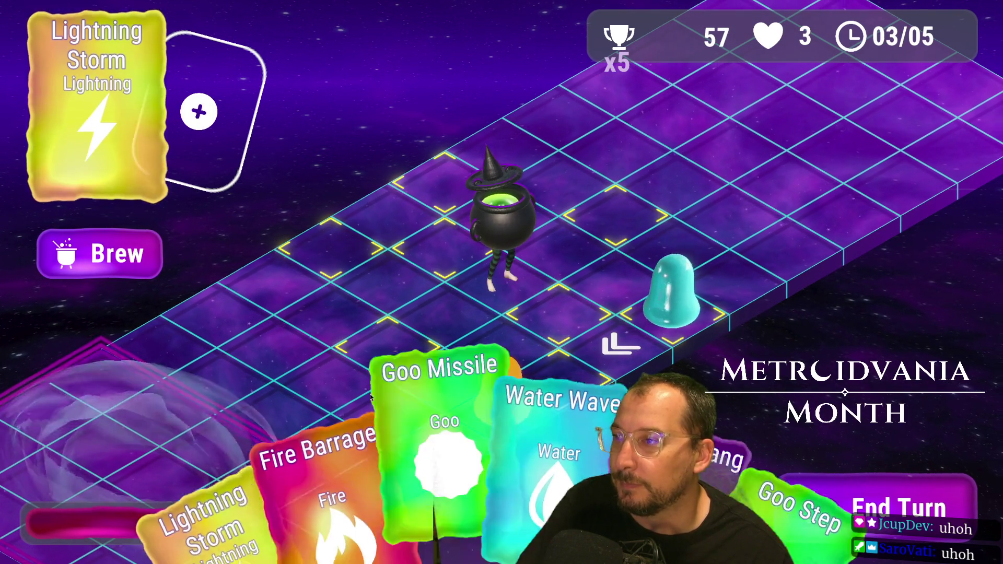
click(152, 253)
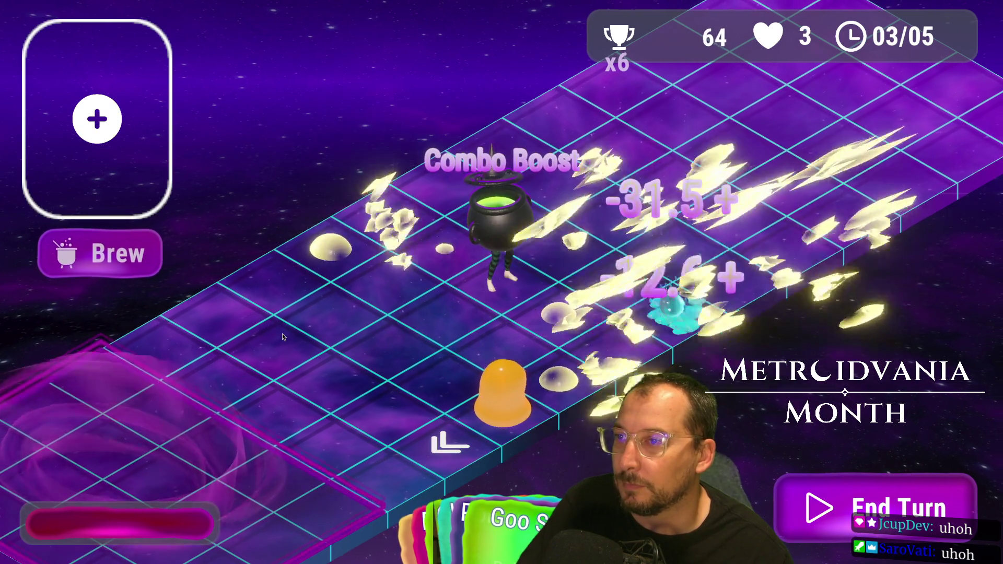
Fire Goo Missile at the marked cell, then Goo Step the witch toward the bubble.
mouse_move(369, 429)
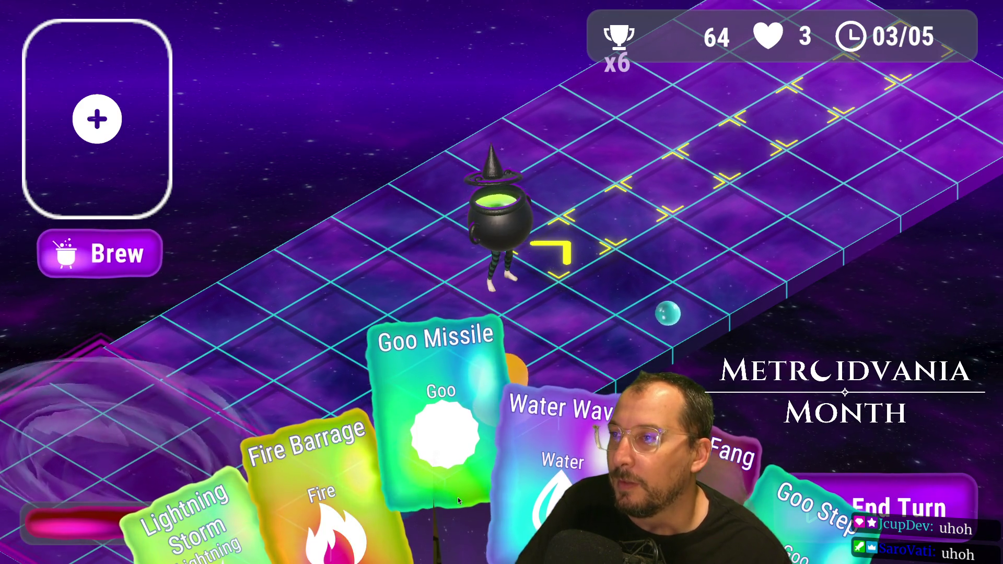
click(458, 498)
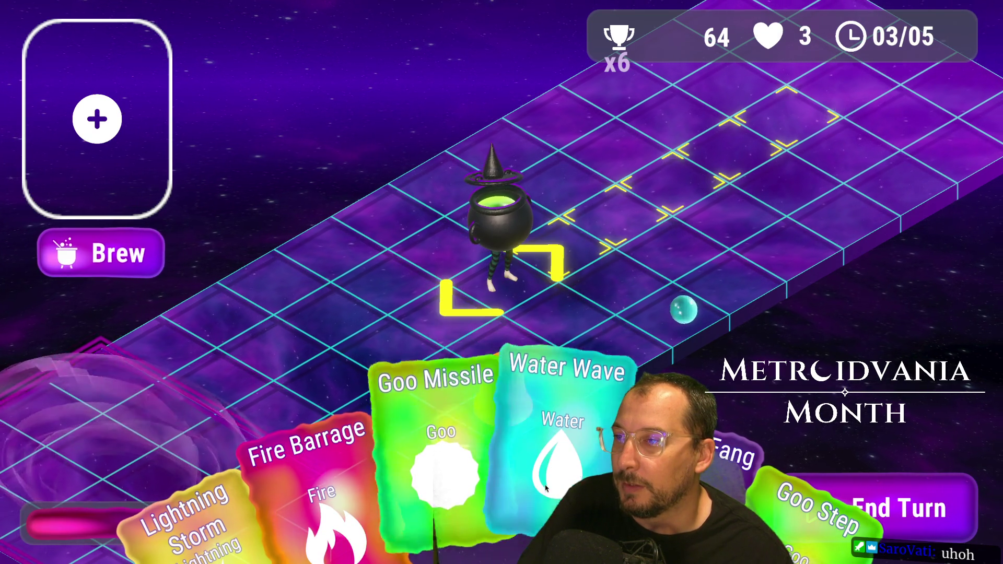
click(776, 510)
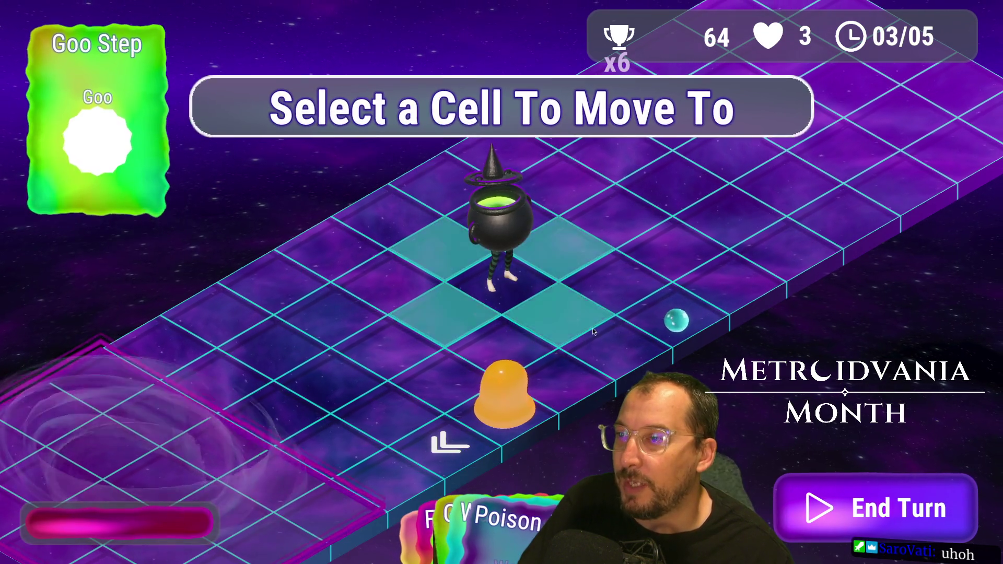
click(588, 327)
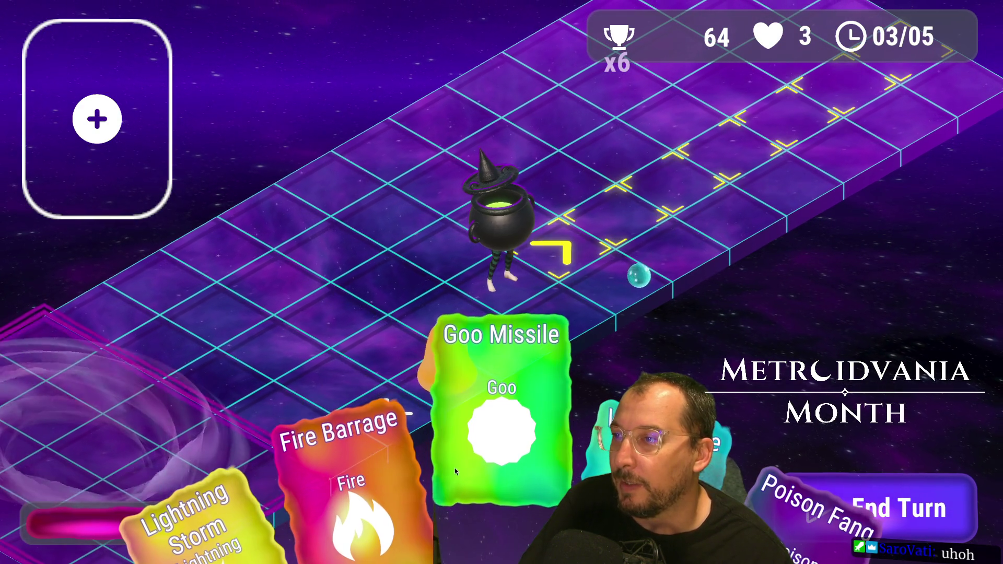
Brew Water Wave for a Combo Boost, then end the turn.
click(664, 397)
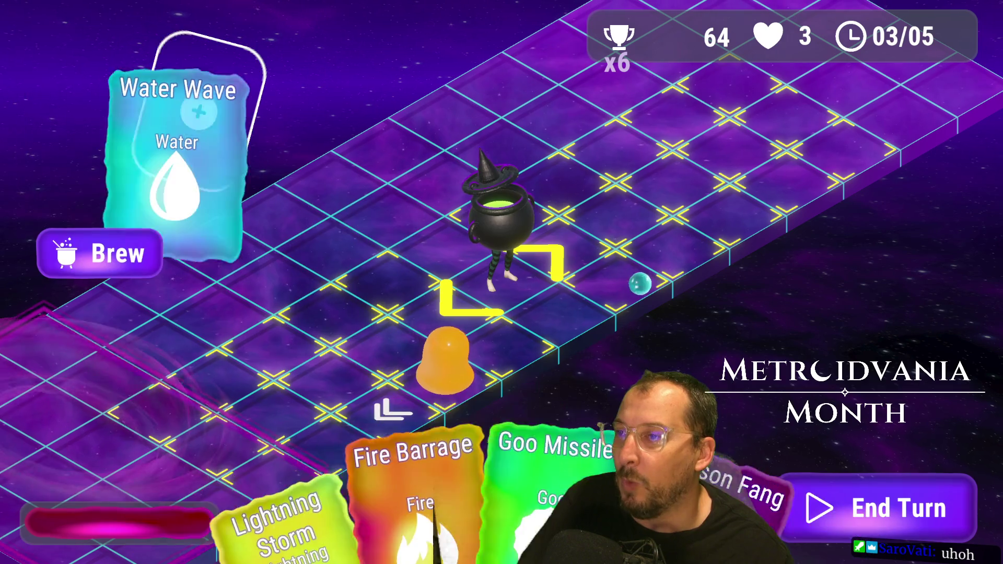
click(120, 245)
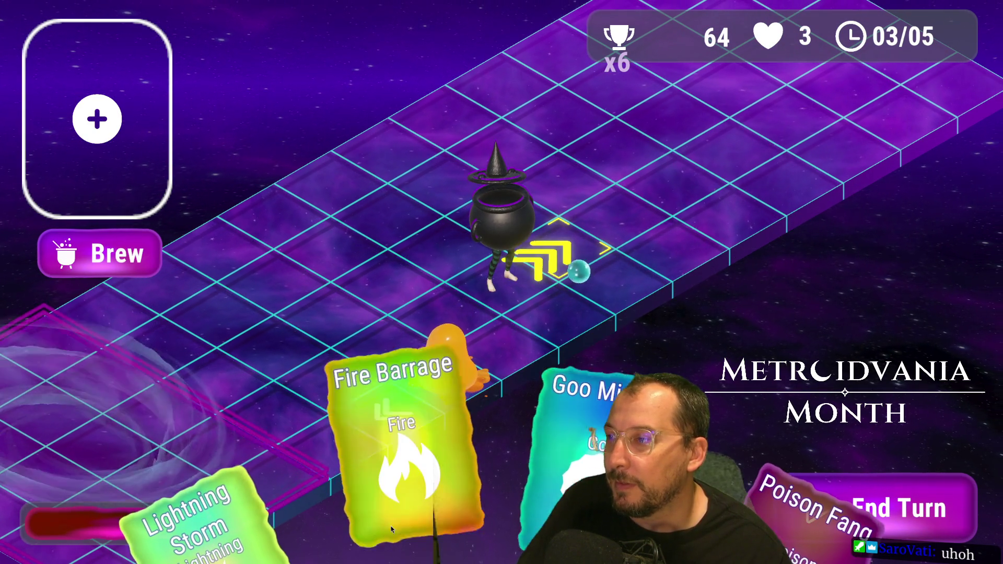
click(892, 502)
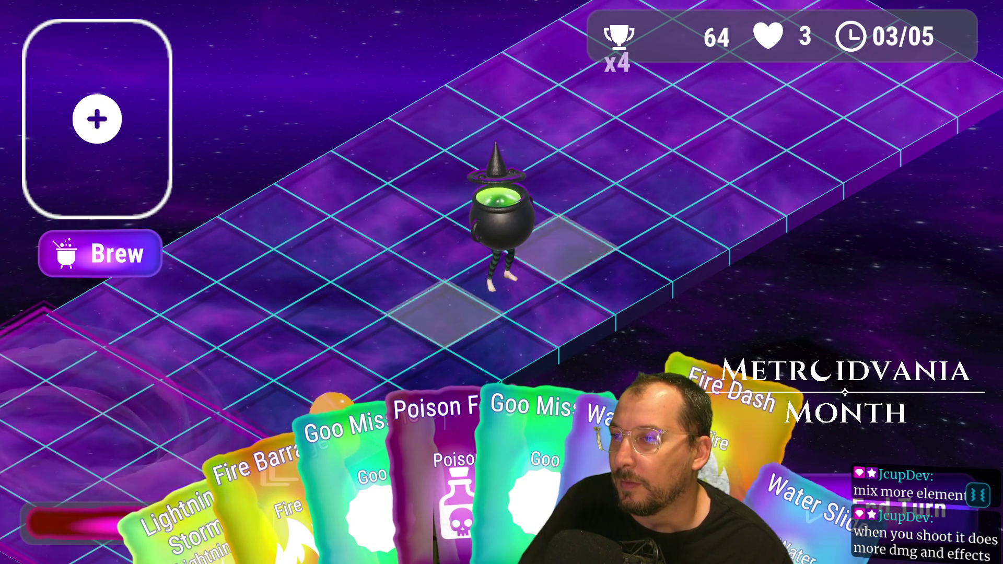
Cancel the Fire Dash move by toggling full screen, then drag Water Slide in instead.
click(742, 413)
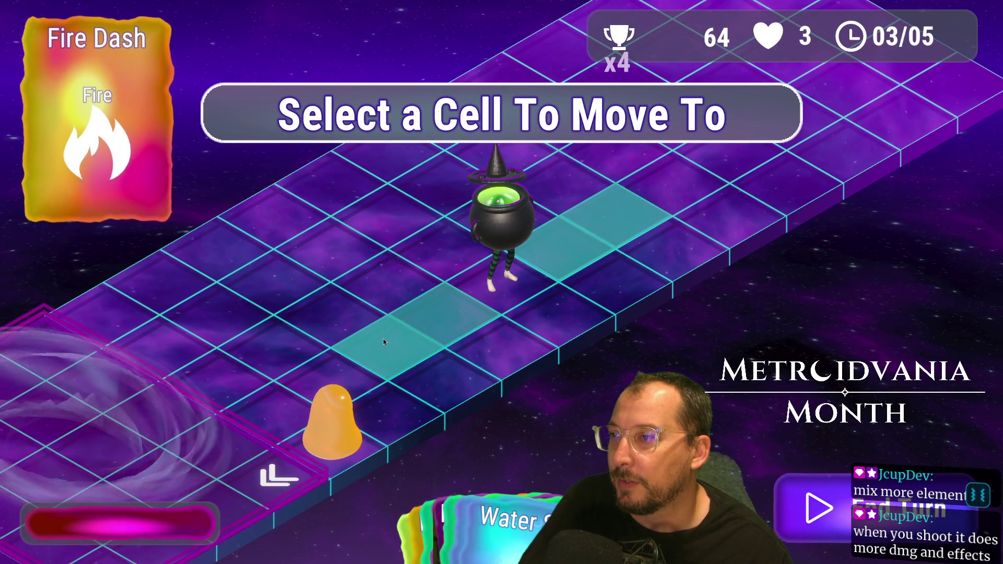
click(403, 354)
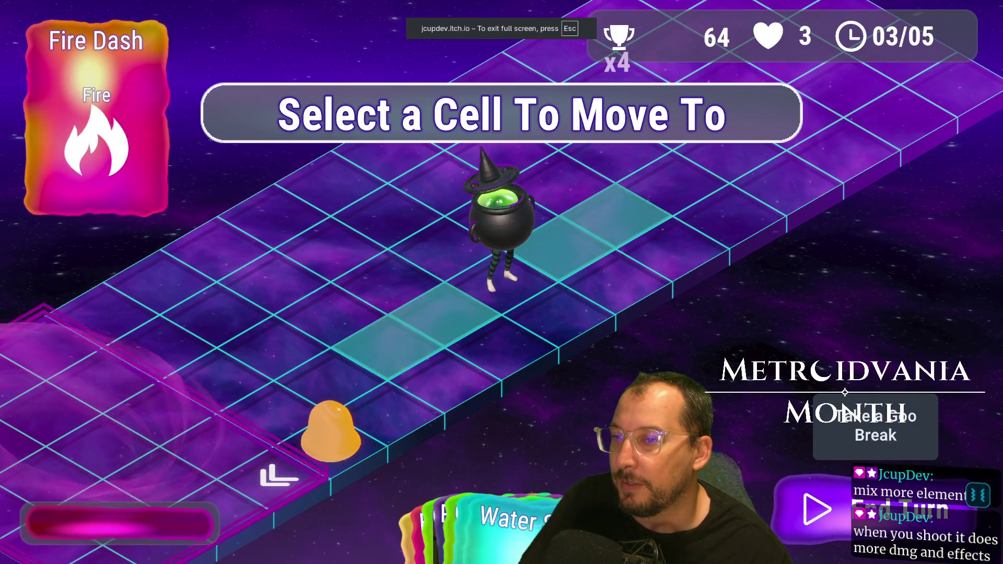
key(Escape)
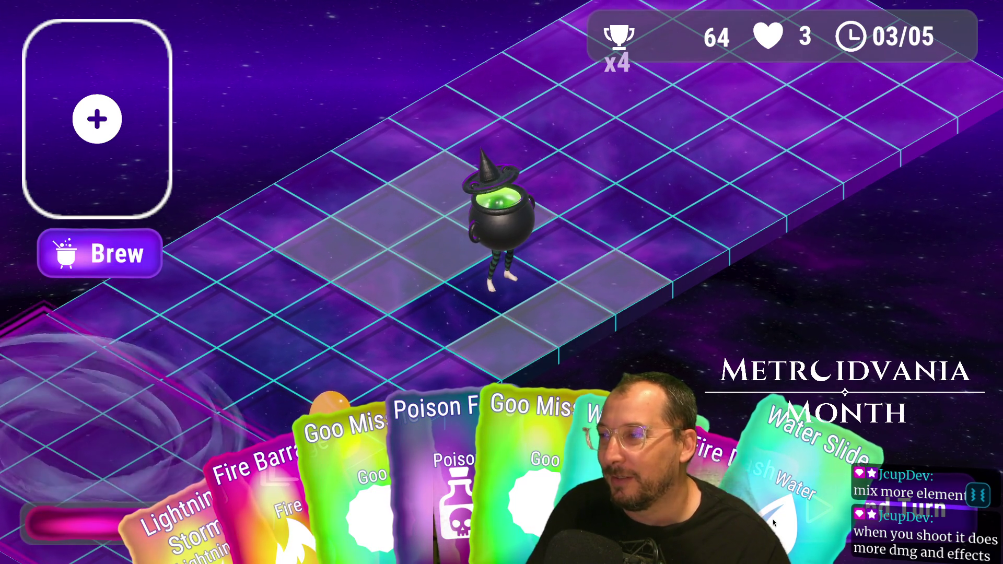
drag(771, 522, 291, 225)
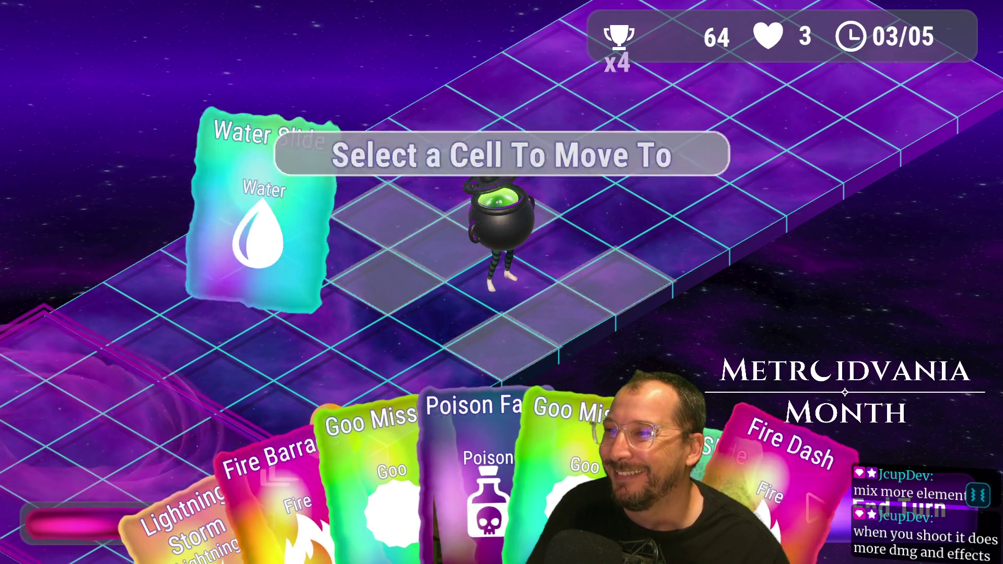
Move the witch with Water Slide and then Fire Dash onto highlighted cells.
click(401, 286)
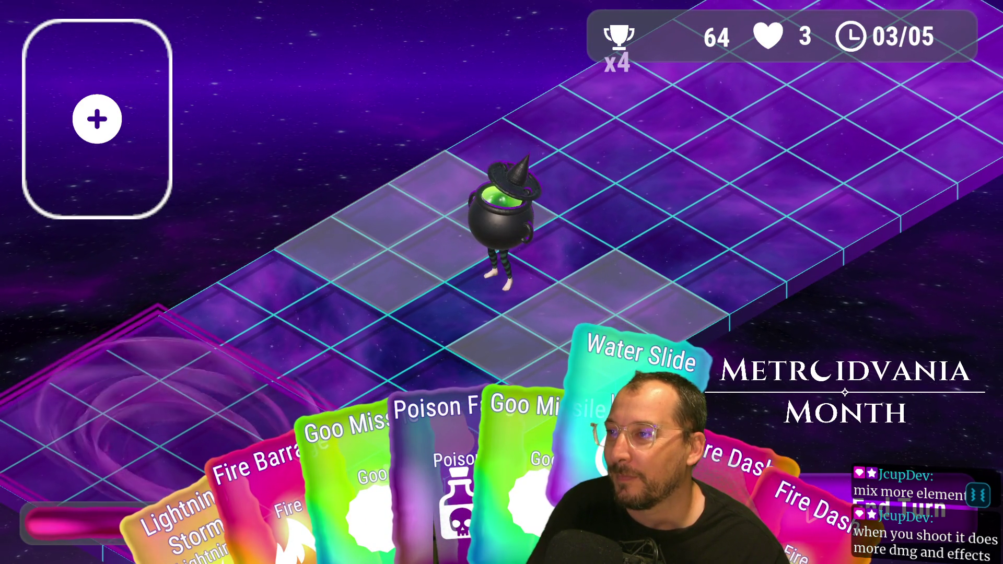
click(640, 376)
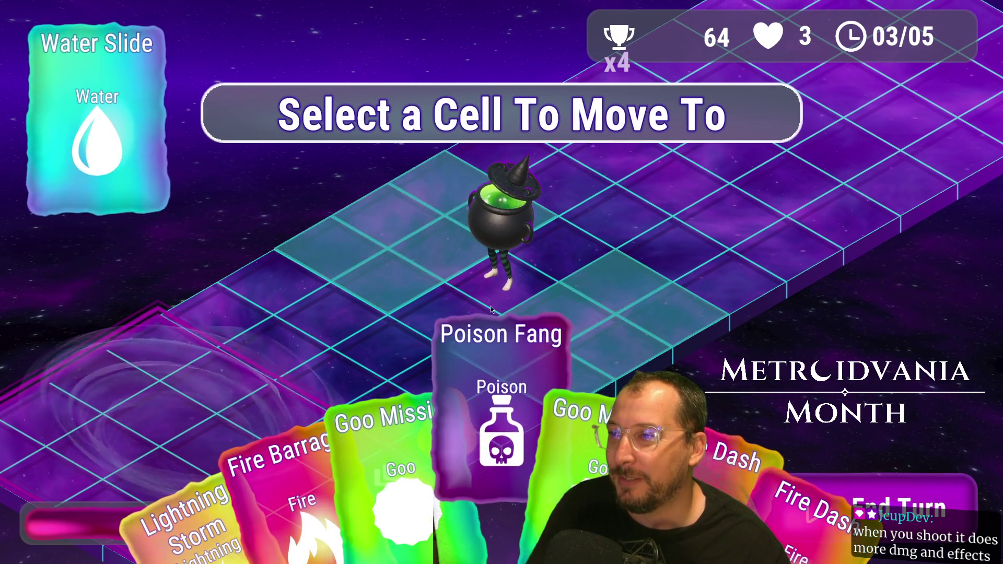
click(501, 347)
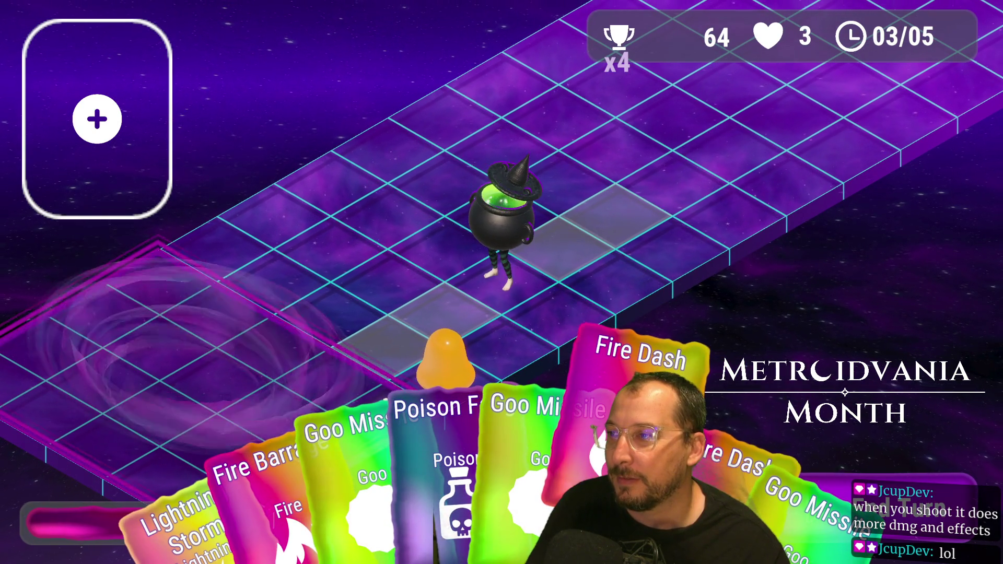
click(580, 418)
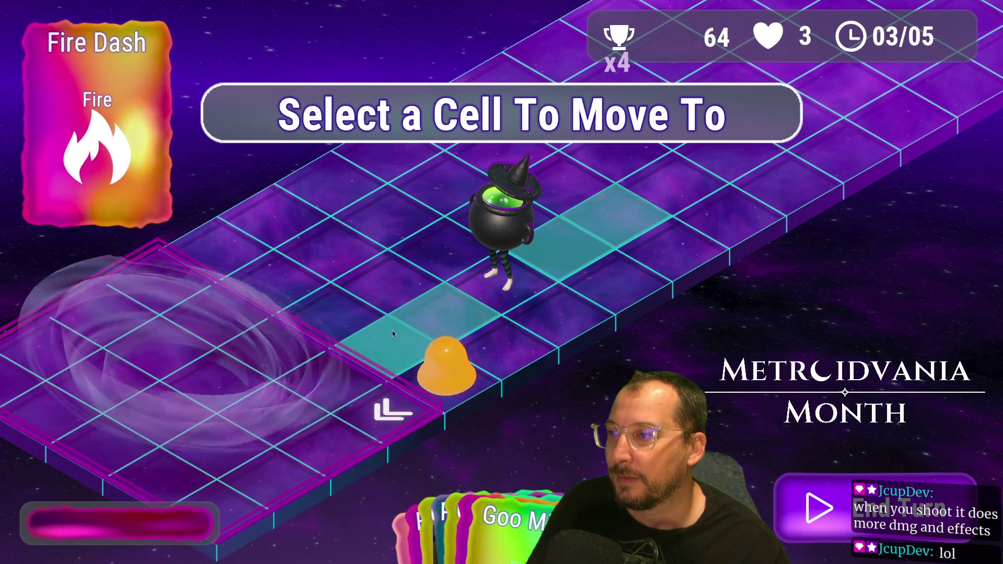
click(391, 342)
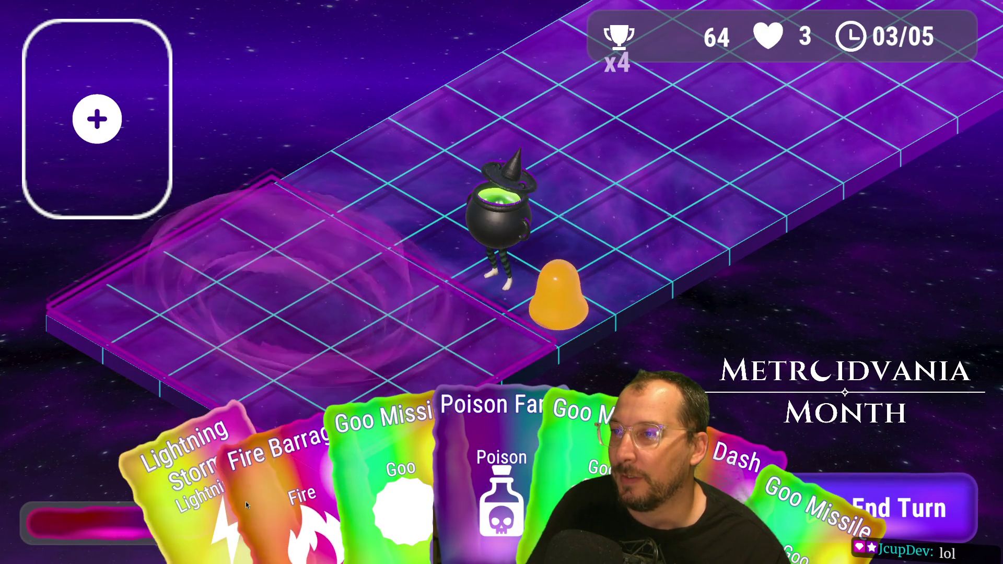
Brew Lightning Storm with Poison Fang for a score of 70 and start turn 4.
click(237, 500)
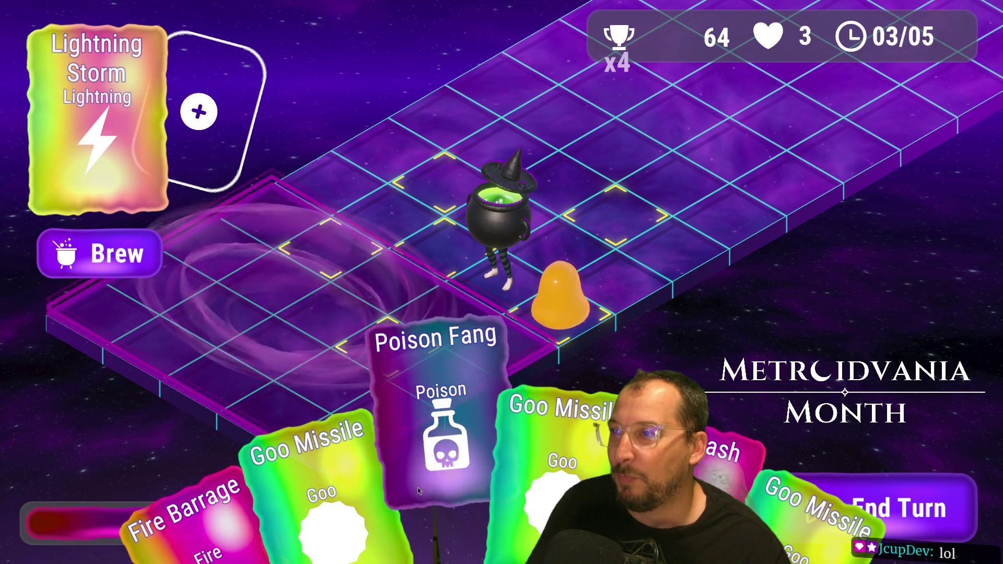
click(418, 487)
click(99, 254)
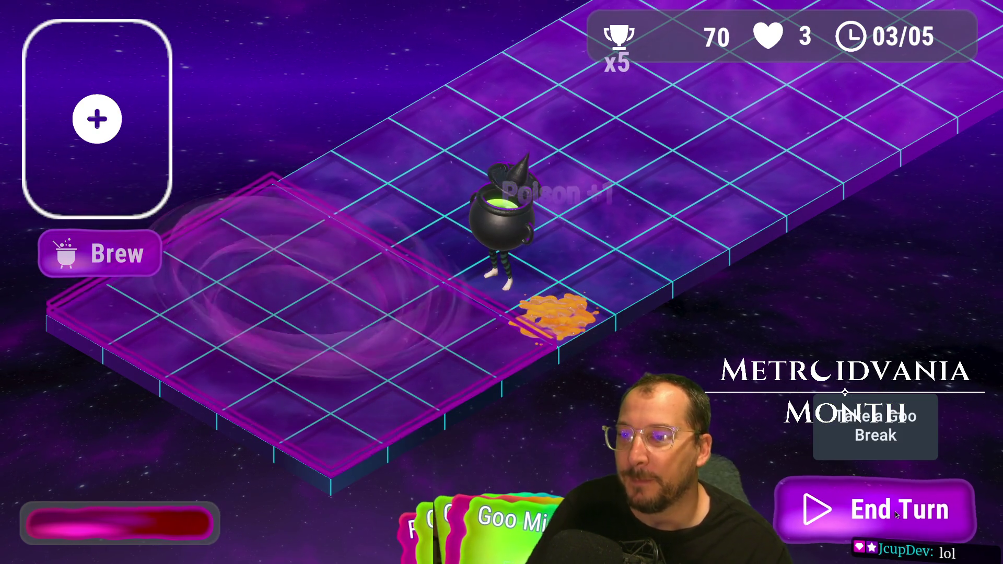
click(924, 506)
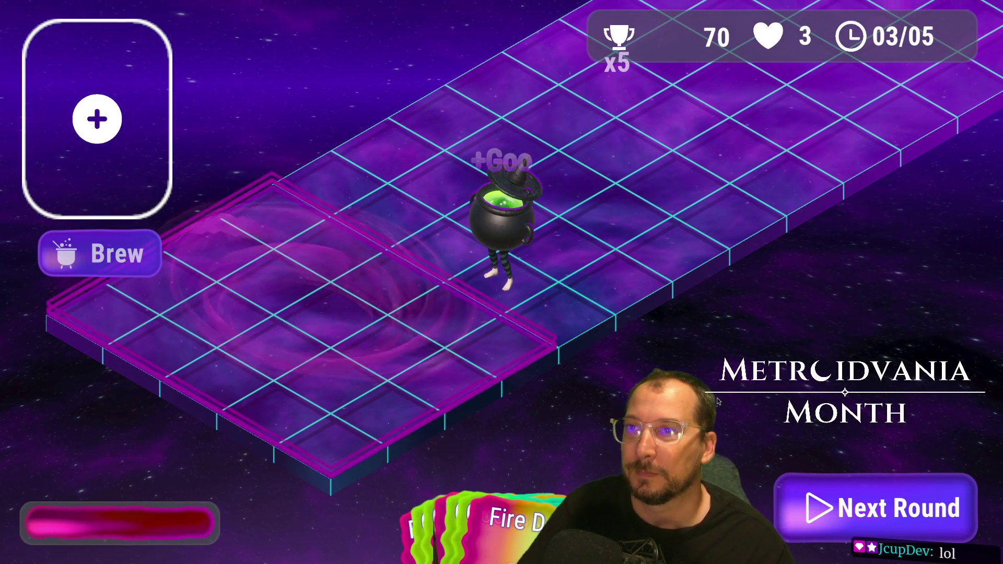
click(873, 502)
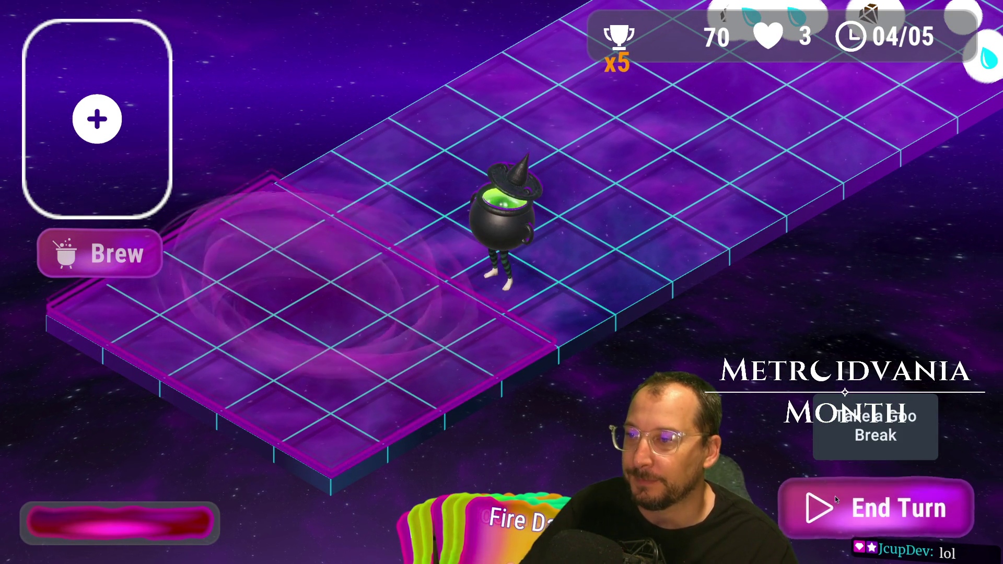
End the turn, then brew Goo Missile with Fire Dash in the second slot.
click(835, 496)
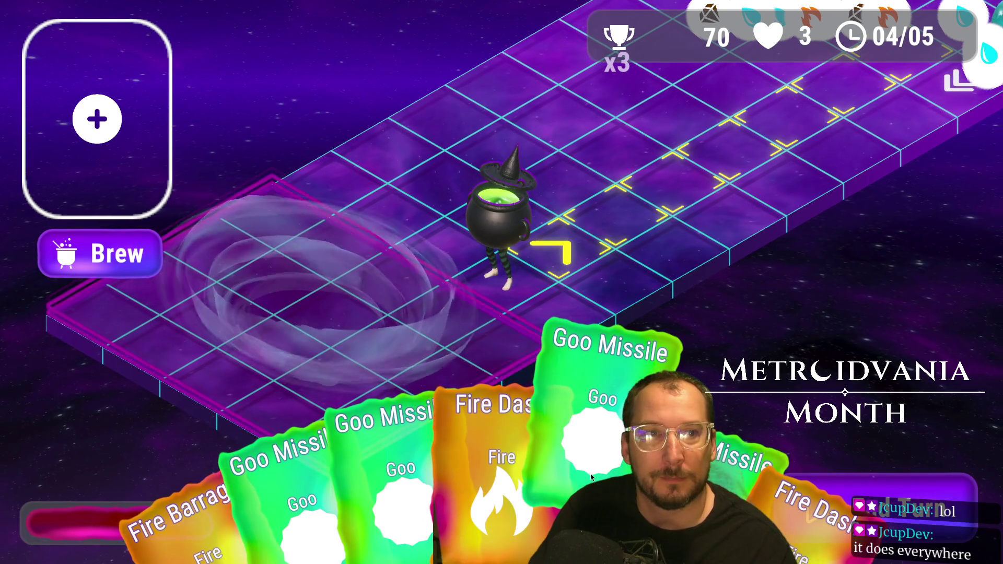
click(590, 474)
mouse_move(575, 460)
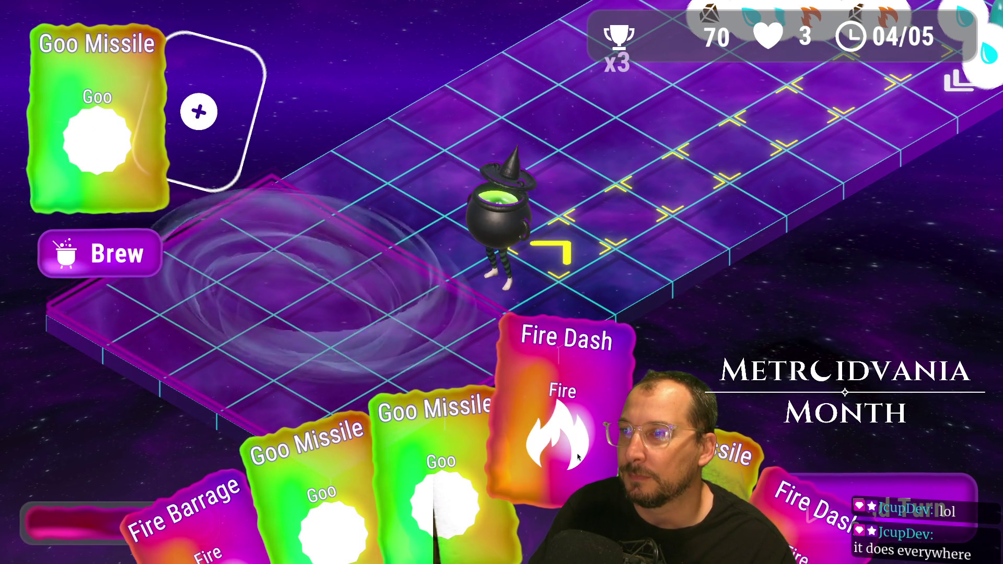
click(578, 458)
click(202, 140)
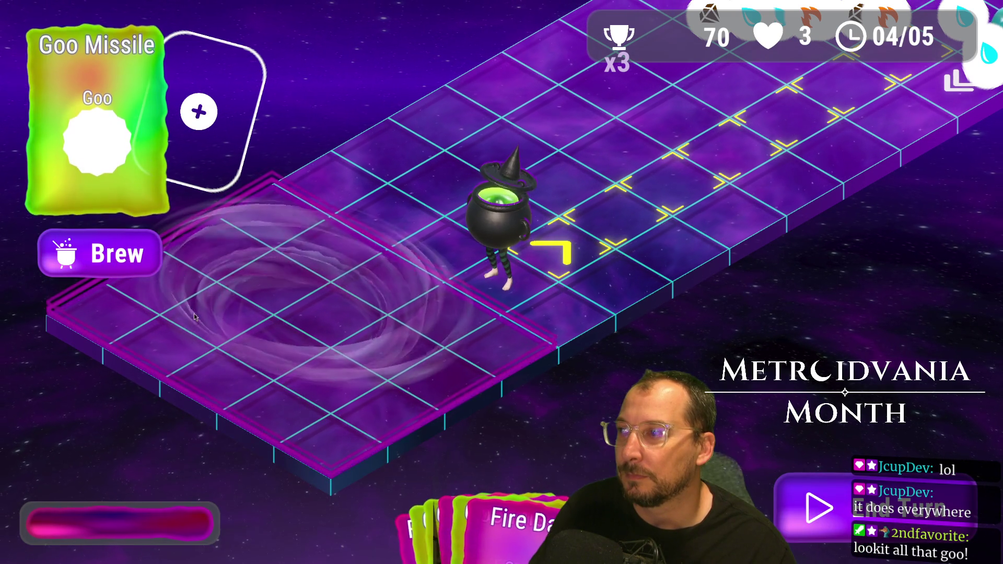
drag(556, 501, 214, 128)
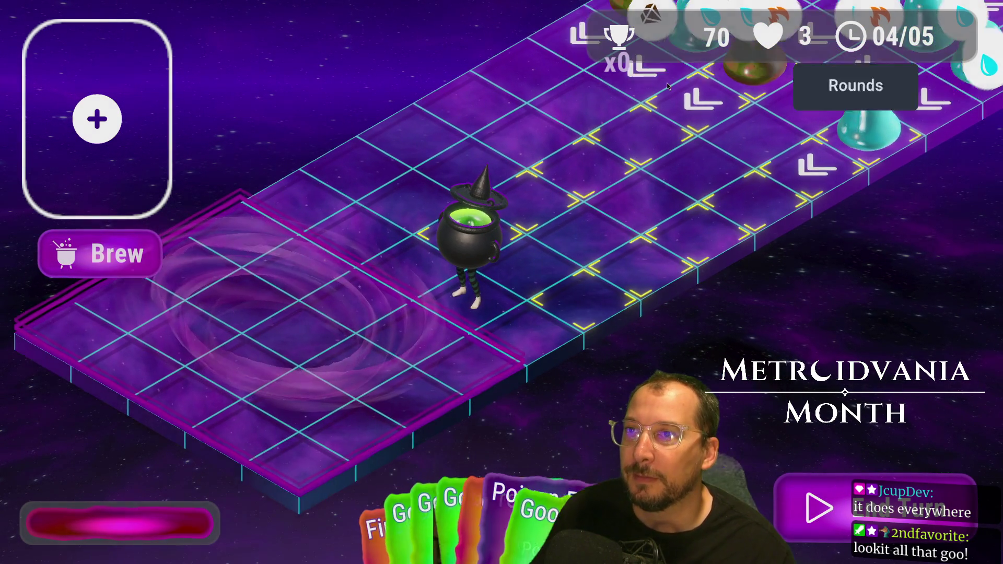
mouse_move(554, 520)
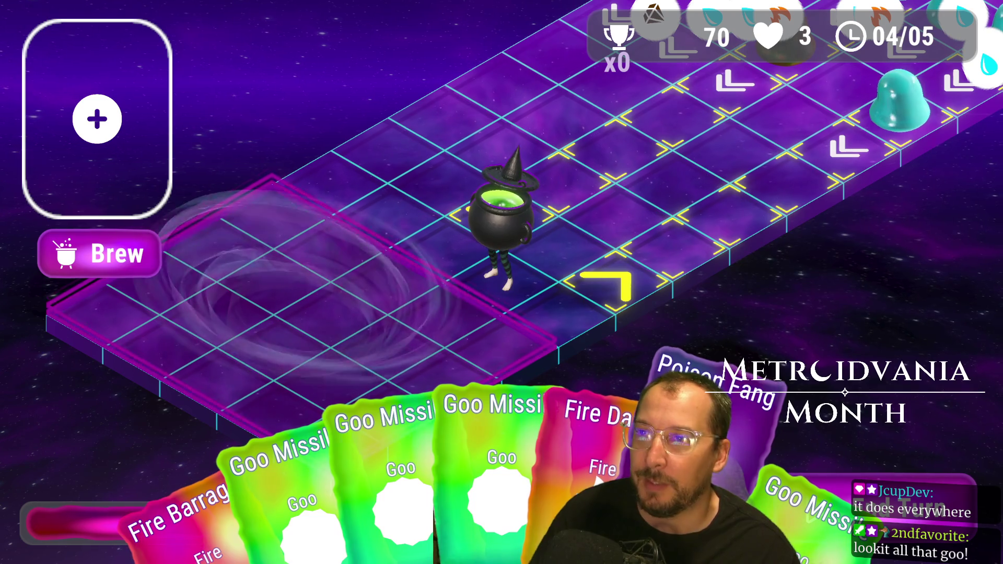
Brew Poison Fang, then brew and fire a series of Goo Missiles.
click(700, 402)
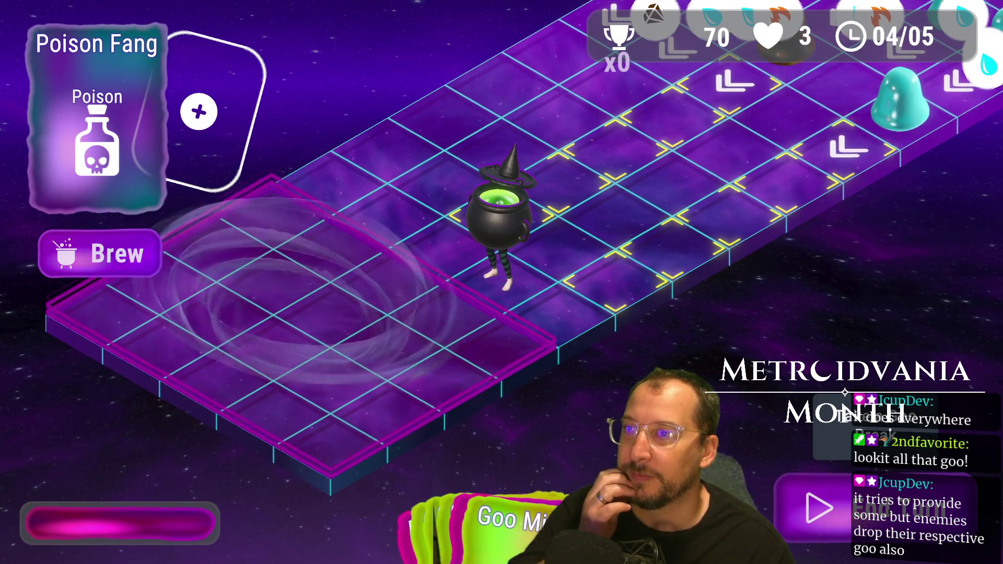
click(60, 255)
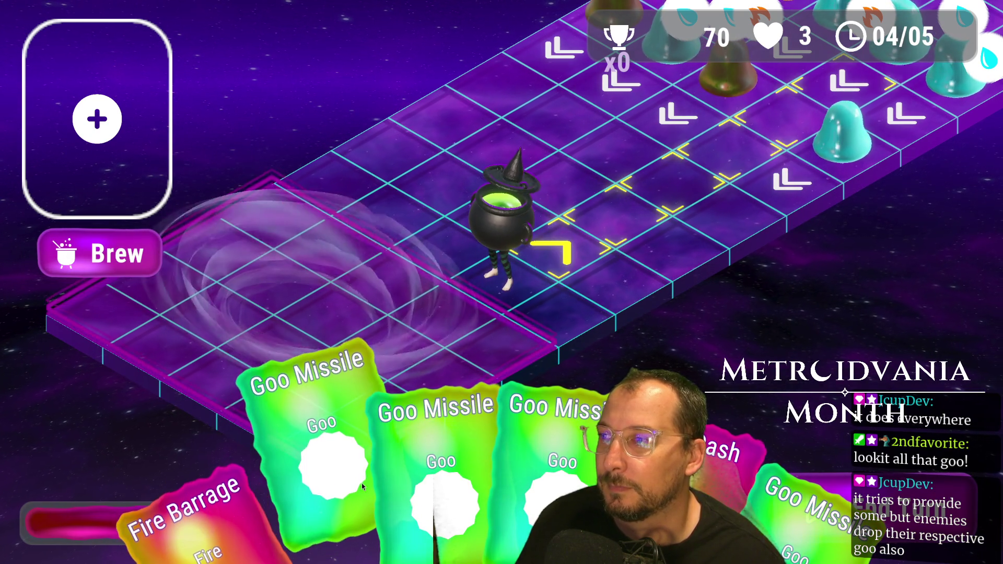
click(332, 491)
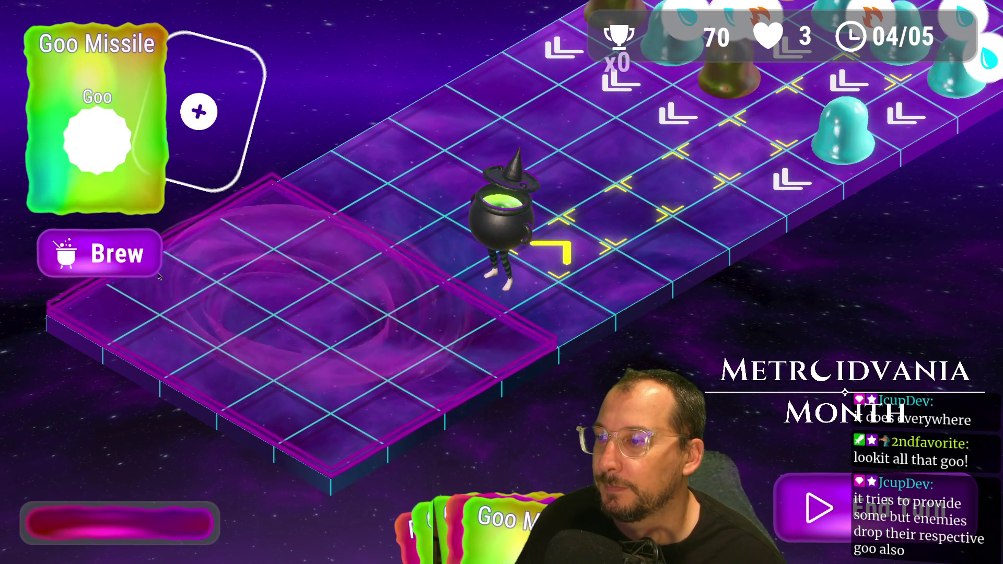
click(140, 269)
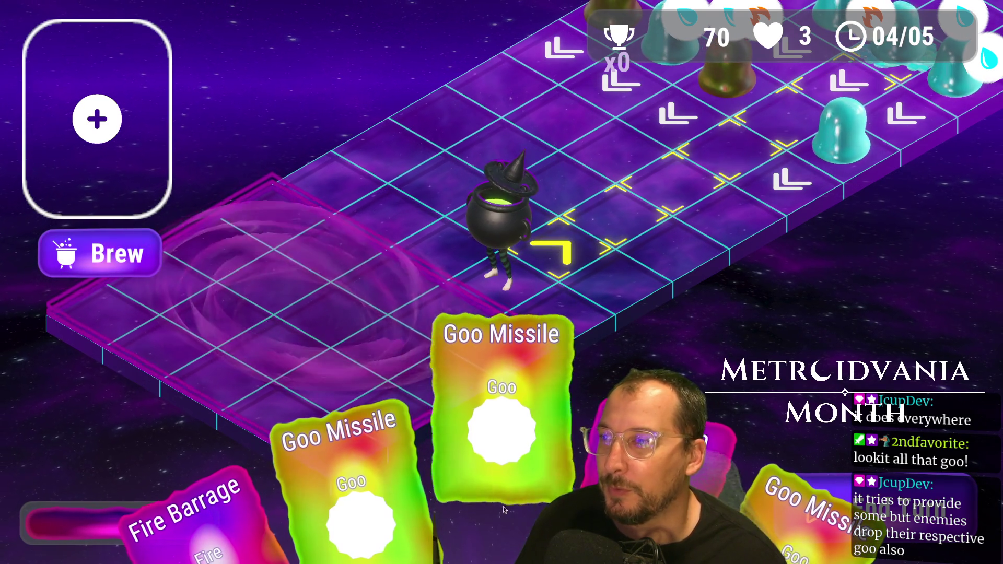
click(130, 255)
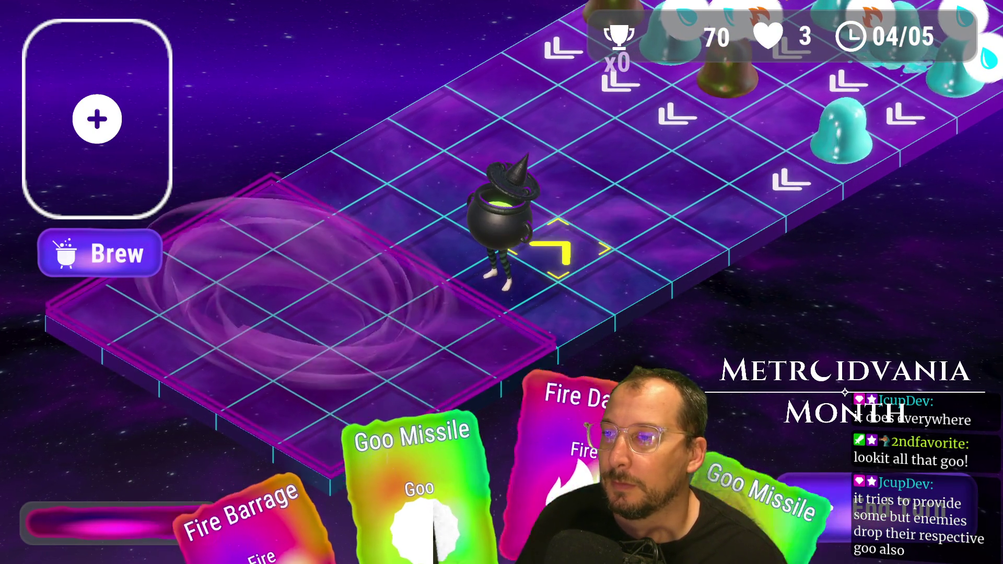
click(397, 460)
click(99, 254)
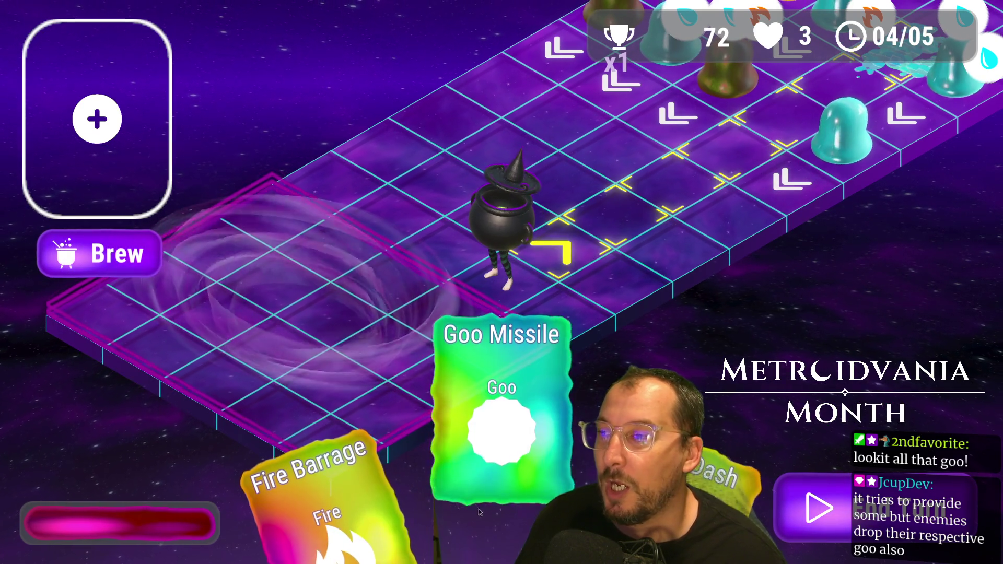
click(496, 408)
click(99, 254)
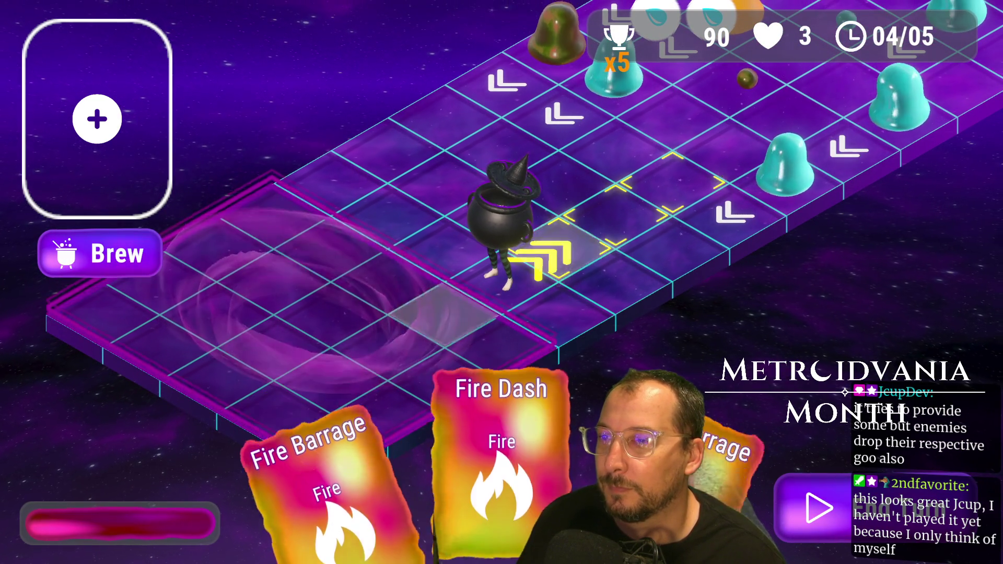
Over successive turns, brew another Goo Missile and then Fire Barrage against the enemies.
click(850, 521)
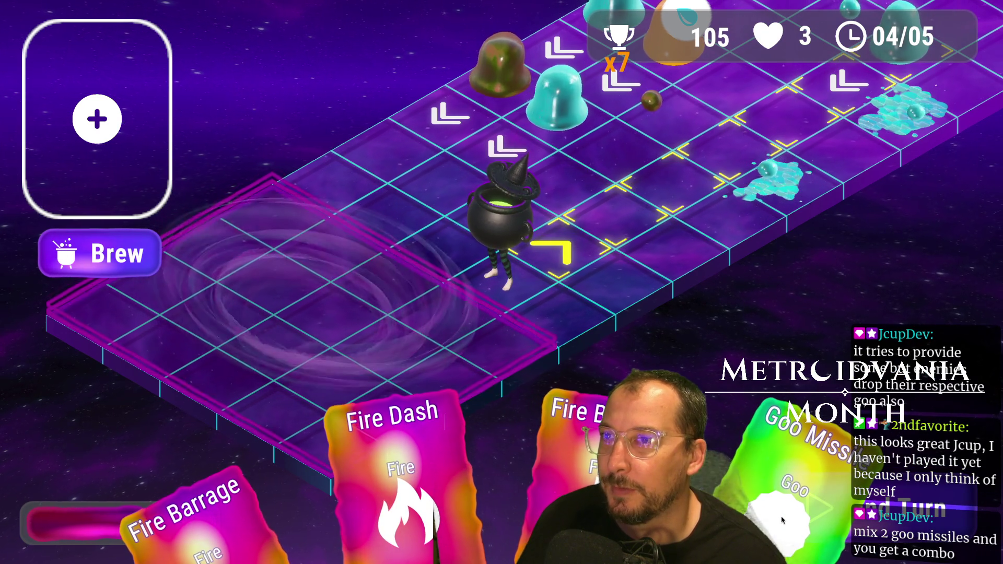
drag(789, 509, 97, 119)
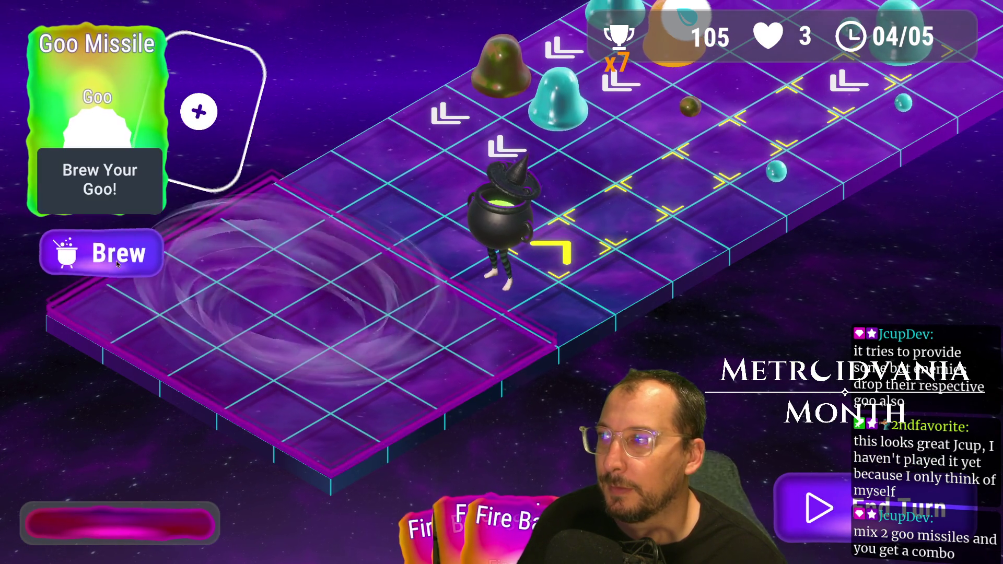
click(126, 257)
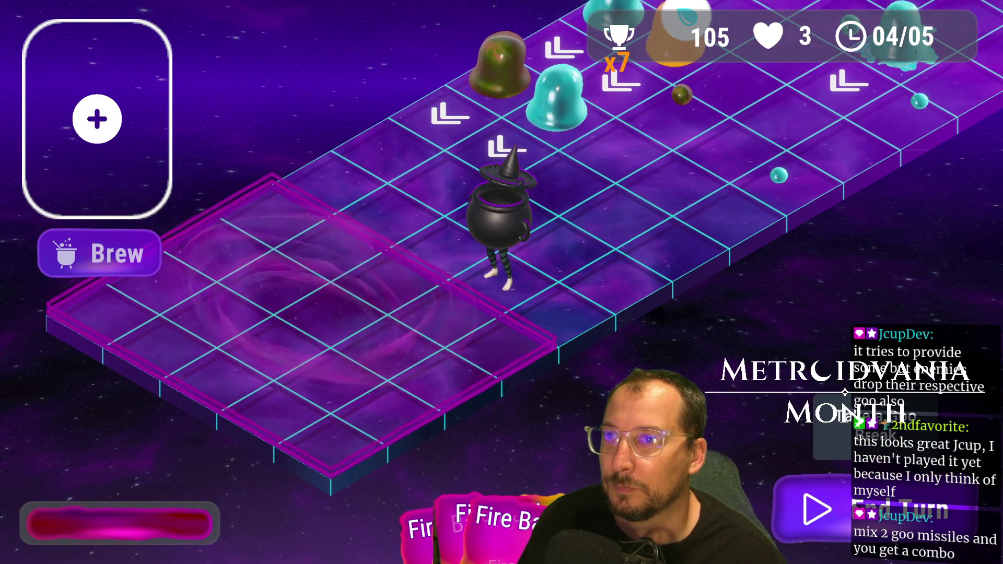
click(835, 510)
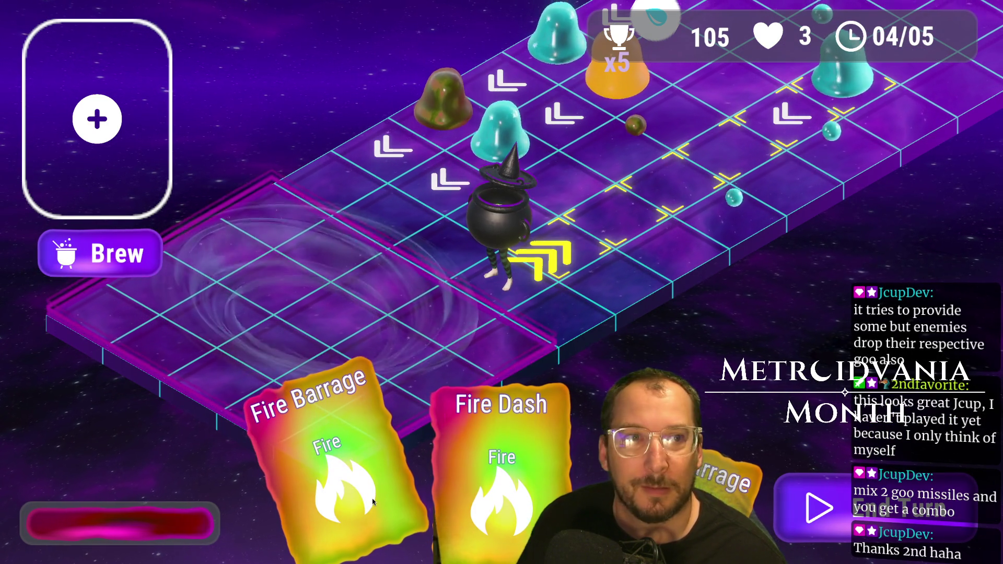
click(373, 502)
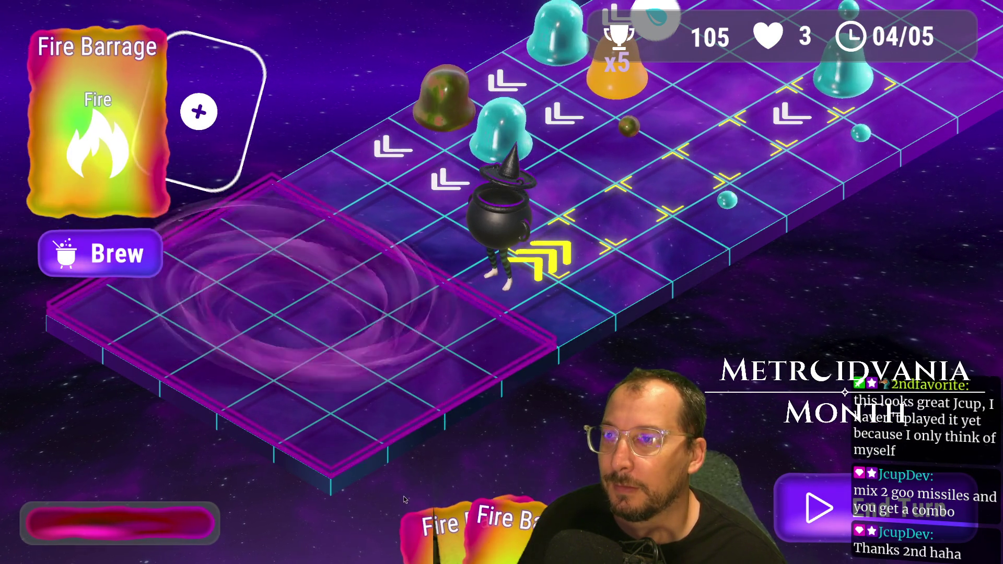
click(148, 254)
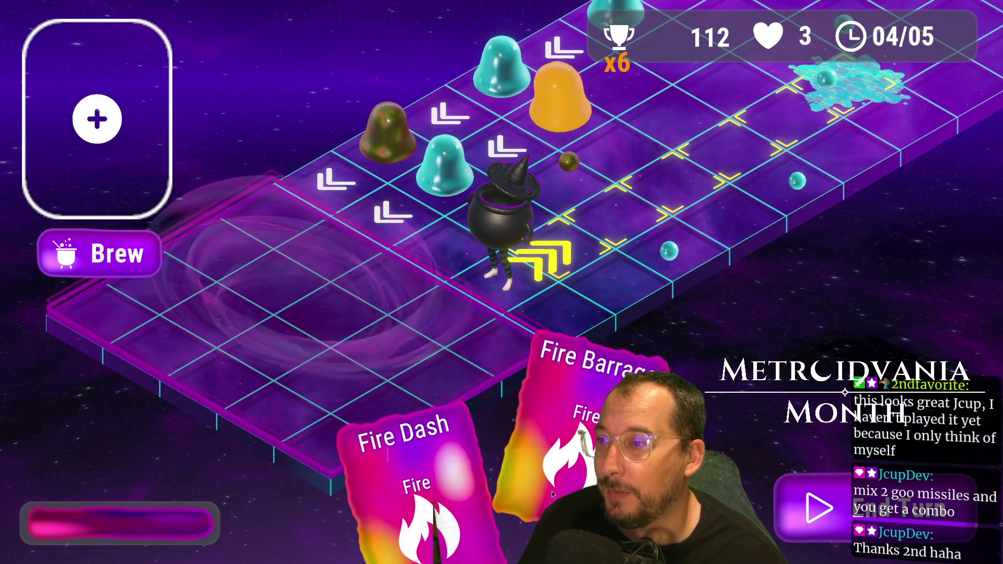
click(828, 500)
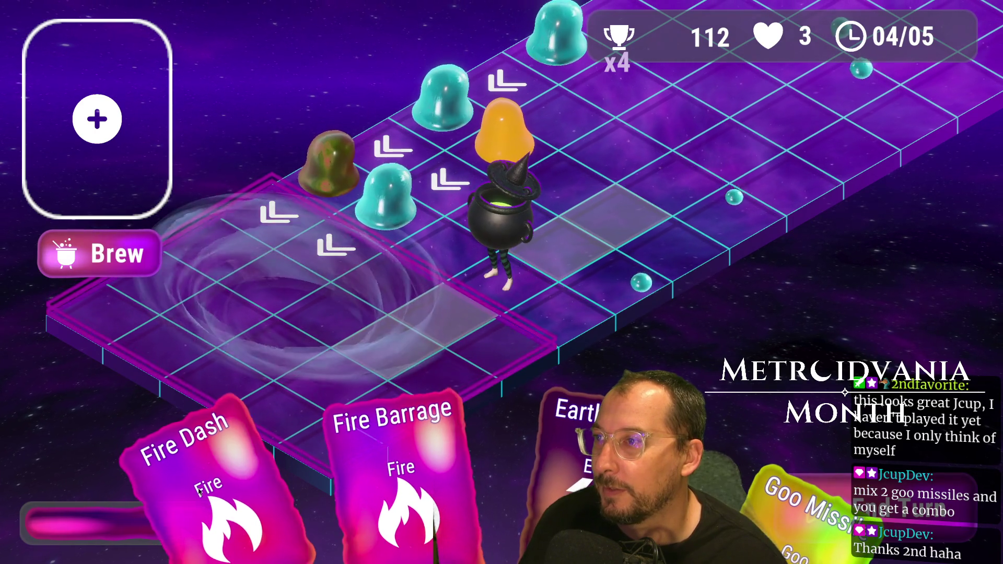
Dash the witch to a chosen cell with Fire Dash and end the turn.
click(249, 428)
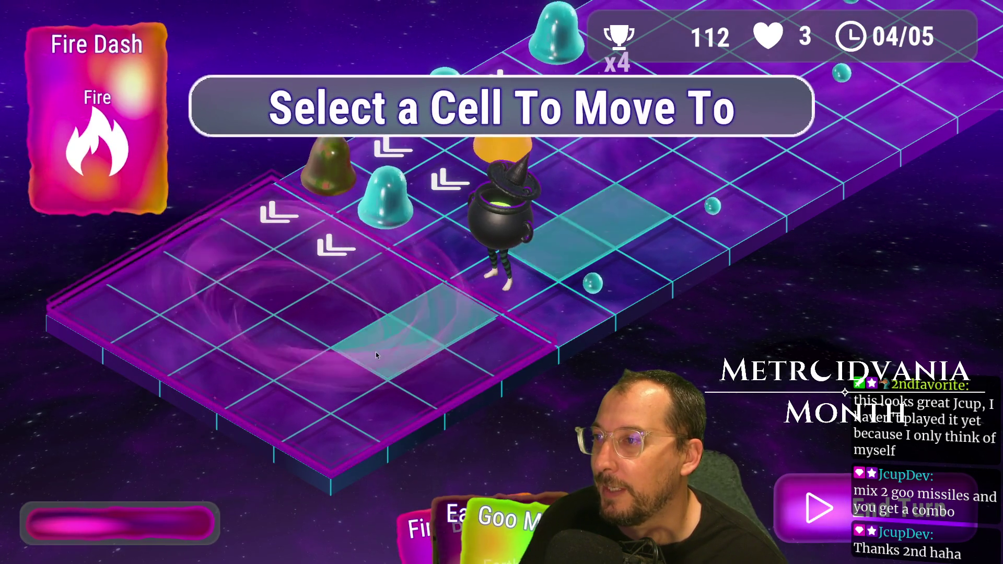
click(376, 353)
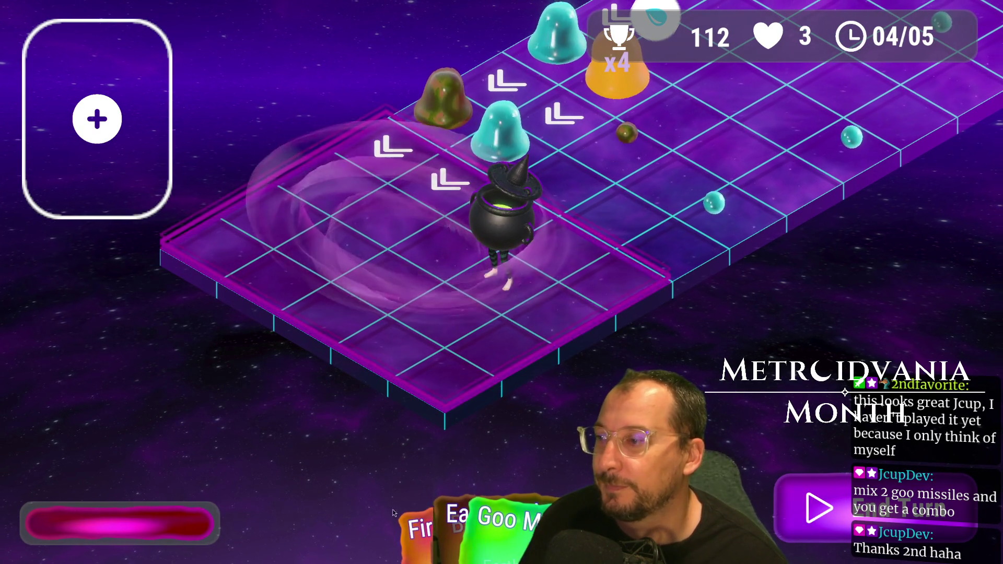
mouse_move(409, 522)
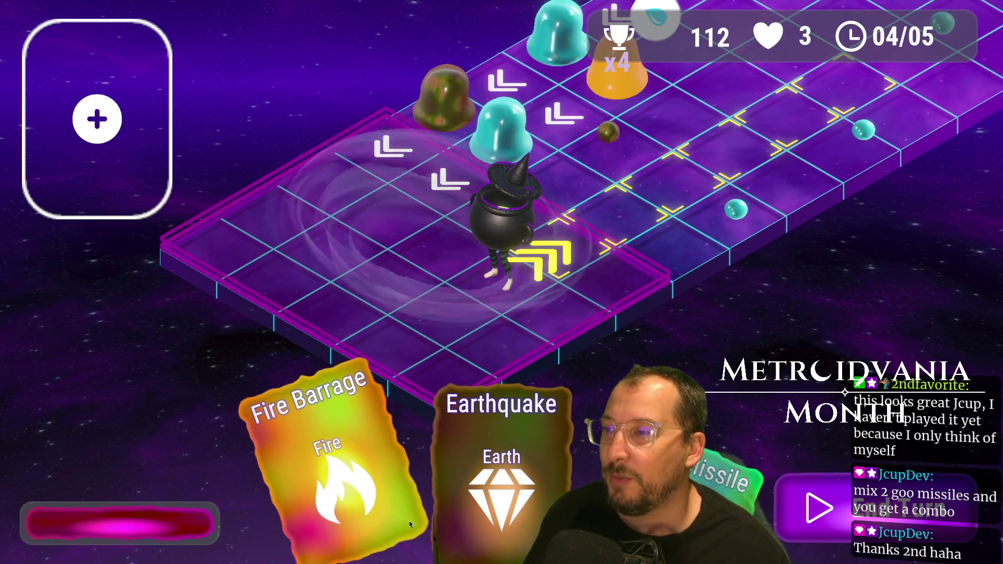
mouse_move(516, 519)
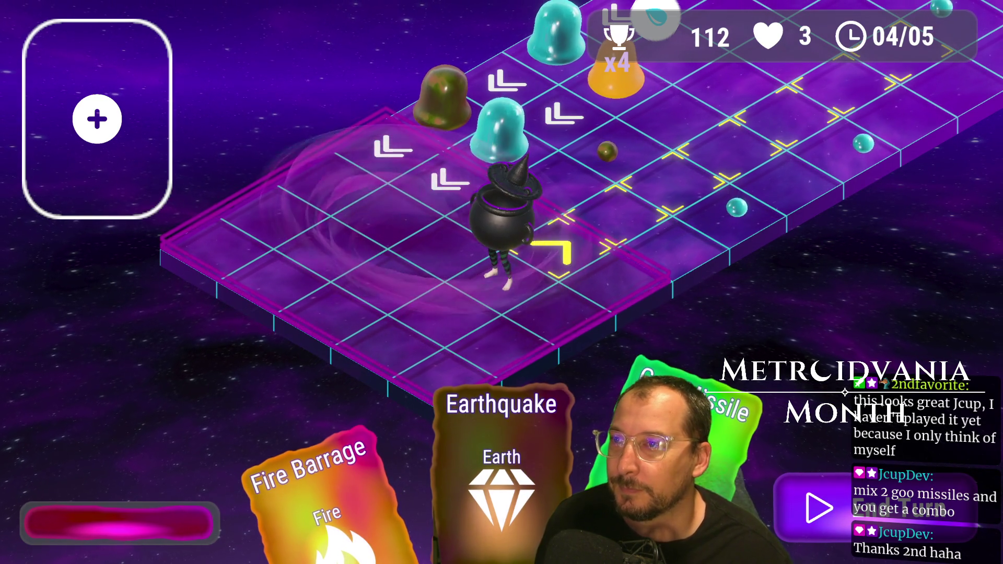
click(833, 520)
mouse_move(497, 509)
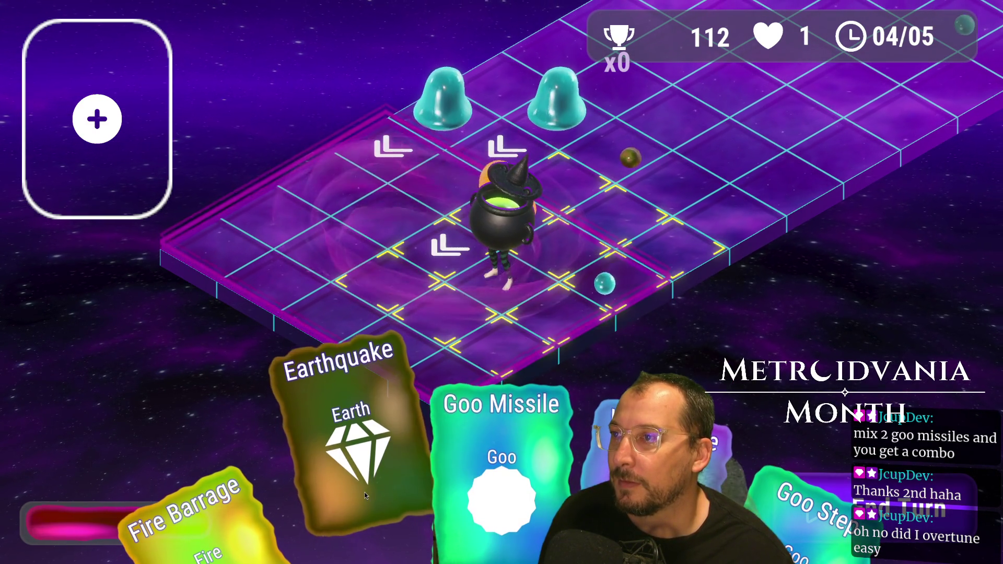
Slide the witch with Water Slide and brew Fire Barrage with Goo Missile.
click(588, 466)
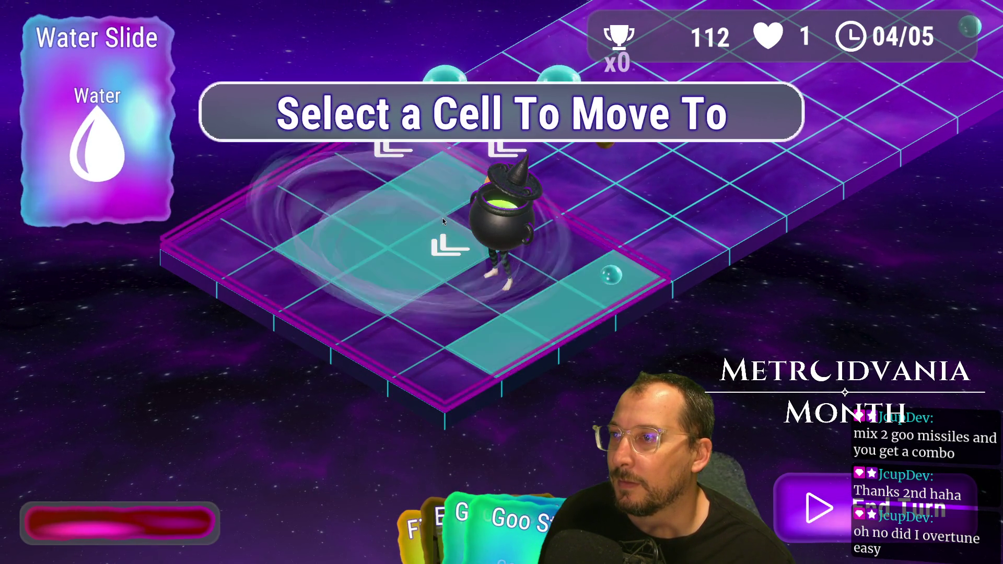
click(444, 218)
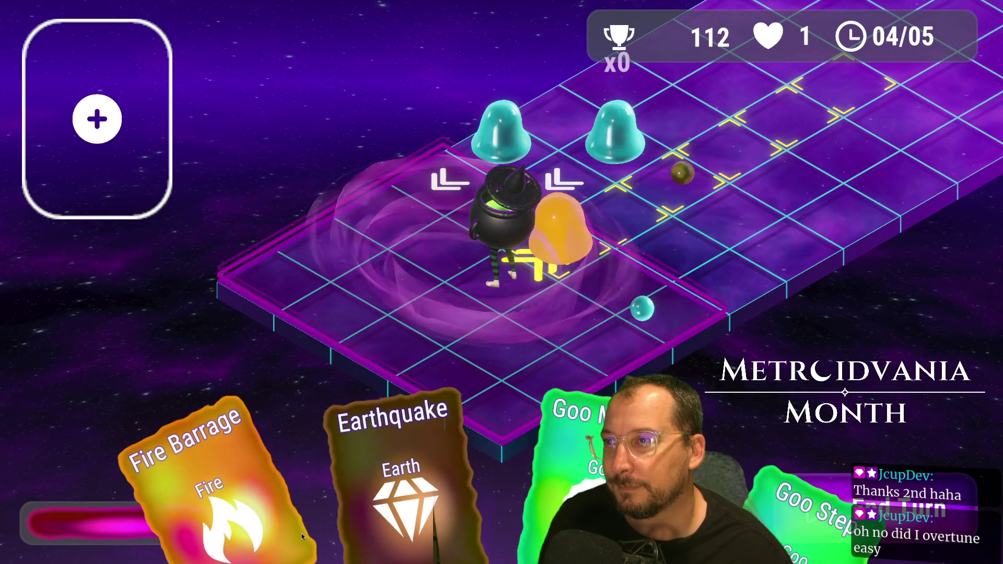
click(302, 534)
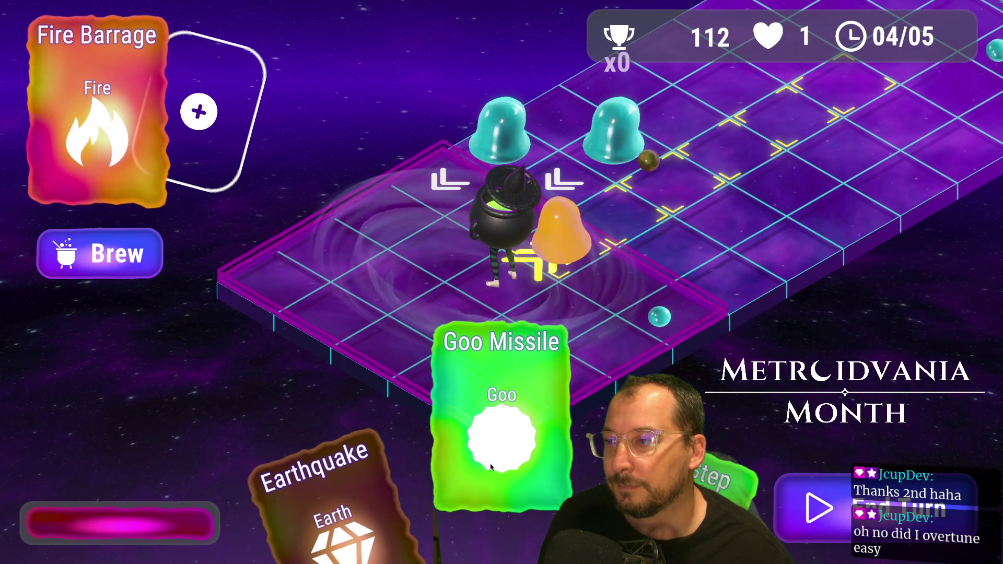
click(490, 463)
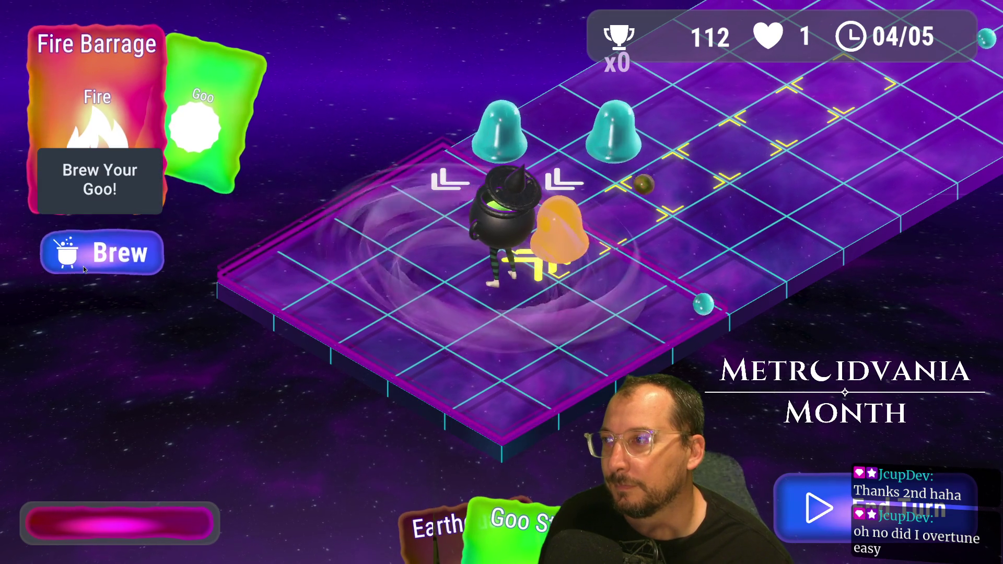
click(99, 254)
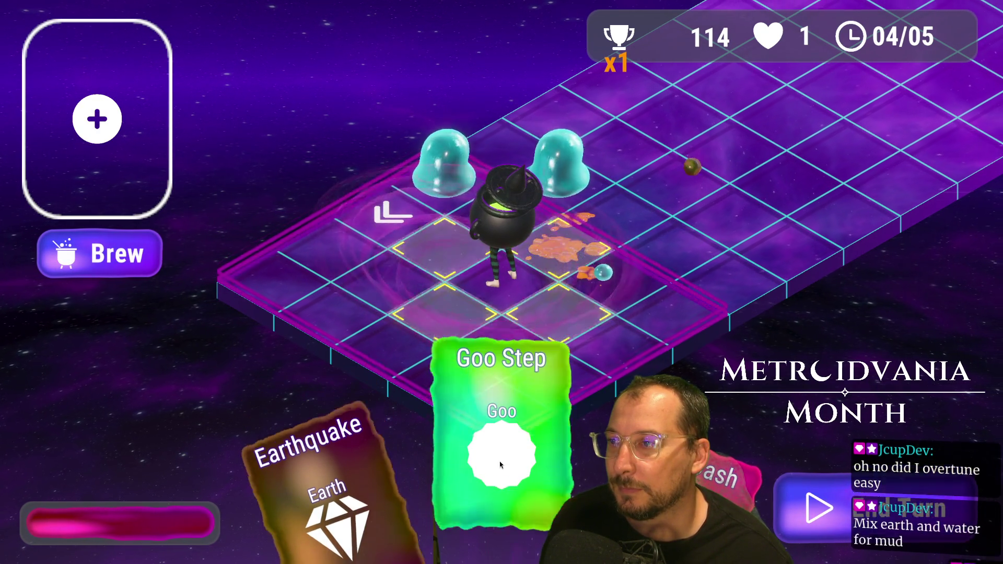
Move with Goo Step, brew Earthquake, and end the turn into Game Over at 117.
click(500, 462)
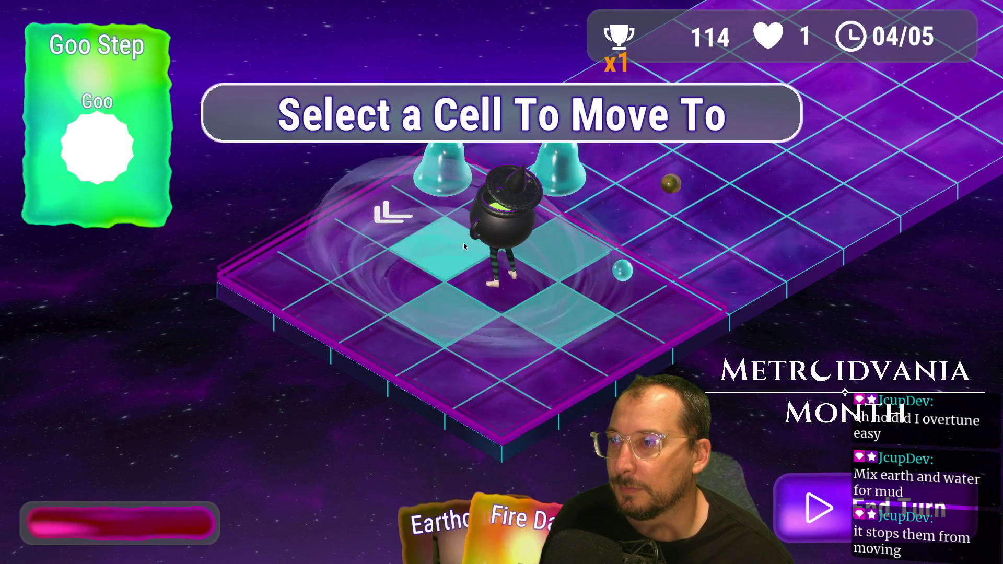
click(463, 243)
click(460, 472)
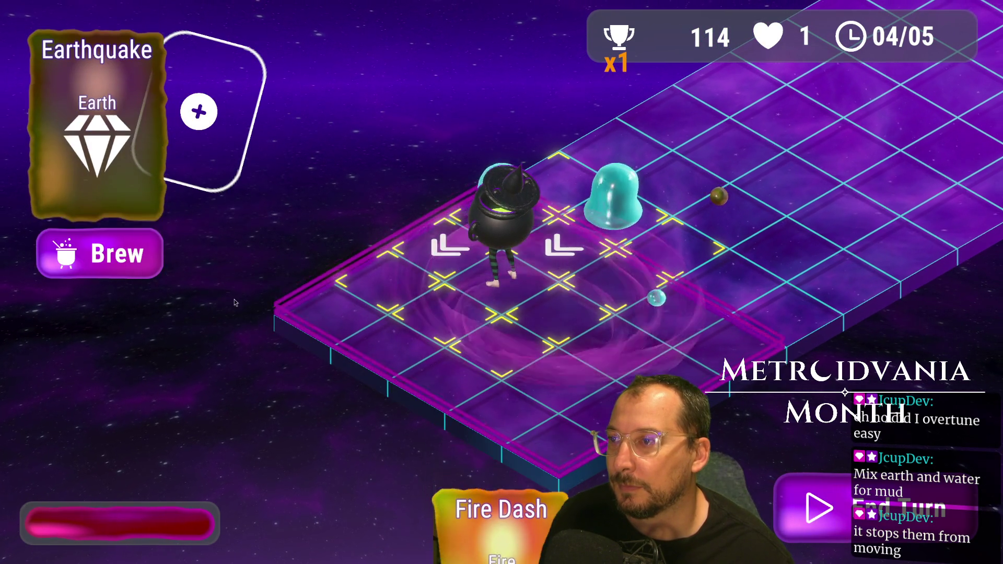
click(105, 264)
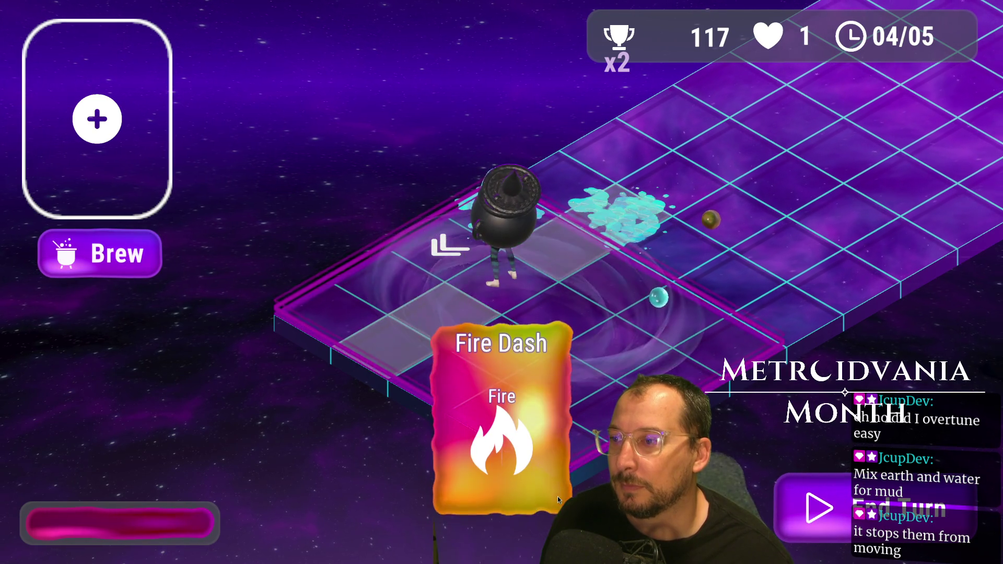
click(846, 505)
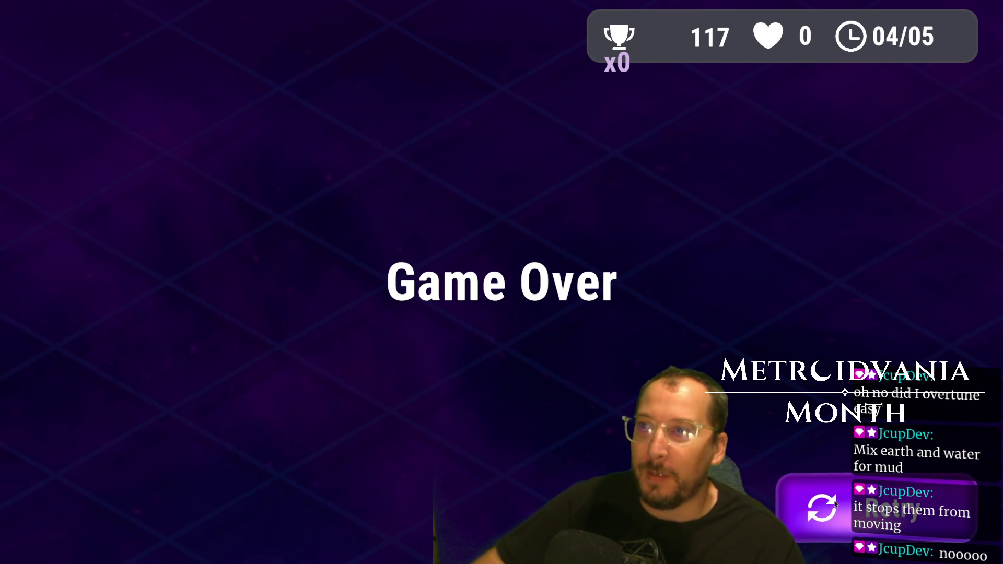
Return to the Goo Gate Guardian main menu and exit the game's full screen.
click(794, 478)
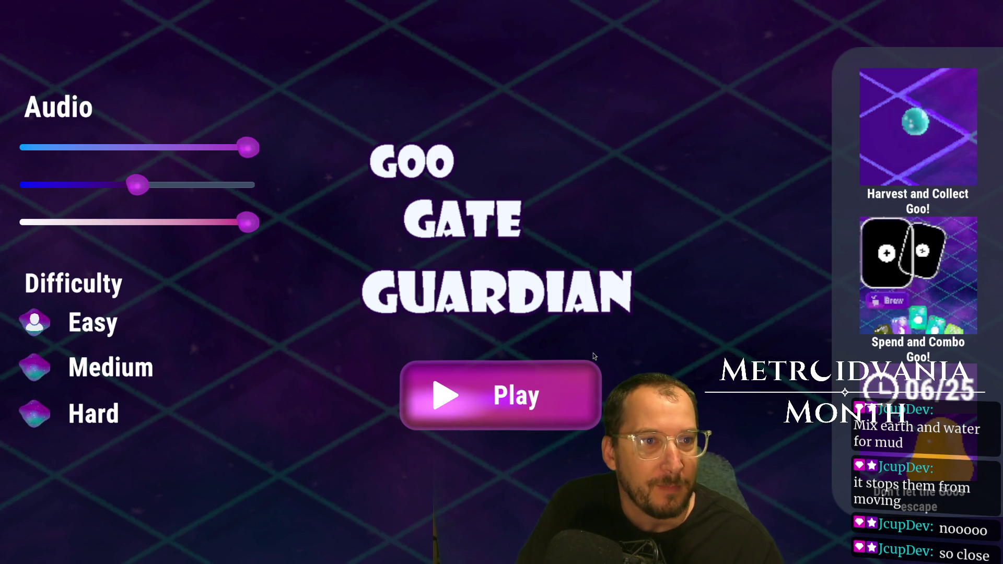
key(Escape)
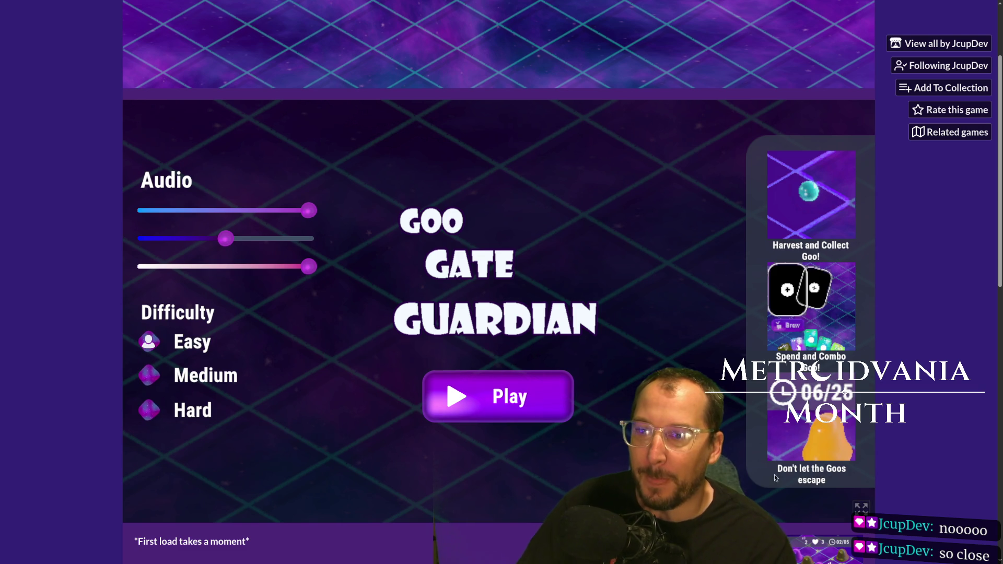
click(862, 508)
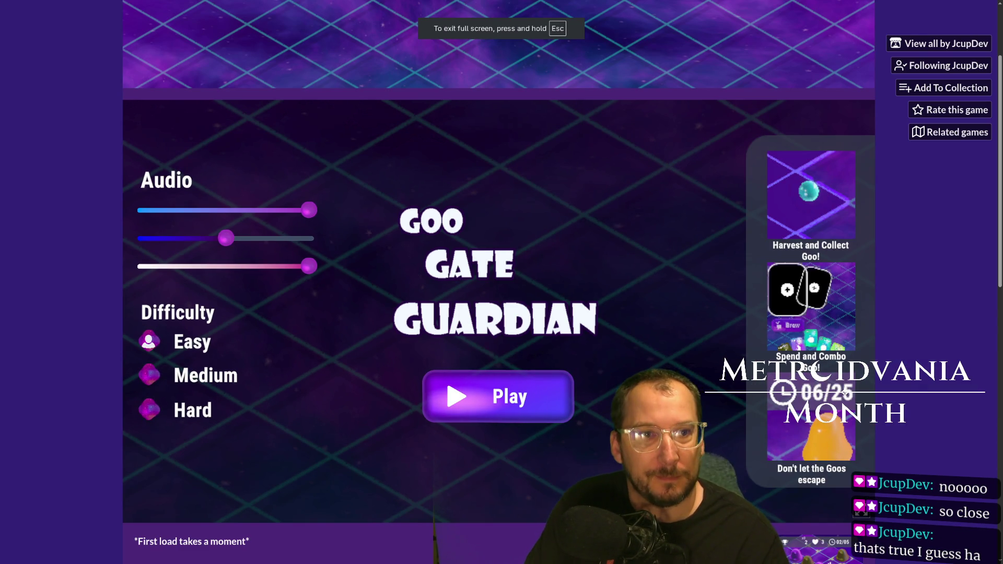
key(Escape)
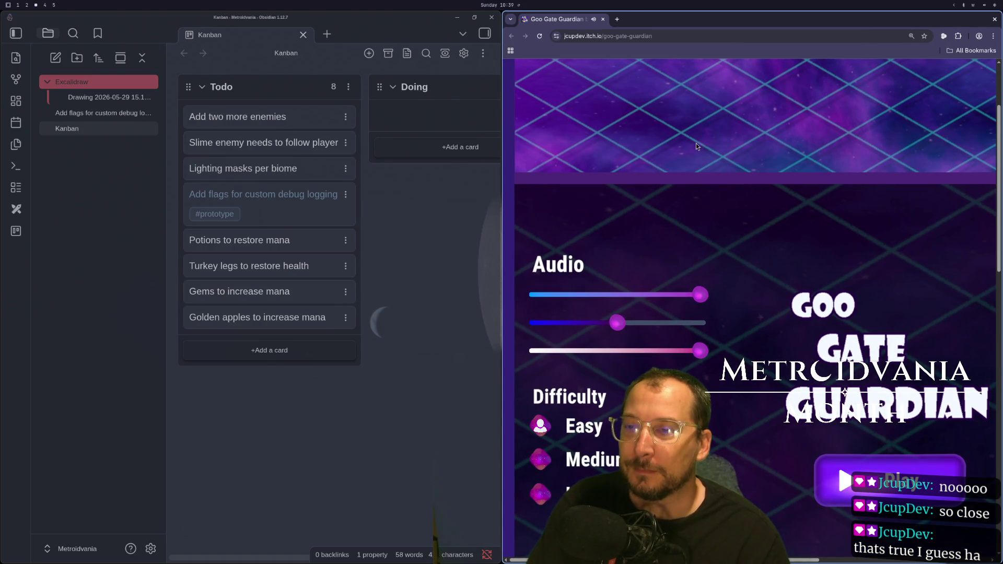
click(743, 222)
Close the Goo Gate Guardian browser tab and switch to the Godot workspace.
key(Escape)
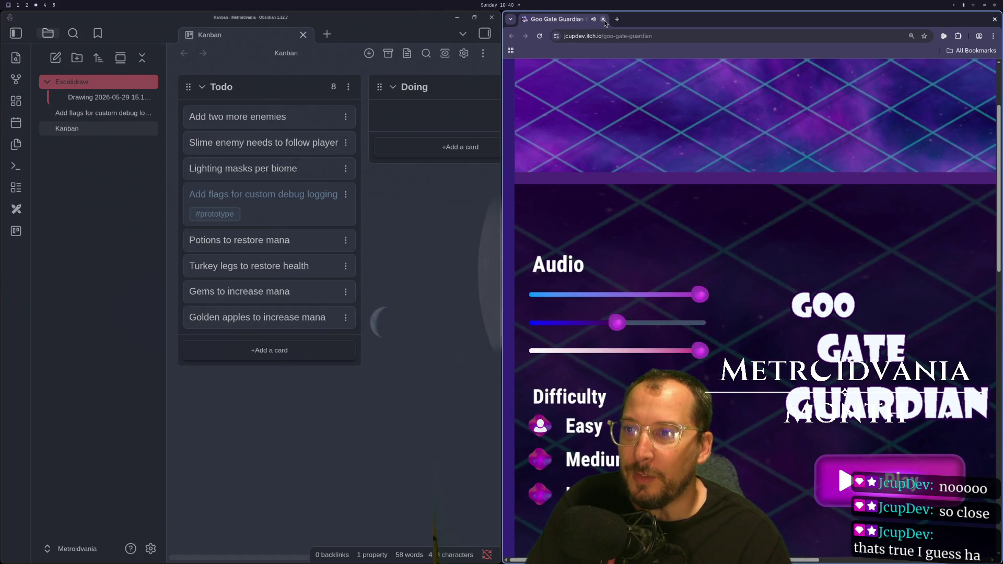
click(604, 20)
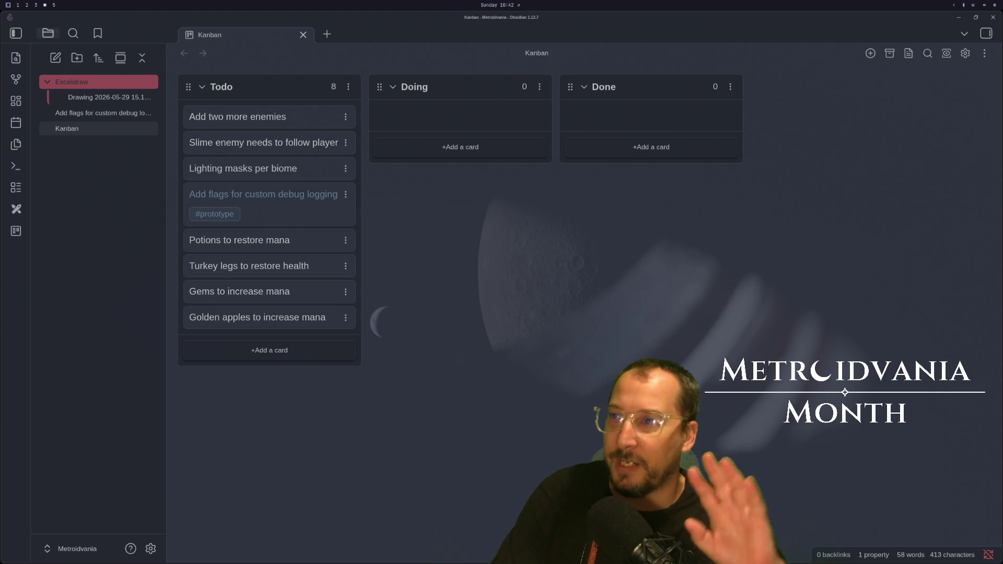
key(super+2)
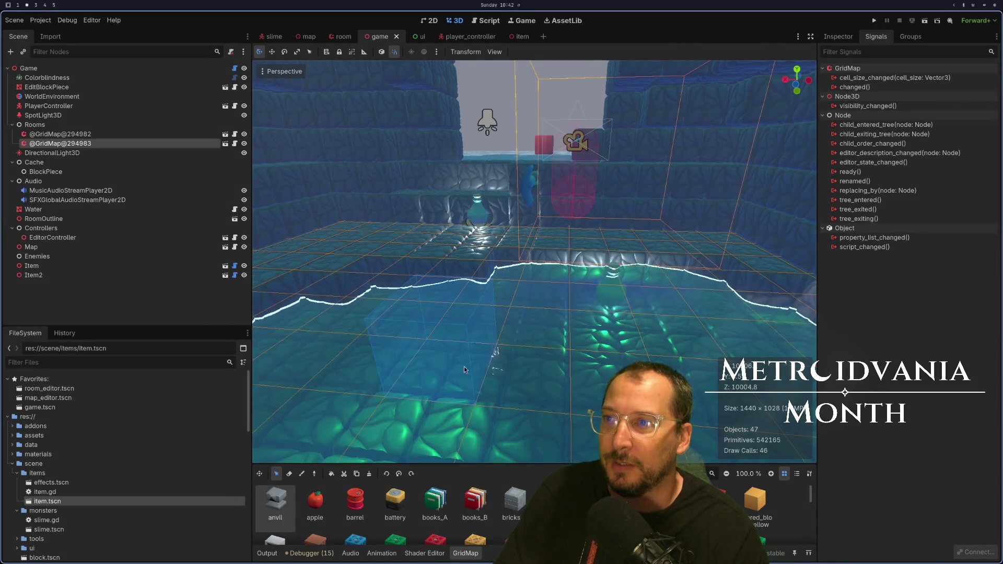
Show the item.tscn scene and orbit the viewport around the potion and its Area3D.
key(super+1)
key(super+2)
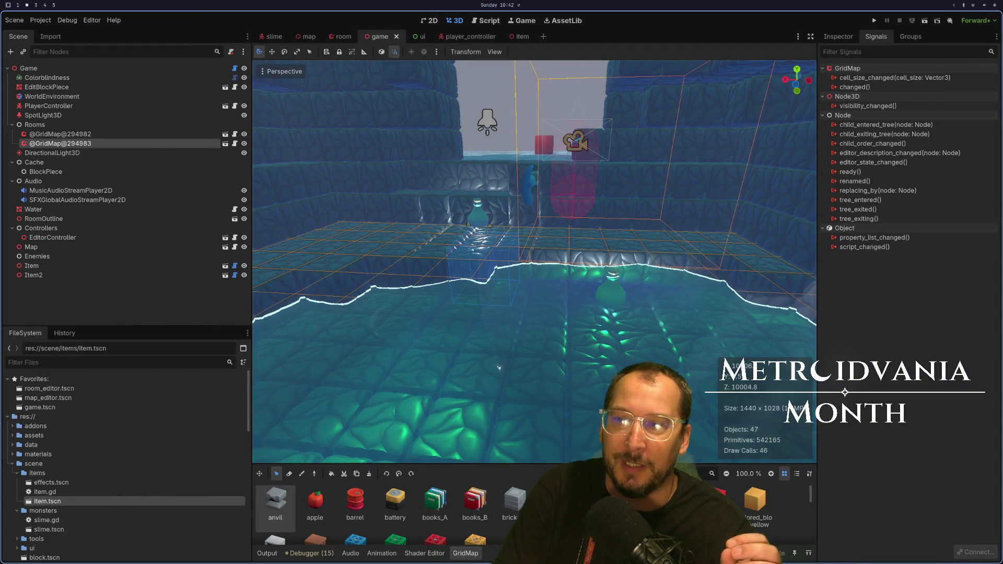
scroll(555, 241, up, 5)
scroll(556, 241, down, 5)
scroll(527, 270, up, 8)
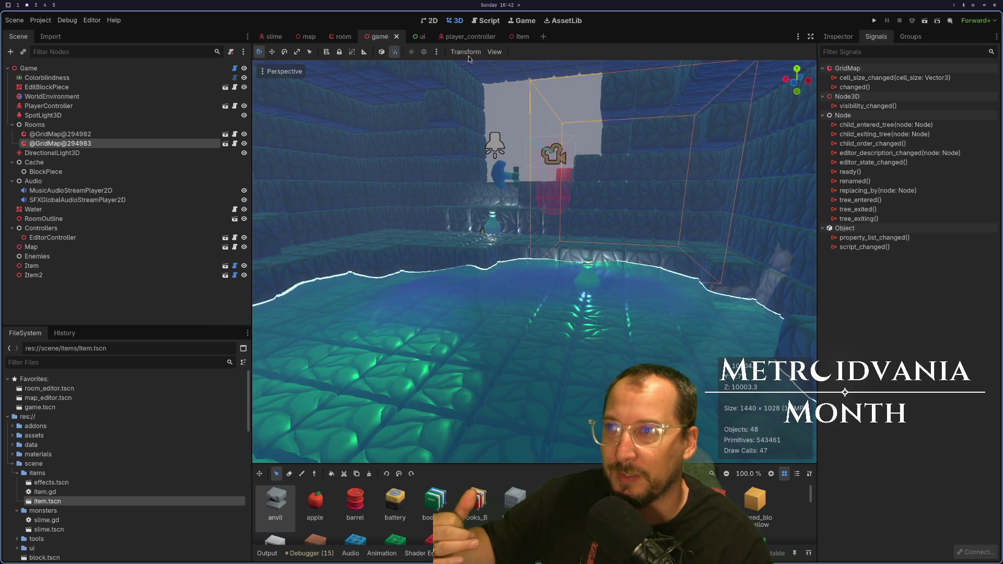
click(519, 36)
mouse_move(481, 325)
mouse_down()
mouse_move(485, 293)
mouse_move(456, 306)
mouse_move(470, 310)
mouse_move(470, 300)
mouse_up()
scroll(471, 301, up, 3)
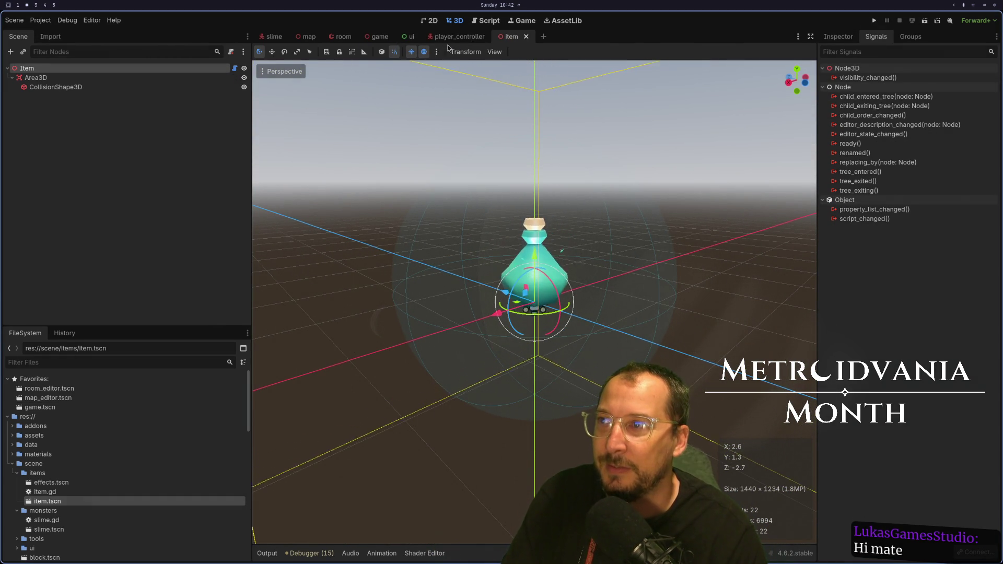
Switch to the player_controller scene tab to show its 3D viewport and node tree.
click(452, 38)
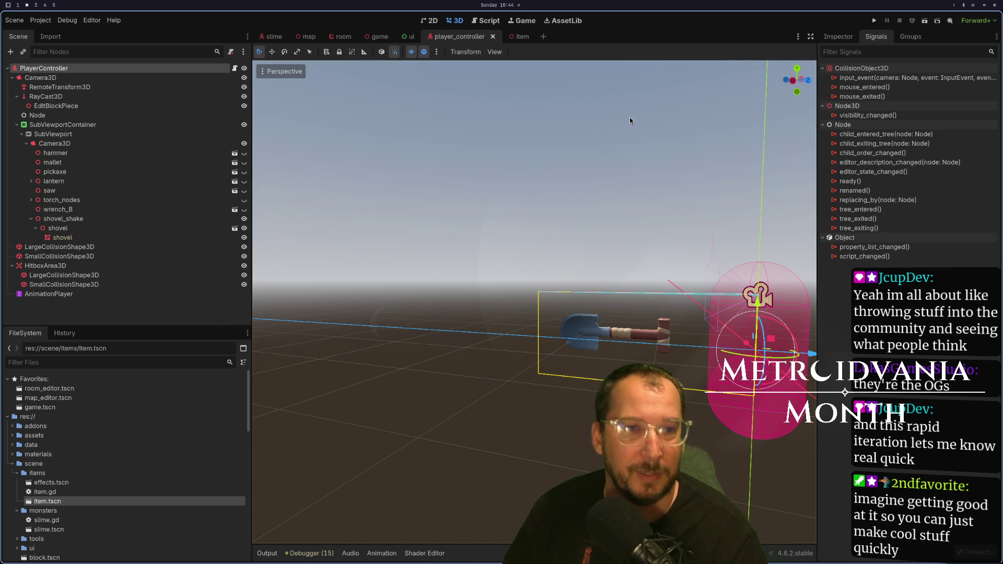
Flip between the item, player_controller and ui scene tabs, ending back on item.
click(512, 36)
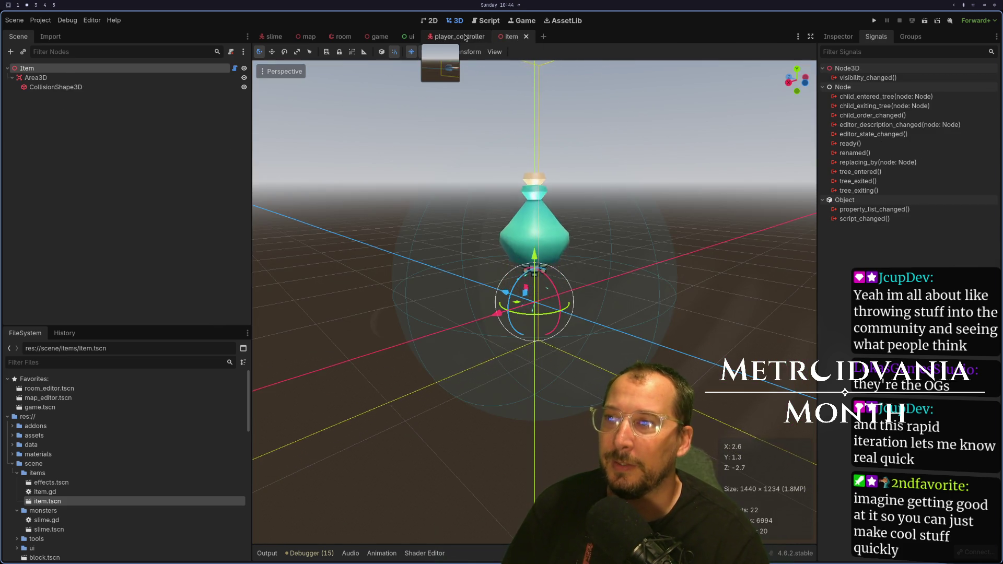
click(470, 38)
click(408, 39)
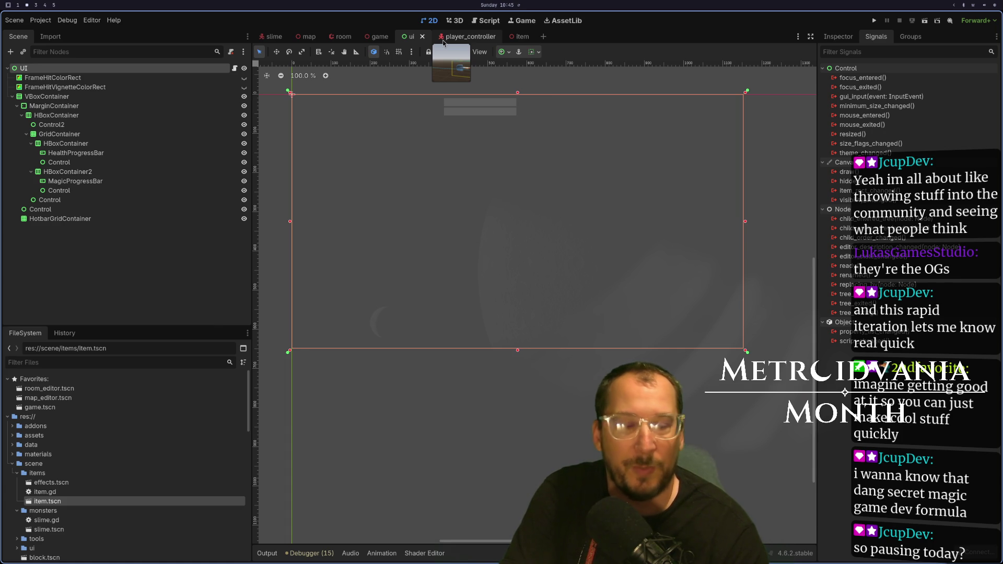
click(443, 38)
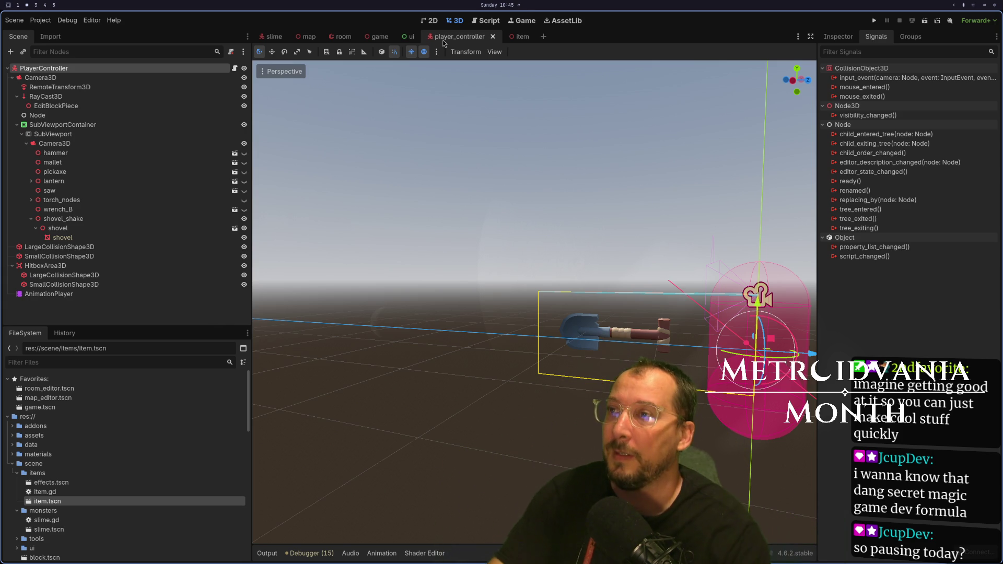
click(524, 36)
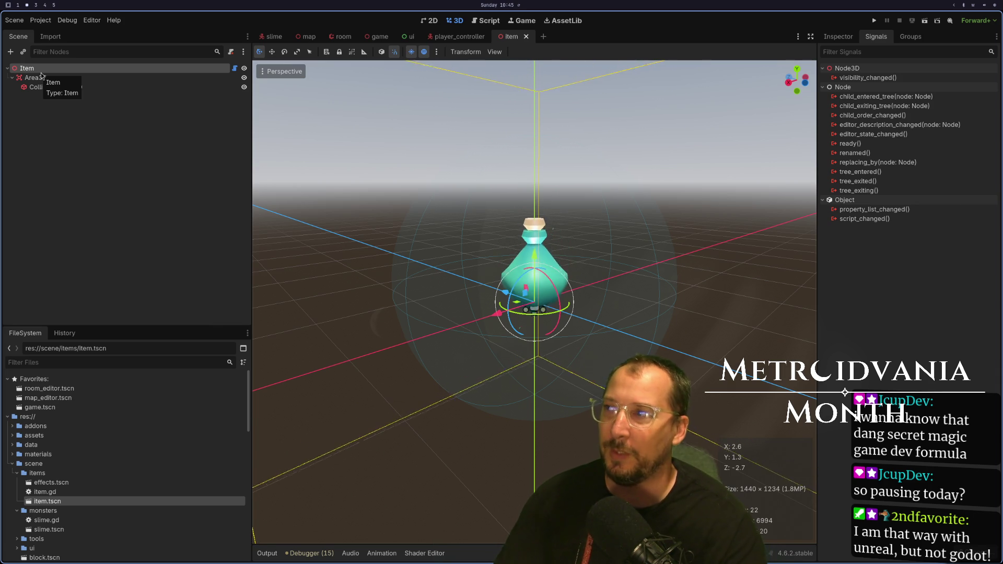
Select the item's Area3D node and show its signals, such as body_entered and area_entered.
click(58, 78)
click(80, 69)
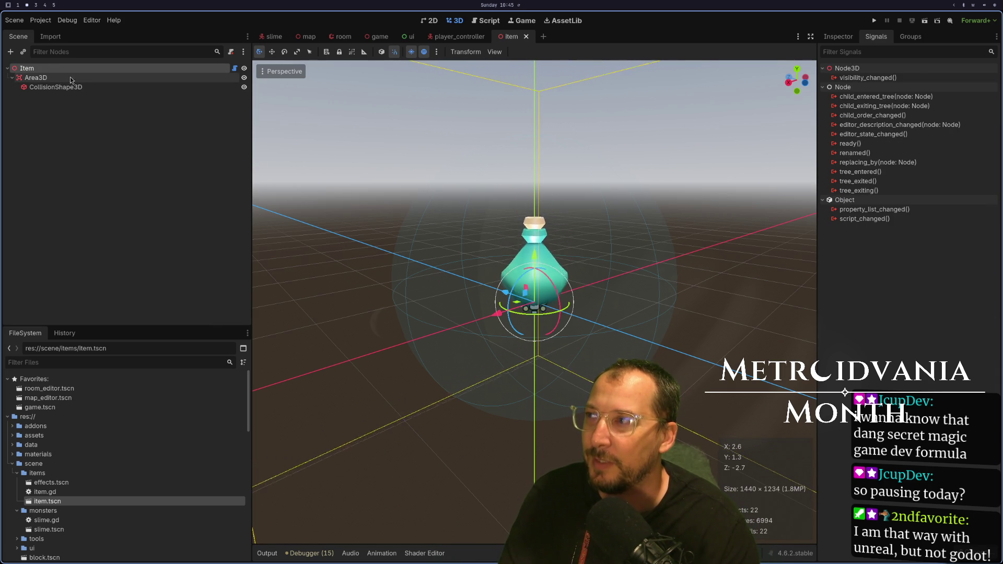
click(81, 75)
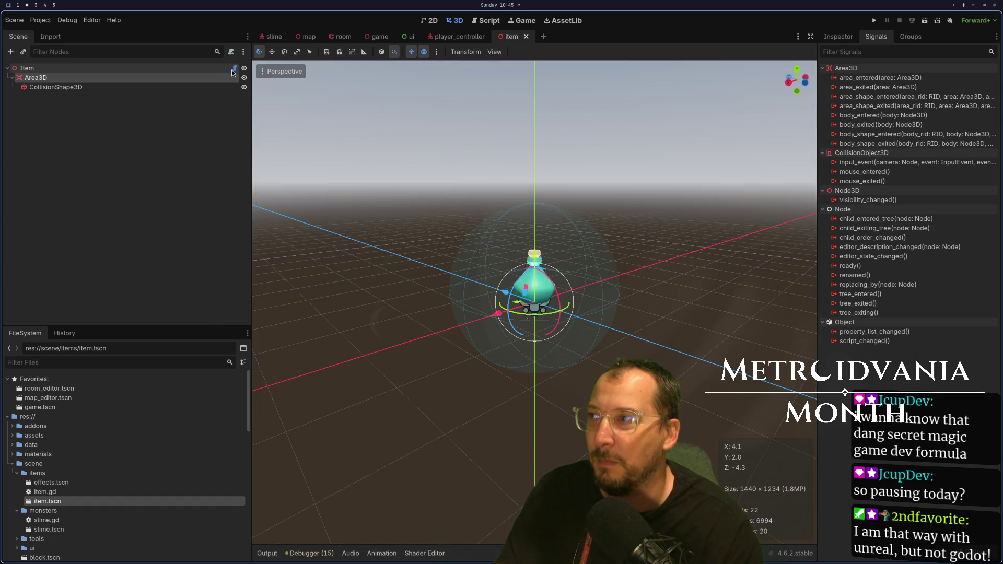
In the terminal, change into Code/metroidvania-month/ and enlarge the terminal text.
key(super+1)
text(toke)
key(BackSpace)
key(BackSpace)
key(BackSpace)
text(cd Code/metroidvania-month/)
key(Return)
key(ctrl+equal)
key(ctrl+equal)
key(ctrl+equal)
Launch Neovim with ~/gdvim and restore the metroidvania-month project session from the dashboard.
text(~/gdvim)
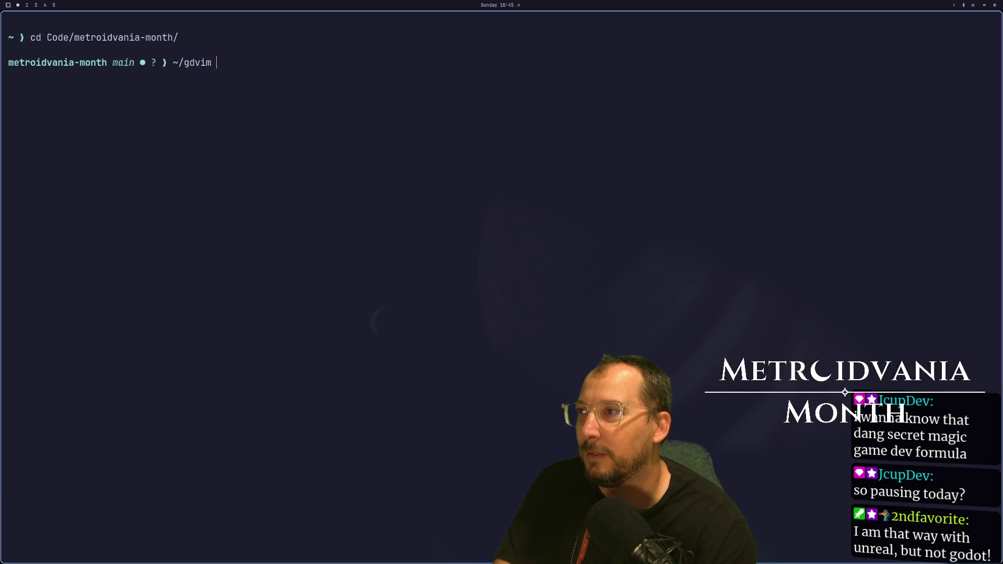
key(Return)
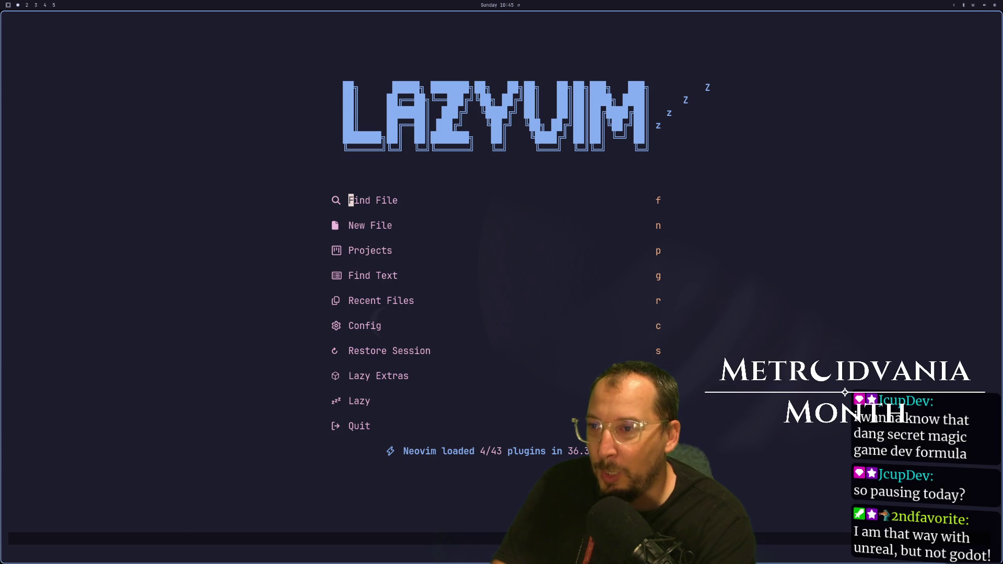
key(space)
key(Escape)
key(p)
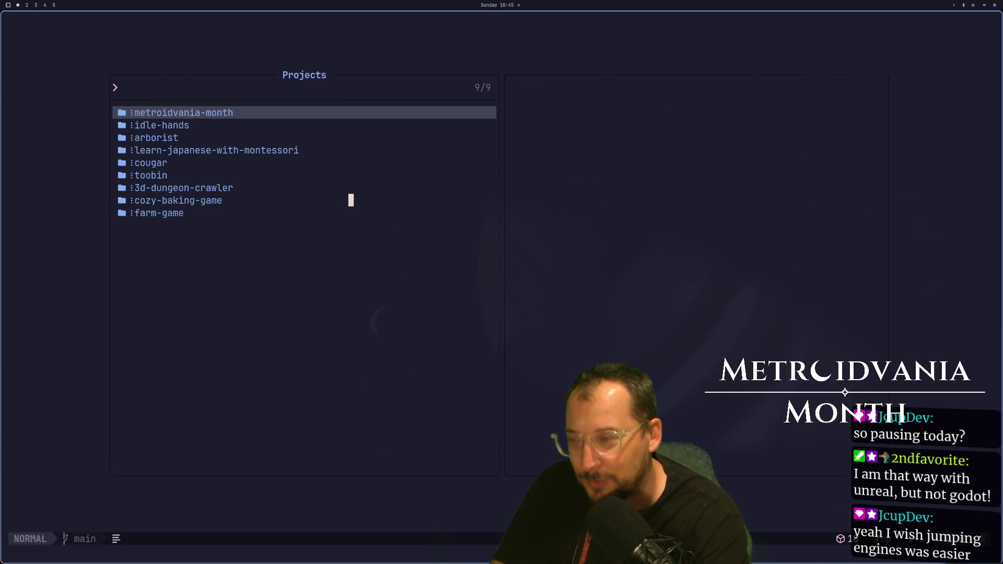
key(Return)
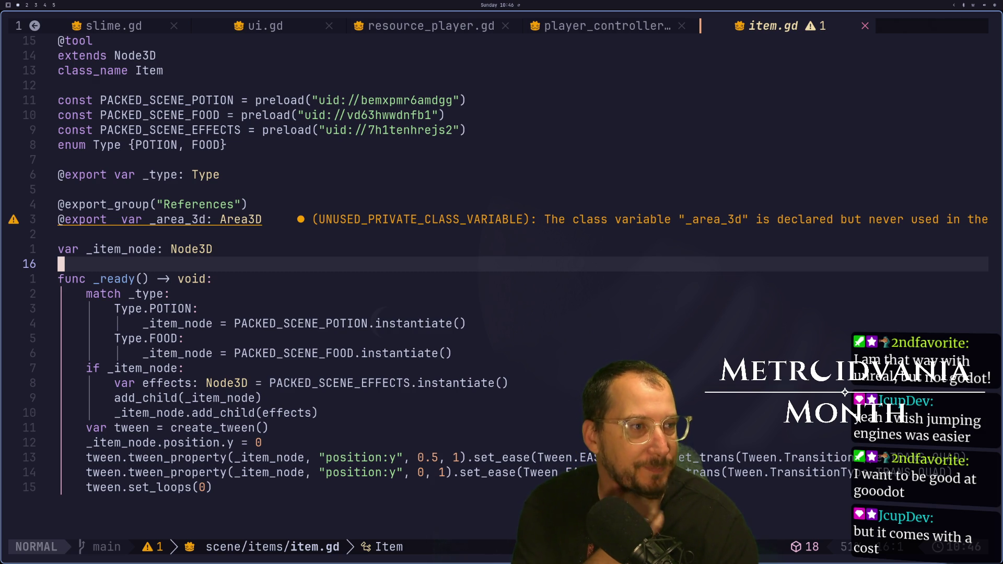
Return to Neovim and tidy the blank line under func _ready in item.gd.
key(super+4)
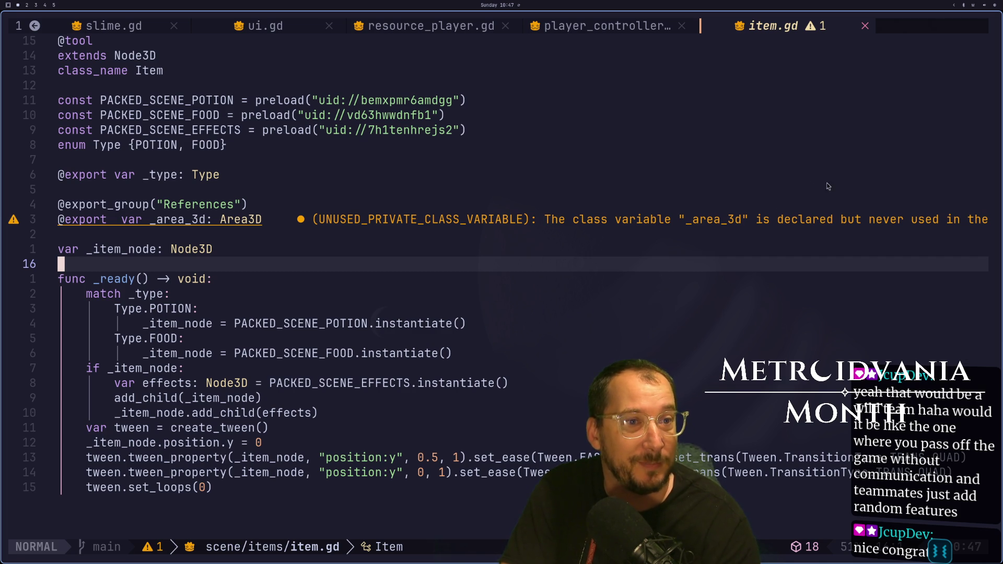
key(super+4)
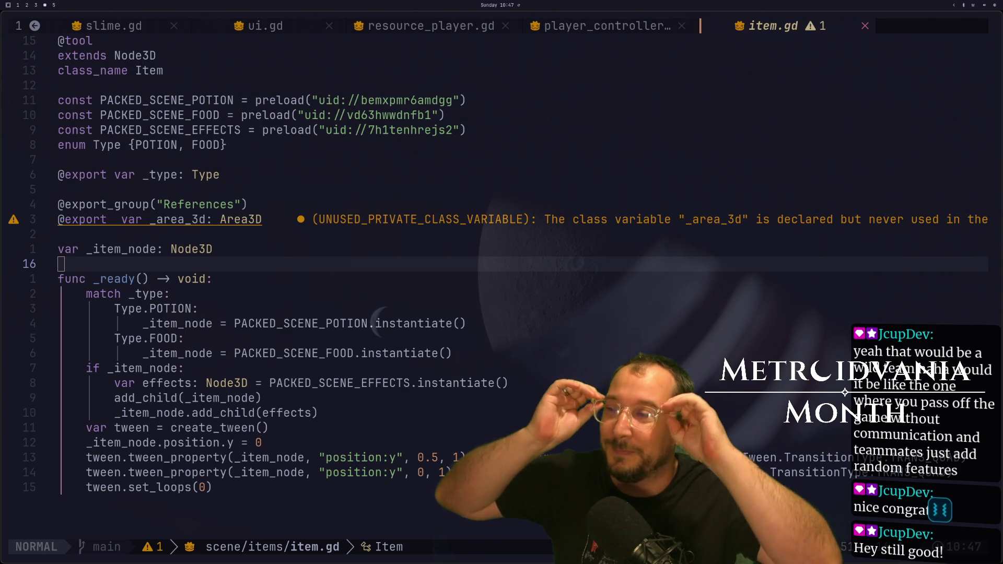
key(super+1)
click(282, 283)
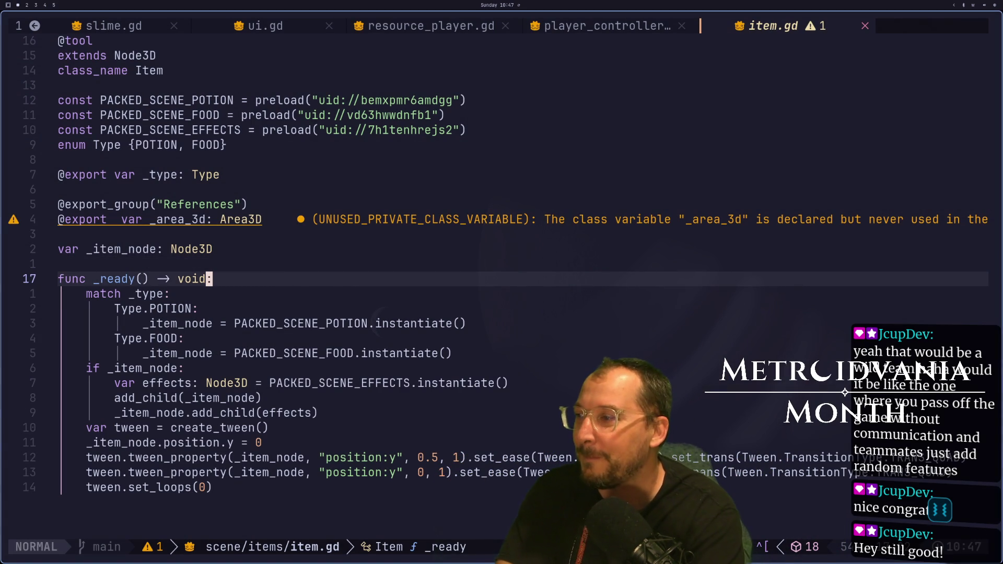
key(o)
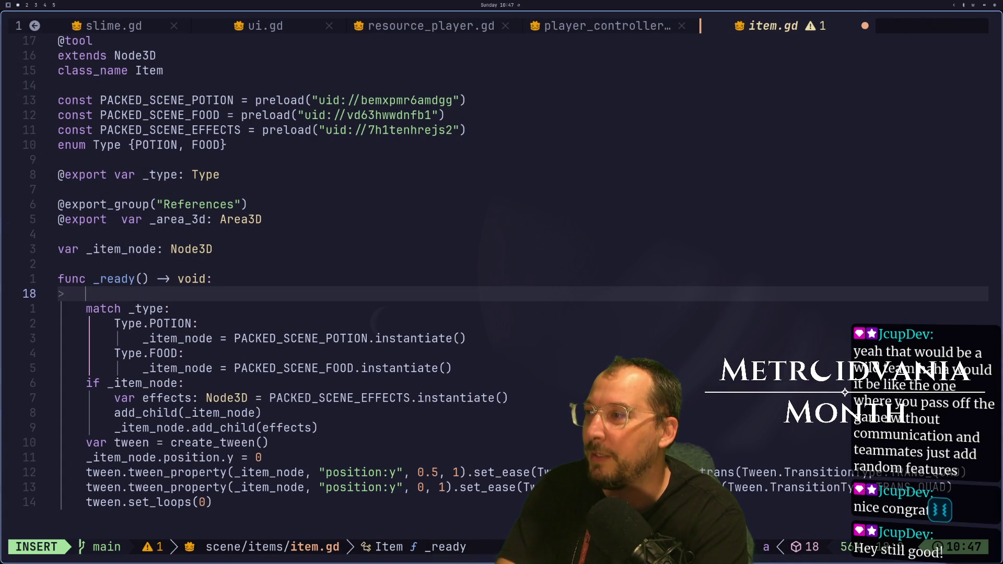
key(Return)
key(Escape)
key(d)
key(d)
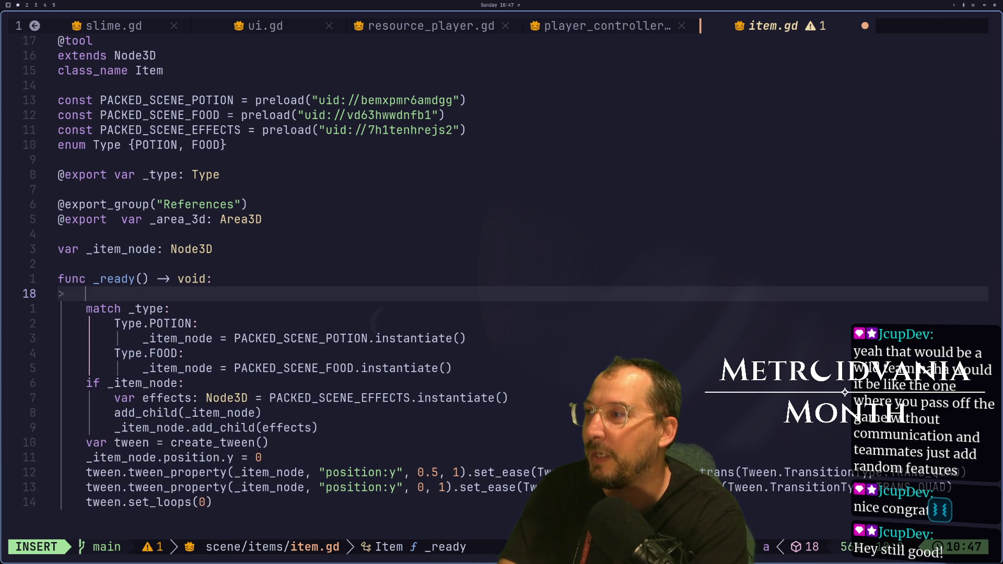
key(k)
key(k)
key(k)
key(k)
key(k)
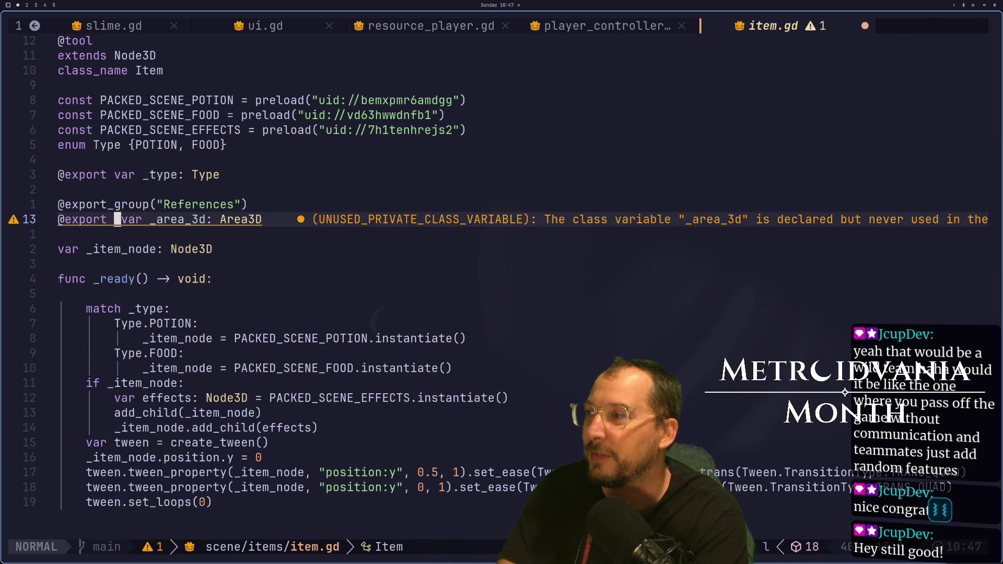
key(j)
key(j)
key(j)
Try adding an _area_3d.body_entered.connect() line in _ready, then delete it.
text(o)
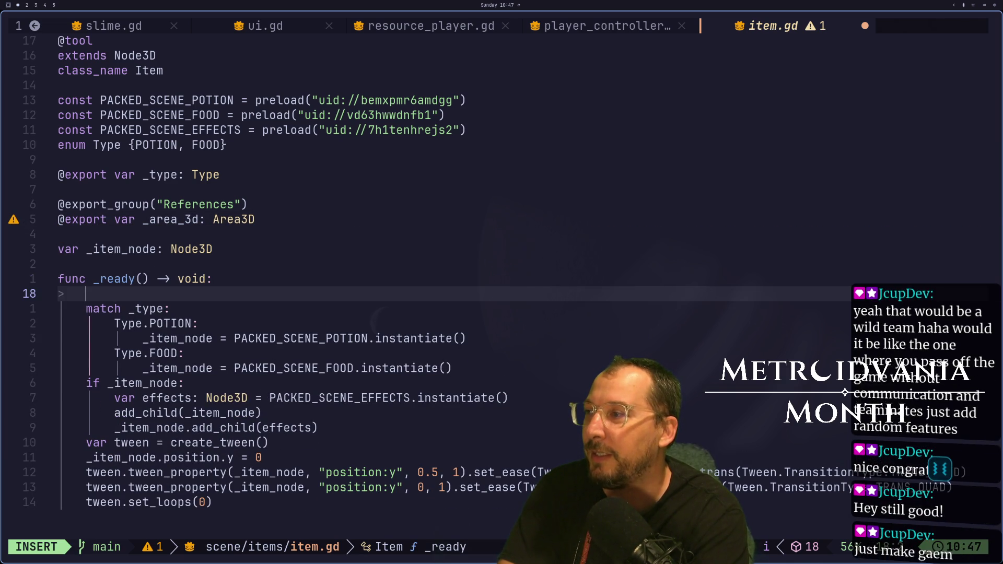
text(_area_3d)
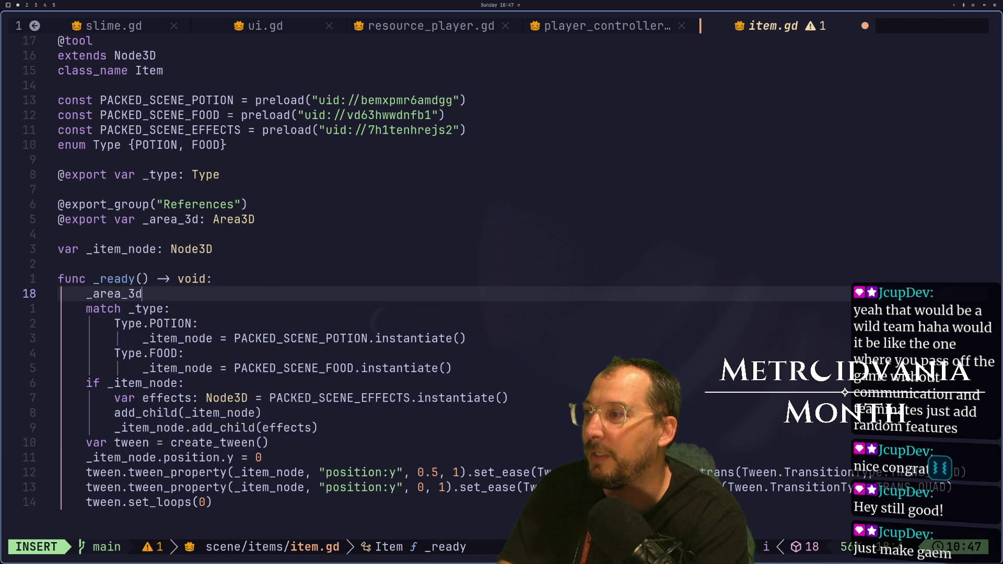
text(.body_entered)
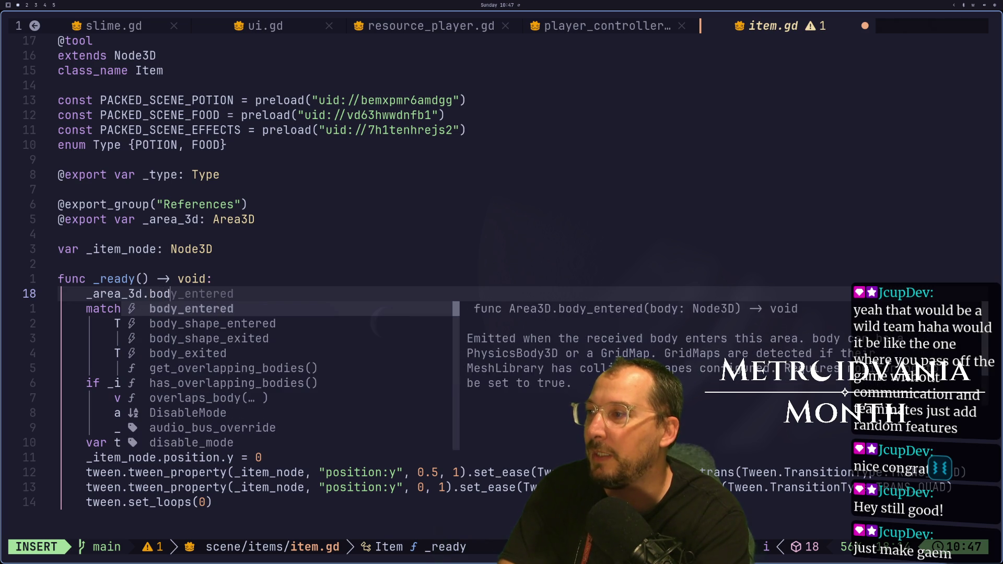
key(Return)
text(.connect()
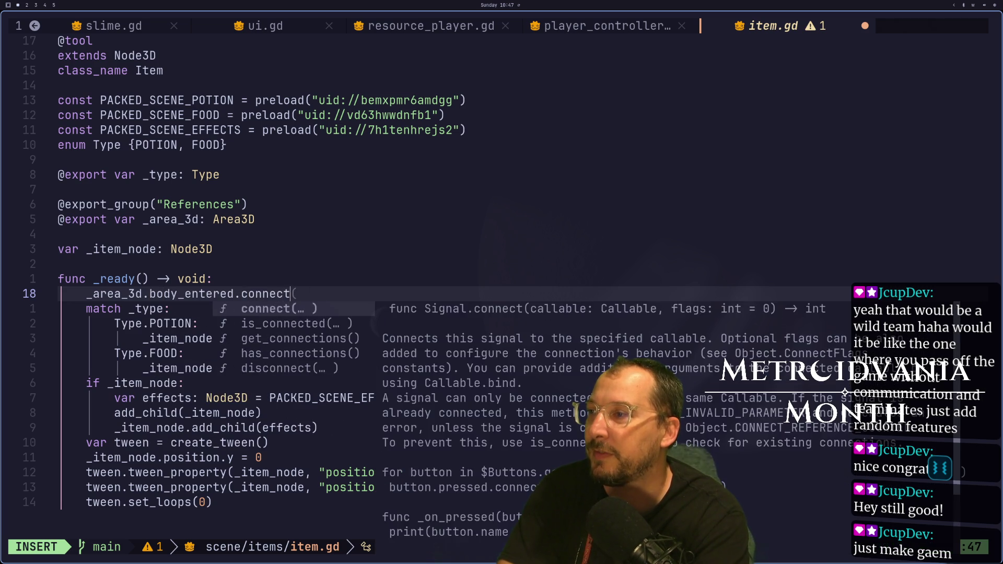
key(Return)
key(Escape)
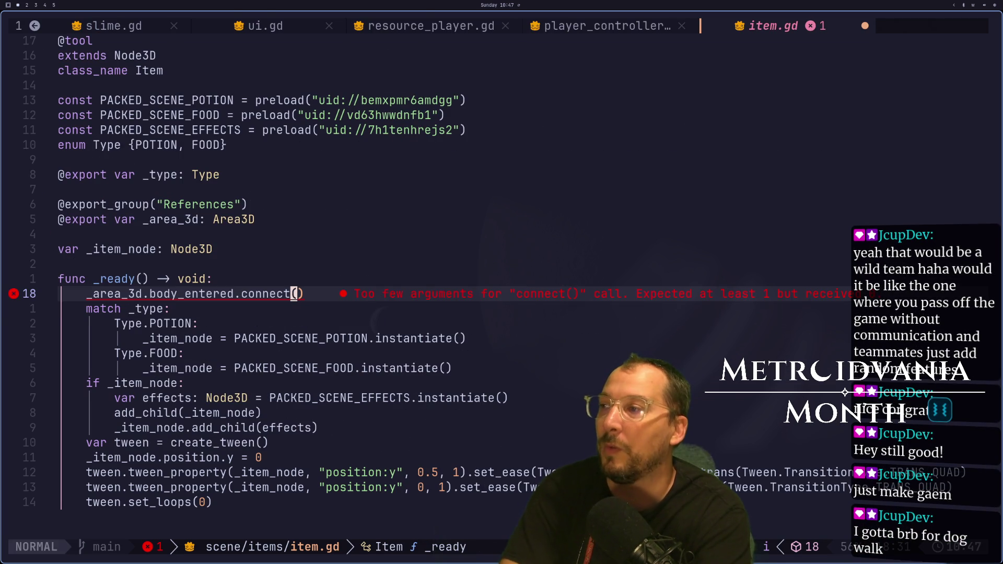
key(d)
key(d)
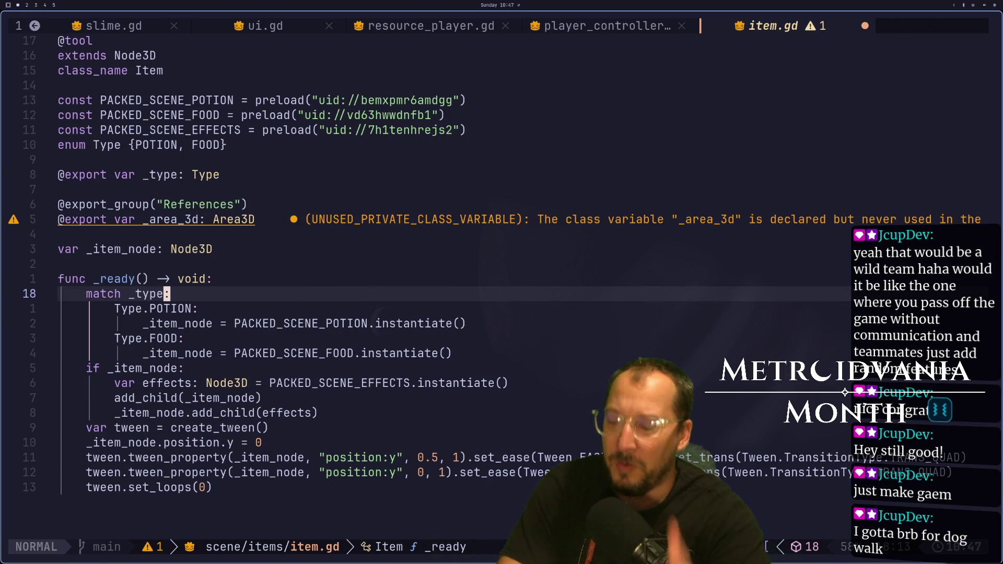
Save item.gd and quit Neovim with :wq.
text(:wq)
key(Return)
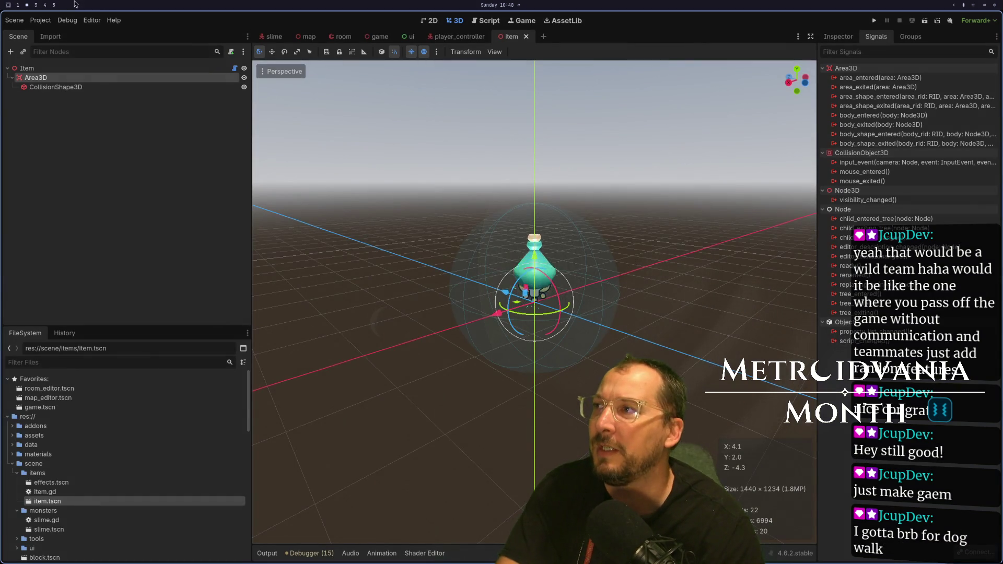
click(51, 23)
Name 3D Physics layer 4 'item' in Project Settings and close the dialog.
click(58, 33)
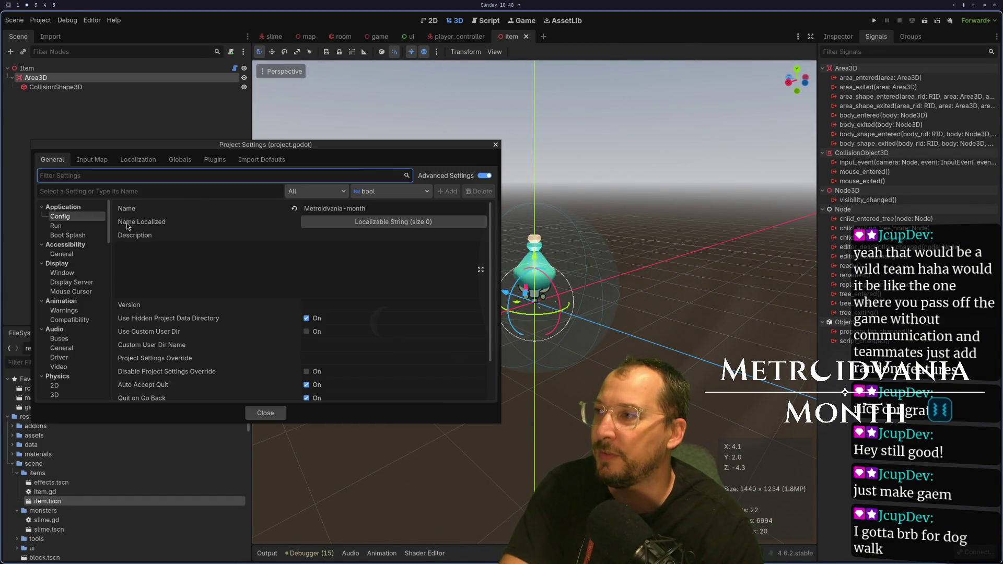
scroll(78, 303, down, 10)
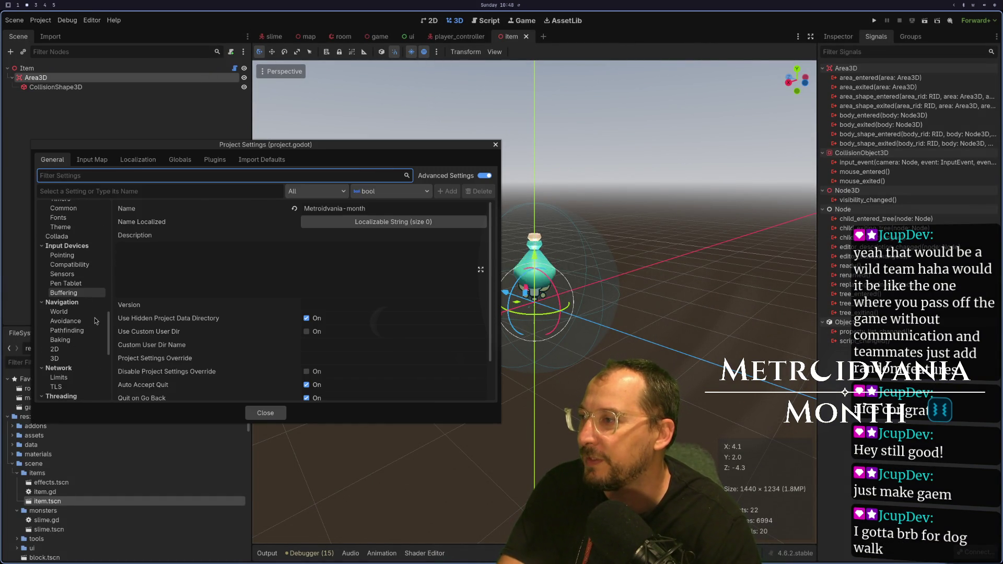
scroll(79, 374, down, 5)
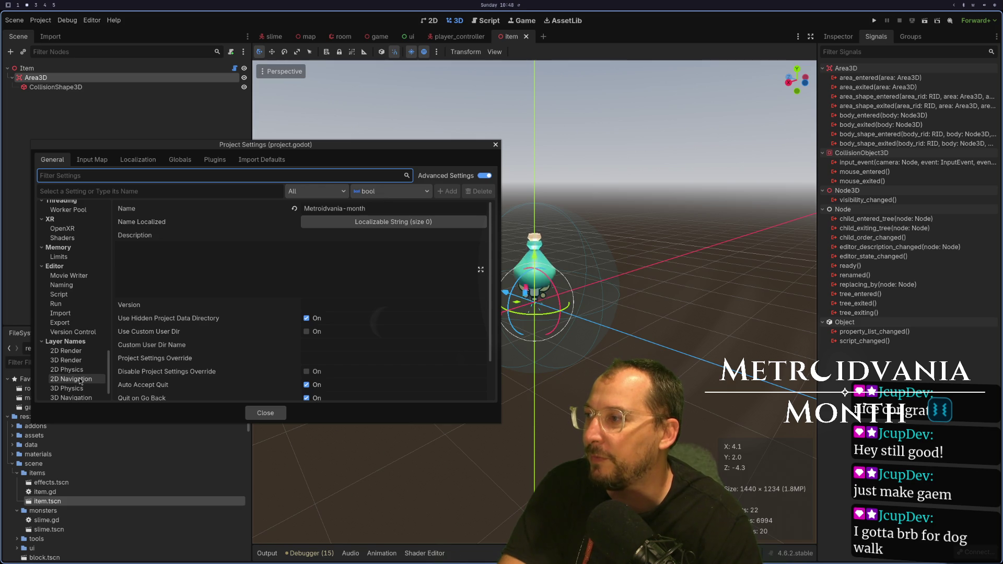
click(66, 388)
click(321, 247)
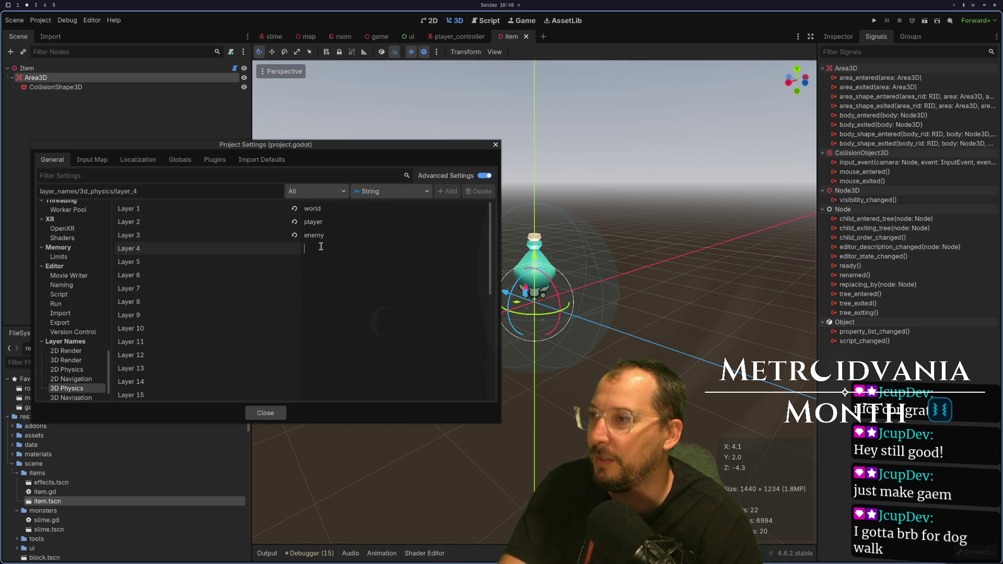
text(item)
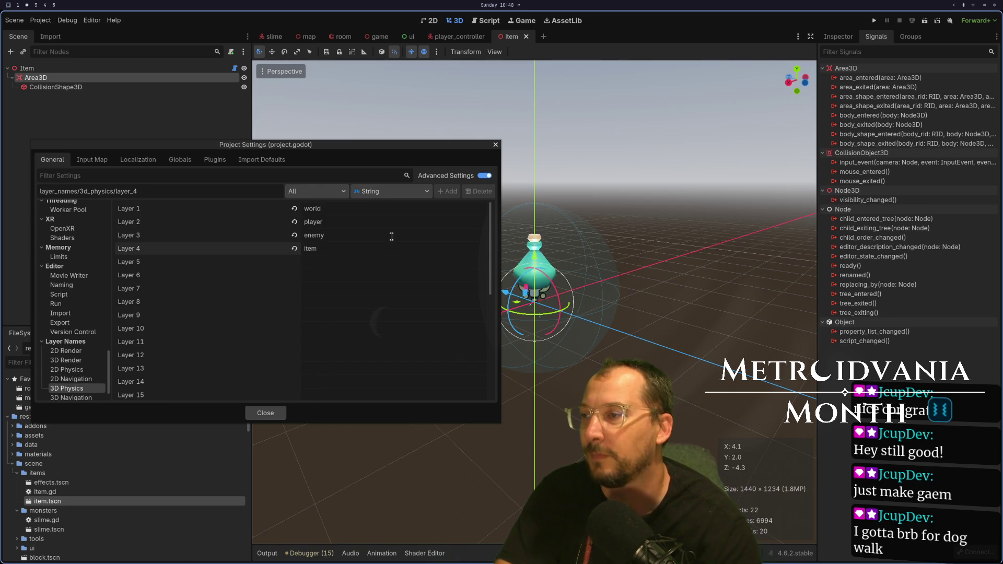
click(265, 413)
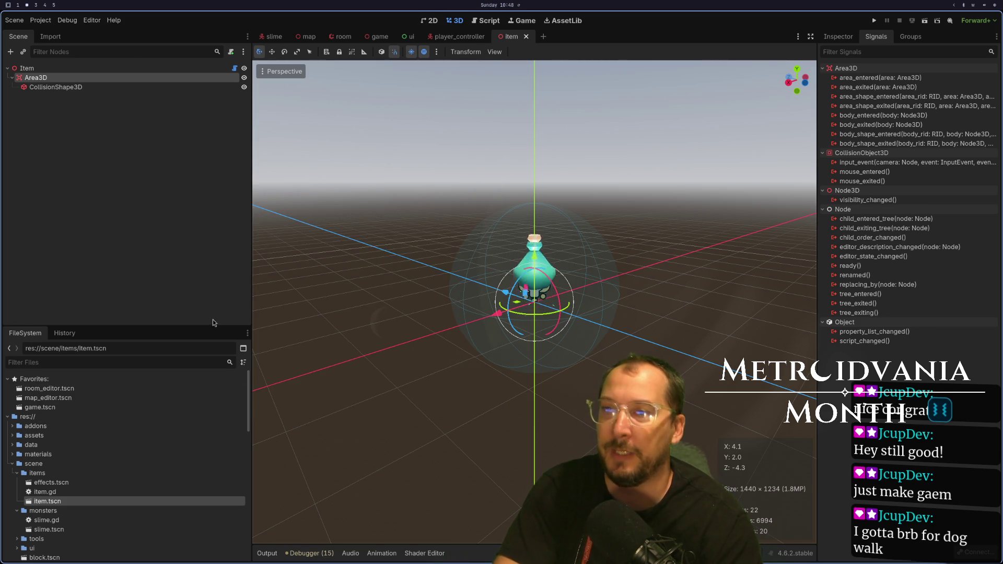
Turn off the item Area3D's monitoring, put it on collision layer 4 only, clear mask 1, and save.
key(super+1)
key(super+2)
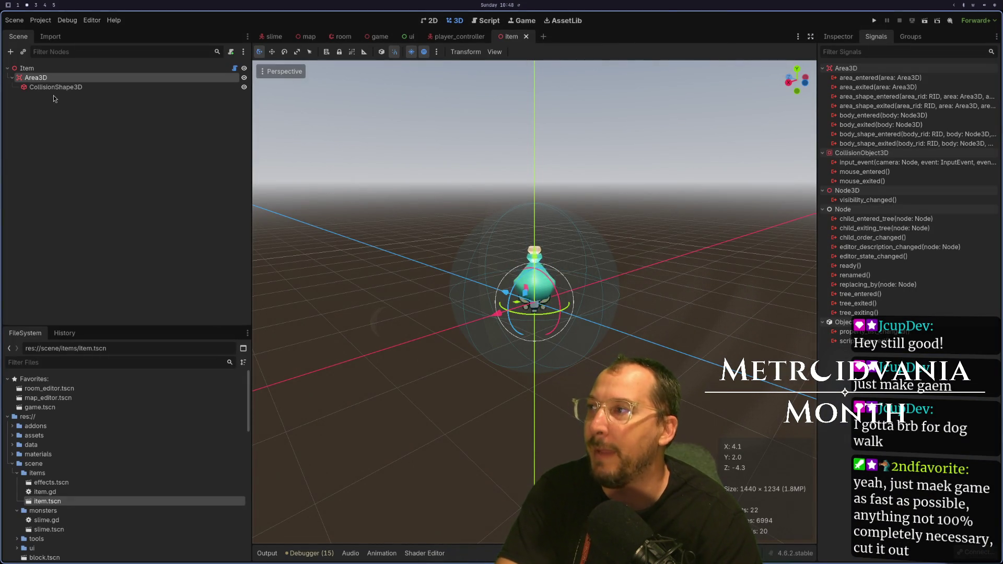
click(838, 36)
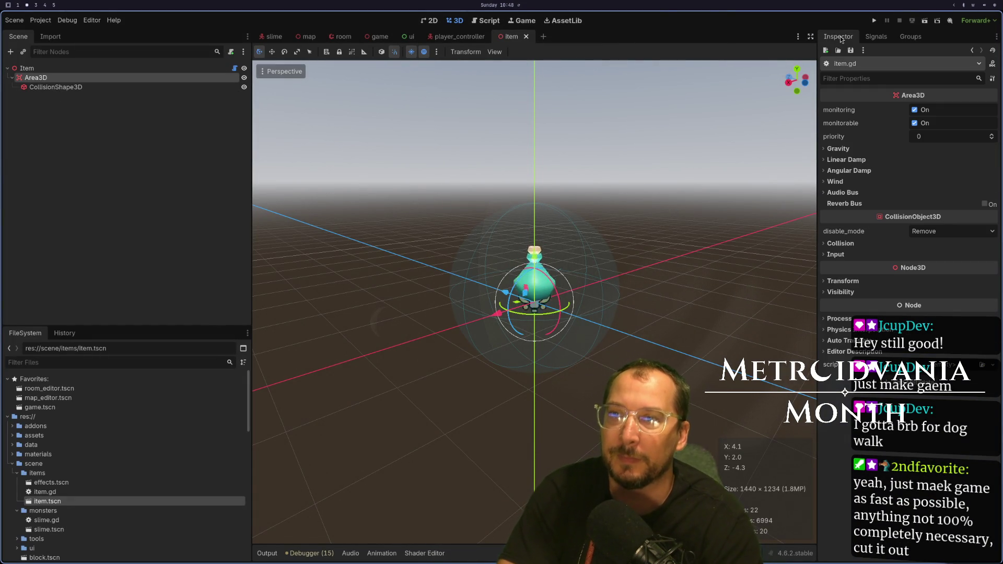
click(914, 111)
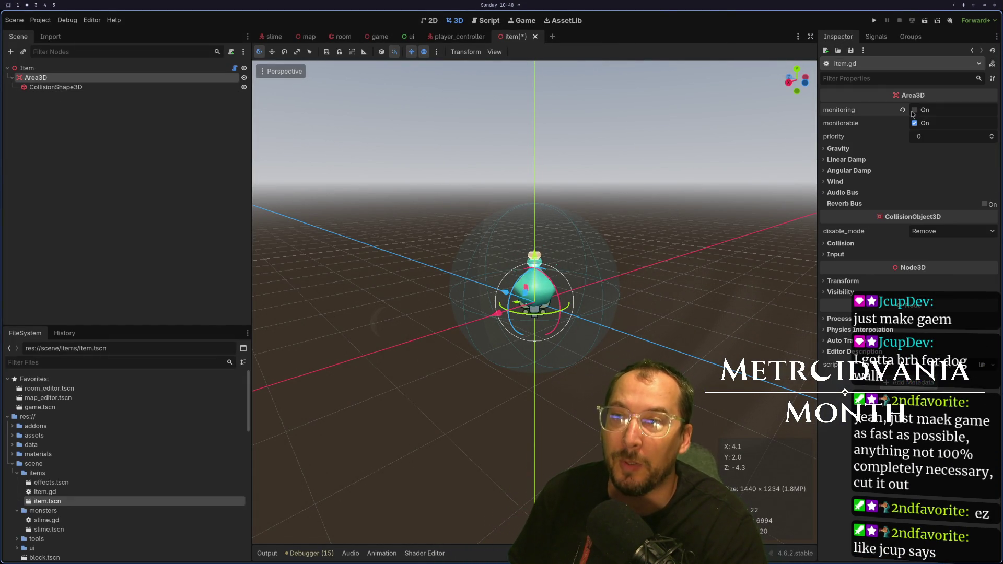
click(844, 244)
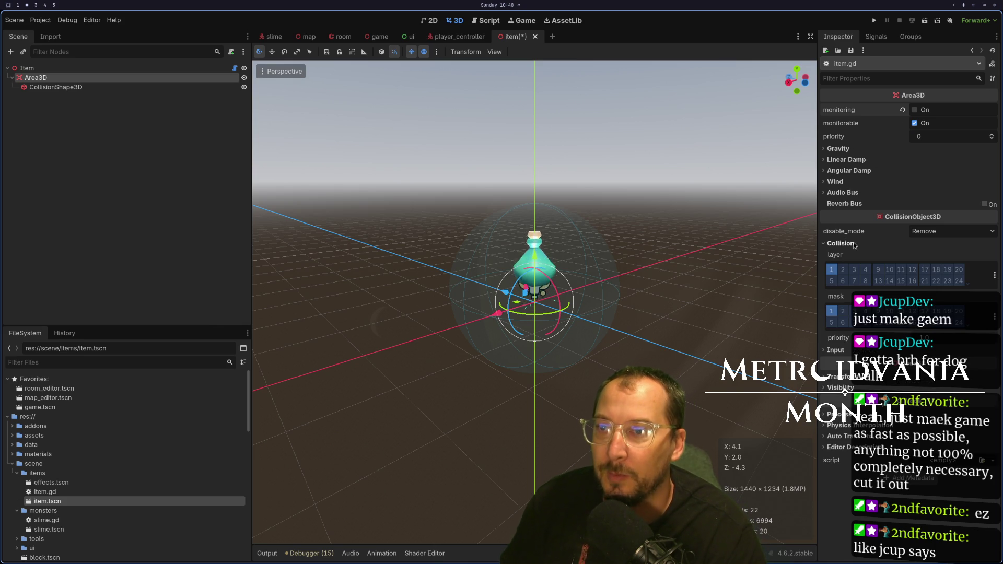
click(832, 270)
click(866, 272)
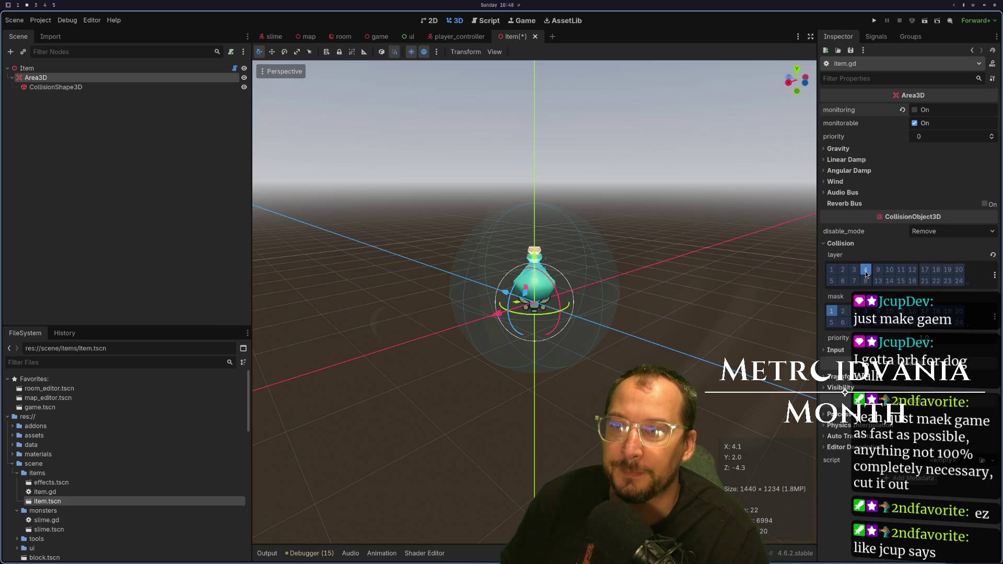
click(832, 311)
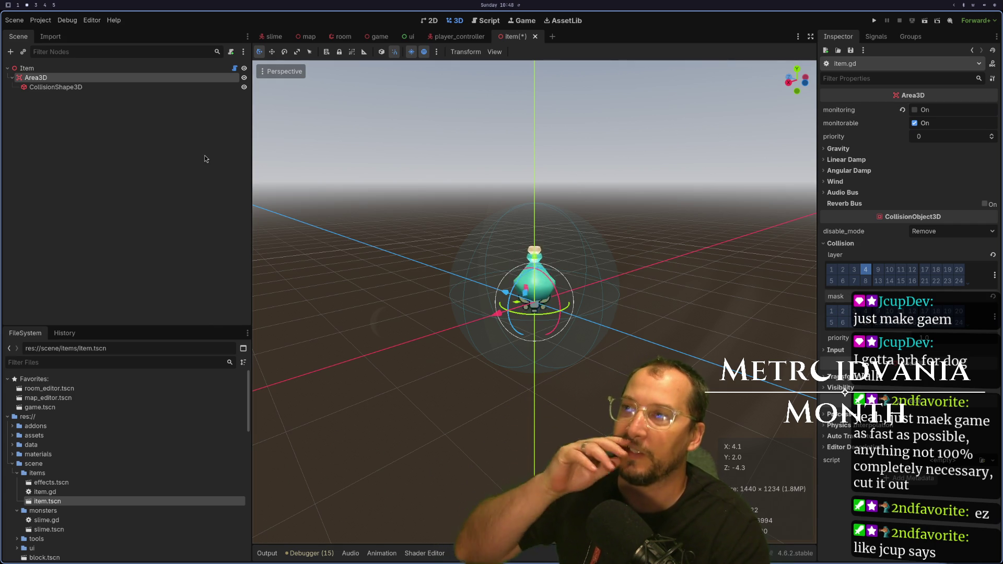
key(ctrl+s)
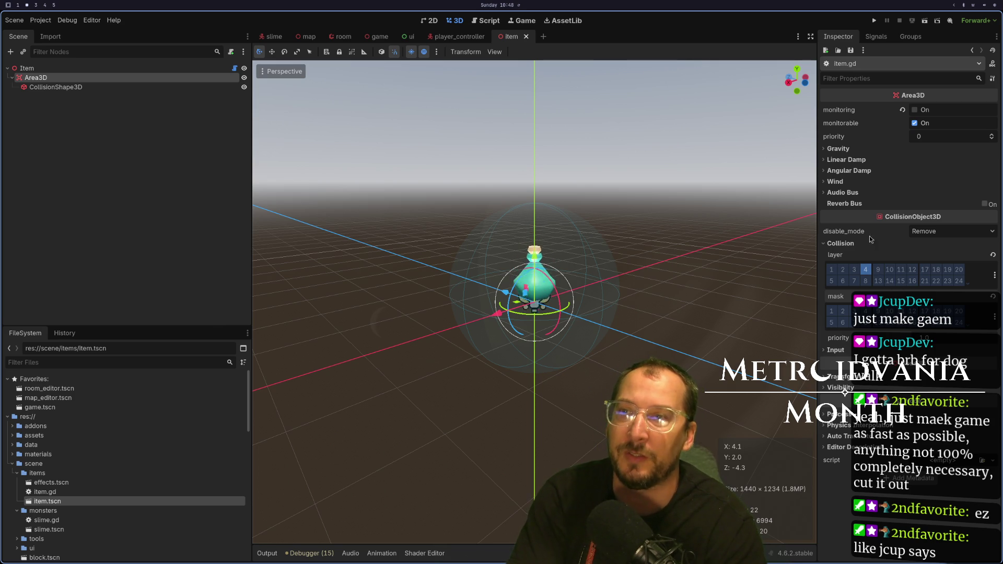
click(459, 36)
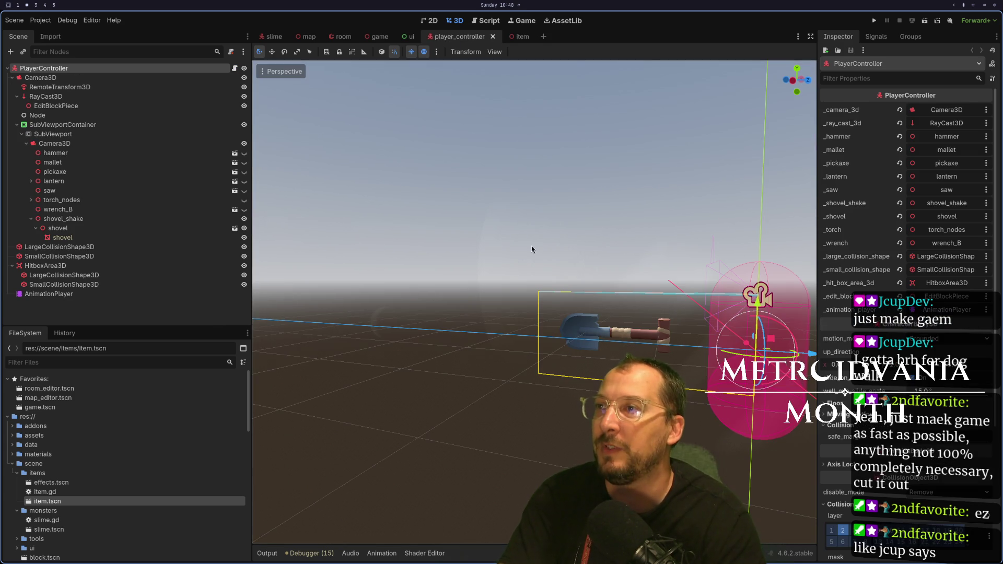
Open player_controller.gd in Neovim to review the hit box connection in _ready, then show Godot's game scene.
click(235, 68)
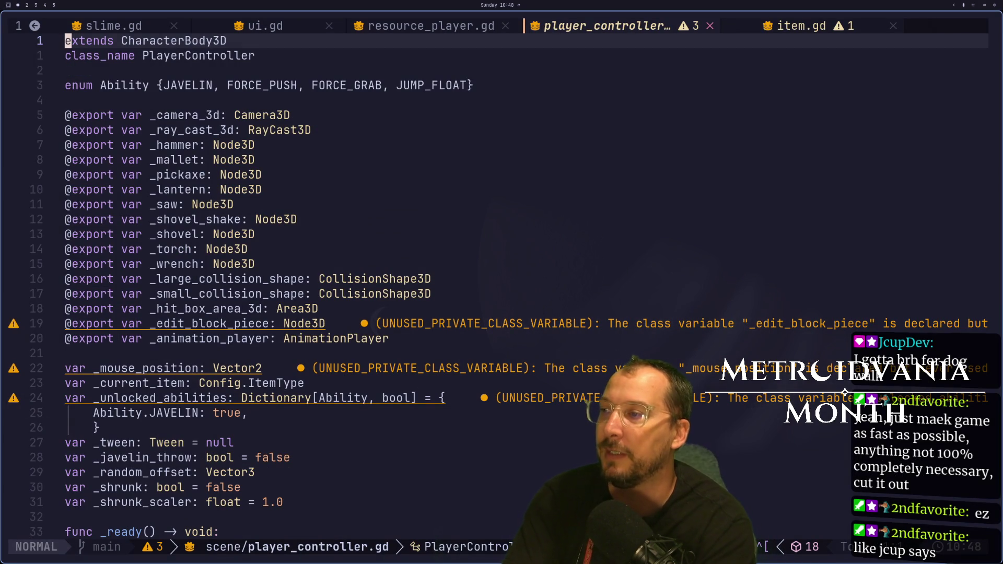
key(j)
key(j)
key(j)
key(z)
key(z)
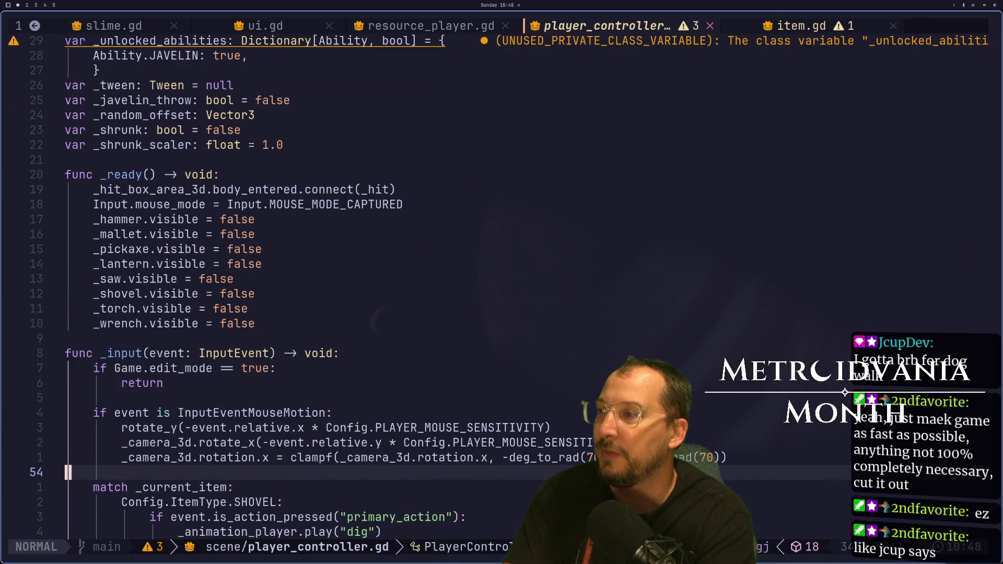
key(k)
key(k)
key(k)
key(j)
key(j)
key(j)
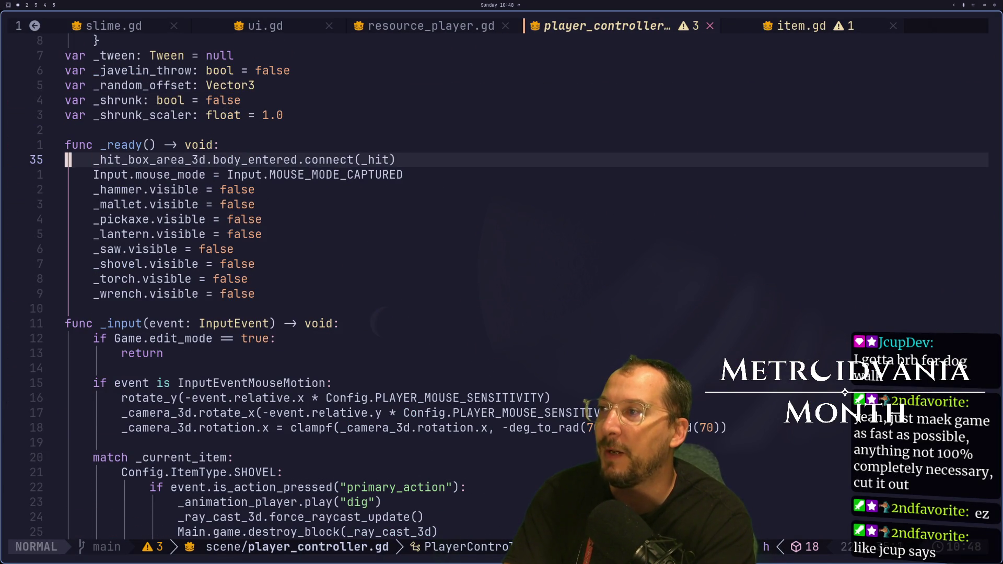
key(super+2)
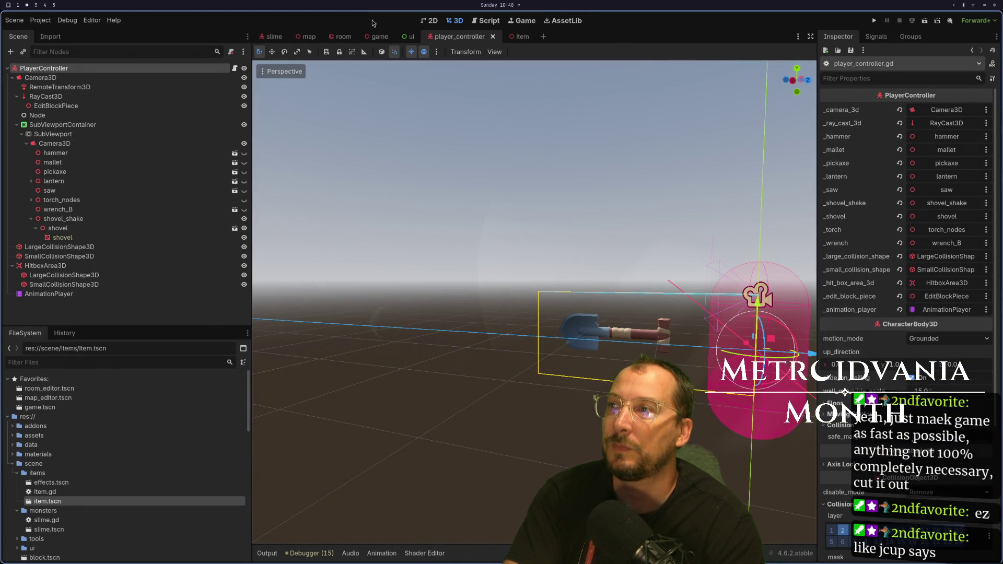
click(378, 37)
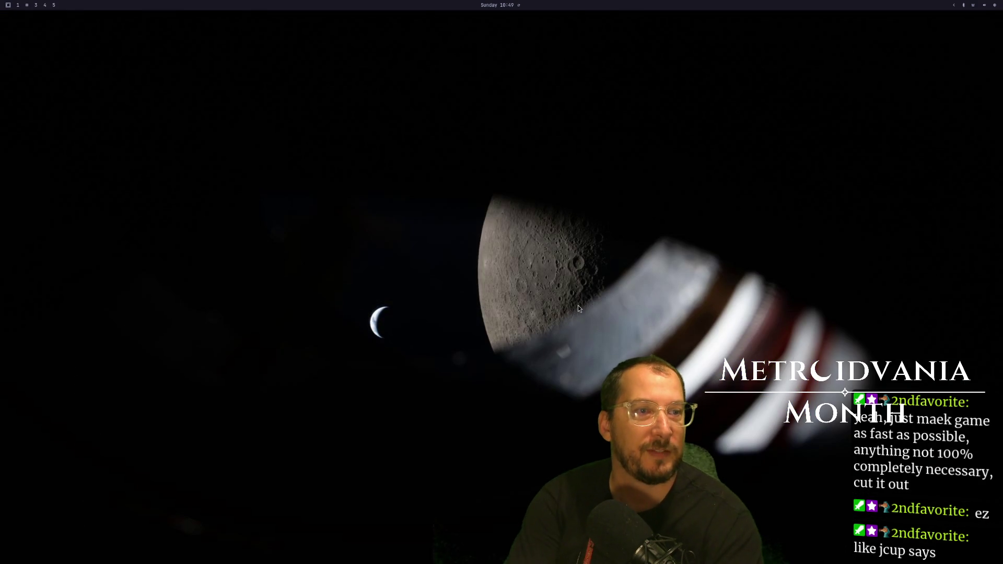
Relaunch Godot from the app launcher and open the Metroidvania-month project for editing.
key(super+2)
key(super+space)
text(go)
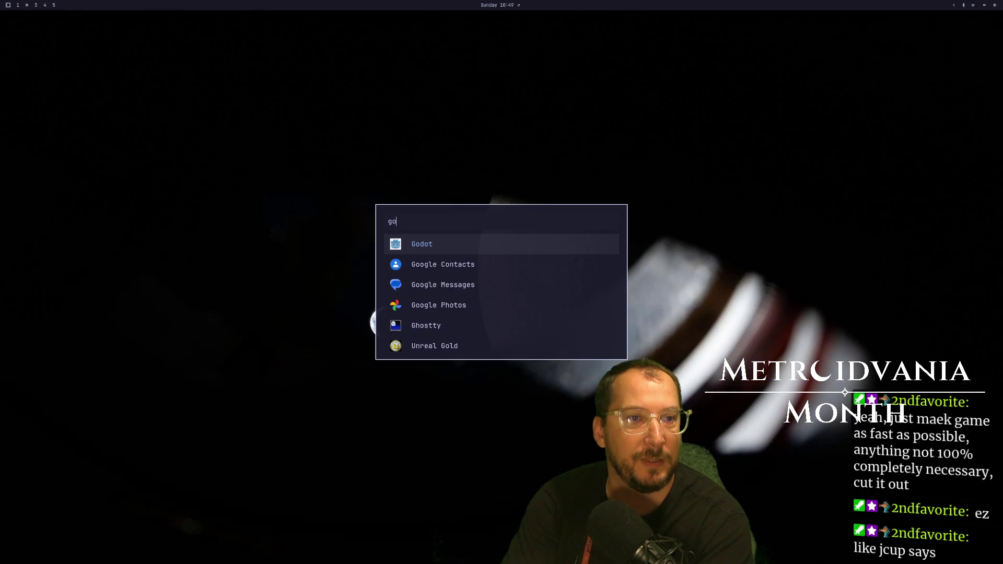
key(Return)
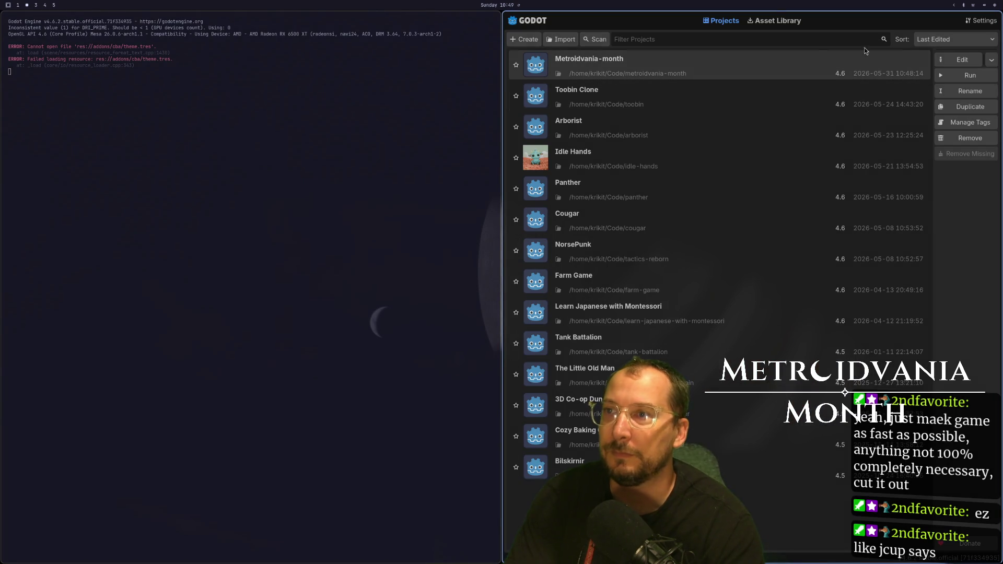
click(962, 61)
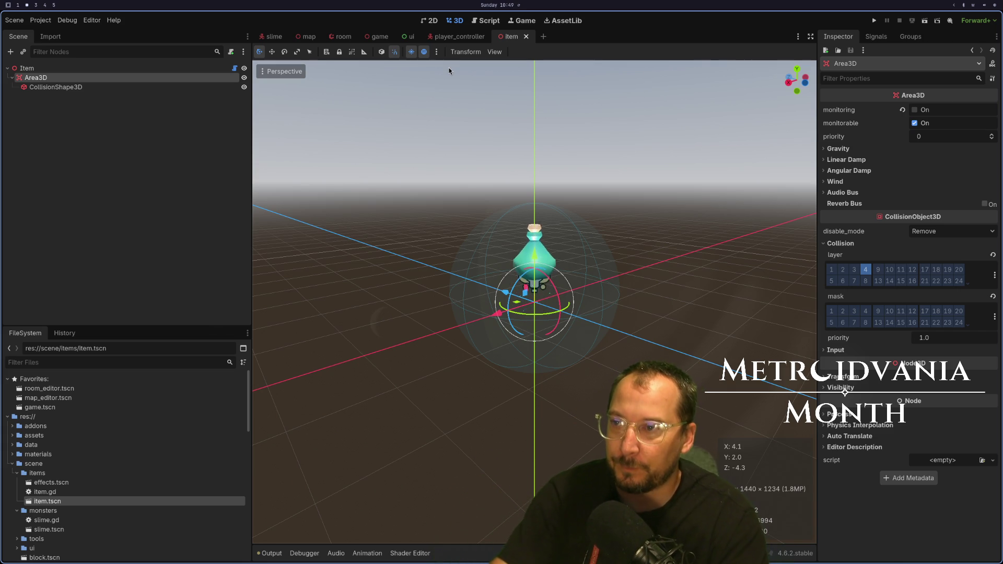
Switch between the player_controller and item scenes and glance at player_controller.gd in the code editor.
mouse_move(445, 40)
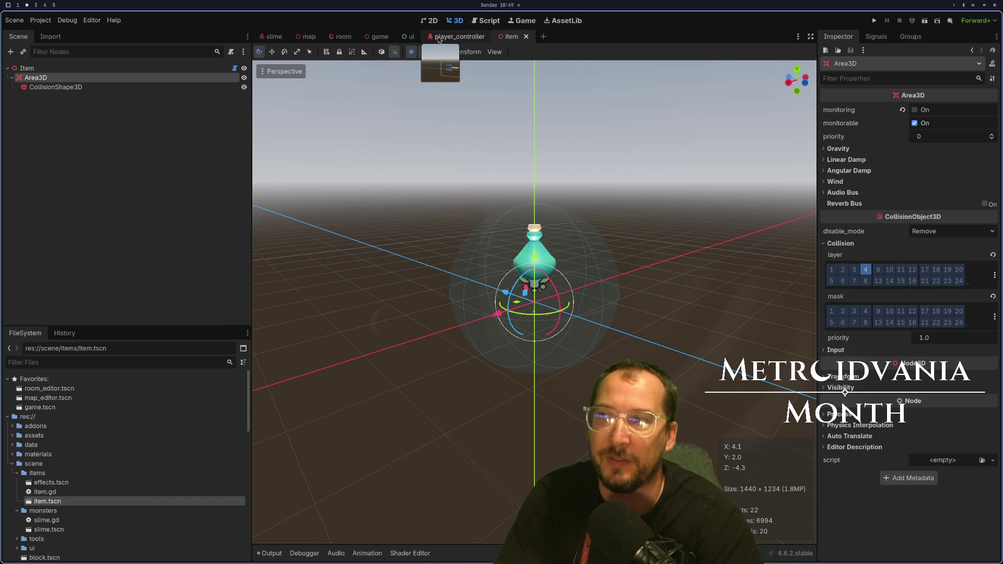
click(439, 39)
click(518, 45)
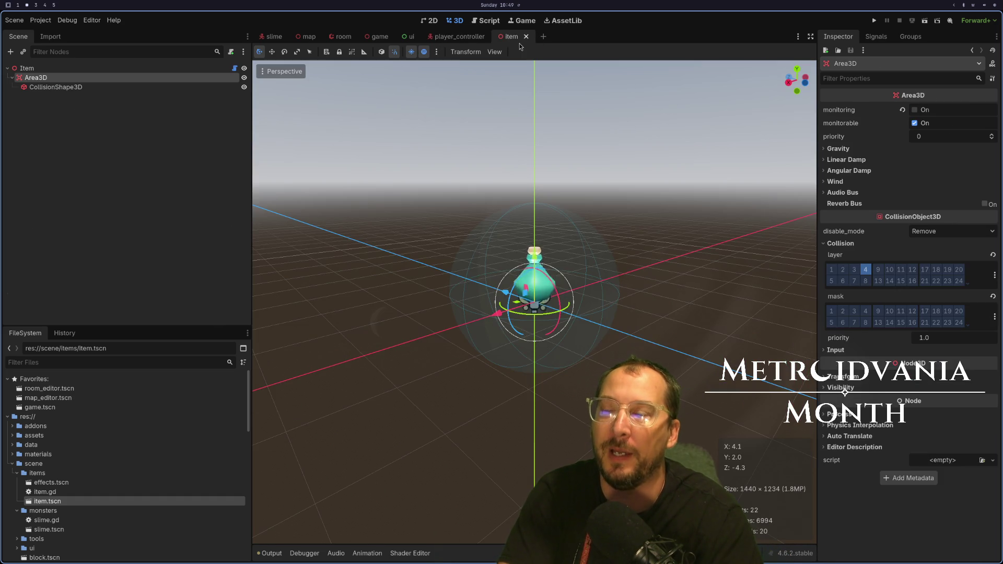
click(444, 38)
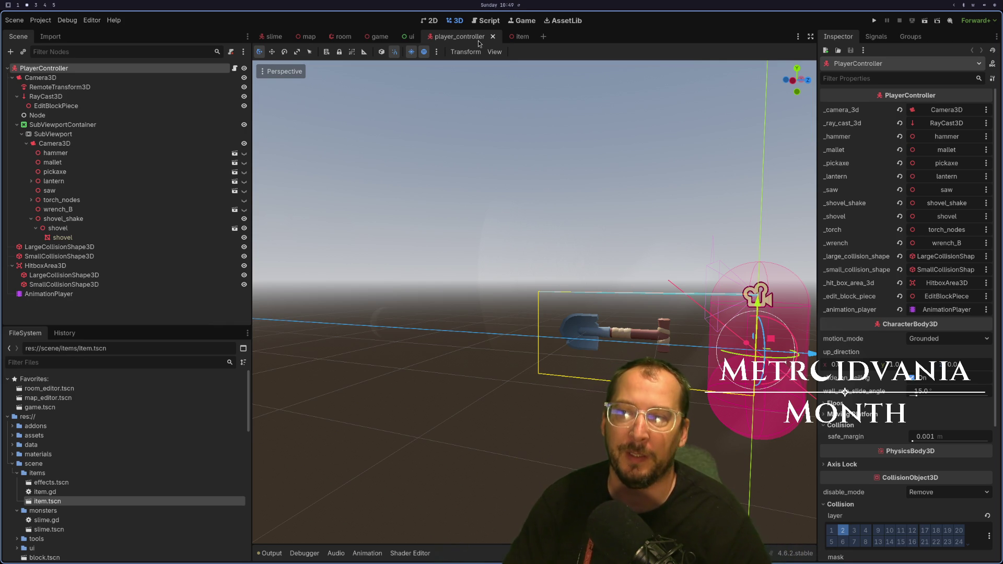
click(524, 36)
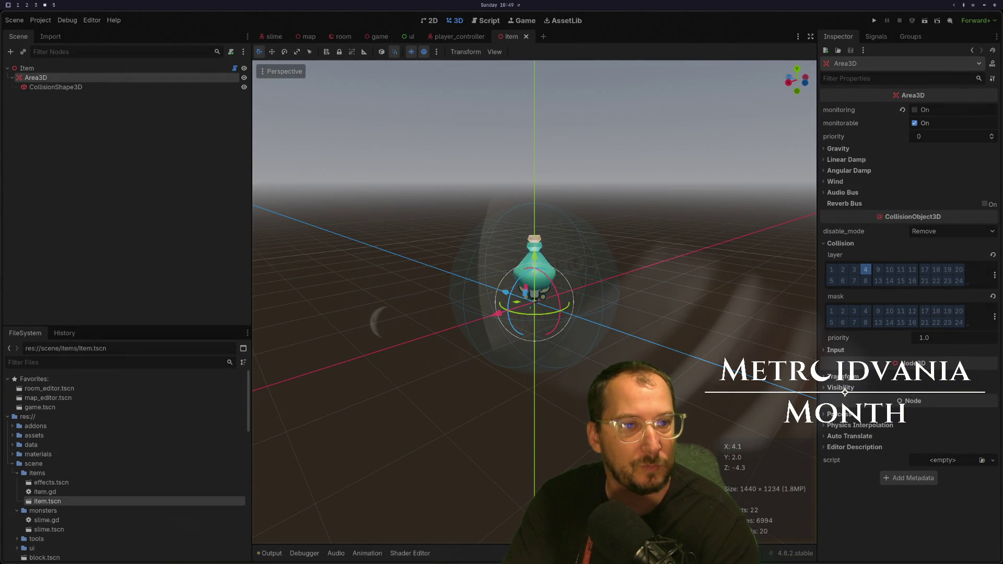
key(super+2)
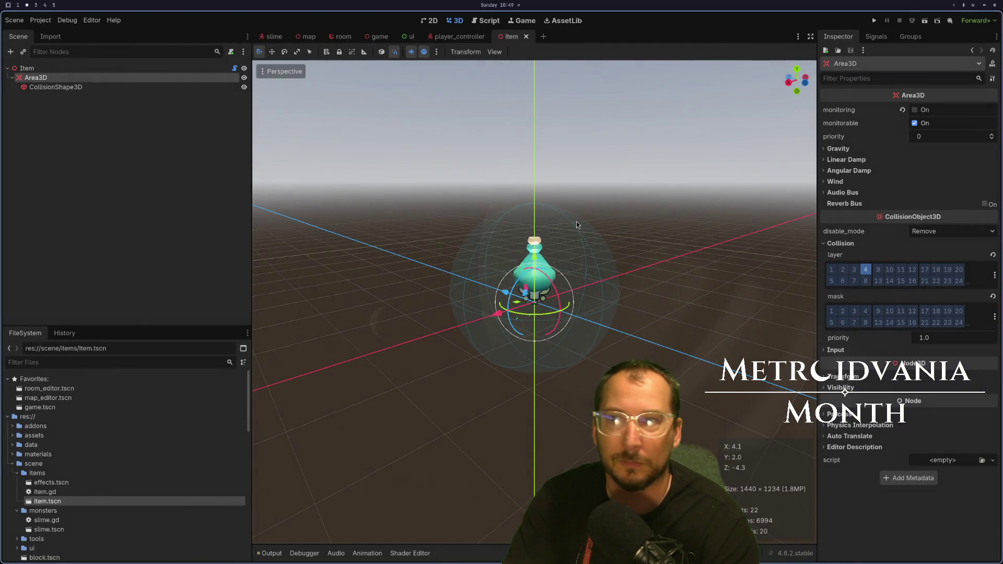
key(super+1)
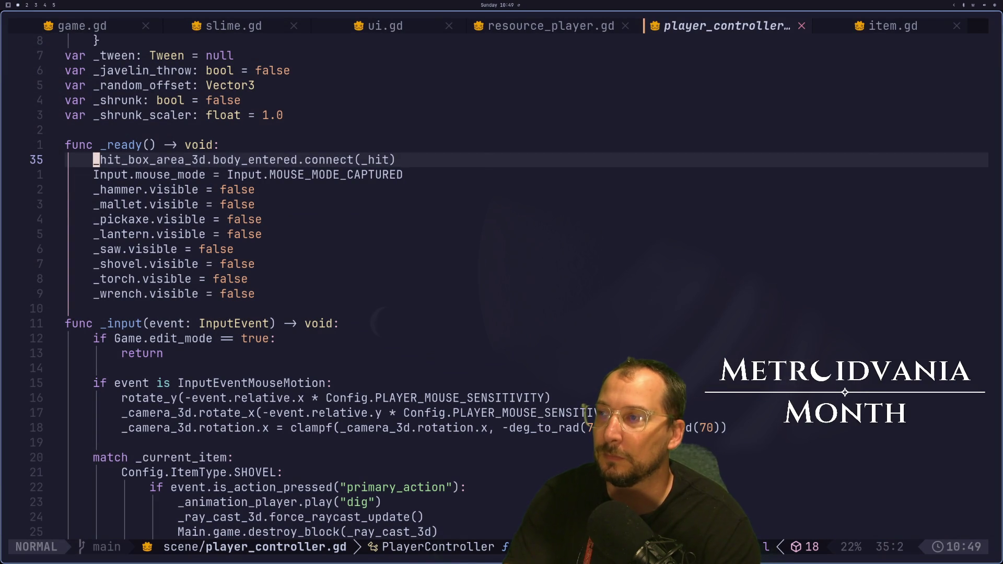
key(super+2)
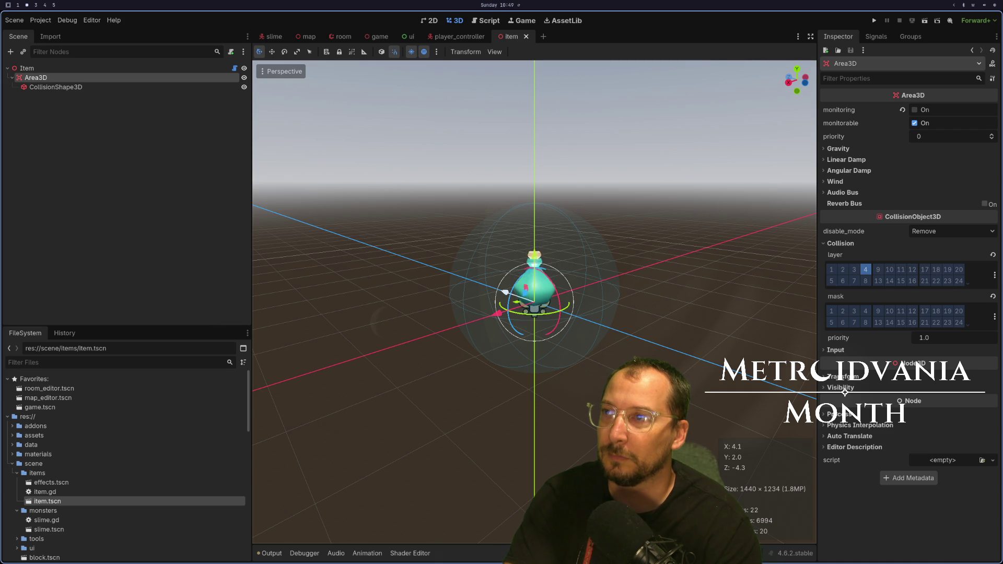
In player_controller, inspect SmallCollisionShape3D, LargeCollisionShape3D and HitboxArea3D's collision mask layer 3.
click(448, 38)
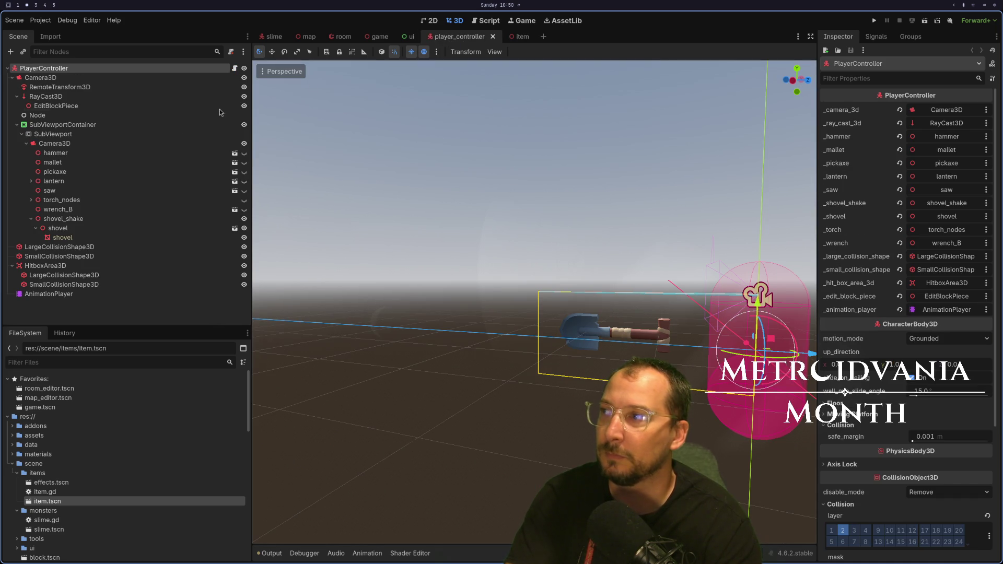
click(121, 253)
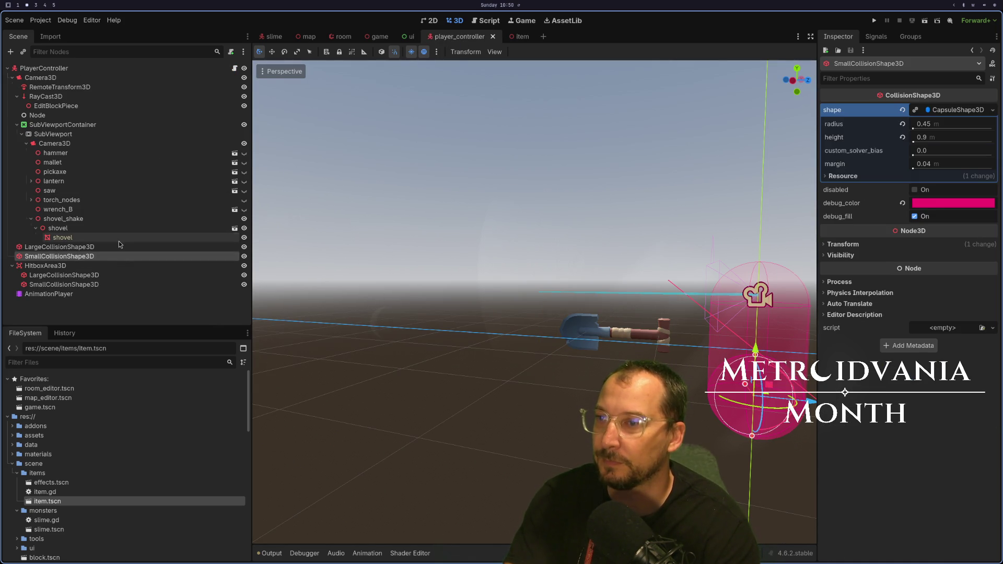
click(119, 239)
click(117, 247)
click(115, 265)
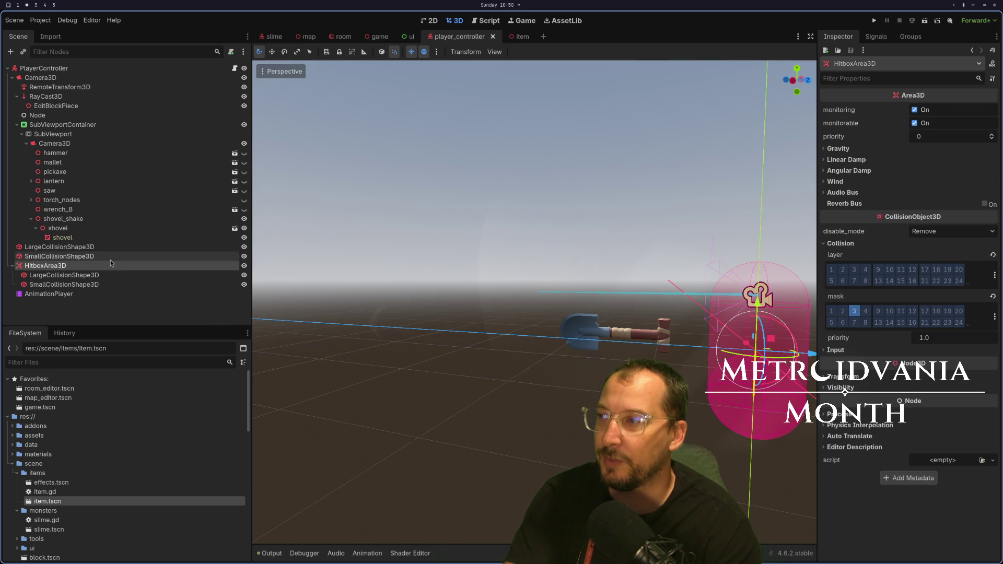
click(112, 257)
click(106, 269)
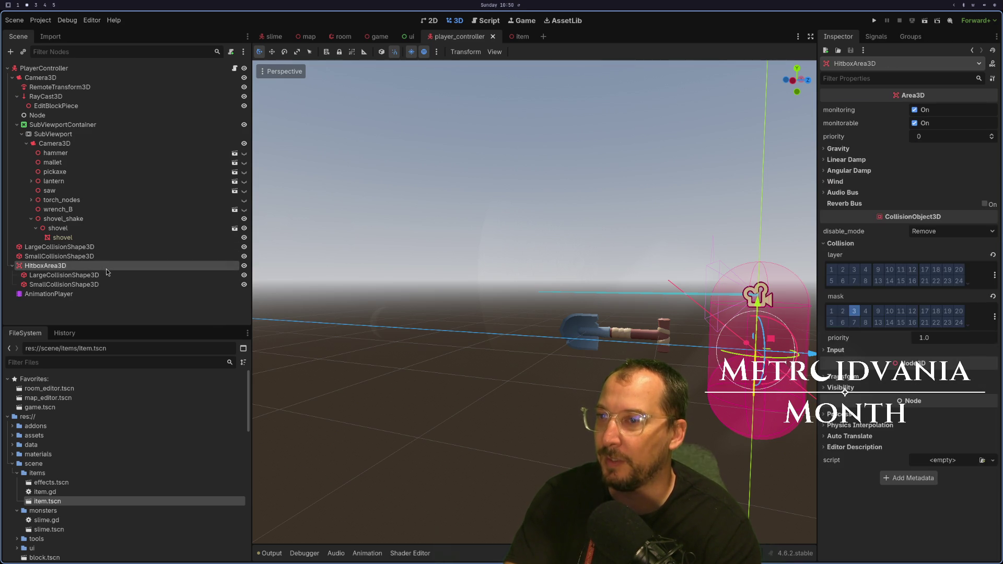
click(109, 277)
click(105, 284)
click(105, 277)
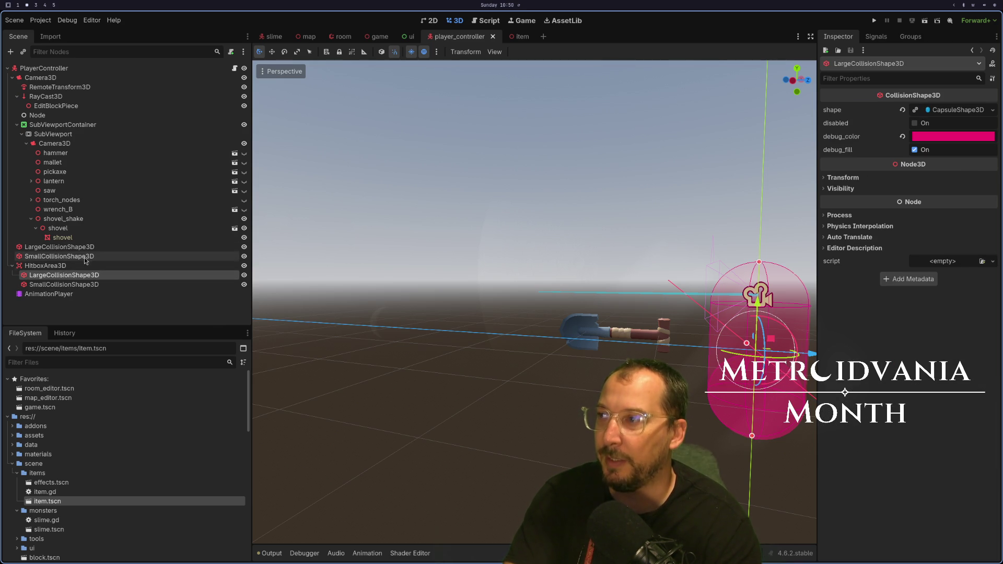
click(84, 267)
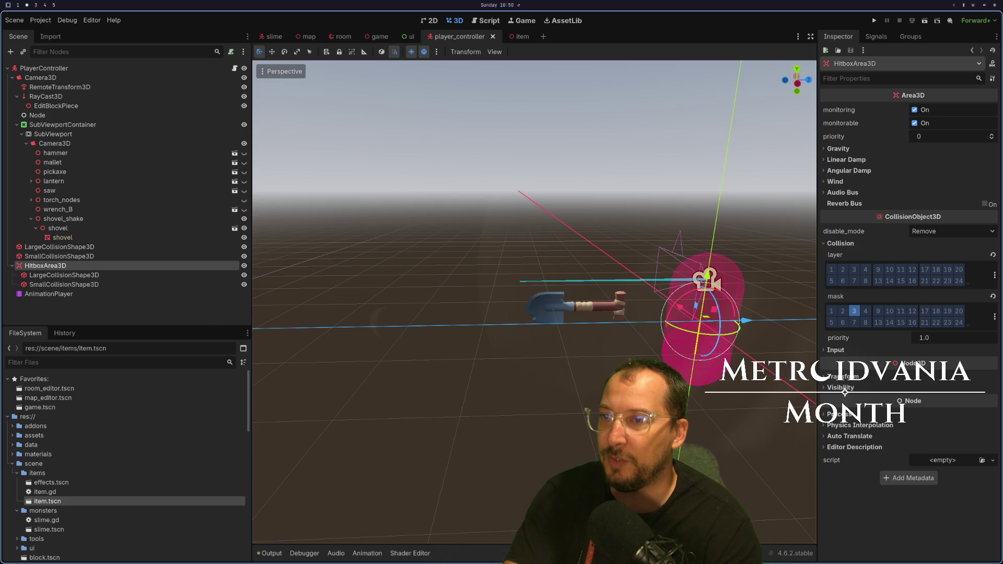
Focus the viewport on the hitbox capsule and orbit around the player.
key(f)
mouse_move(514, 314)
mouse_down()
mouse_move(556, 332)
mouse_move(585, 325)
mouse_move(554, 326)
mouse_up()
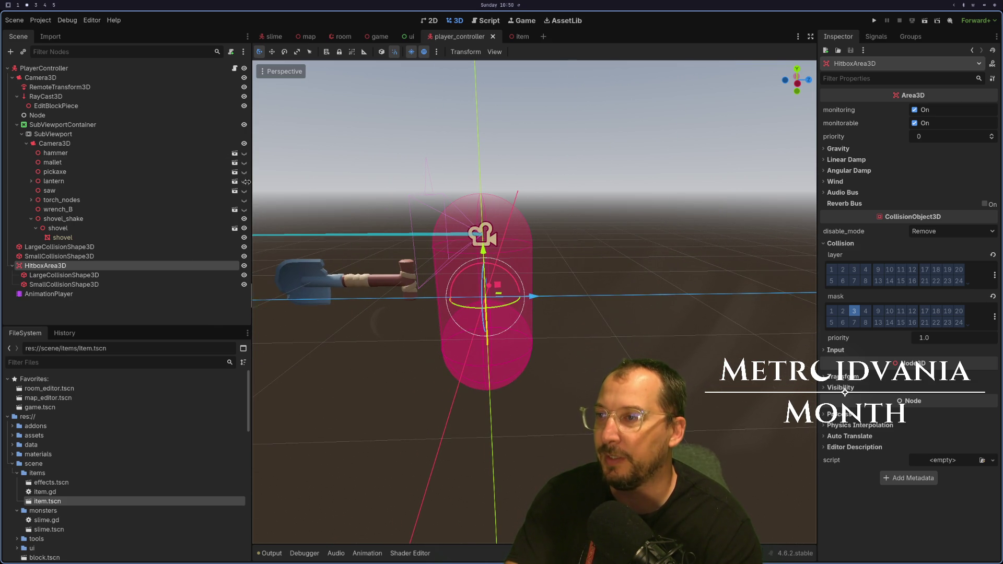
click(36, 72)
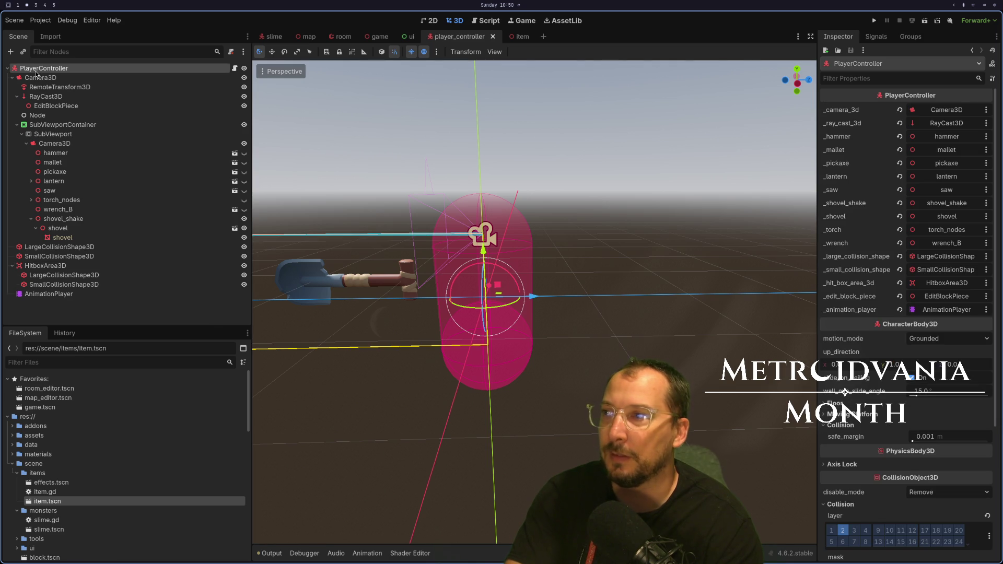
Add an Area3D child under PlayerController and rename it CollectItemArea3D.
right_click(42, 70)
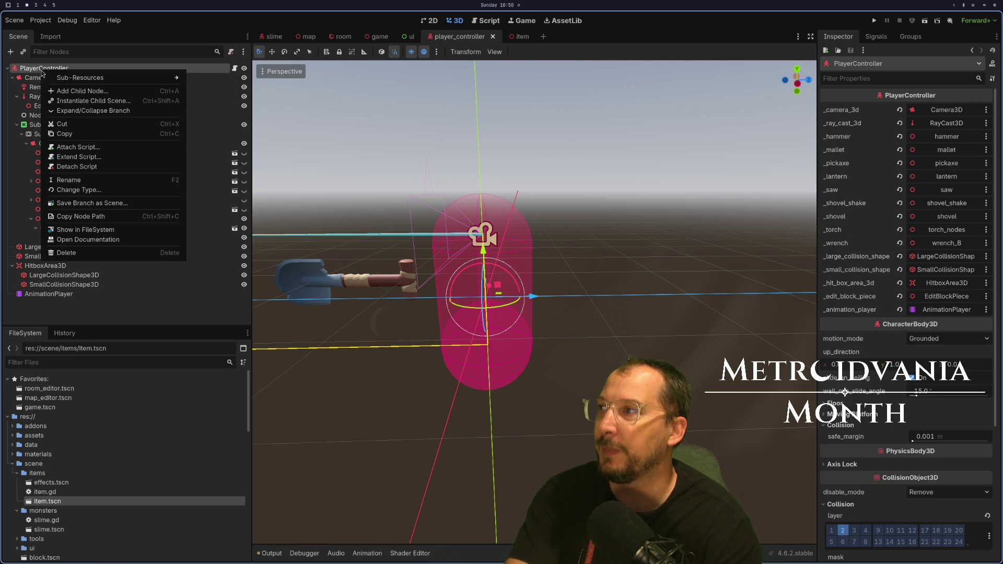
click(53, 91)
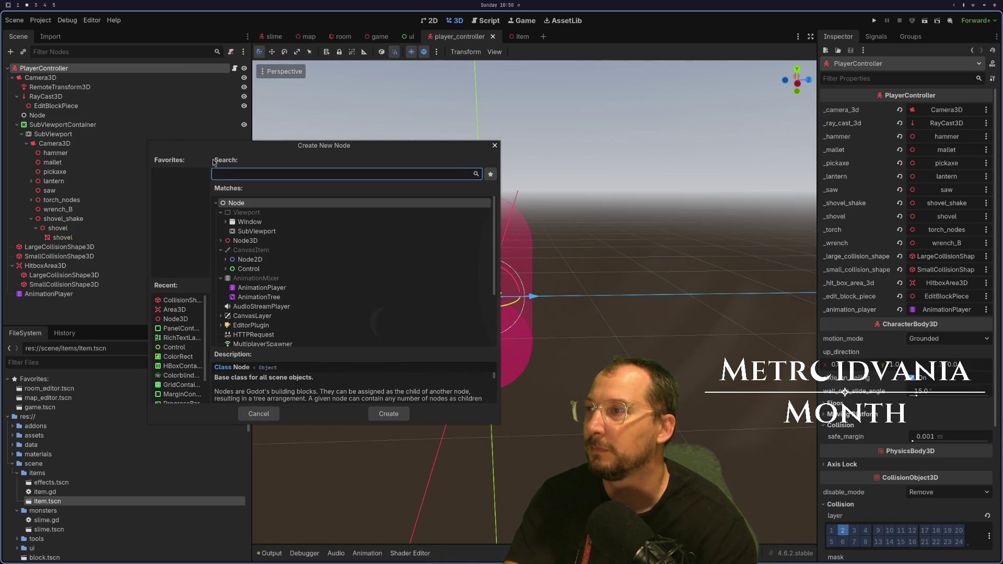
text(Area)
key(Return)
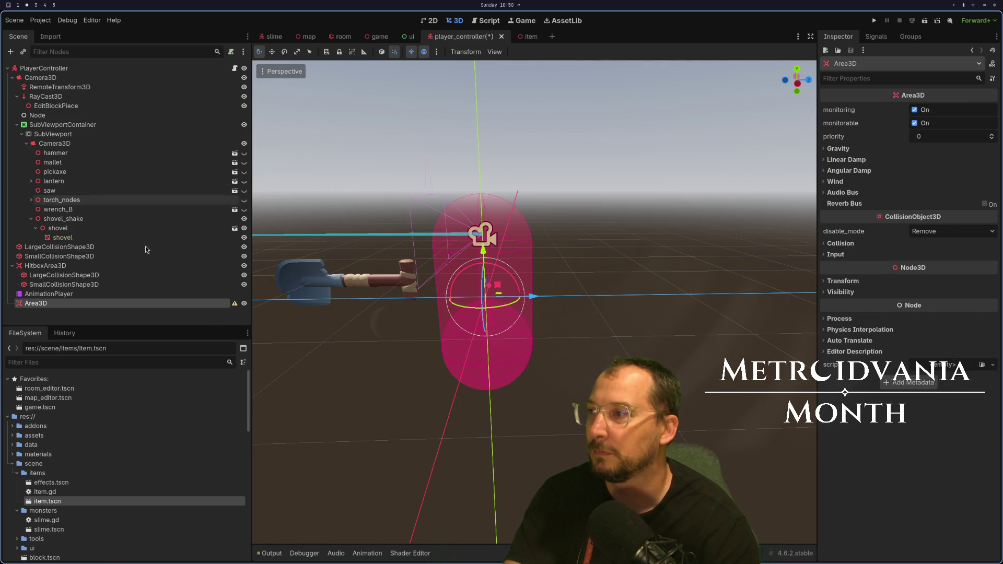
click(68, 304)
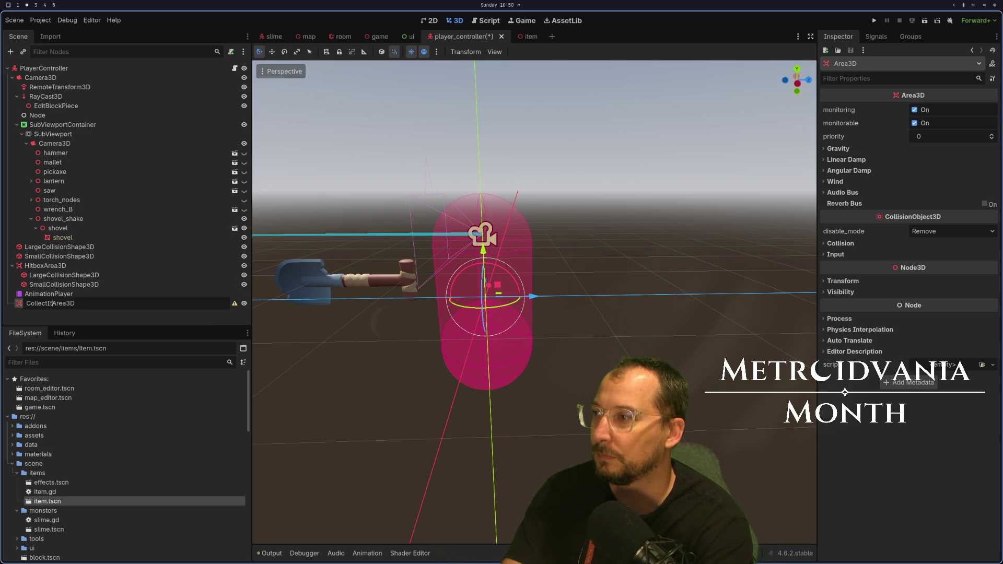
text(em)
key(Return)
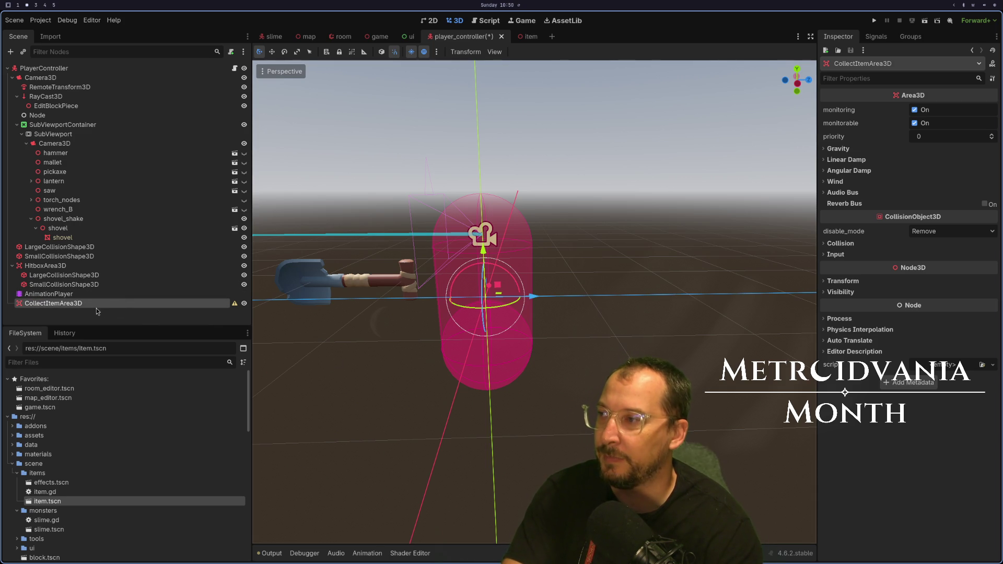
right_click(131, 301)
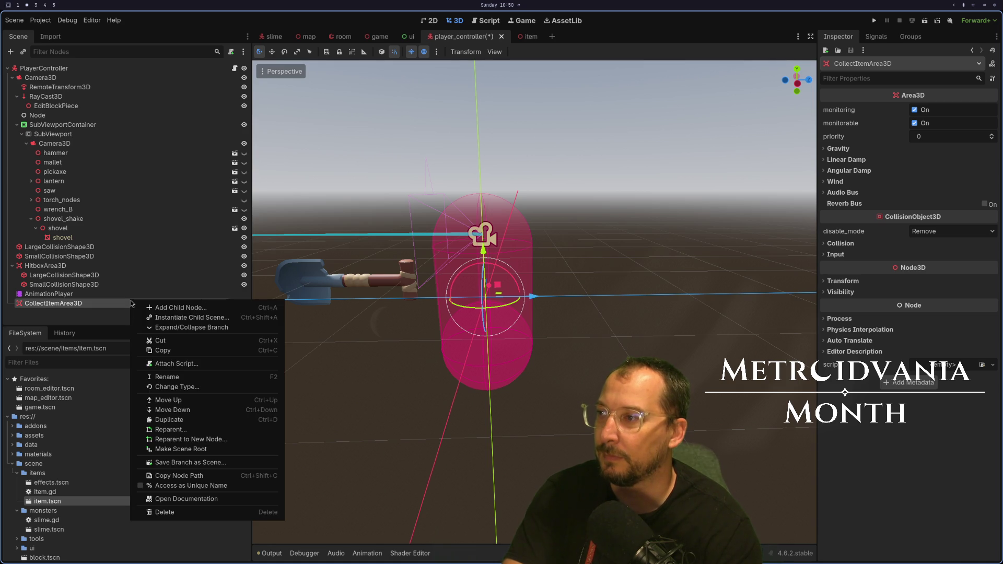
Add a CollisionShape3D with a SphereShape3D under CollectItemArea3D.
click(218, 308)
text(c)
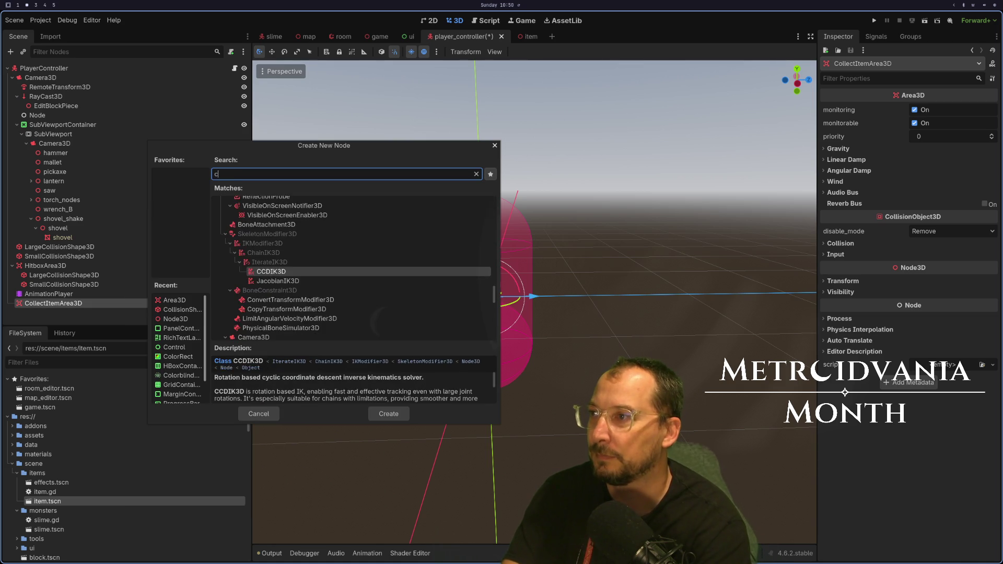
text(oll)
key(Return)
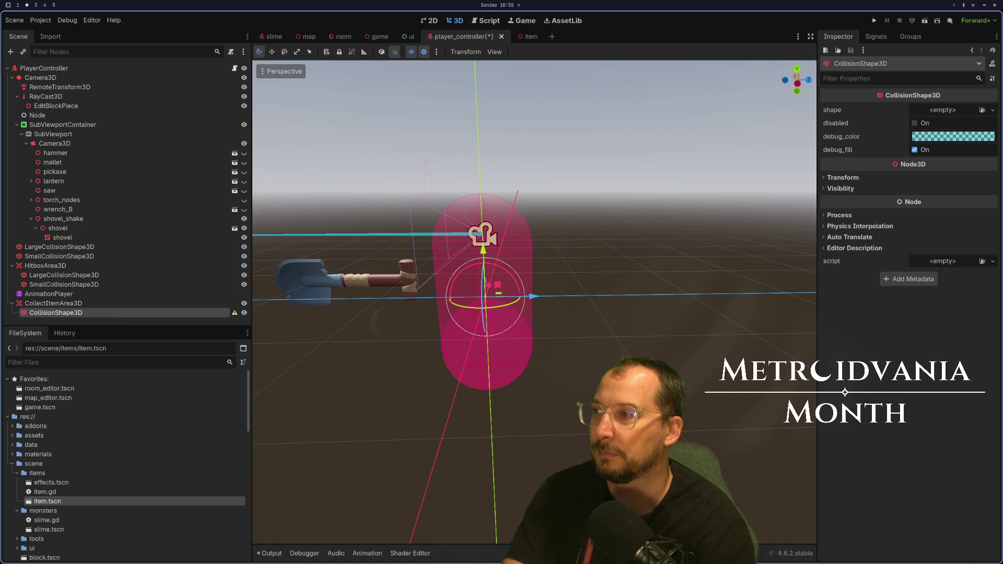
click(938, 109)
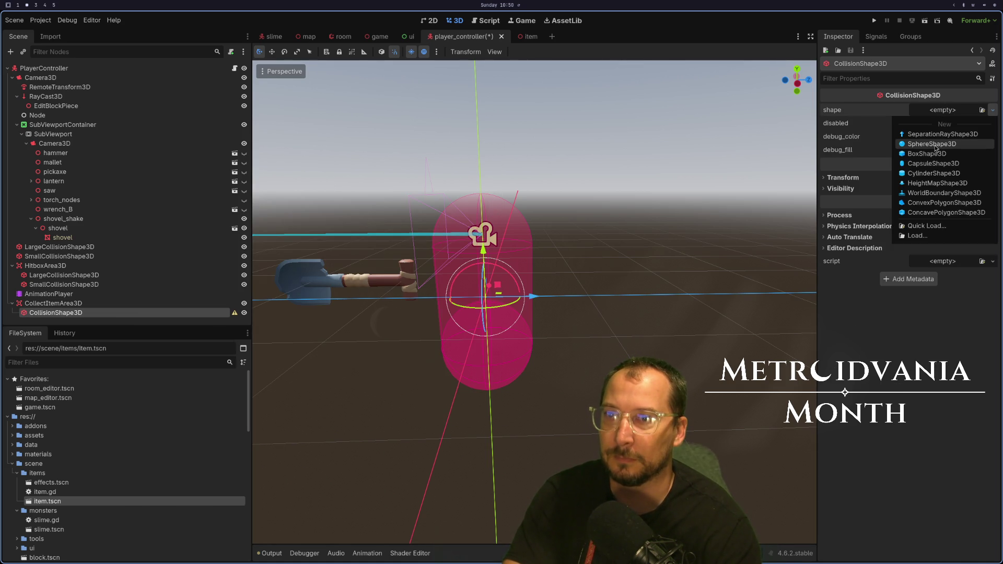
click(938, 148)
Set the sphere radius to 2.0 and save the player_controller scene.
click(946, 113)
click(935, 126)
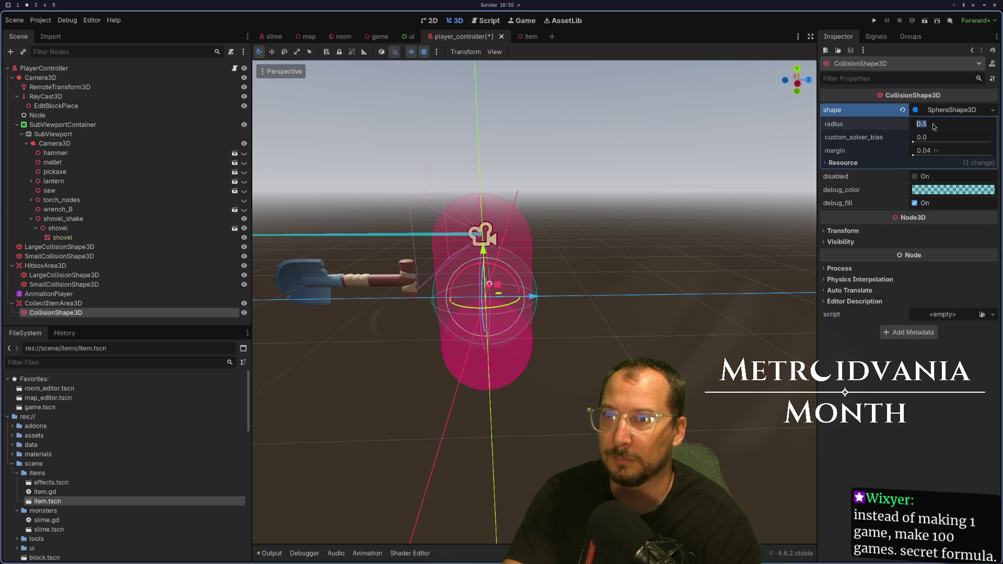
key(Return)
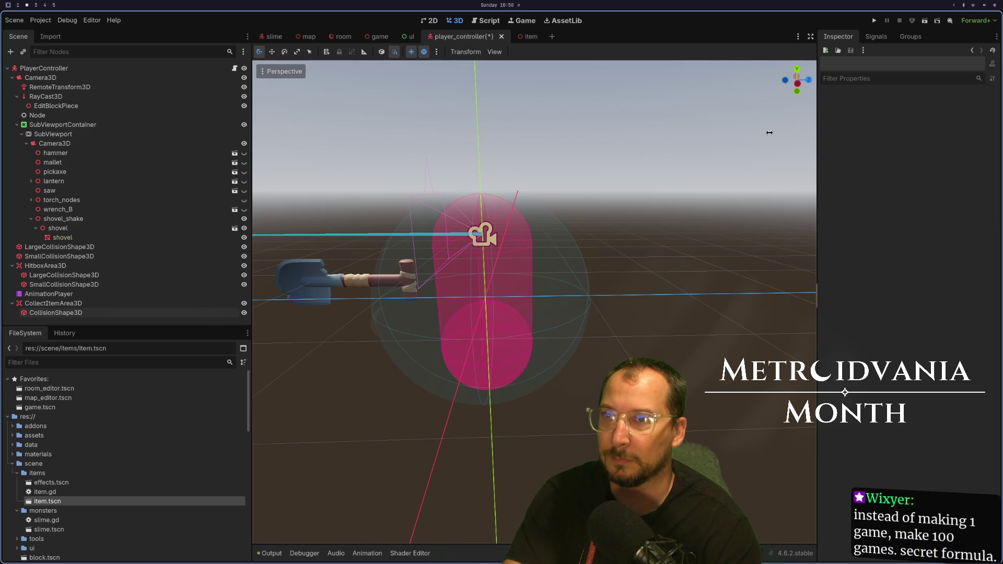
click(128, 311)
click(949, 125)
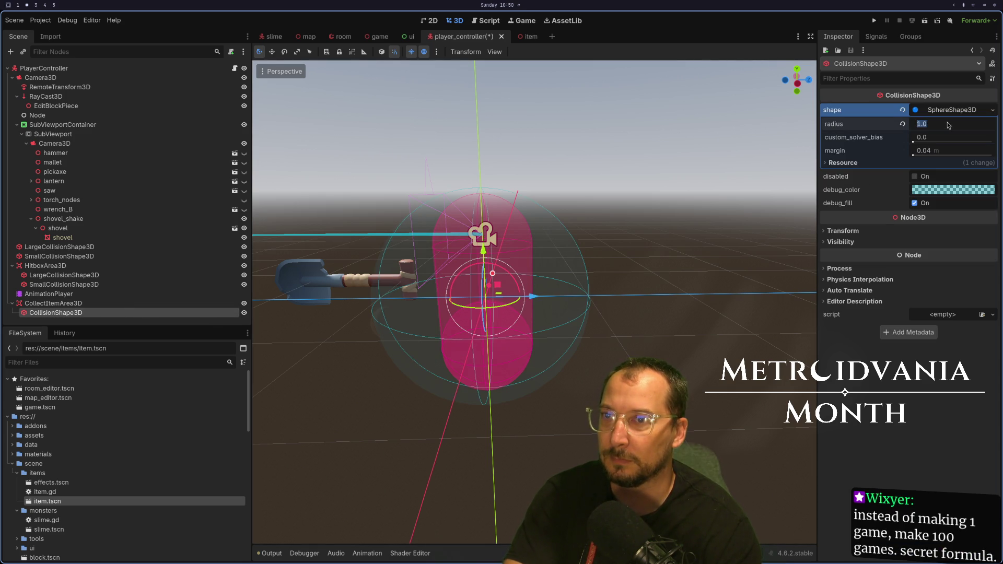
text(2)
key(Tab)
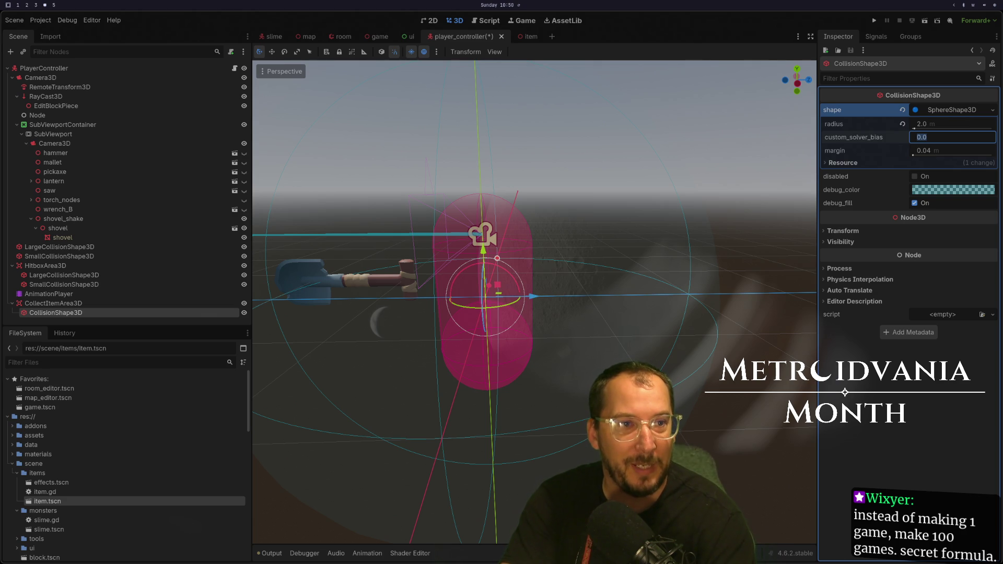
key(ctrl+s)
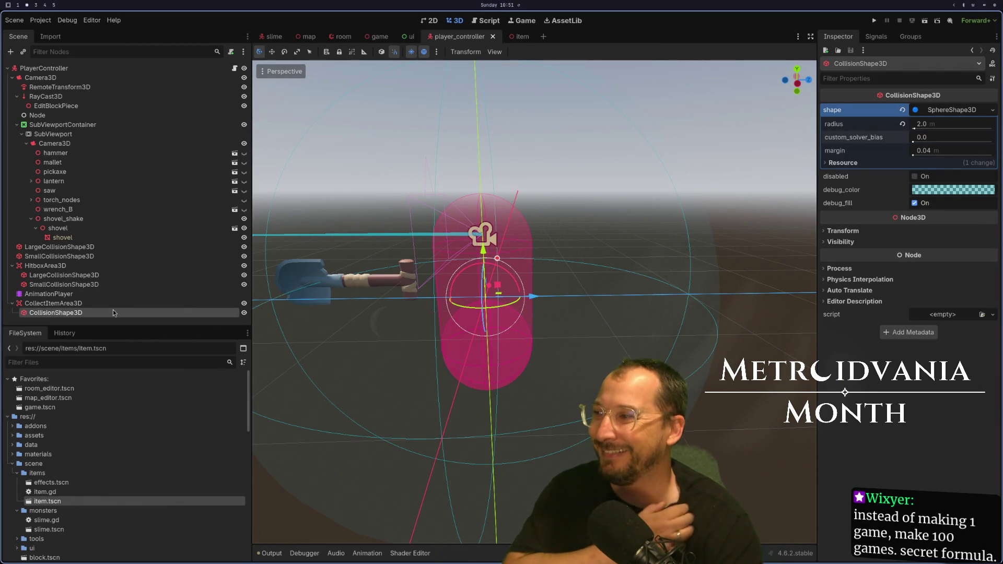
click(115, 307)
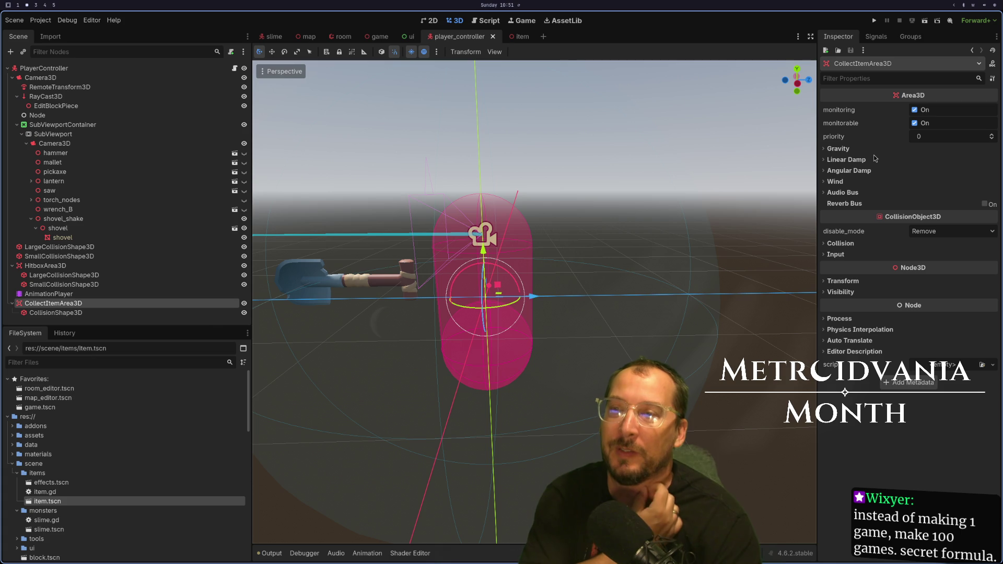
Make CollectItemArea3D mask only collision layer 4, save, and turn off Monitorable.
click(831, 149)
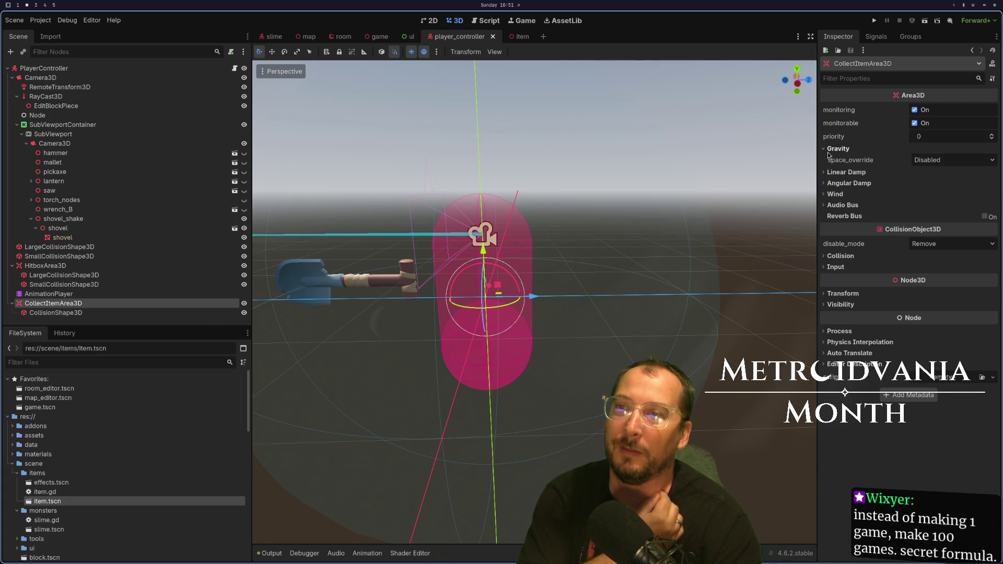
click(847, 150)
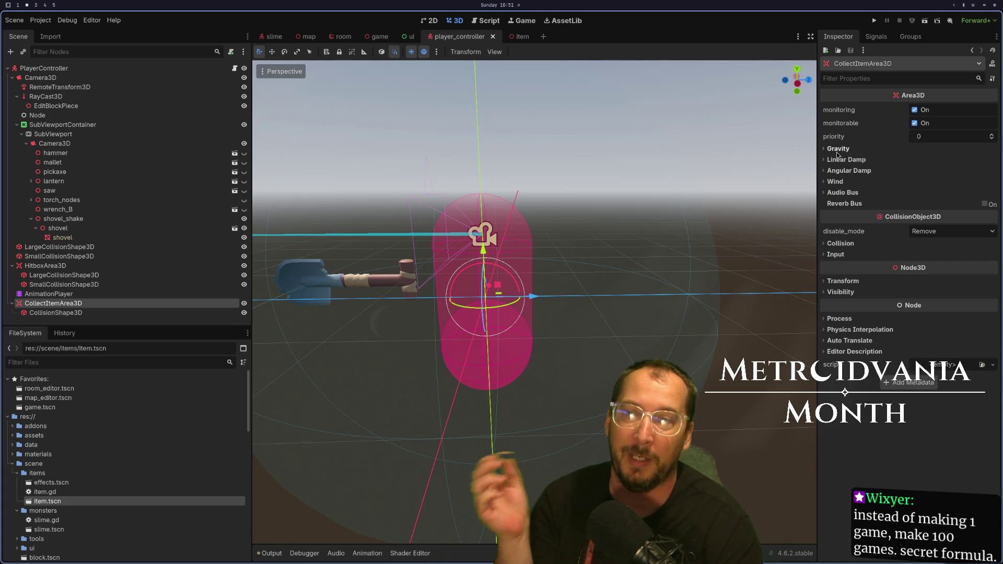
click(841, 246)
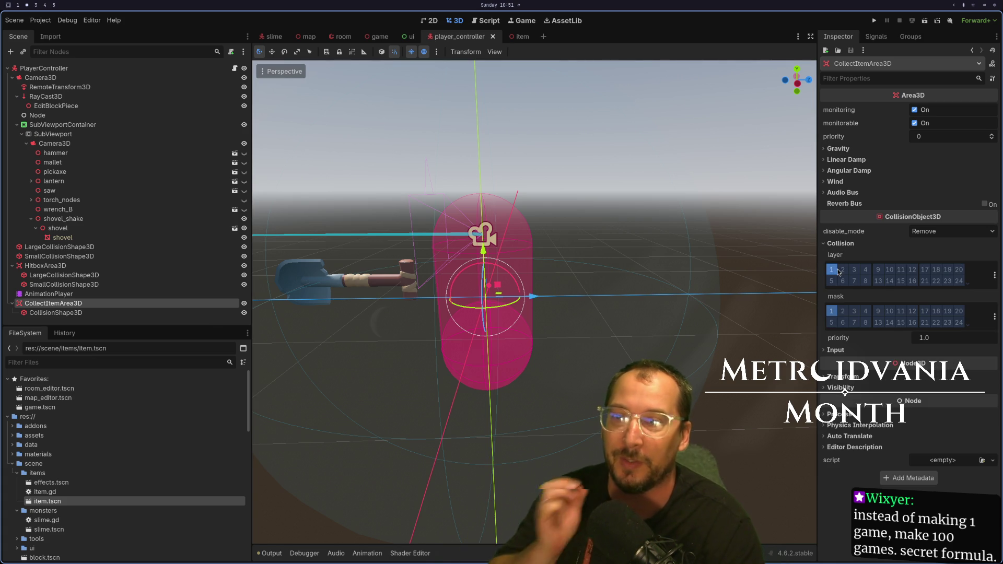
click(836, 311)
click(866, 311)
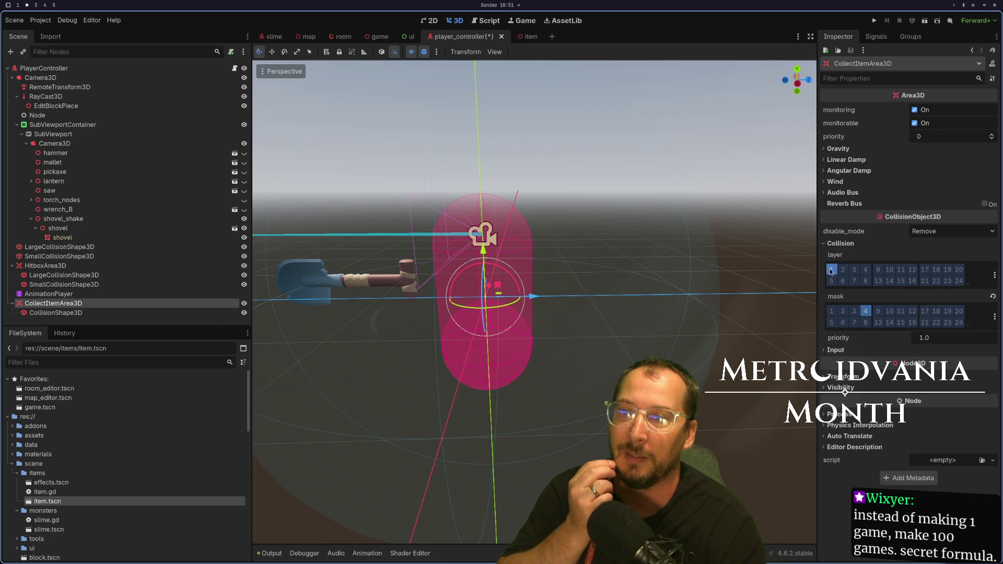
key(ctrl+s)
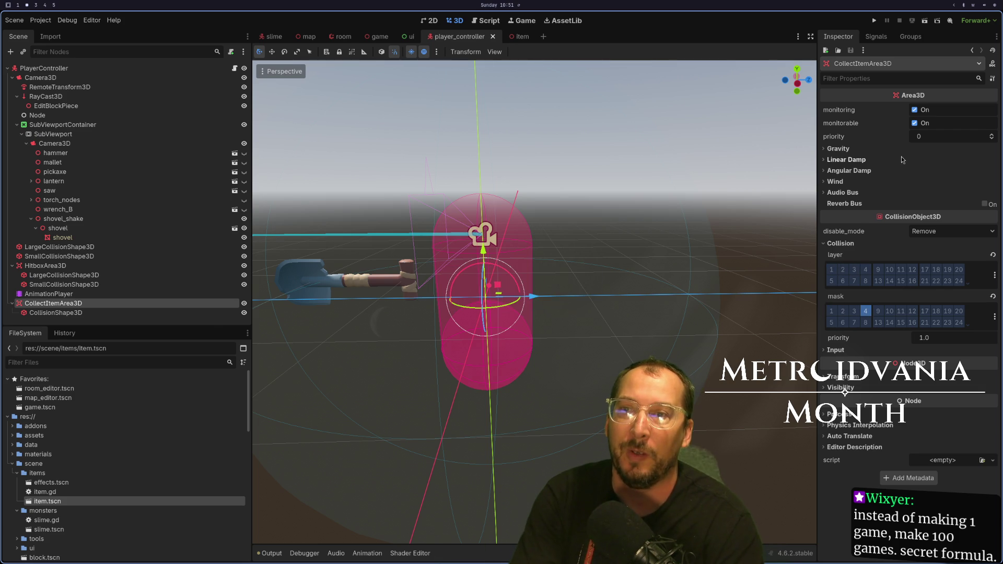
click(916, 122)
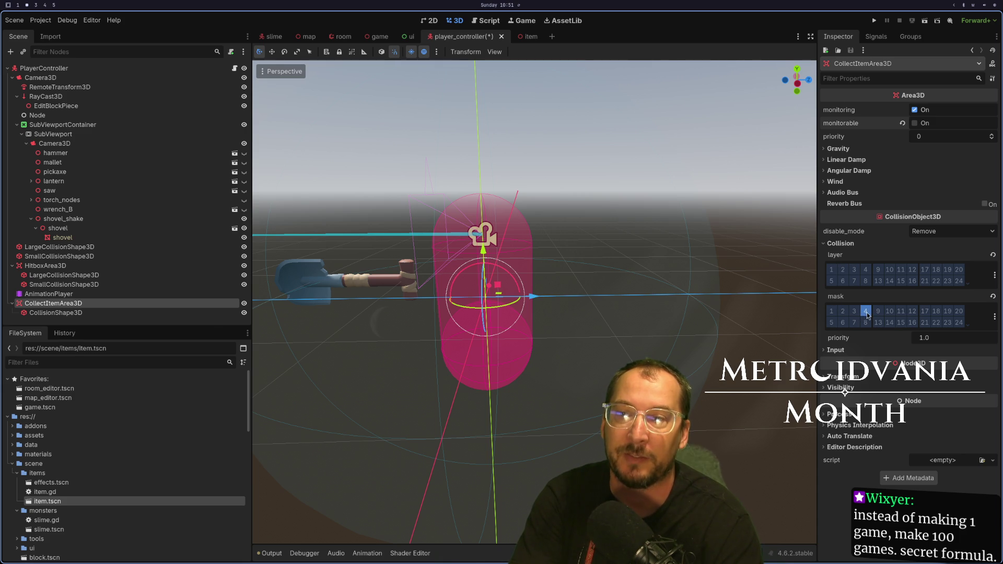
Compare against the item scene's collision layers, then go to player_controller.gd.
click(523, 36)
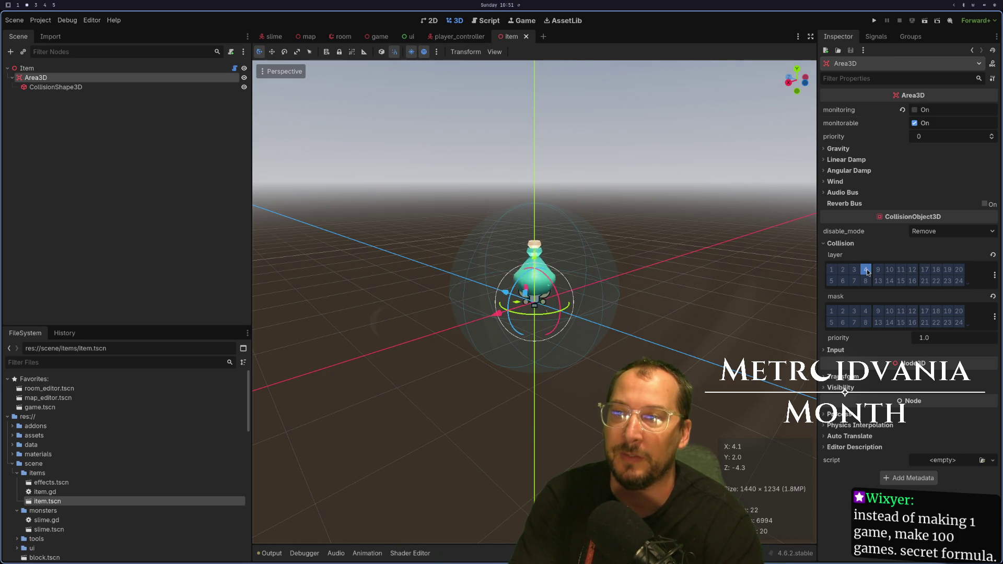
click(459, 37)
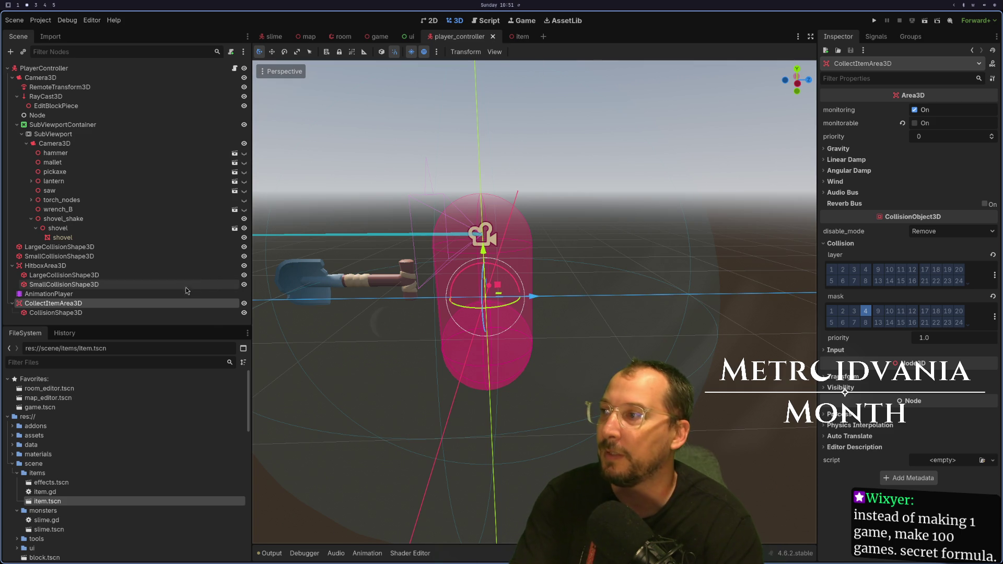
click(235, 68)
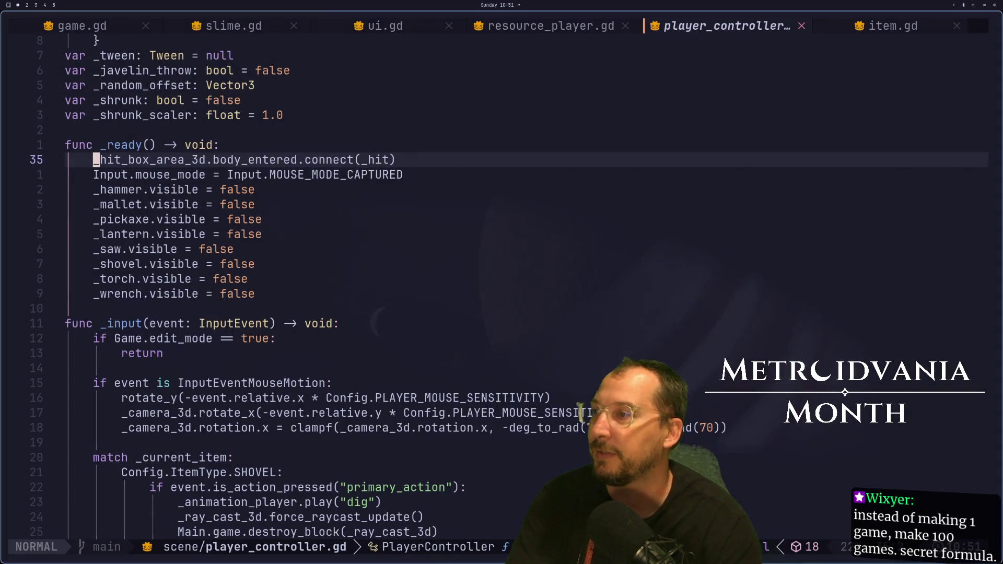
Duplicate the _hit_box_area_3d export line as _collect_item_area_3d and save the script.
key(k)
key(k)
key(k)
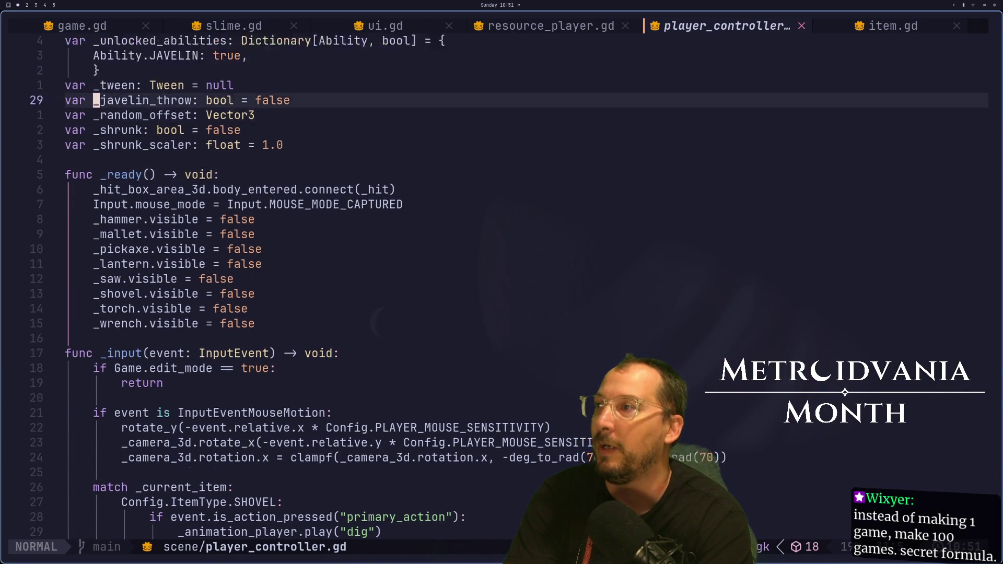
key(j)
key(j)
key(j)
key(1)
key(4)
key(j)
key(y)
key(y)
key(p)
key(f)
key(i)
key(c)
key(2)
key(t)
key(underscore)
key(BackSpace)
text(colll_area_3d: Area3D)
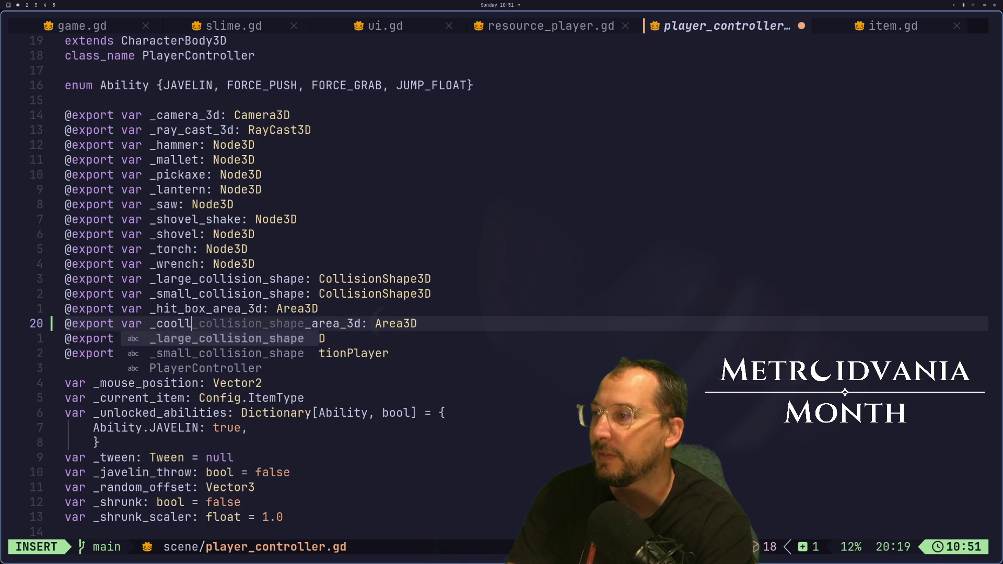
key(BackSpace)
text(ect_ti)
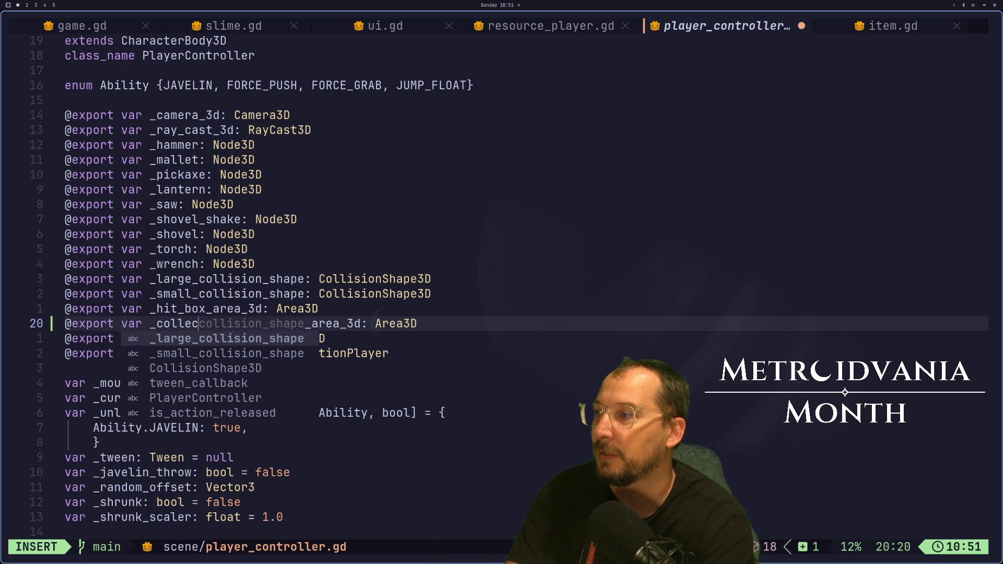
key(BackSpace)
key(BackSpace)
text(item)
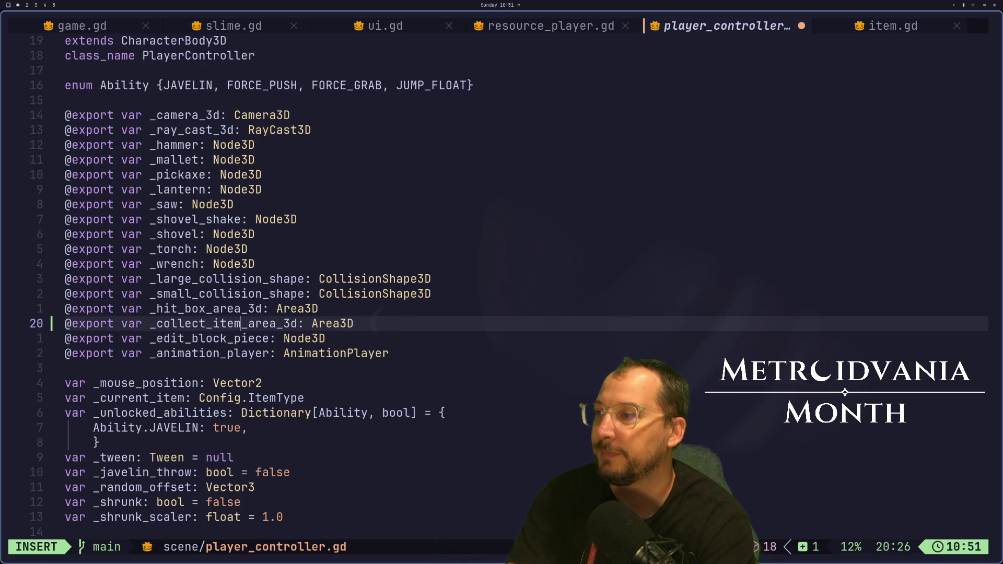
key(Escape)
text(:w)
key(Return)
key(j)
key(j)
key(j)
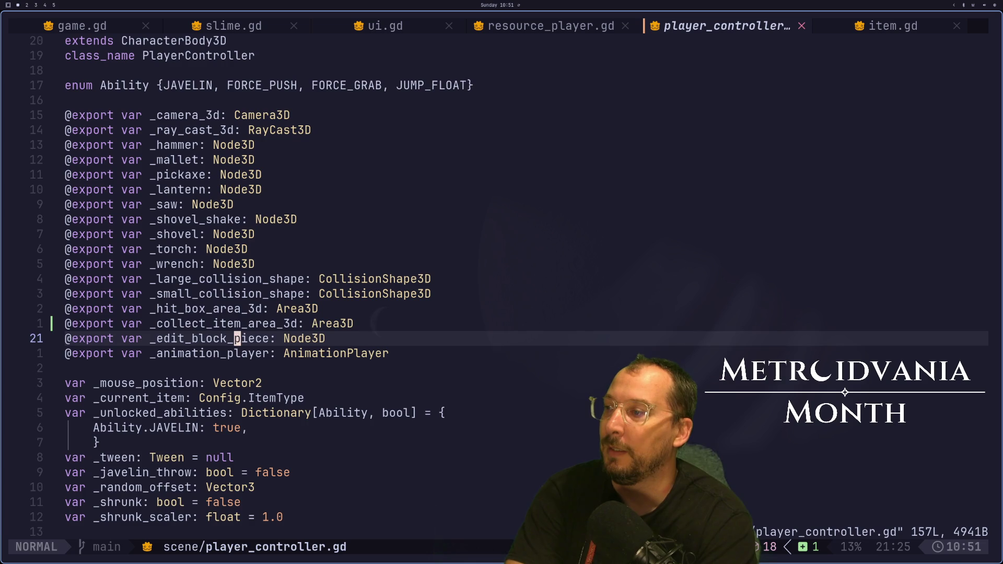
Duplicate the body_entered connection in _ready for _collect_item_area_3d with callback _collect_item, and save.
key(j)
key(j)
key(j)
key(k)
key(k)
key(k)
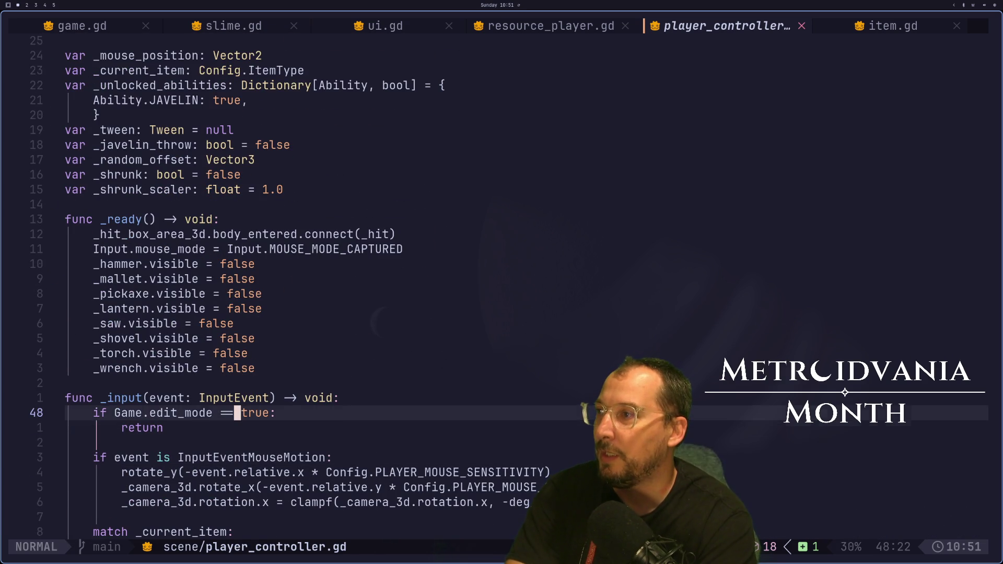
key(k)
key(k)
key(y)
key(y)
key(p)
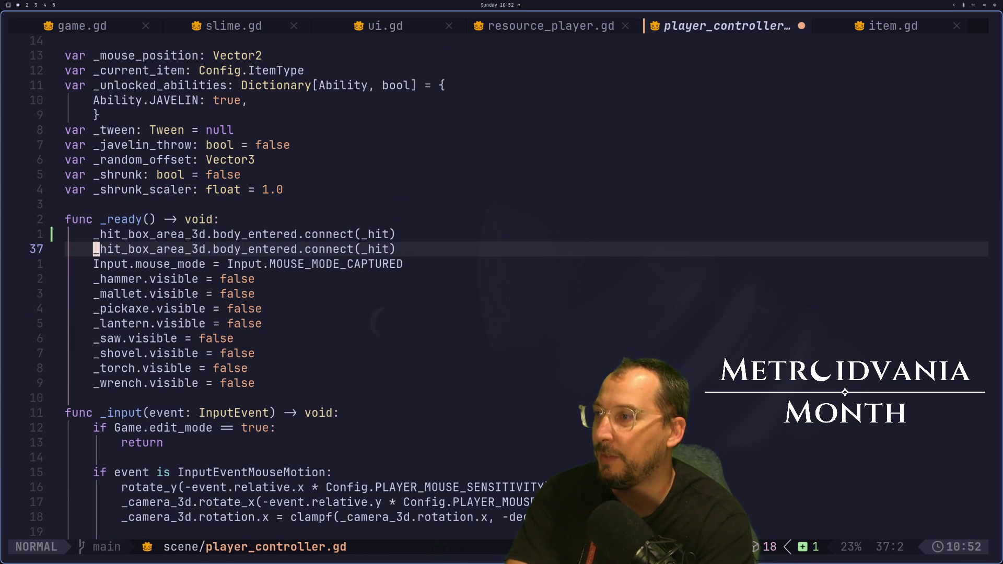
key(d)
key(Escape)
key(h)
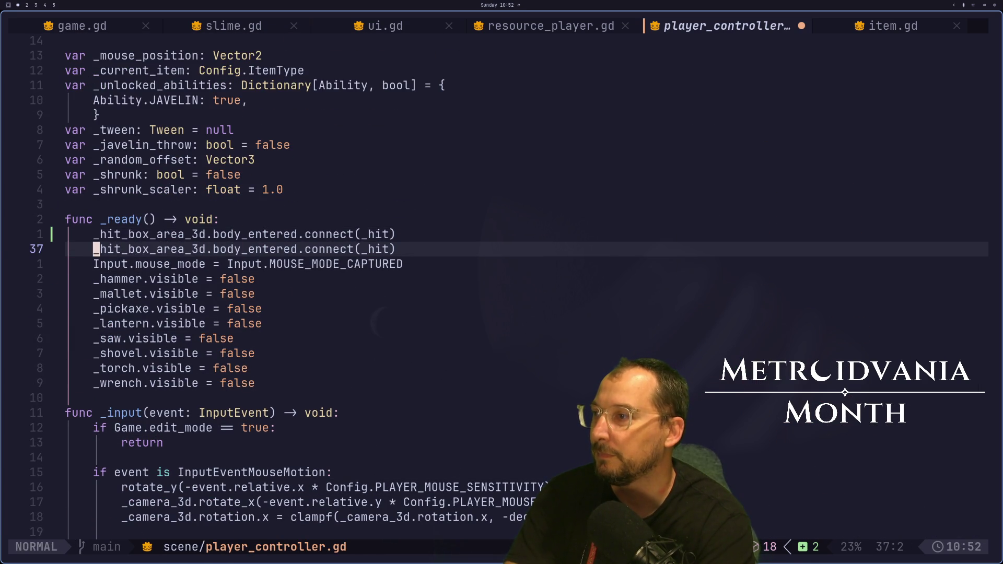
text(cw)
text(_coll)
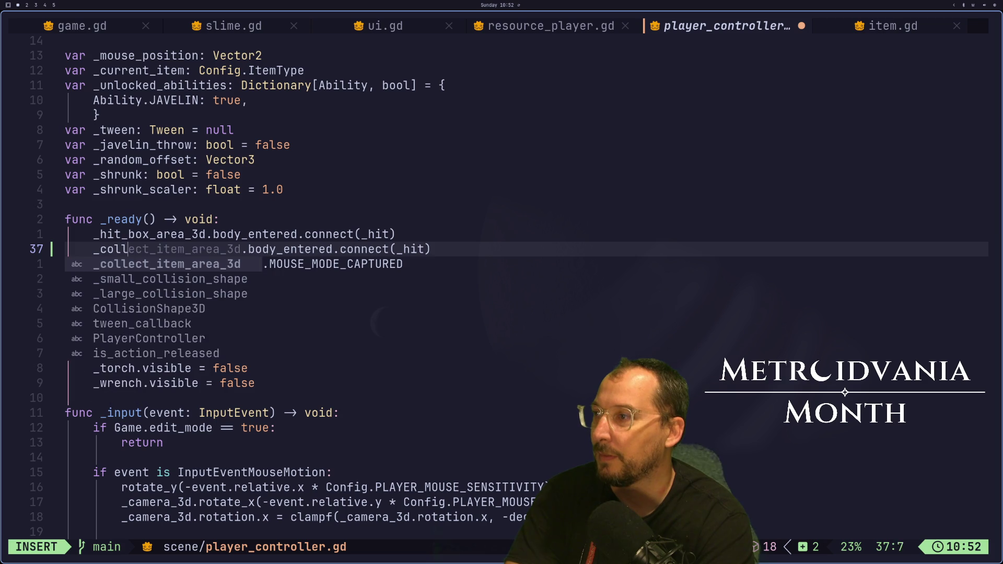
key(Return)
key(Escape)
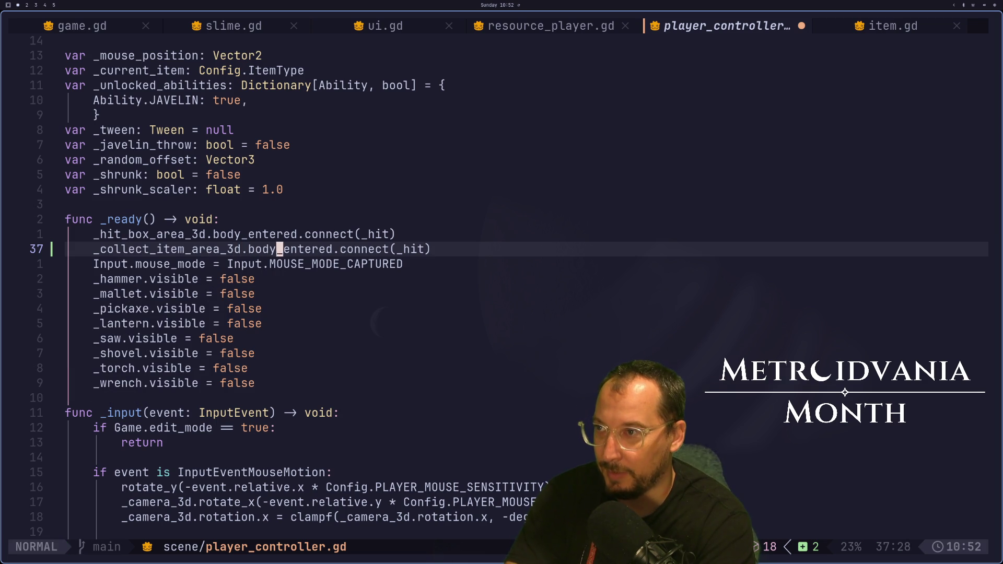
text(icollecti_)
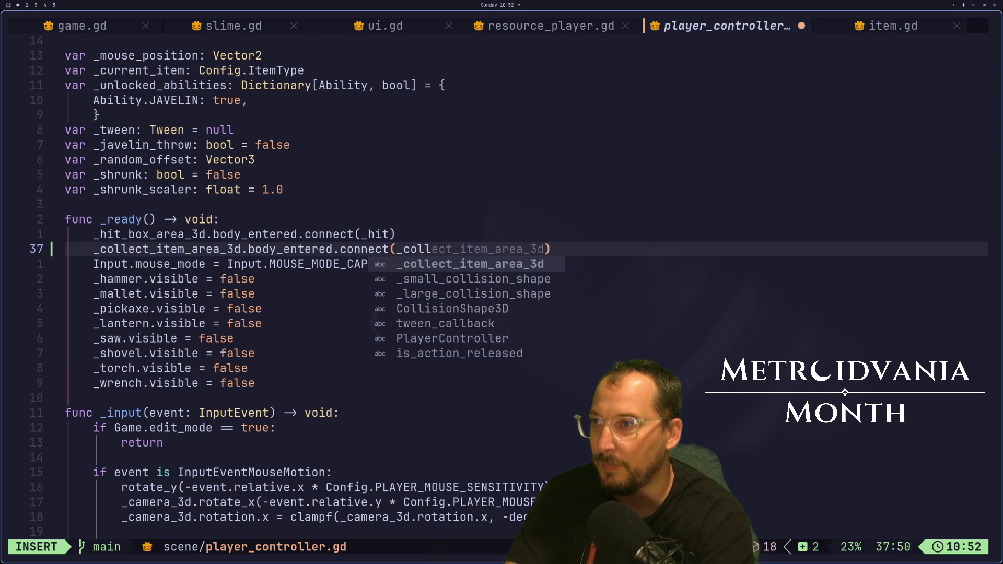
key(BackSpace)
key(BackSpace)
text(_ite)
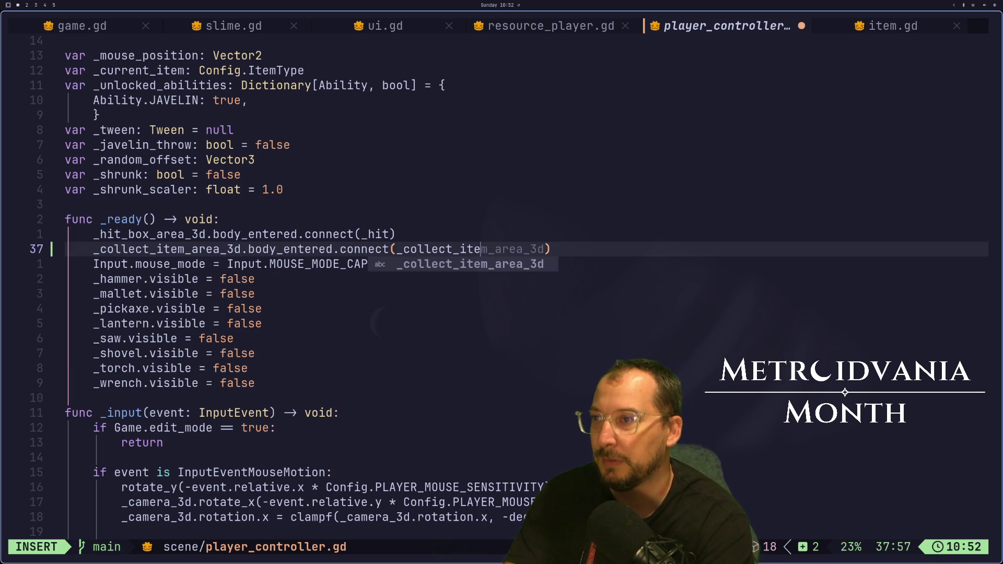
text(m)
key(Escape)
text(:w)
key(Return)
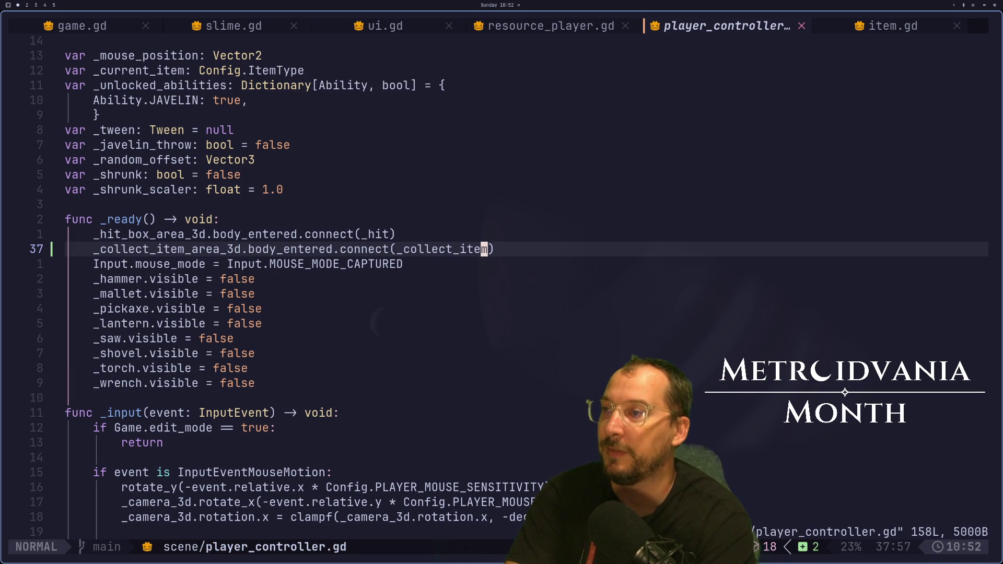
Add blank lines below the end of the _hit function.
key(j)
key(j)
key(j)
key(G)
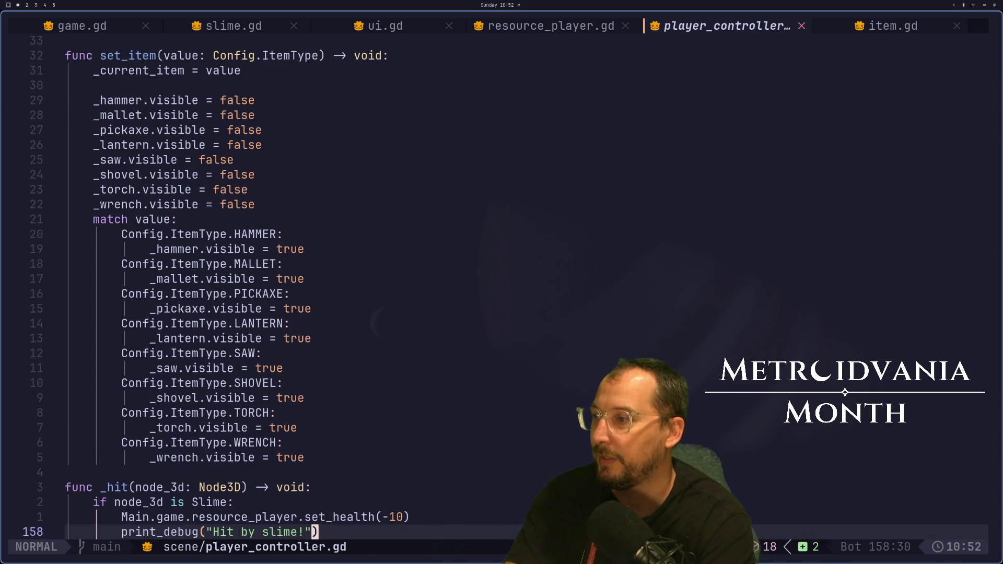
key(k)
key(k)
key(k)
key(j)
key(j)
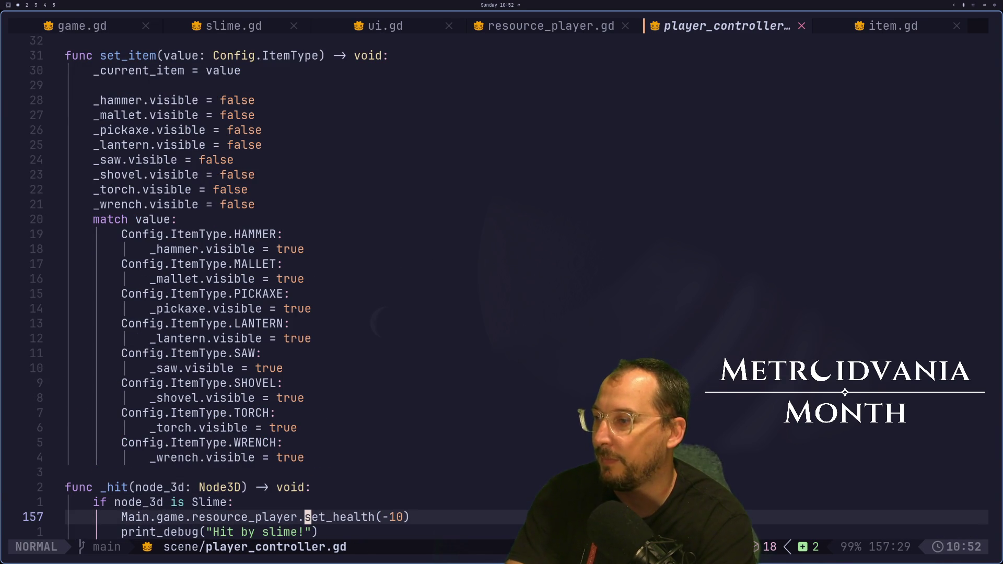
key(j)
key(o)
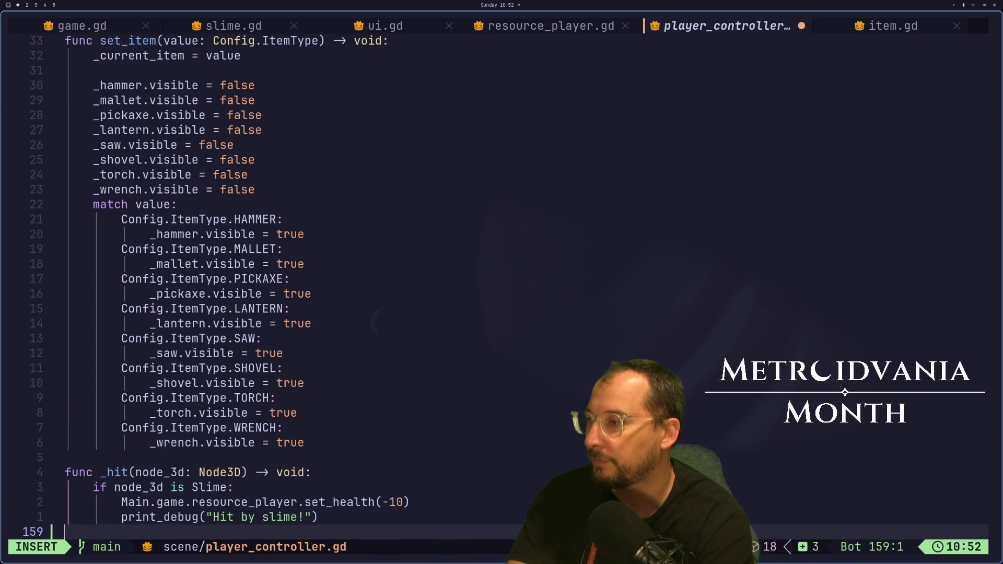
key(Return)
key(Escape)
Paste the _hit signature, rename it _collect_item, save, and start its body line.
key(p)
key(w)
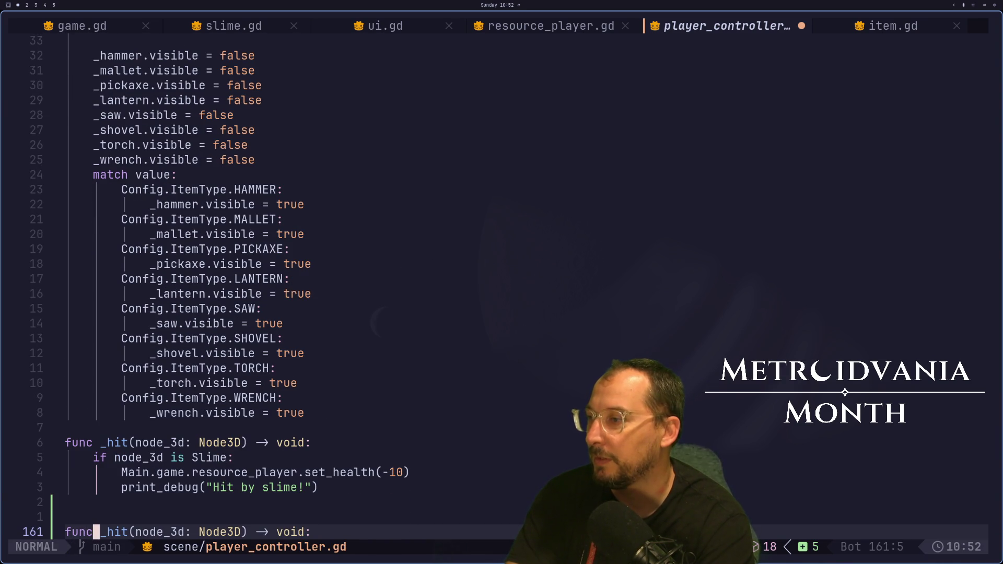
text(dw)
text(ico)
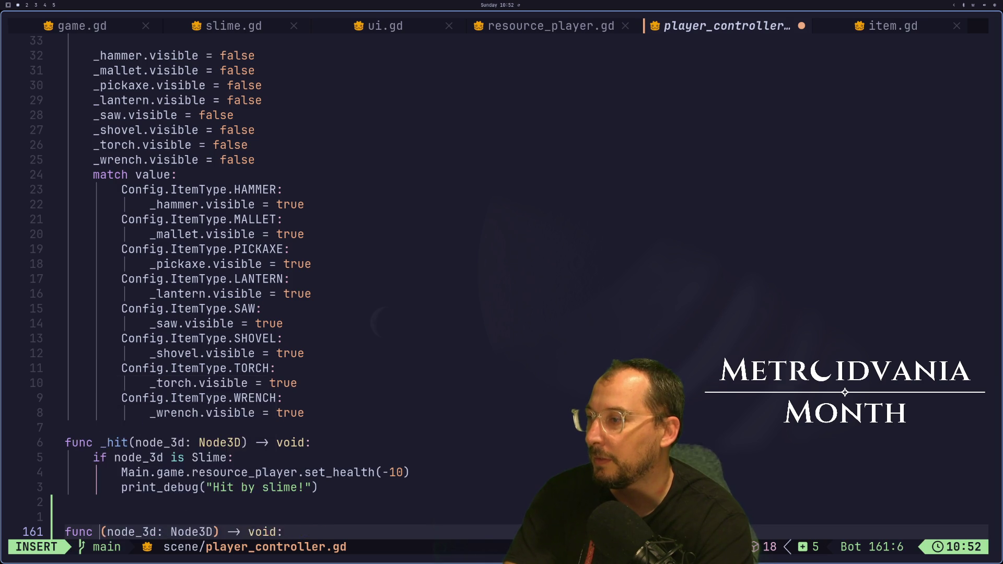
key(BackSpace)
key(BackSpace)
text())
key(BackSpace)
text(_collect)
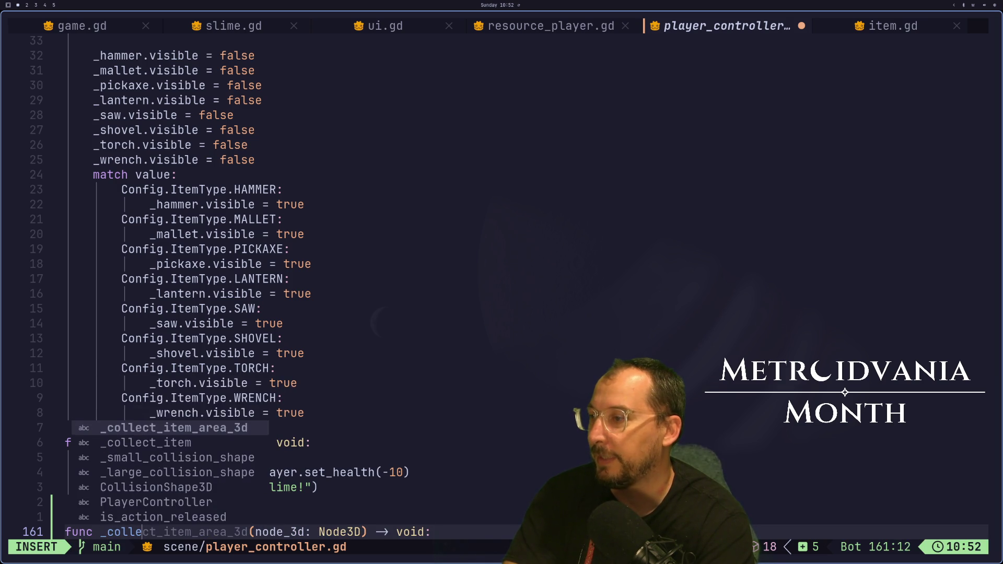
text(_item)
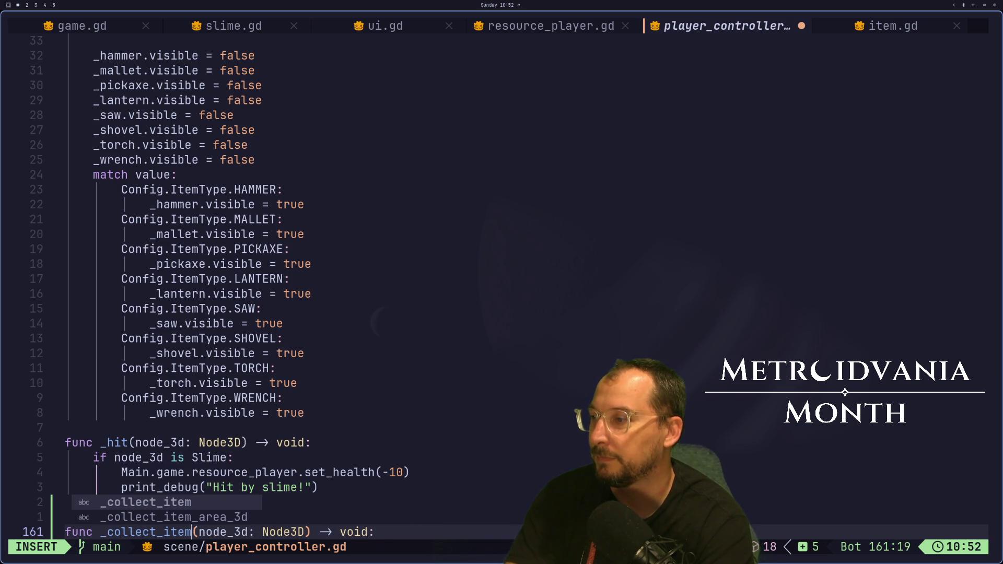
key(Escape)
text(:w)
key(Return)
key(o)
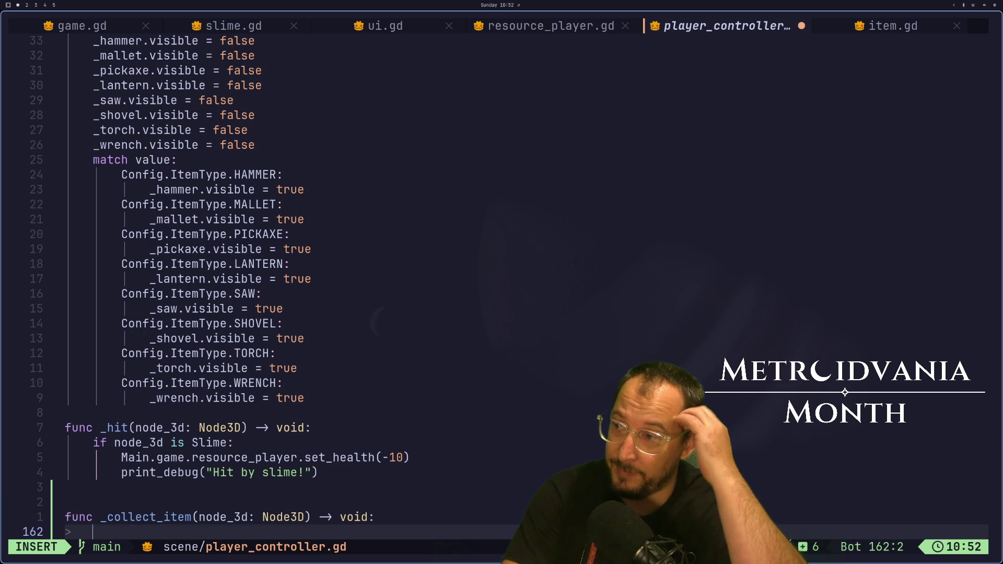
Glance at item.gd and the item scene's Area3D settings in Godot, then return.
click(871, 28)
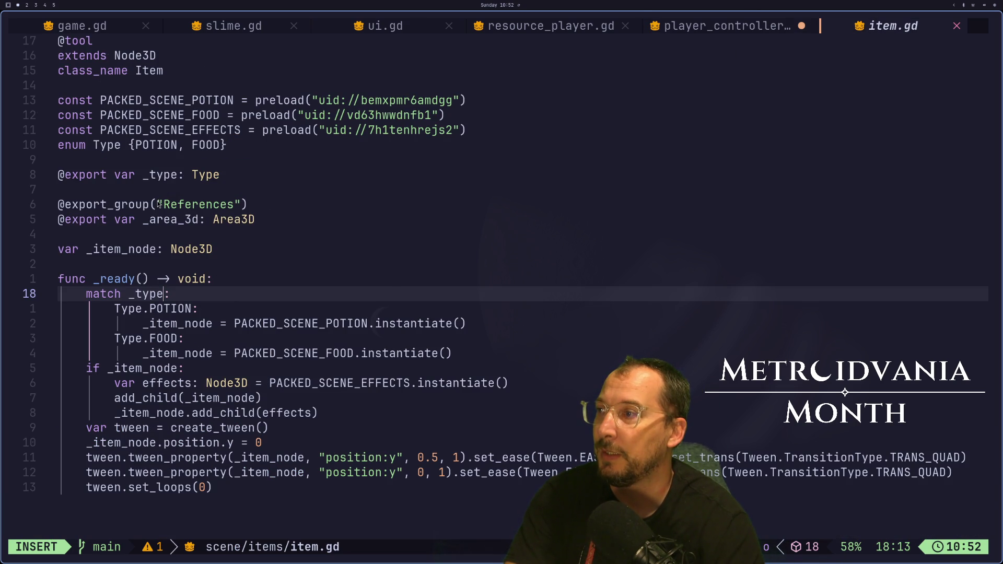
click(726, 26)
key(super+2)
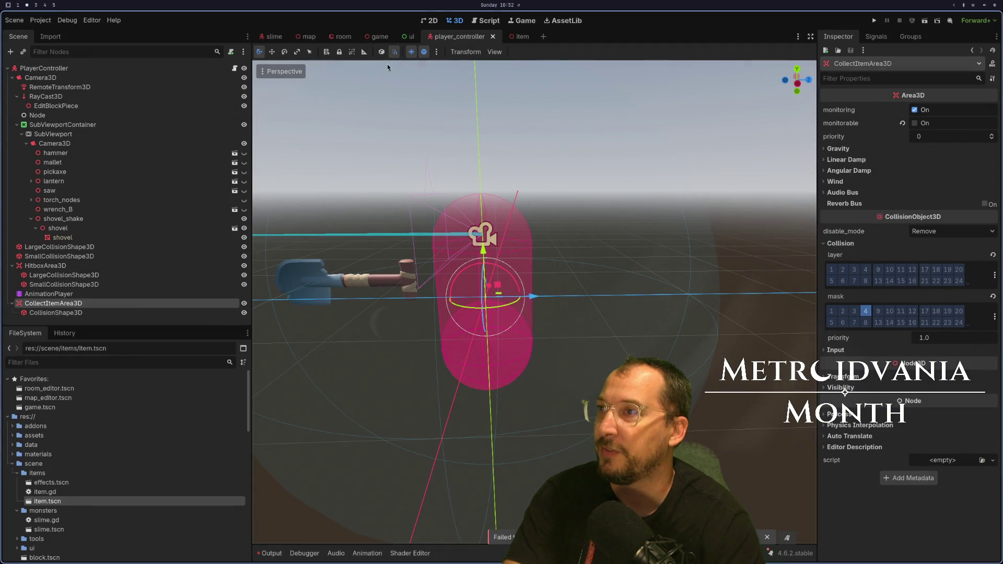
click(513, 41)
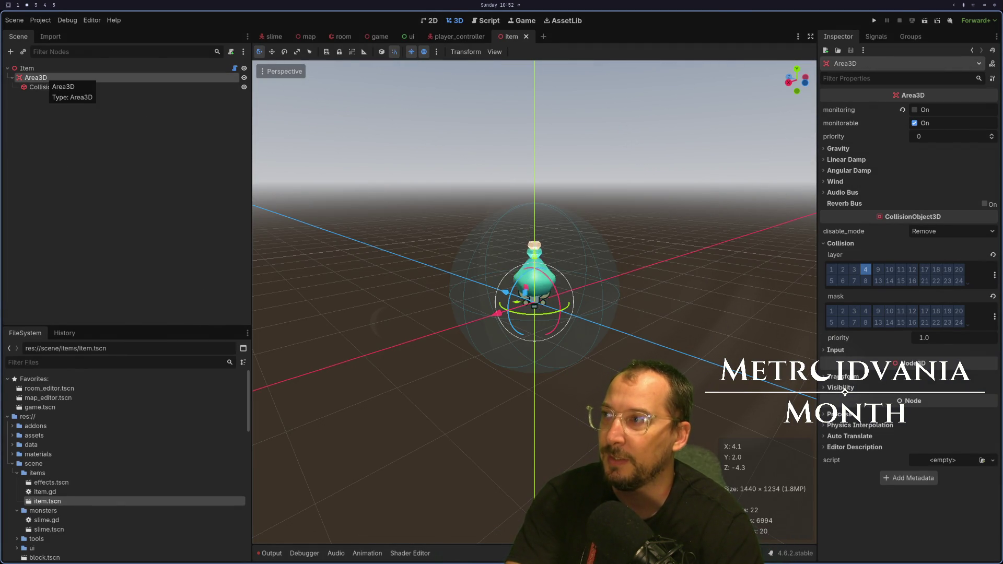
key(super+1)
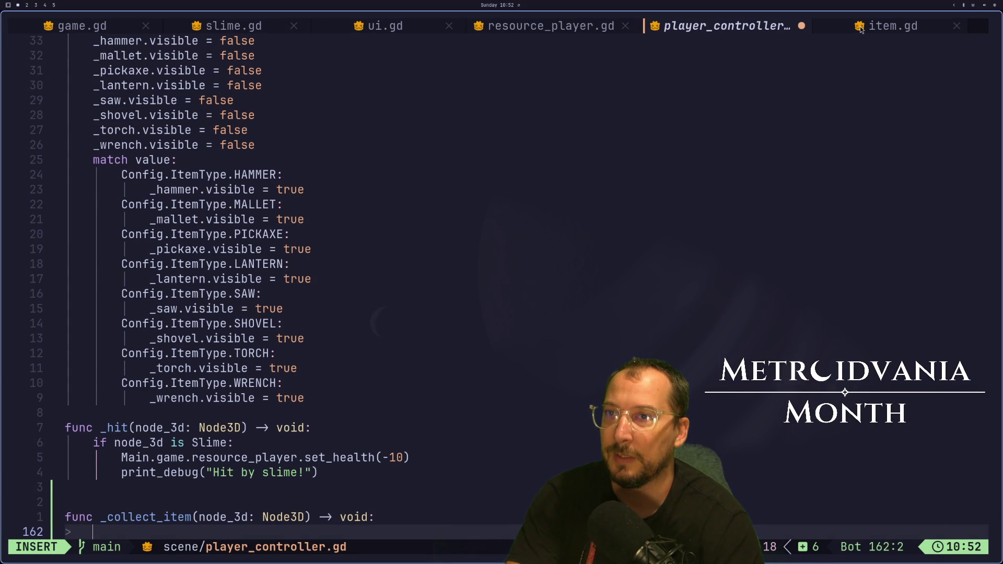
Review the _collect_item signal connection line higher up in the script.
key(Escape)
click(174, 160)
scroll(634, 306, up, 6)
scroll(467, 340, up, 17)
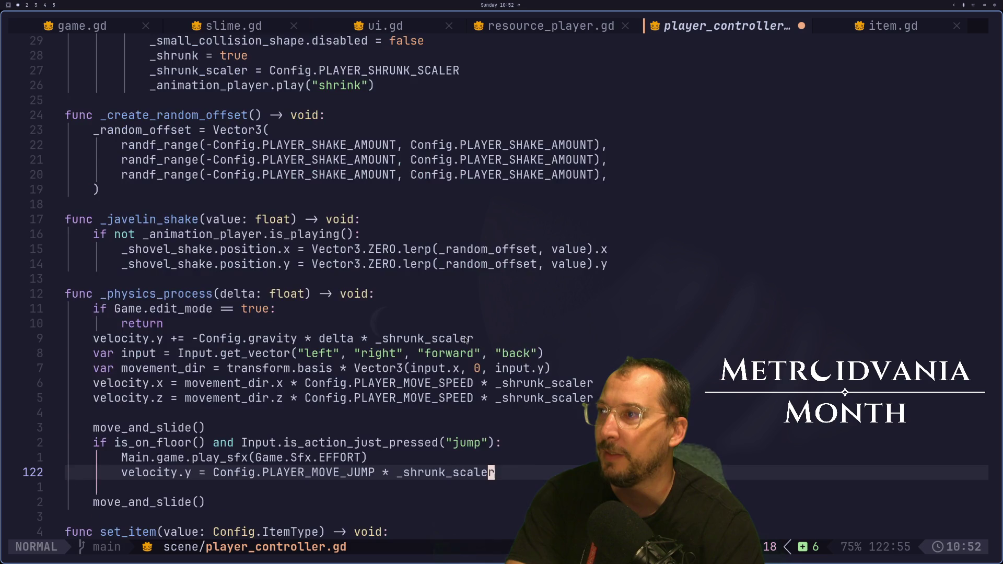
scroll(469, 338, up, 12)
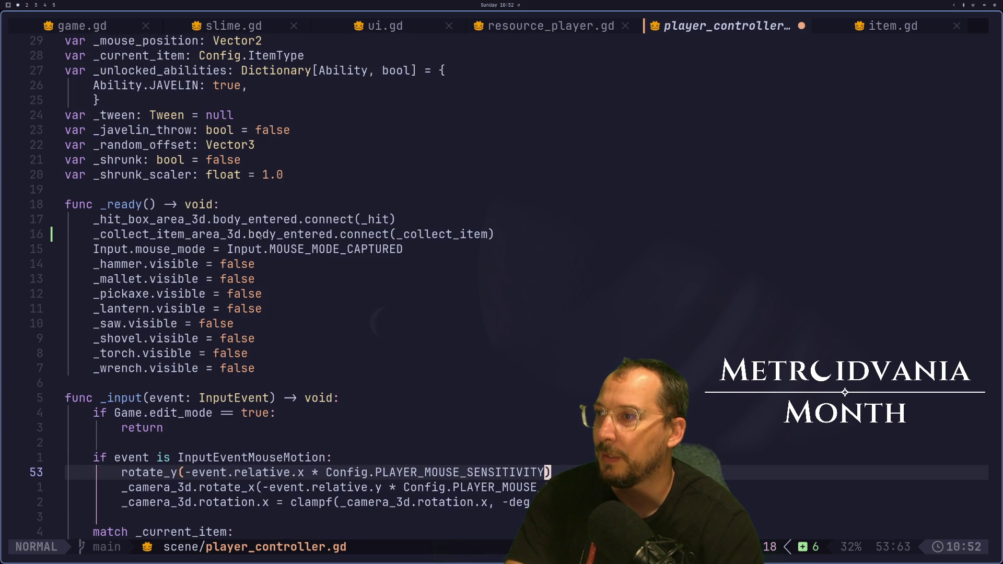
click(260, 234)
scroll(260, 236, down, 14)
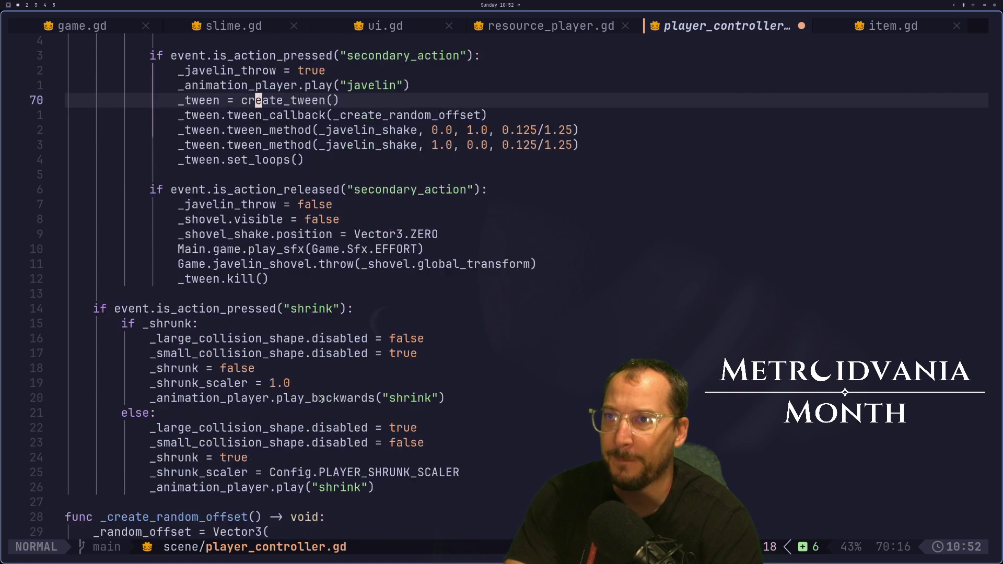
scroll(321, 400, down, 20)
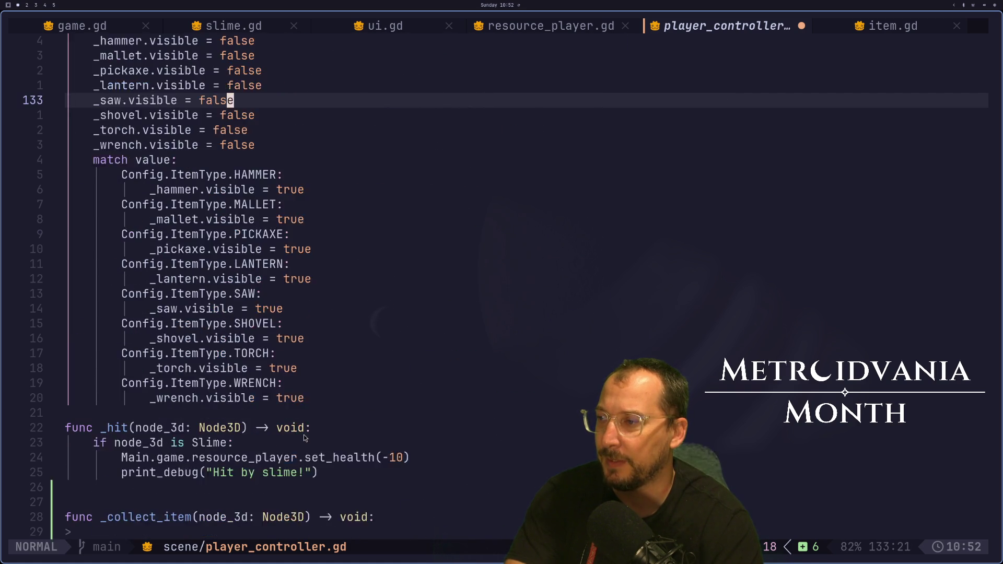
scroll(303, 435, down, 2)
Add print("Collect item: %s" % node_3d) inside _collect_item and save.
click(212, 450)
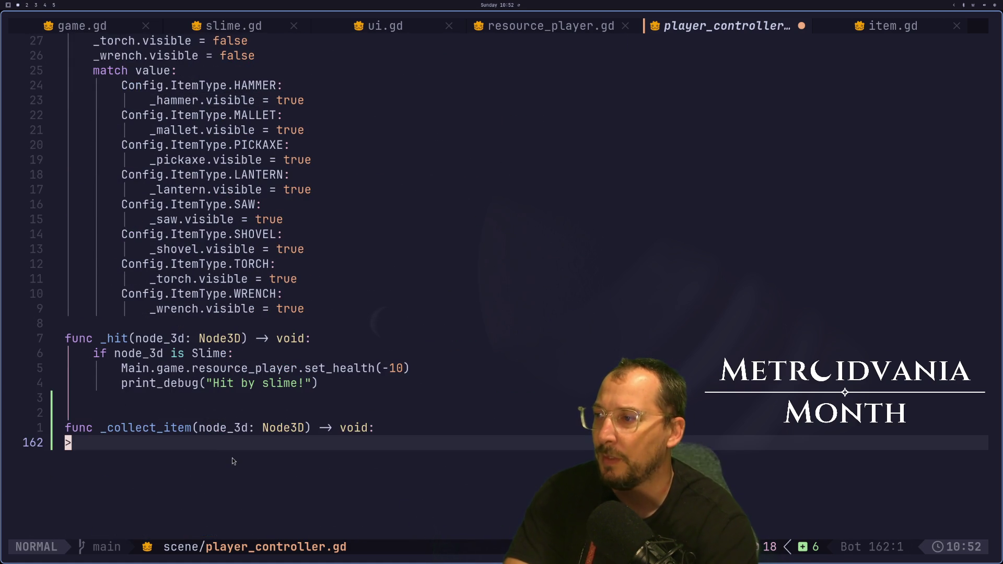
text(Spinr)
key(BackSpace)
key(BackSpace)
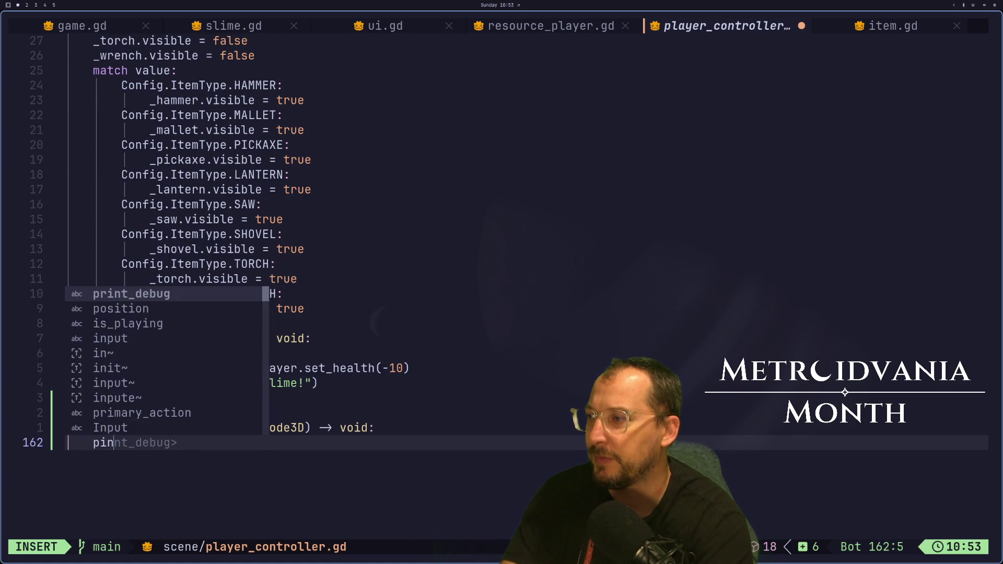
text(rint(node_3d)
key(Escape)
key(A)
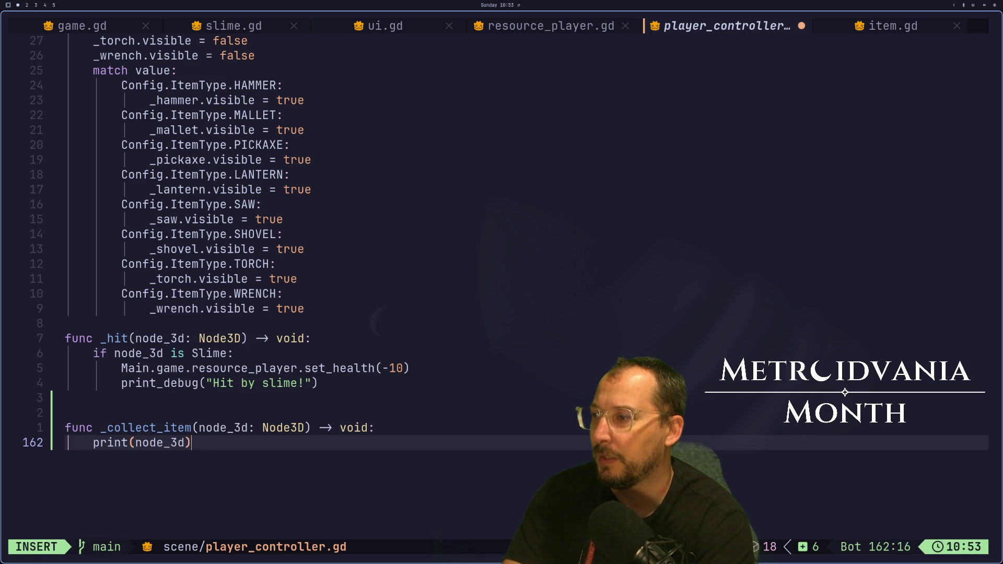
key(Escape)
text(bi"Collec)
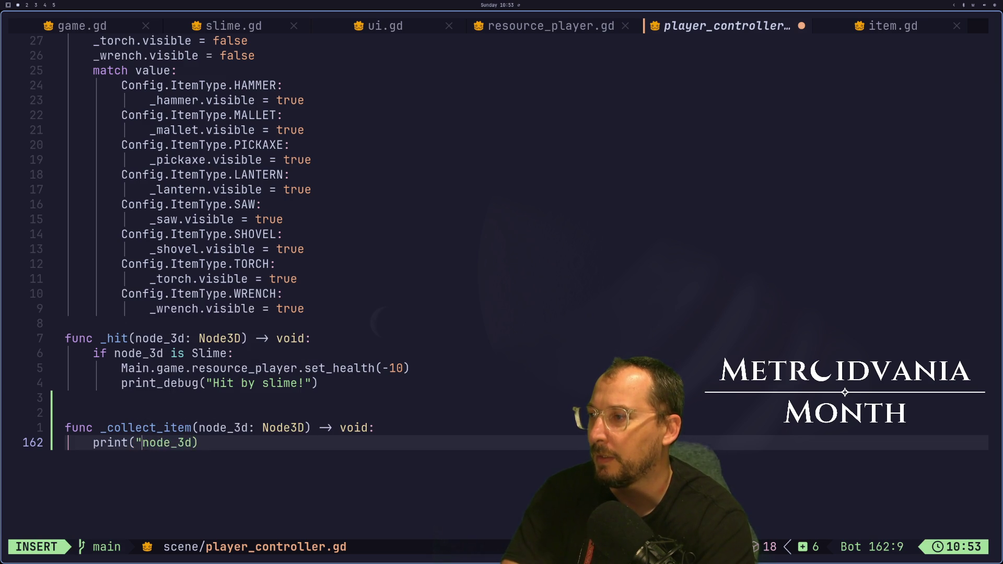
text(t item)
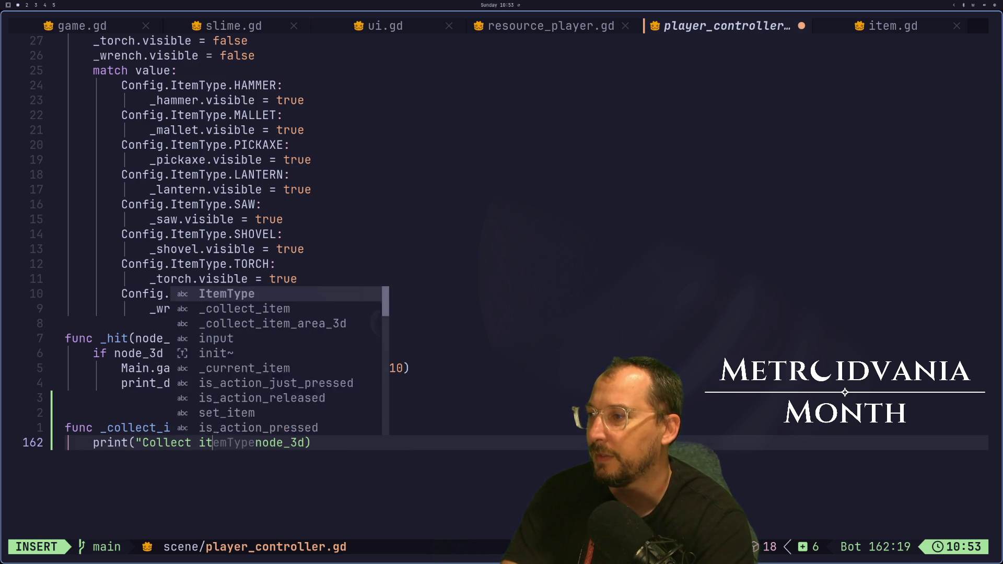
text(:% )
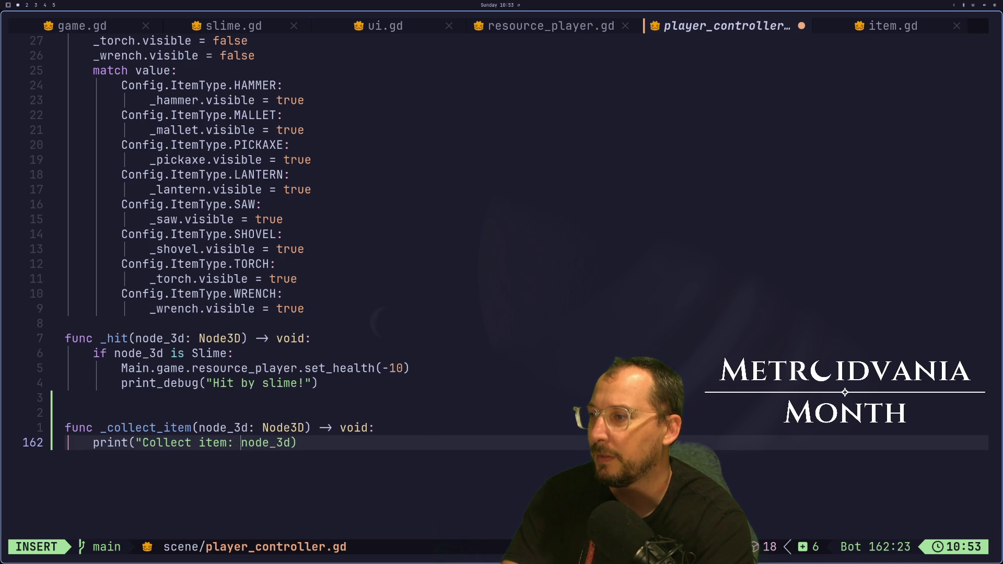
text(s")
text(%)
key(Escape)
text(:w)
key(Return)
key(super+4)
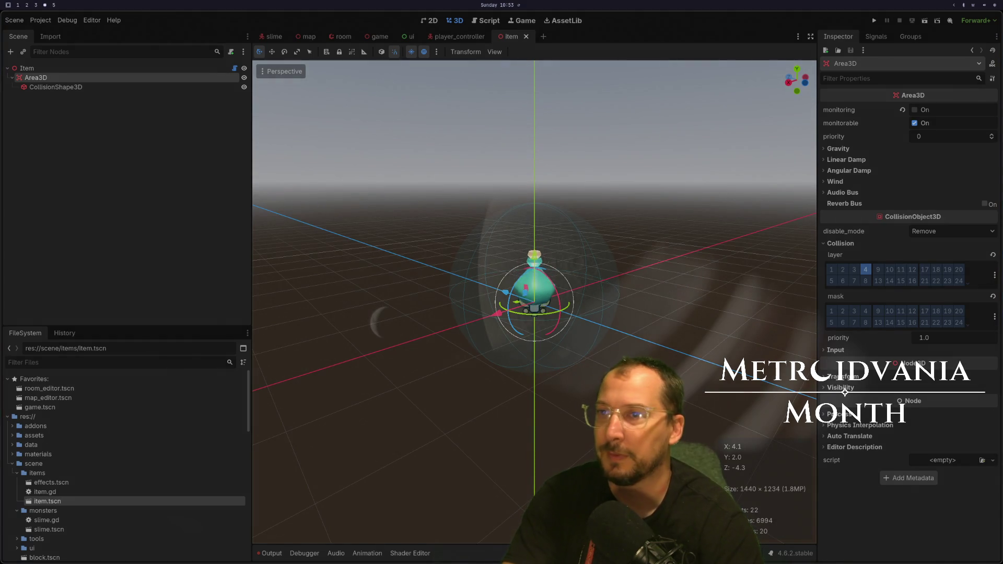
Run the game, locate the Nil error at line 37 of player_controller.gd, and stop it.
click(874, 21)
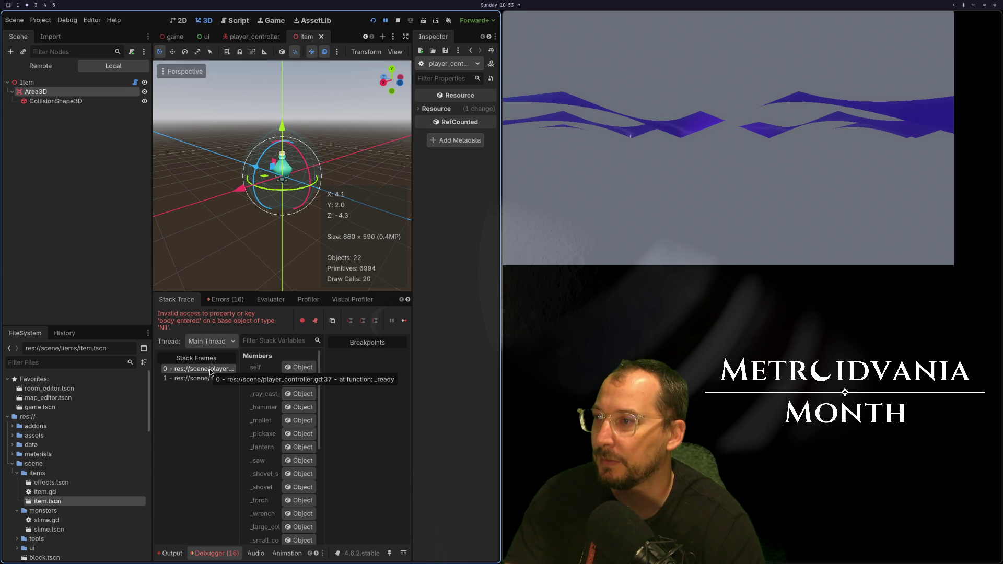
key(super+1)
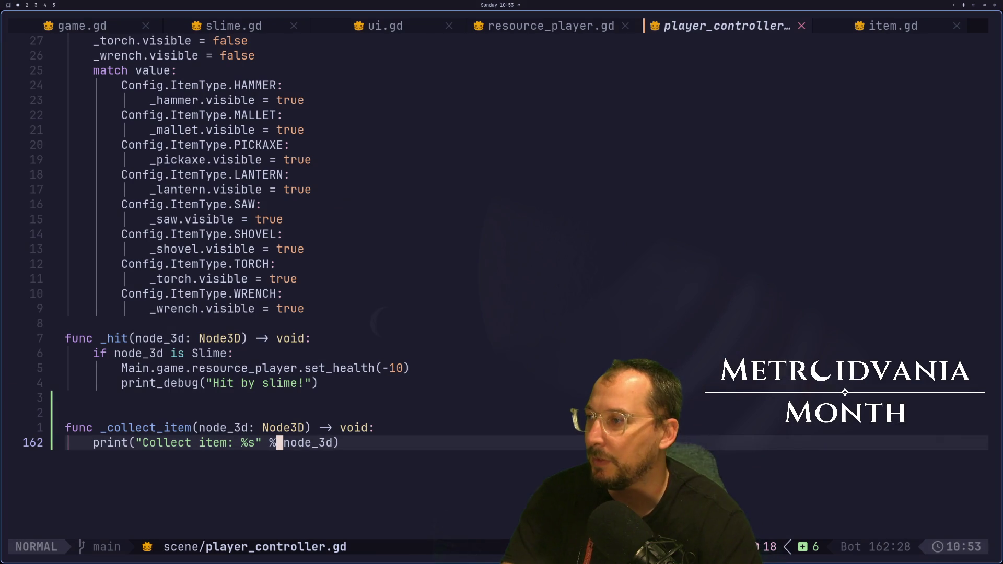
key(3)
key(7)
key(shift+g)
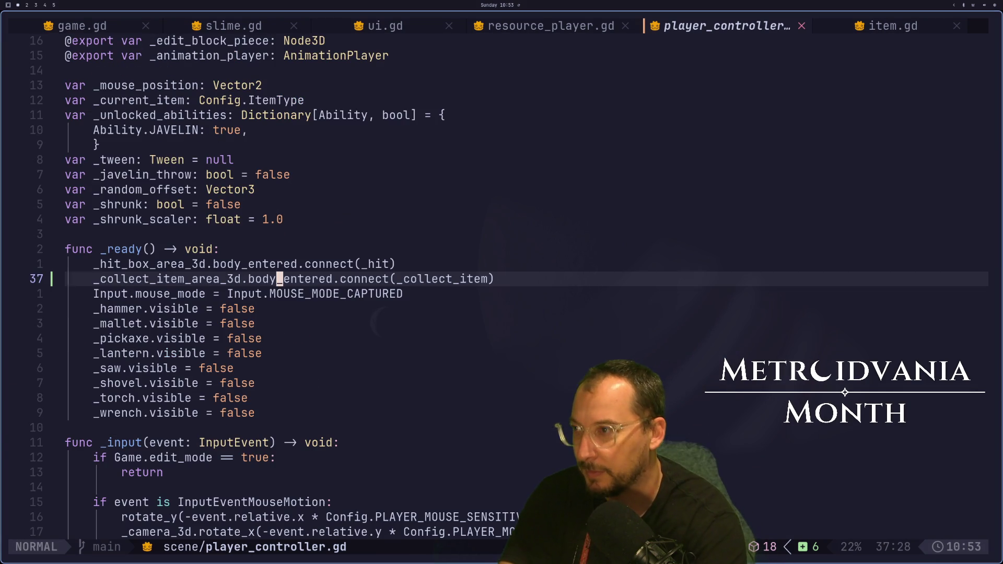
key(super+2)
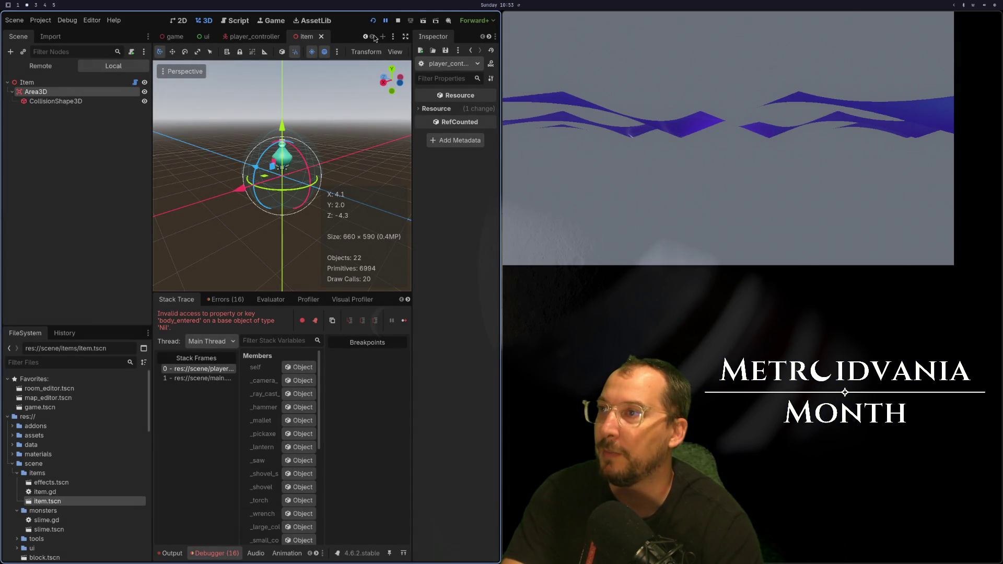
key(F8)
Assign CollectItemArea3D to _collect_item_area_3d in the player_controller scene and rerun the game.
click(449, 36)
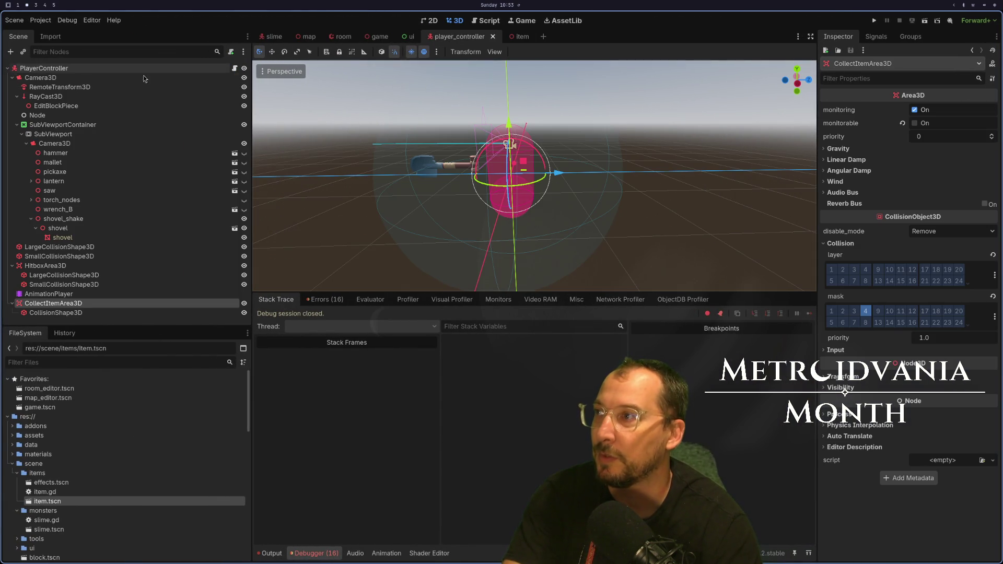
click(943, 296)
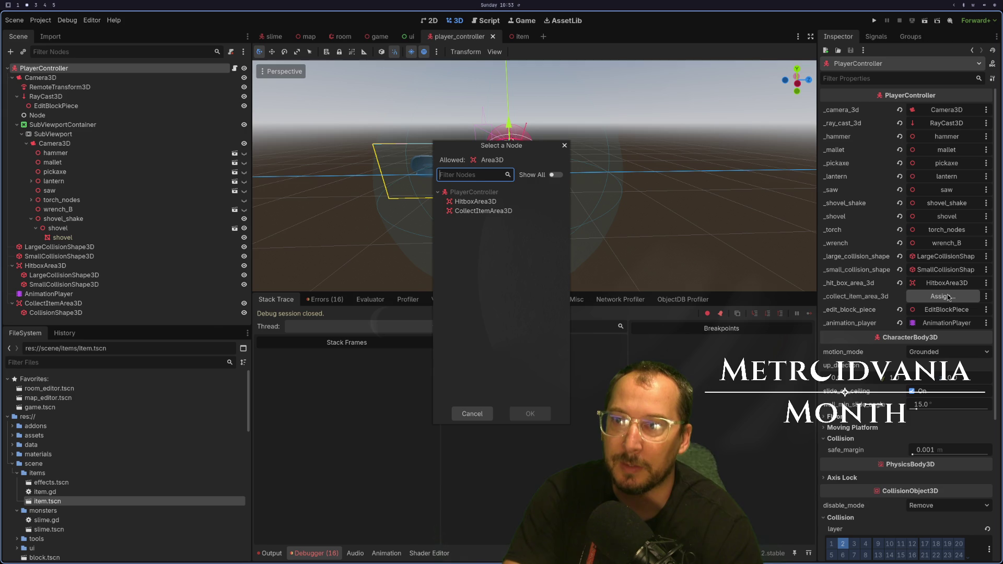
click(482, 212)
key(Return)
key(F5)
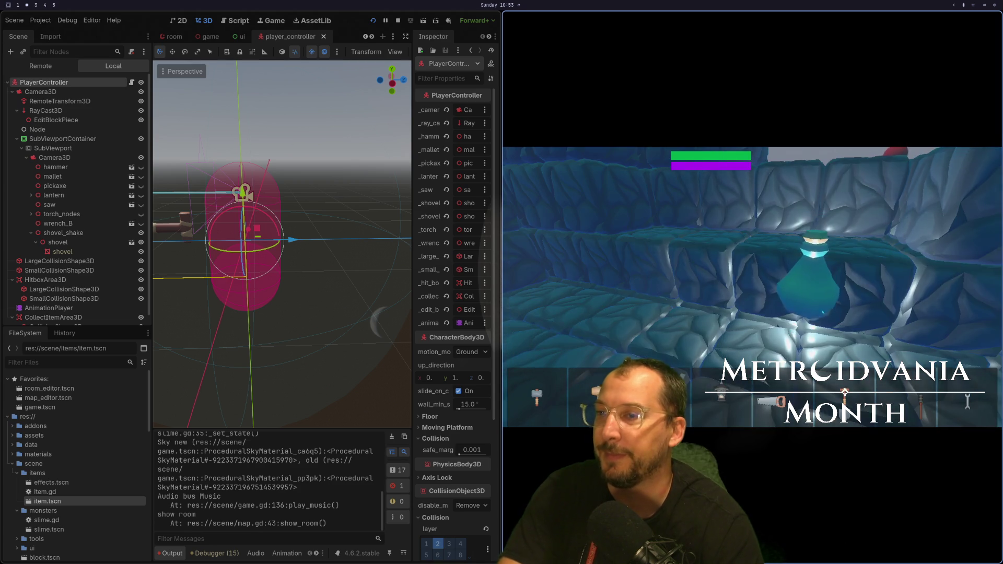
key(Escape)
key(alt+Tab)
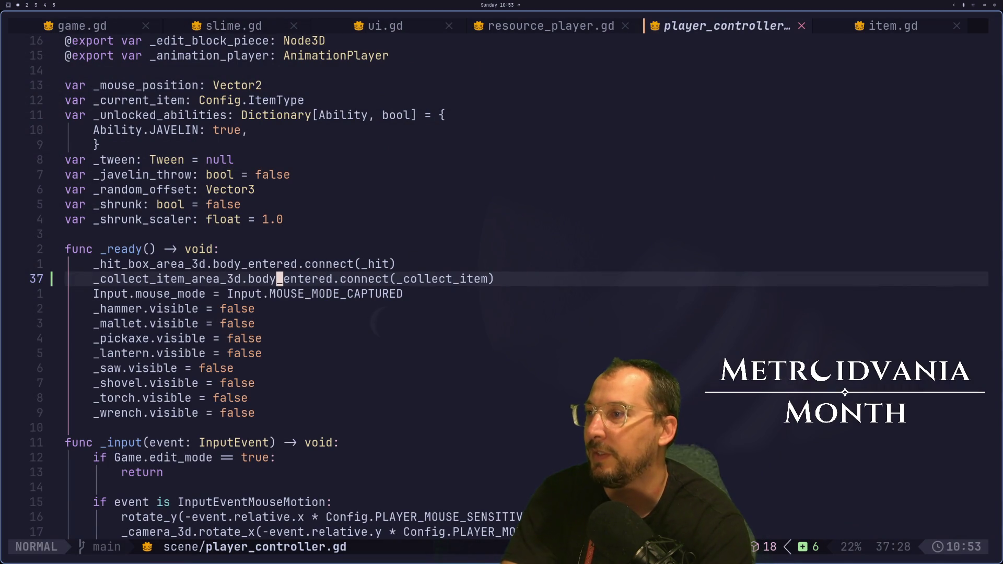
Change line 37 to connect area_entered instead of body_entered, and save.
text(diwiarea)
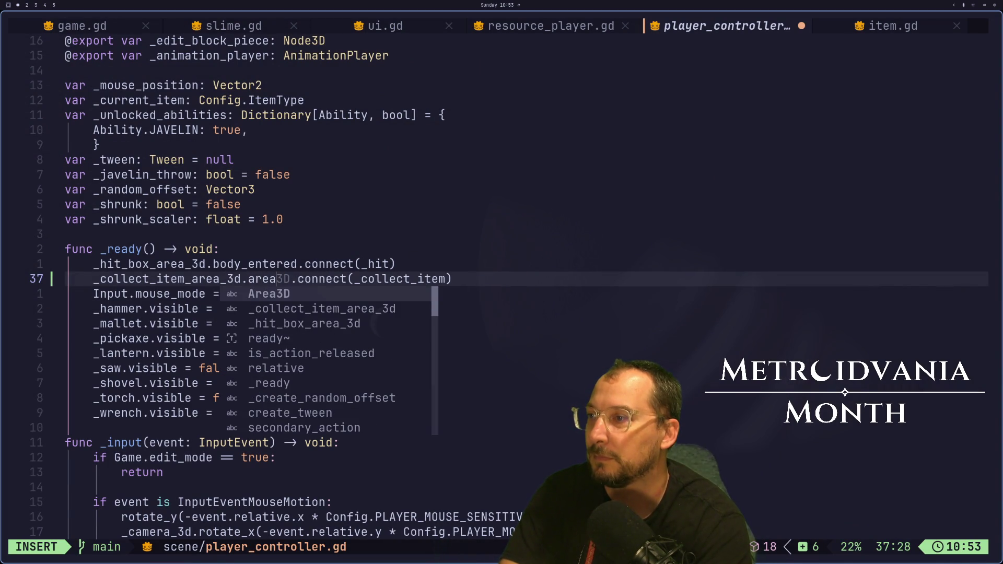
key(BackSpace)
key(BackSpace)
key(BackSpace)
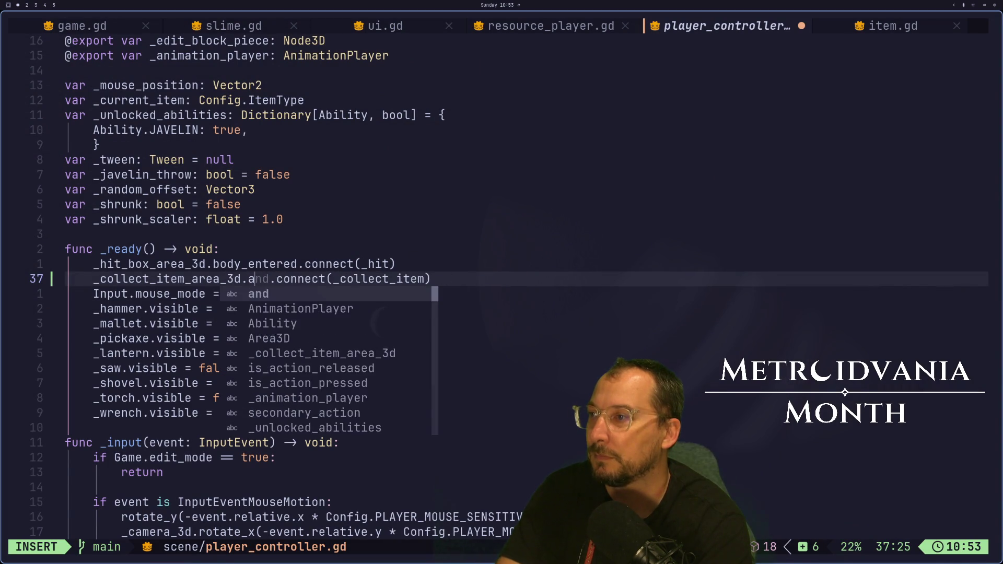
text(bo)
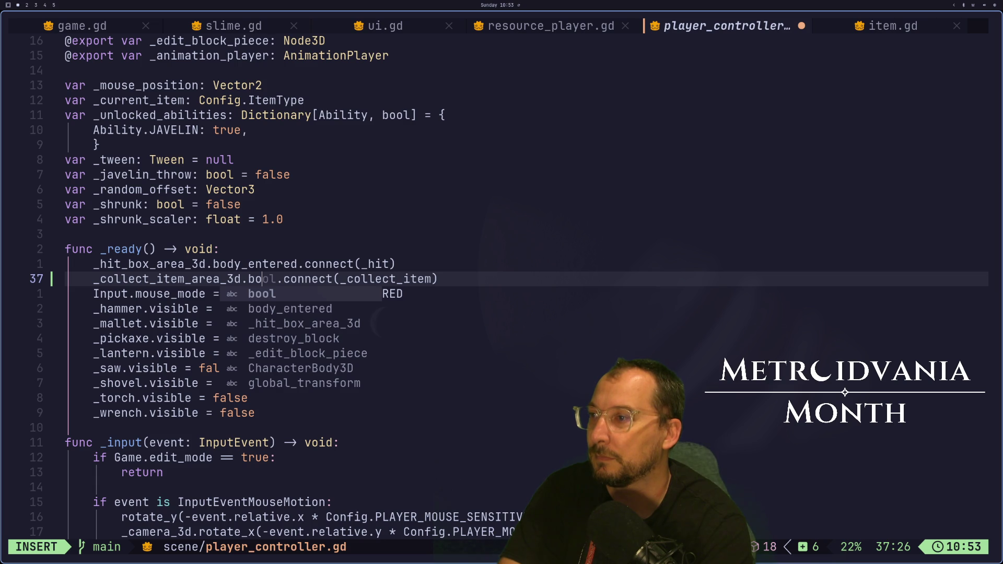
key(BackSpace)
key(BackSpace)
text(area_e)
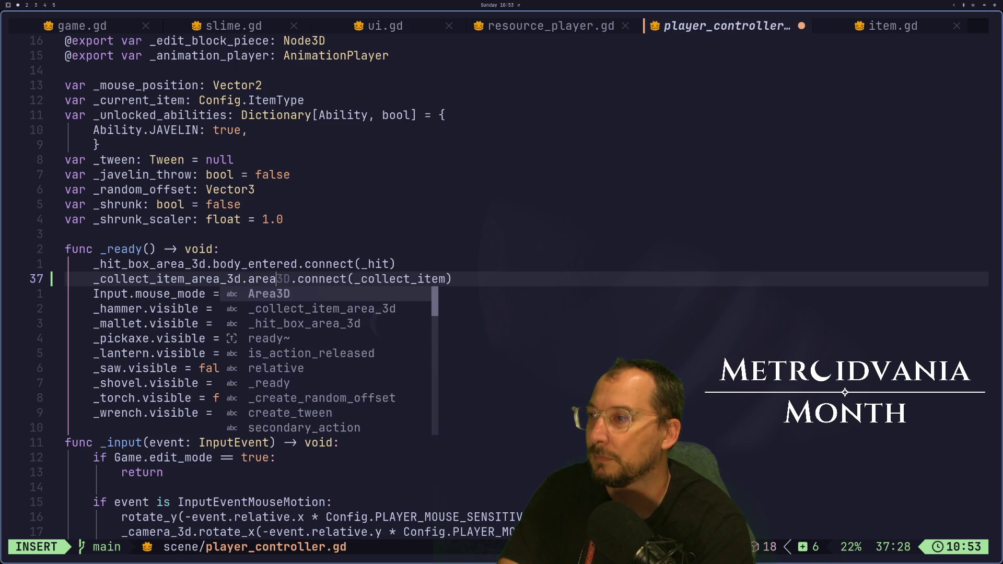
text(nt)
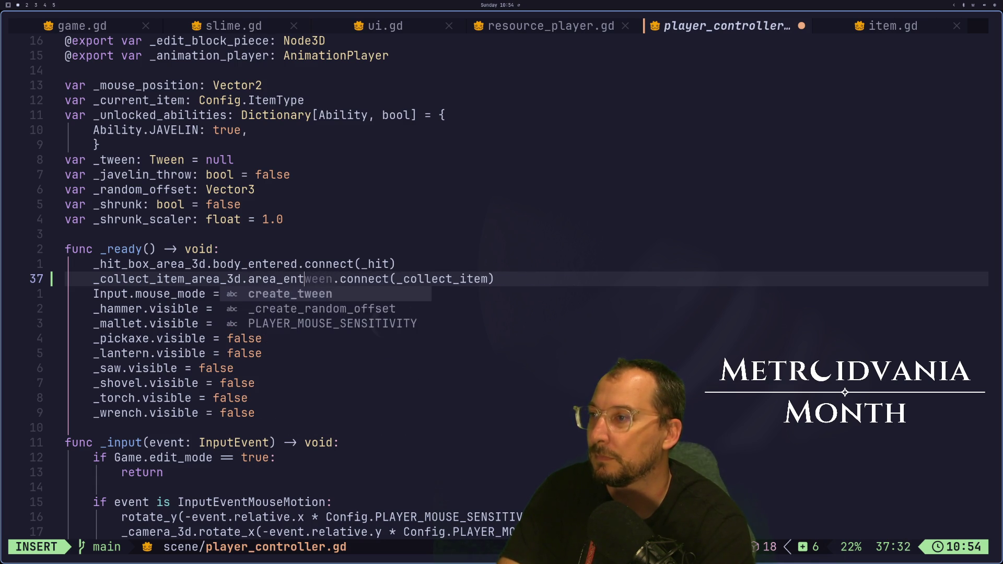
text(ered)
key(Escape)
text(:w)
key(Return)
key(super+2)
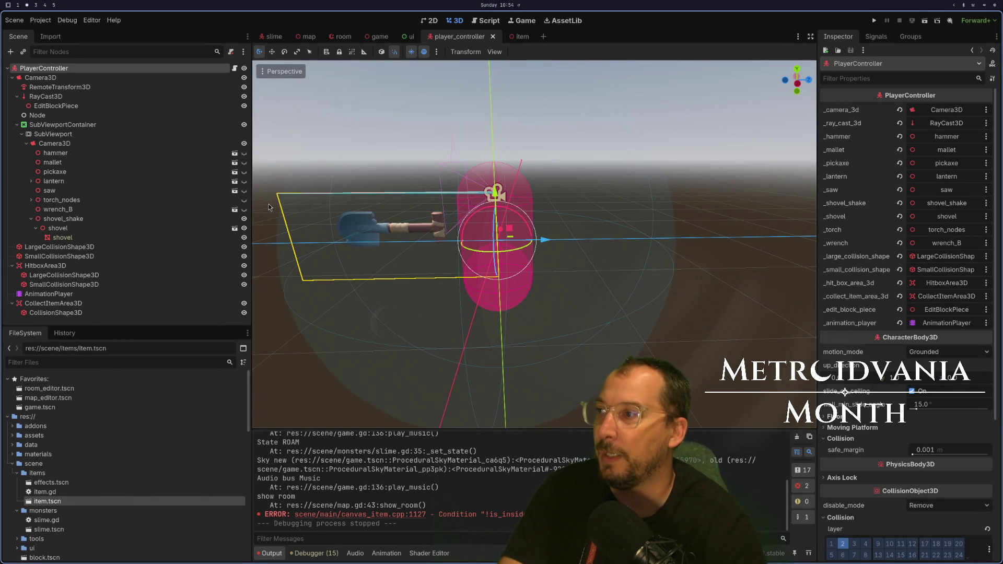
Inspect the signals available on the CollectItemArea3D node.
click(52, 303)
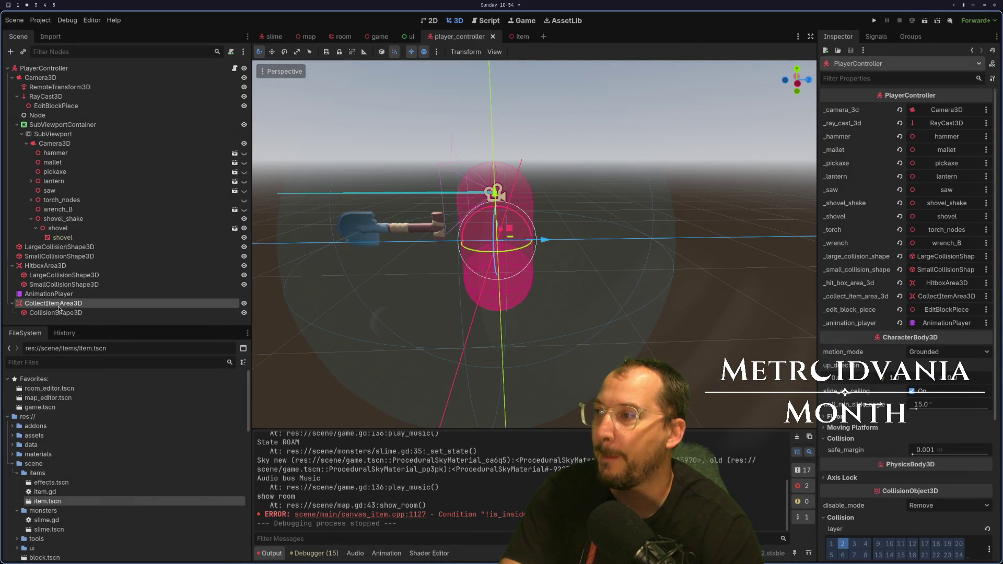
click(878, 37)
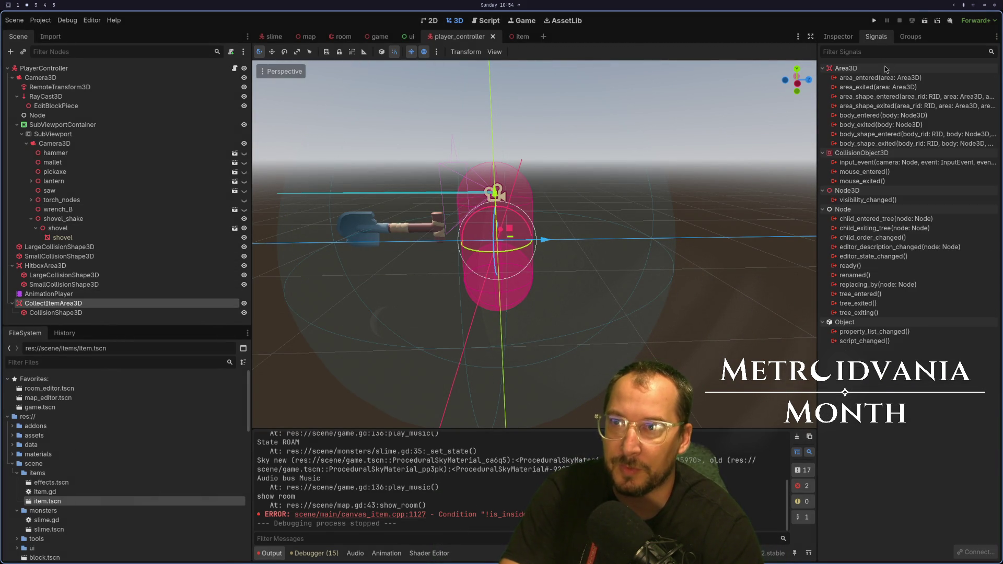
mouse_move(888, 84)
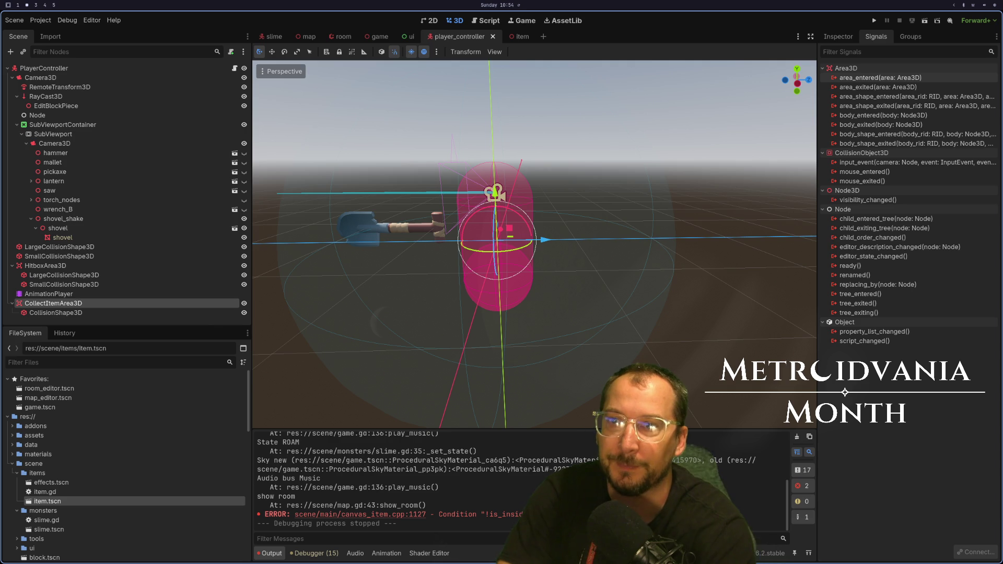
Change _collect_item's parameter from node_3d: Node3D to area_3d: Area3D.
key(super+1)
scroll(238, 506, down, 5)
scroll(238, 506, down, 20)
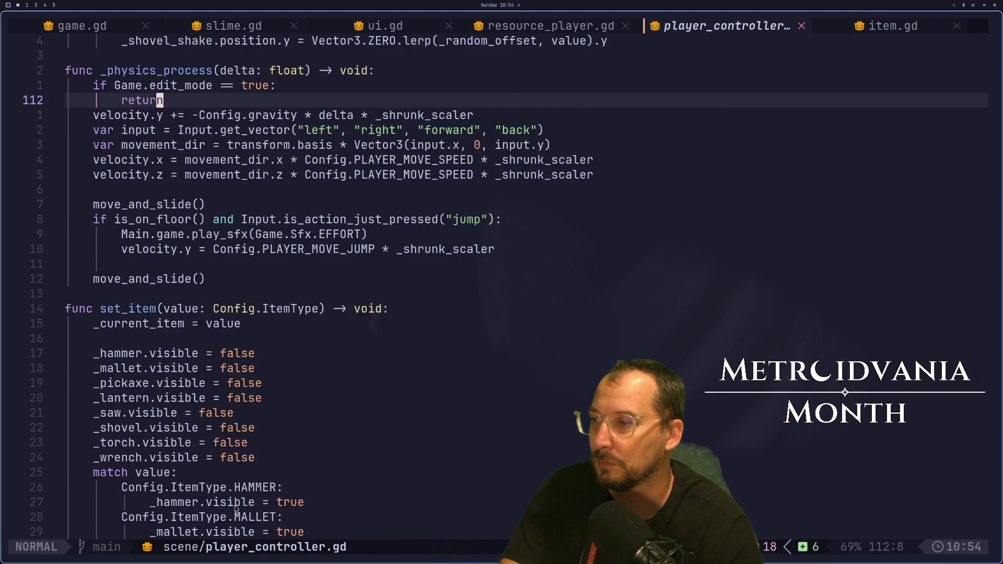
scroll(236, 509, down, 9)
click(273, 428)
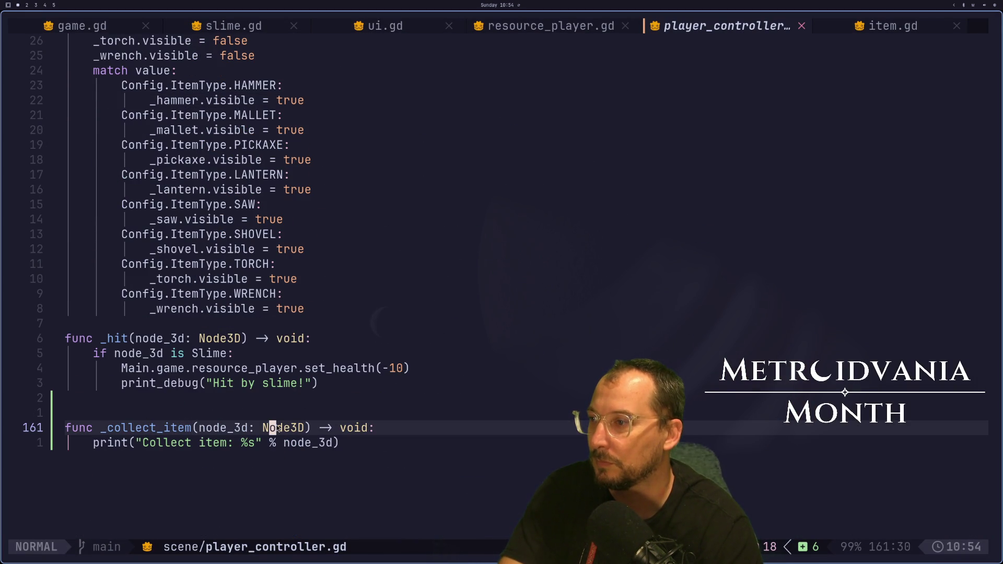
text(bciw)
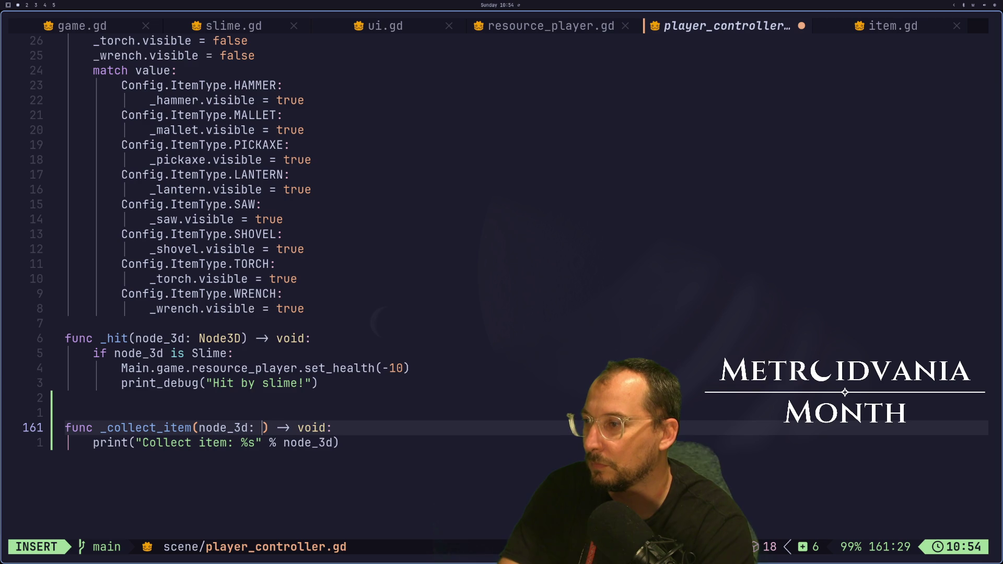
text(ar)
key(BackSpace)
text(rea3)
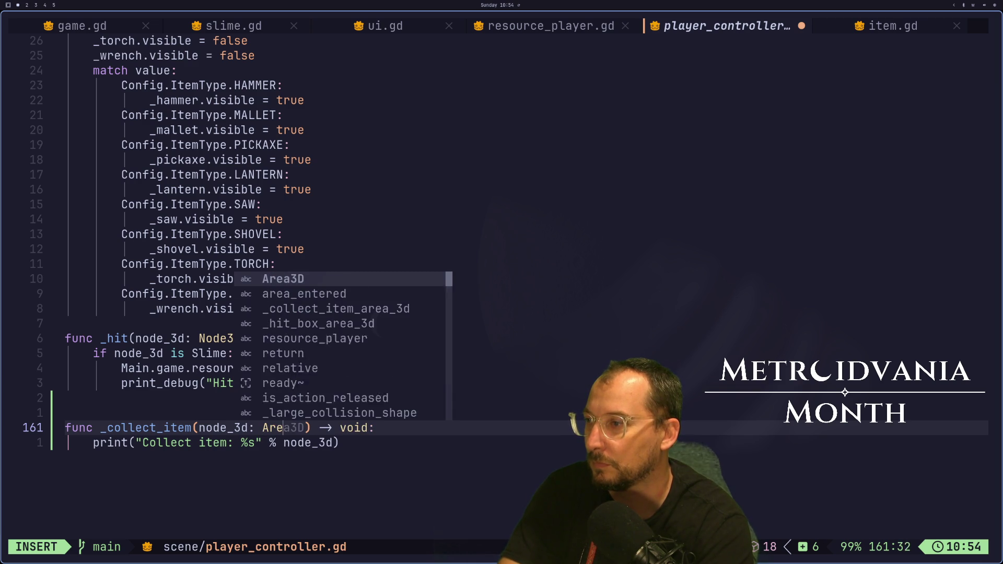
key(Escape)
key(b)
key(b)
key(b)
key(l)
key(i)
key(Delete)
key(Delete)
key(Delete)
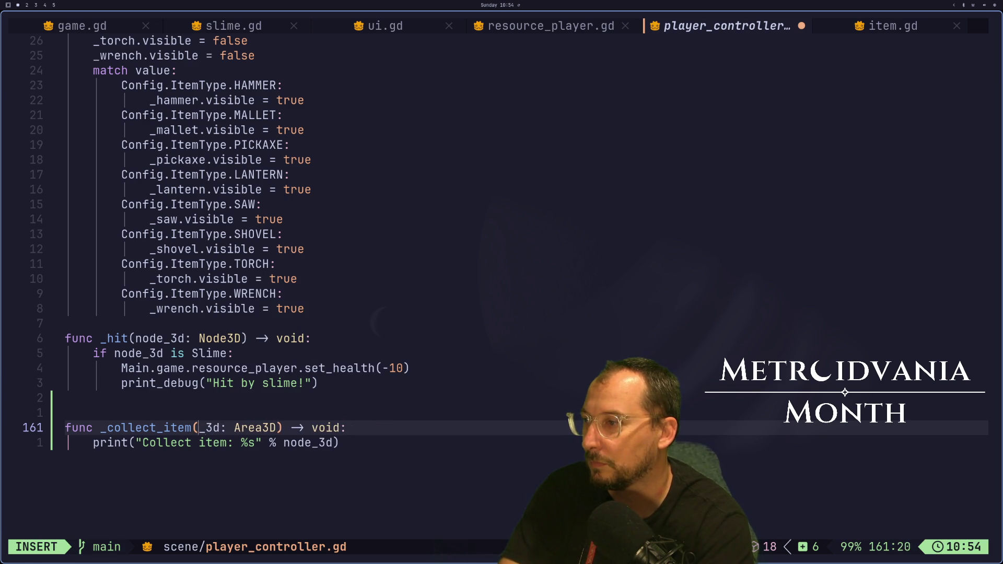
key(BackSpace)
text(area)
key(Escape)
Rename the print argument to area_3d and save player_controller.gd.
key(j)
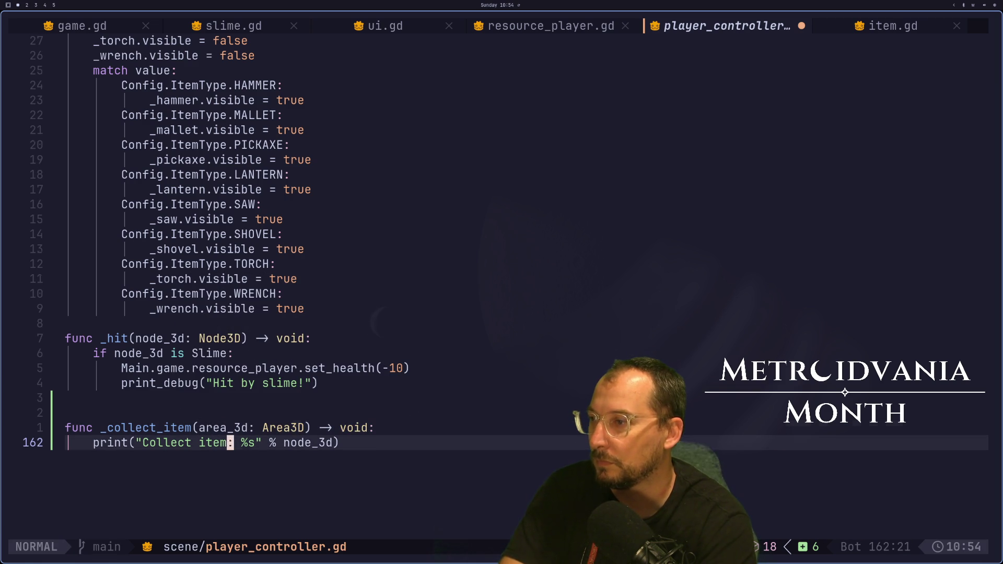
key(w)
key(w)
key(e)
key(a)
key(BackSpace)
key(BackSpace)
key(BackSpace)
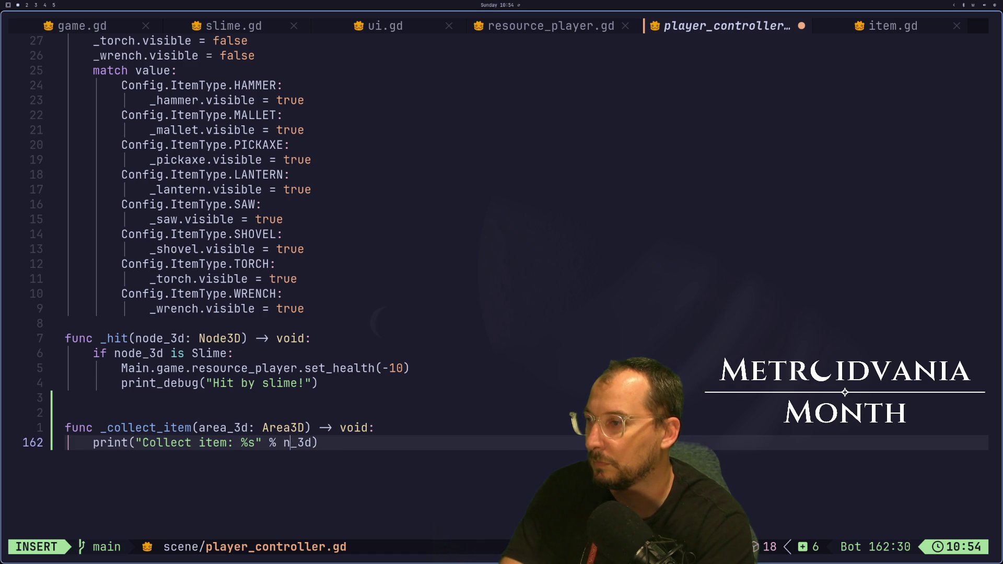
key(BackSpace)
text(area)
key(Escape)
text(:w)
key(Return)
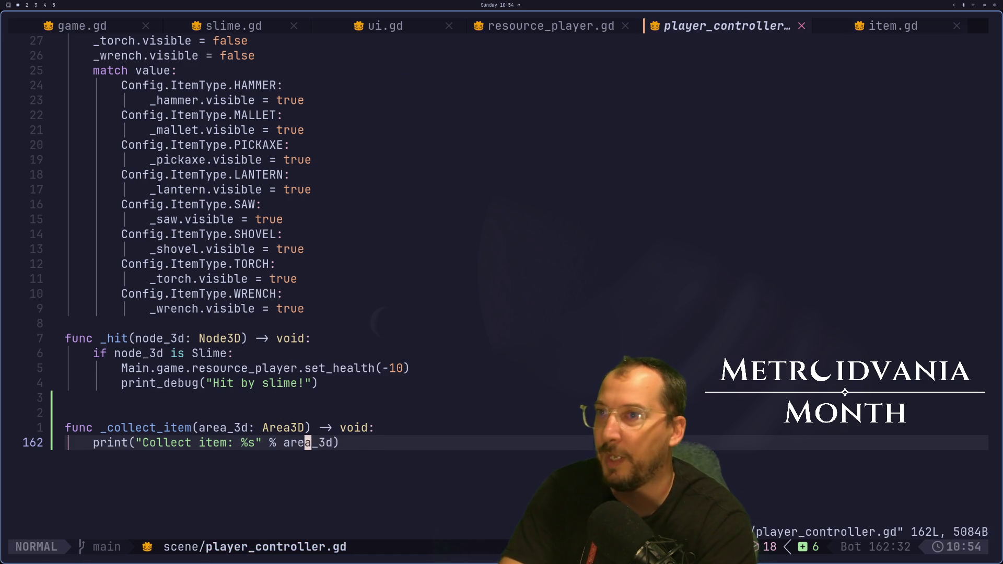
In item.gd, add `_area_3d.owner = self` at the top of _ready and save.
key(ctrl+o)
key(ctrl+o)
key(k)
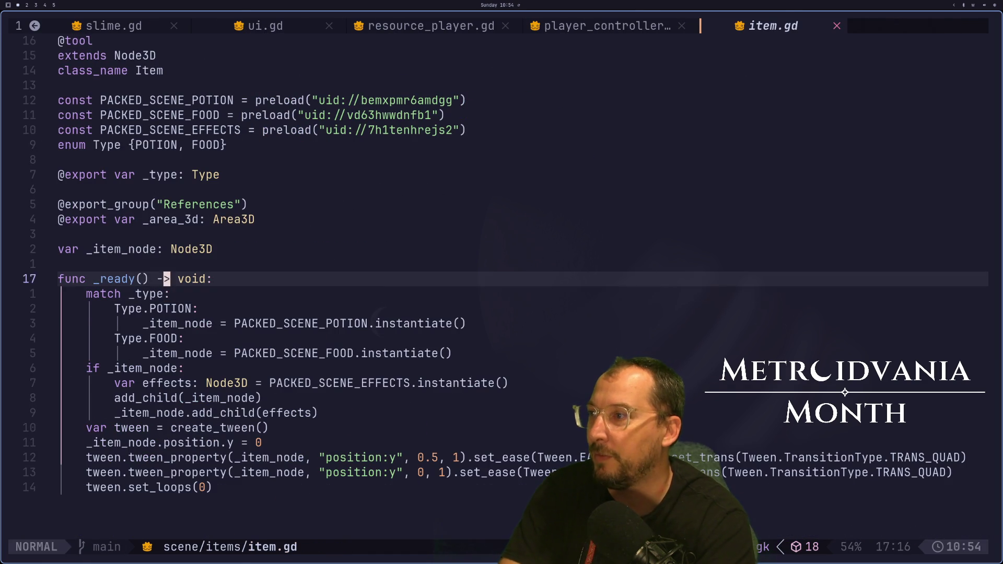
key(o)
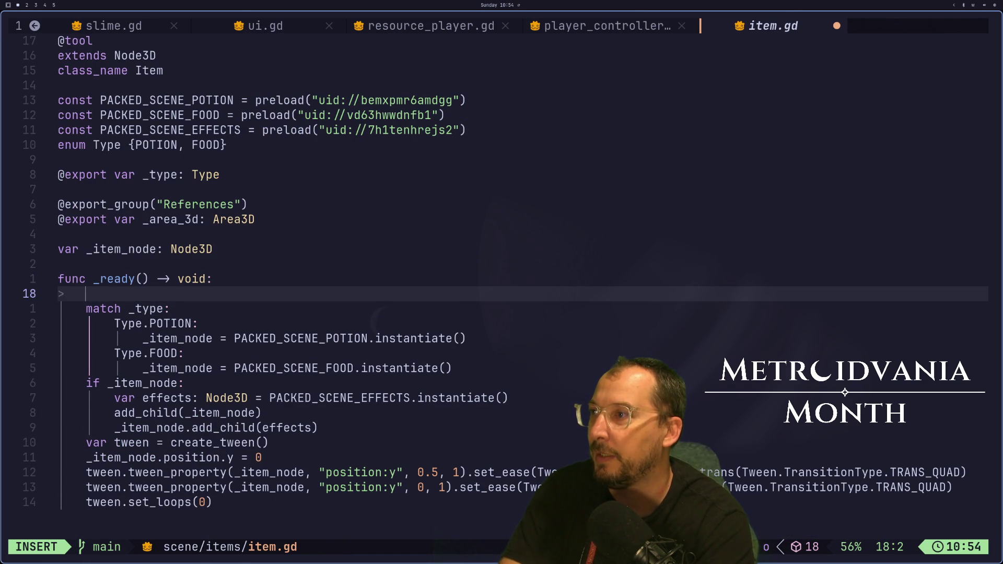
text(_area_3d)
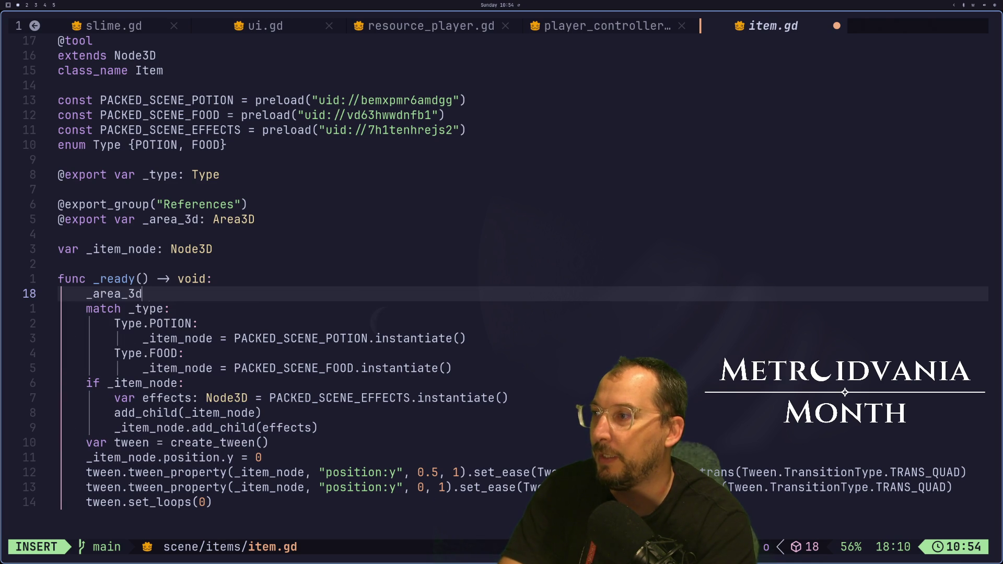
text(.owner-)
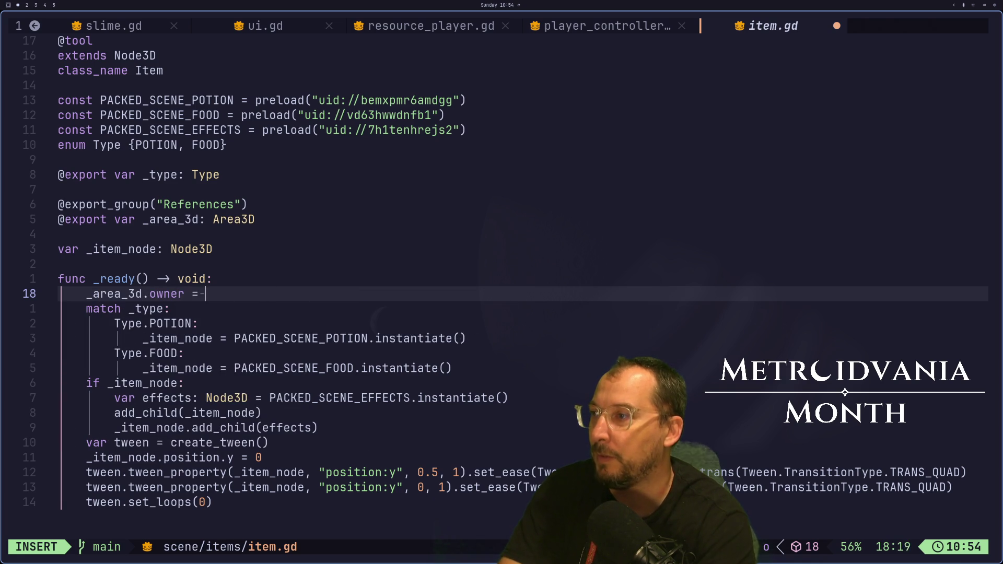
text(self)
key(Escape)
text(:w)
key(Return)
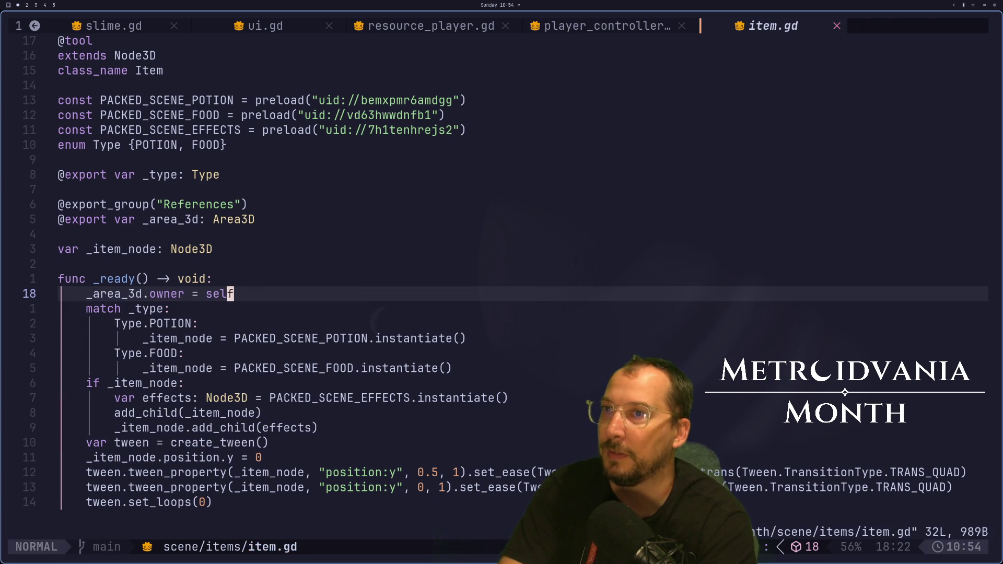
Extend the print message in player_controller.gd with 'owner %s'.
key(shift+h)
key(h)
key(h)
key(h)
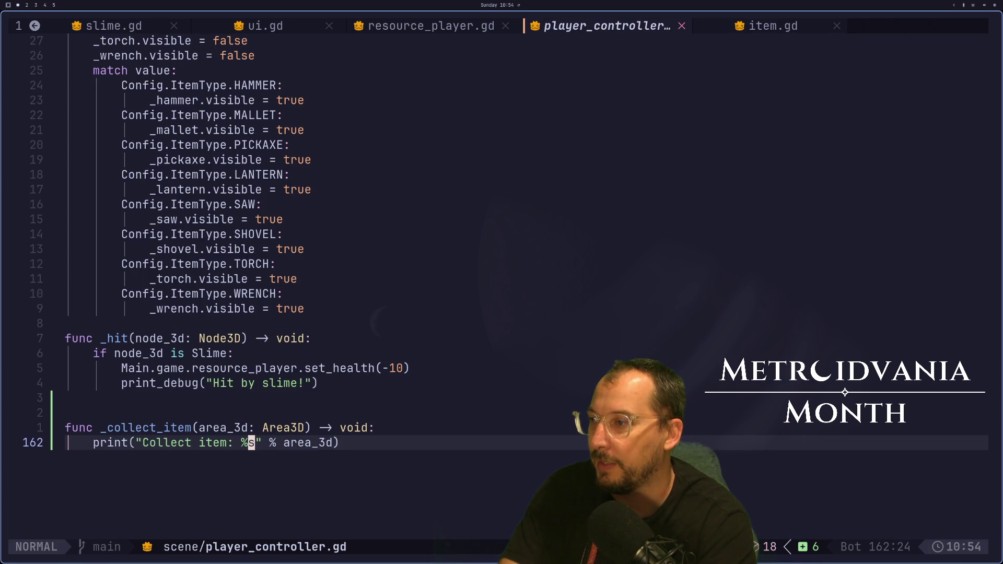
key(l)
key(l)
key(l)
key(h)
key(h)
key(h)
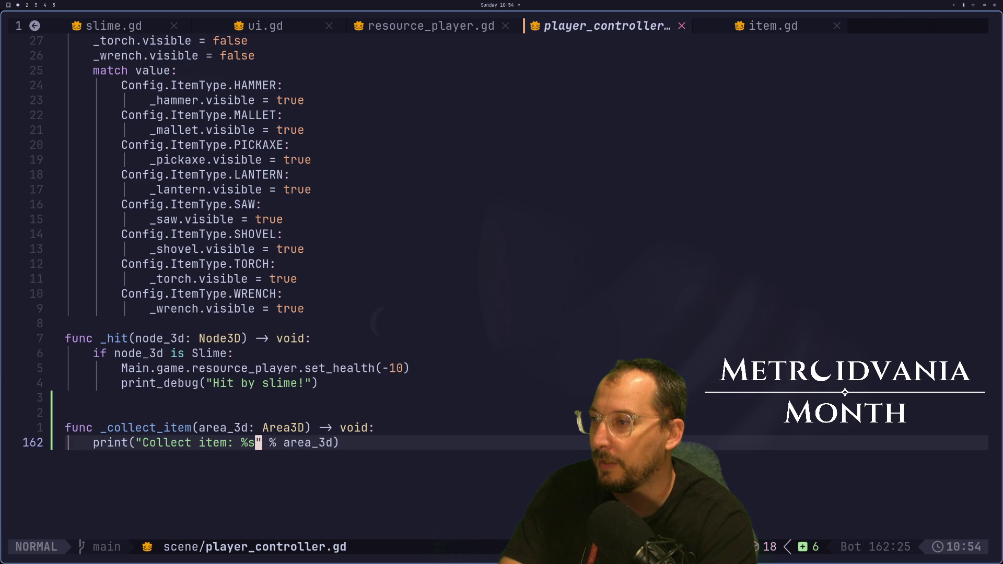
text(a)
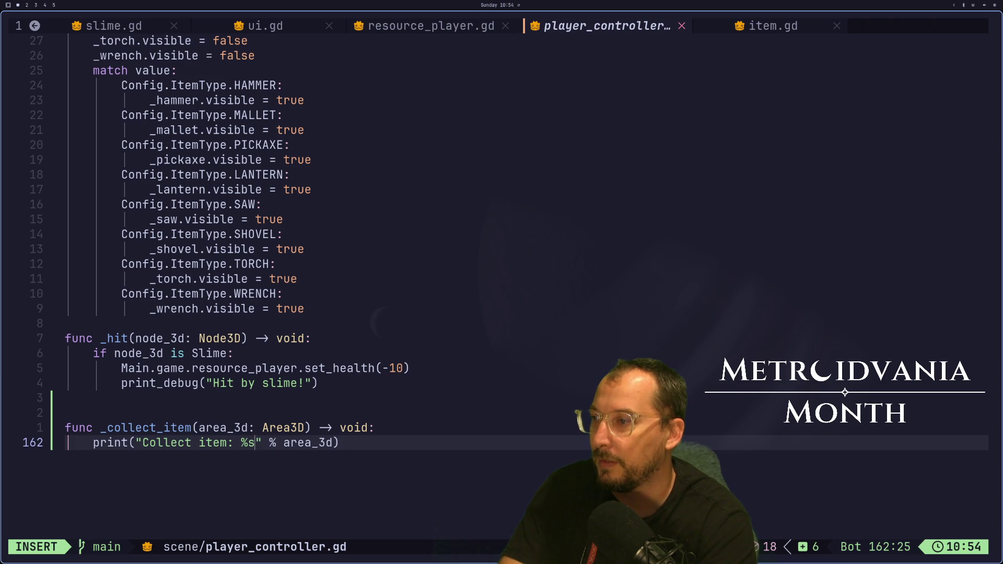
text( owner %s)
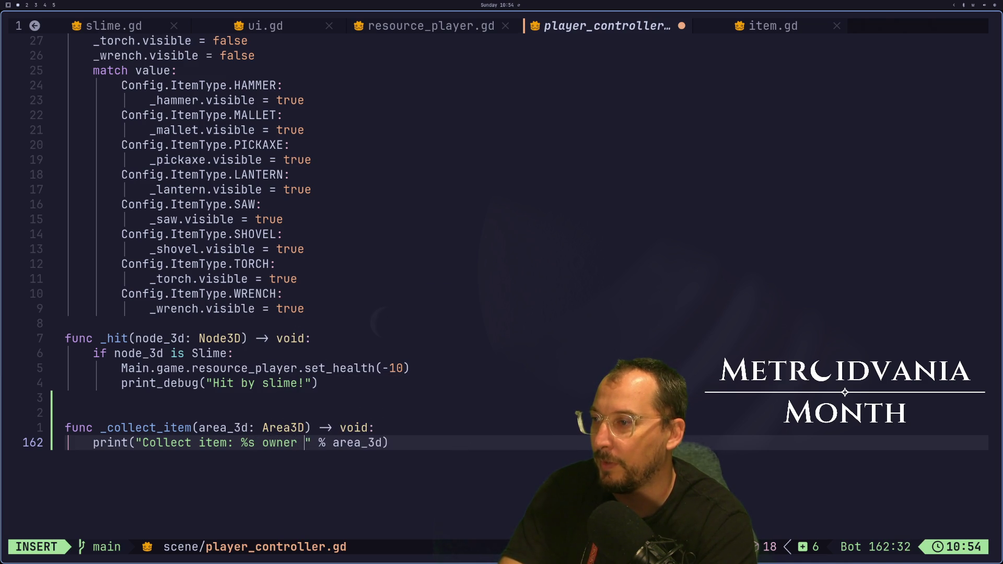
key(Right)
key(Right)
key(Right)
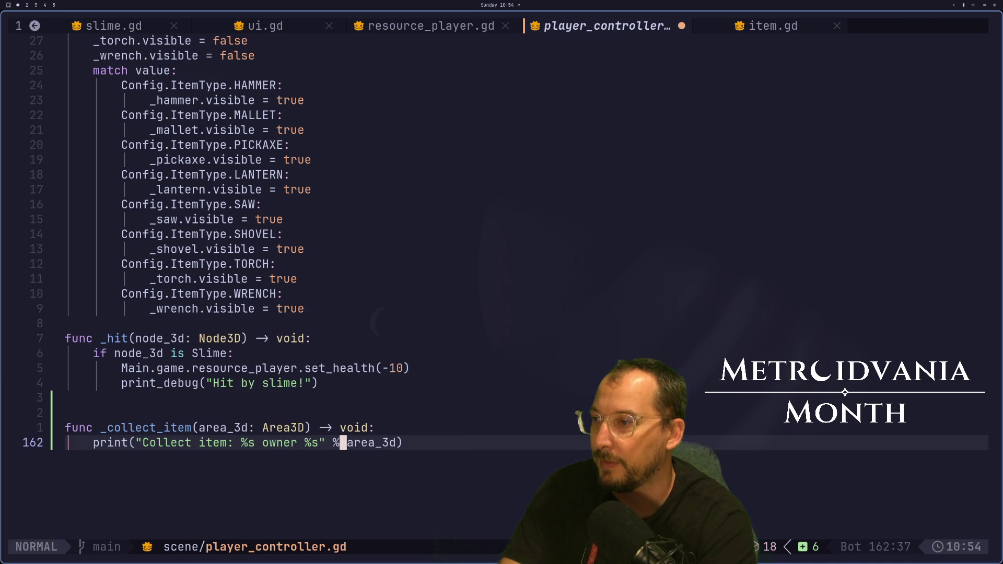
Pass [area_3d, area_3d.owner] as the print arguments and save the script.
text([)
key(Escape)
key(l)
key(l)
key(l)
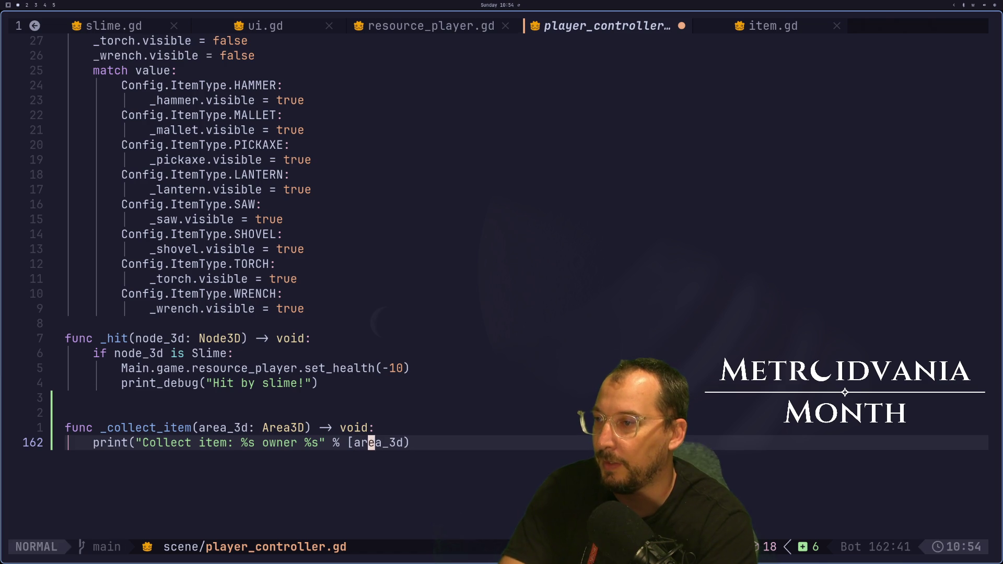
key(a)
key(BackSpace)
text(, area_3d)
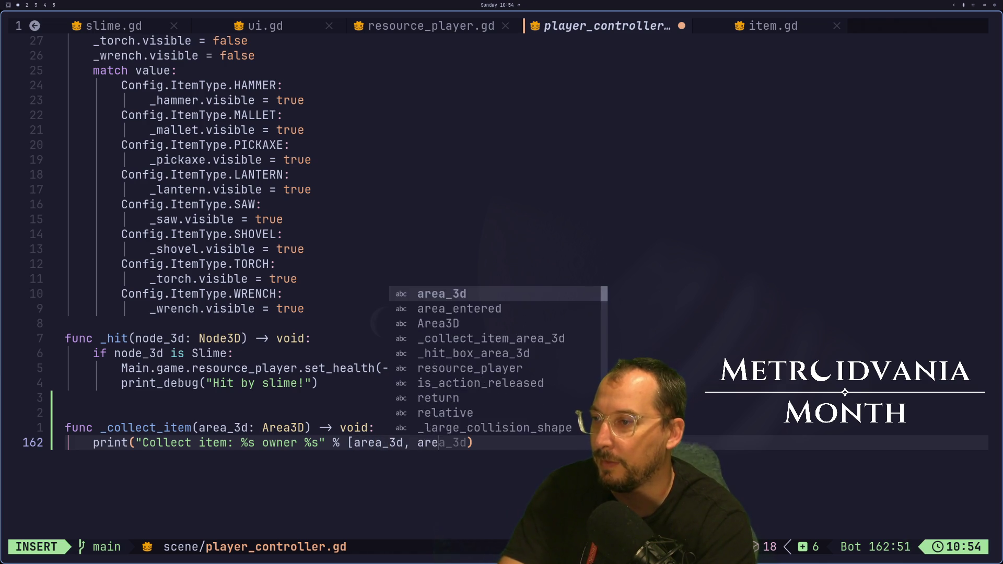
key(Tab)
text(.owner)
text(')
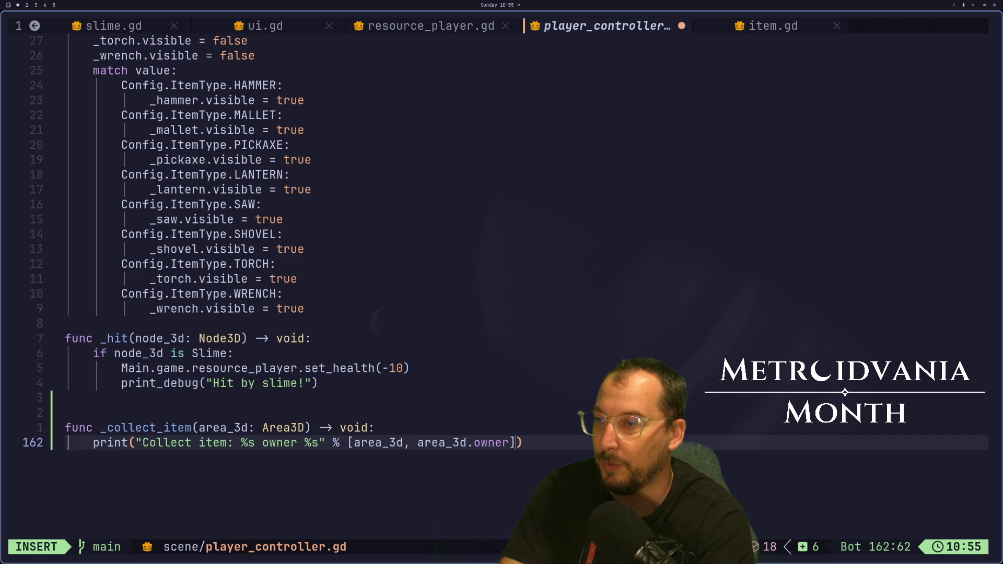
key(Escape)
text(:w)
key(Return)
key(super+2)
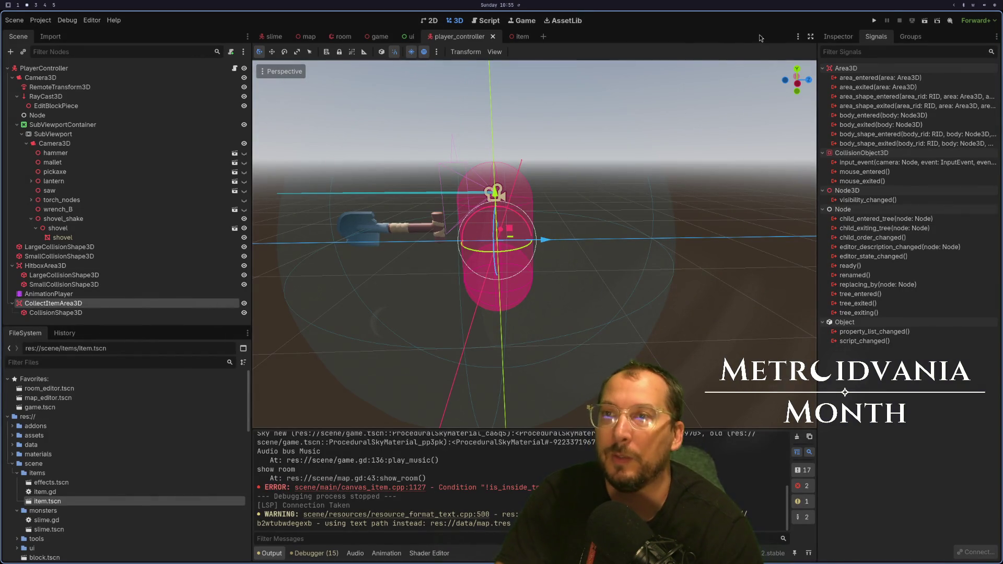
Run the game and trace the invalid-assignment error to line 18 of item.gd.
click(874, 20)
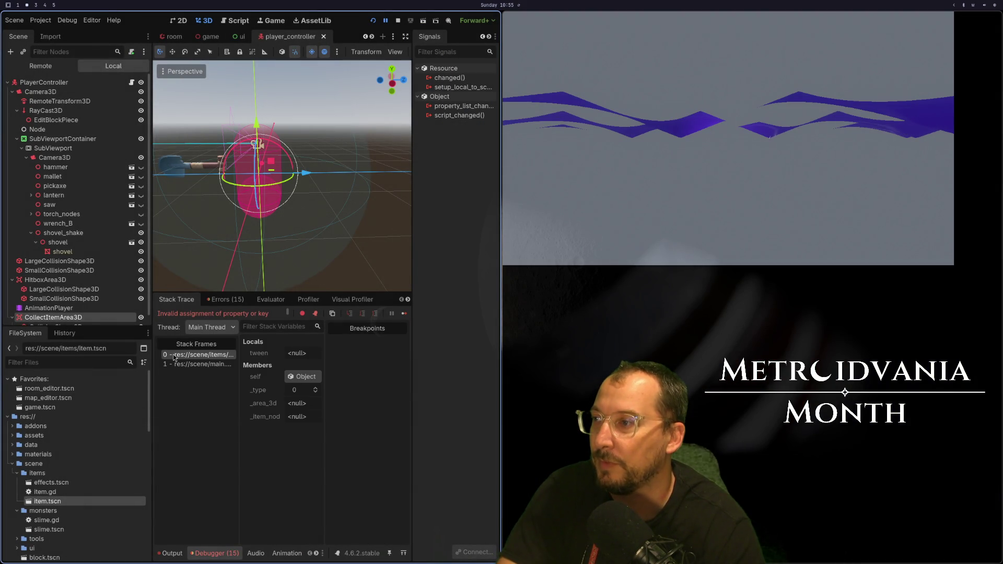
key(super+1)
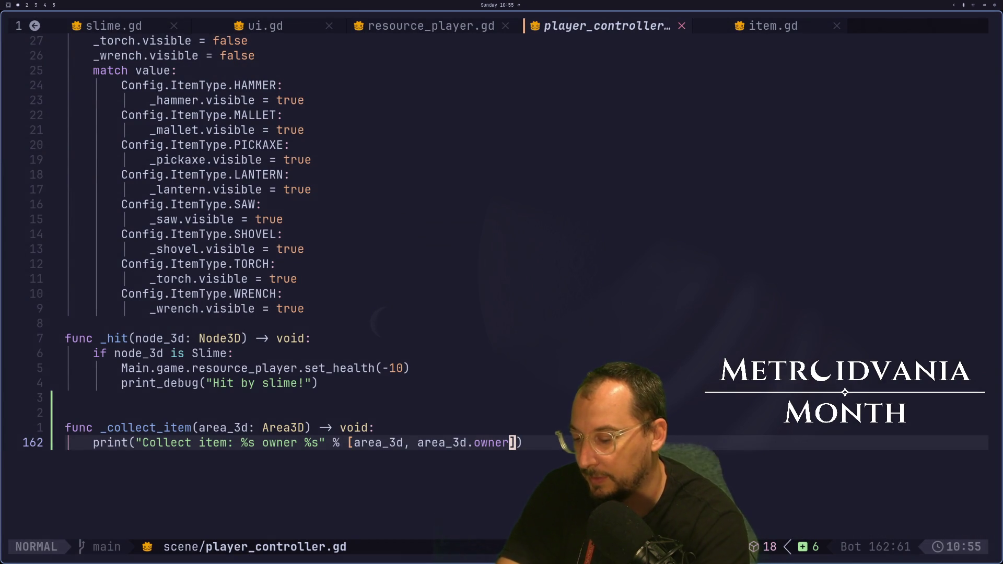
text(18G)
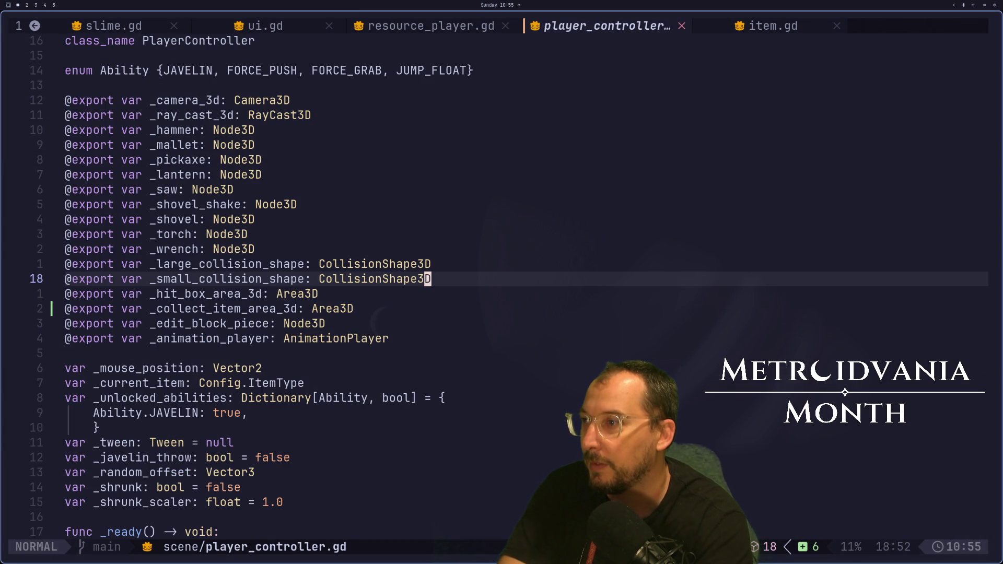
key(super+2)
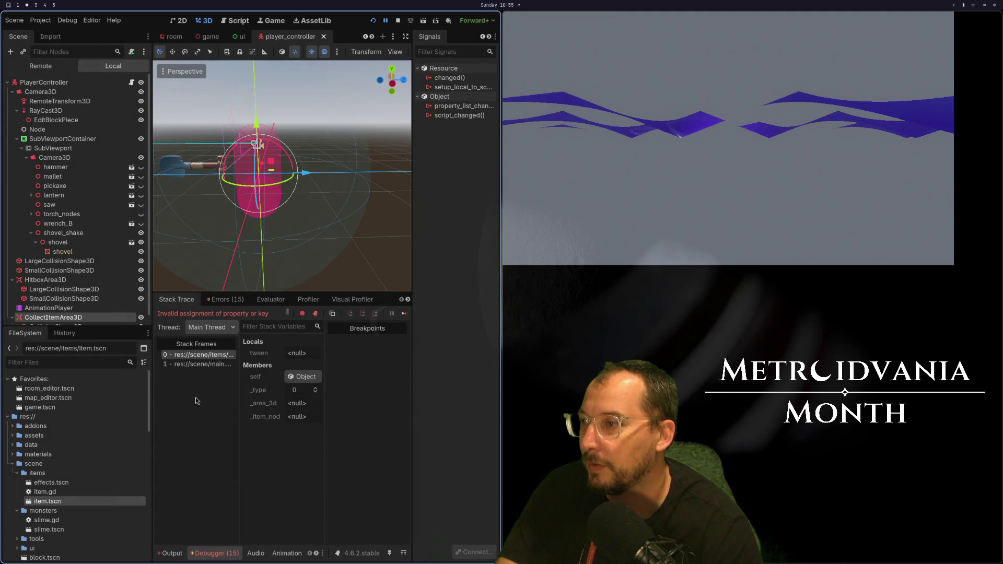
click(227, 356)
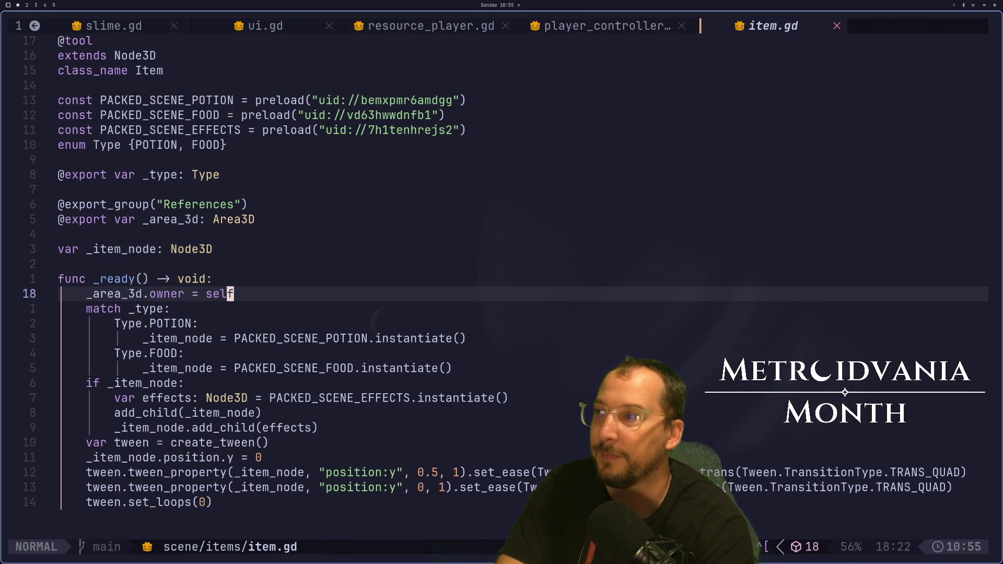
key(h)
key(h)
key(h)
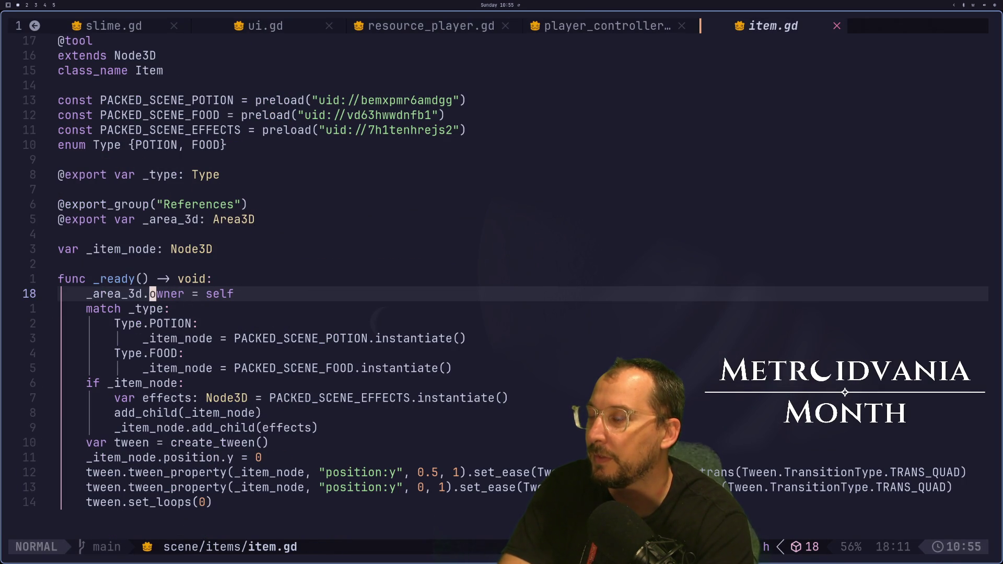
key(l)
key(l)
key(l)
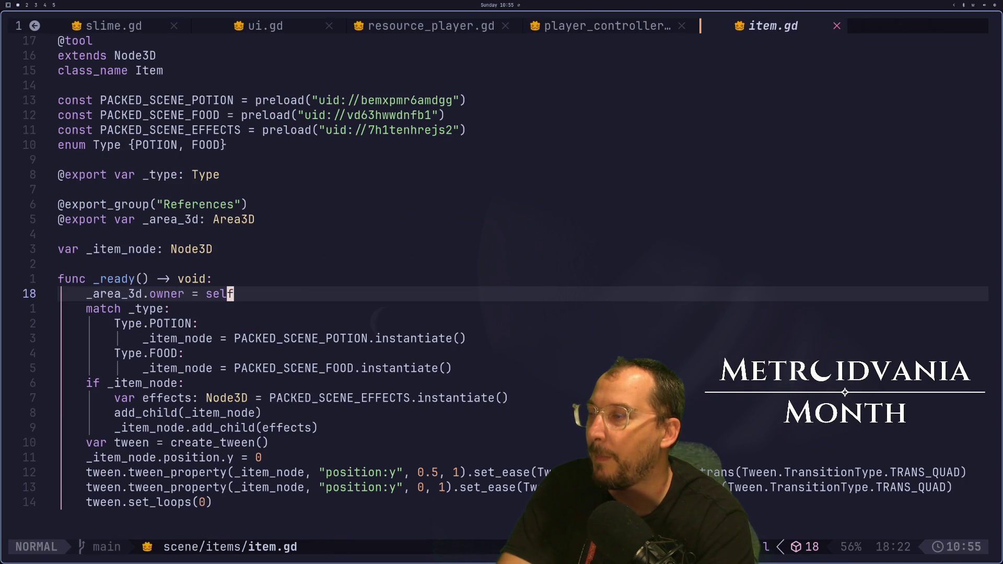
key(h)
key(h)
key(h)
key(h)
key(h)
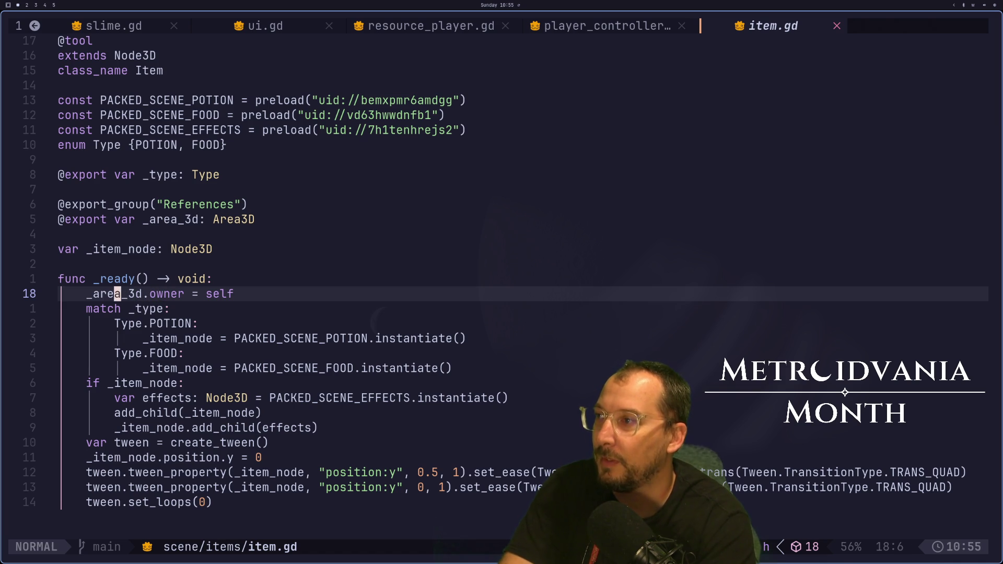
key(l)
key(l)
key(l)
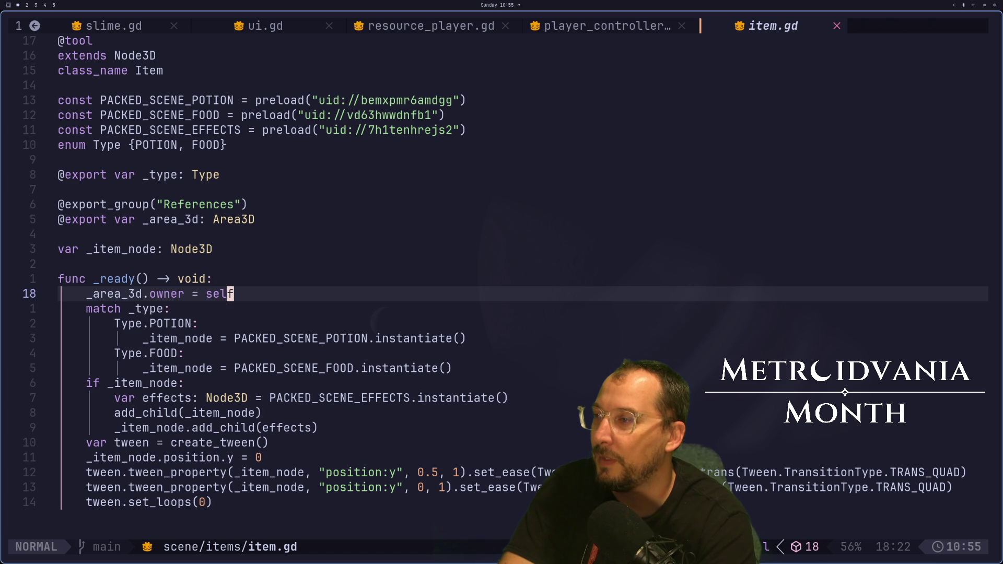
Launch a Chrome browser window in the Obsidian workspace.
key(super+3)
key(super+1)
key(super+3)
key(super+d)
text(chr)
key(Return)
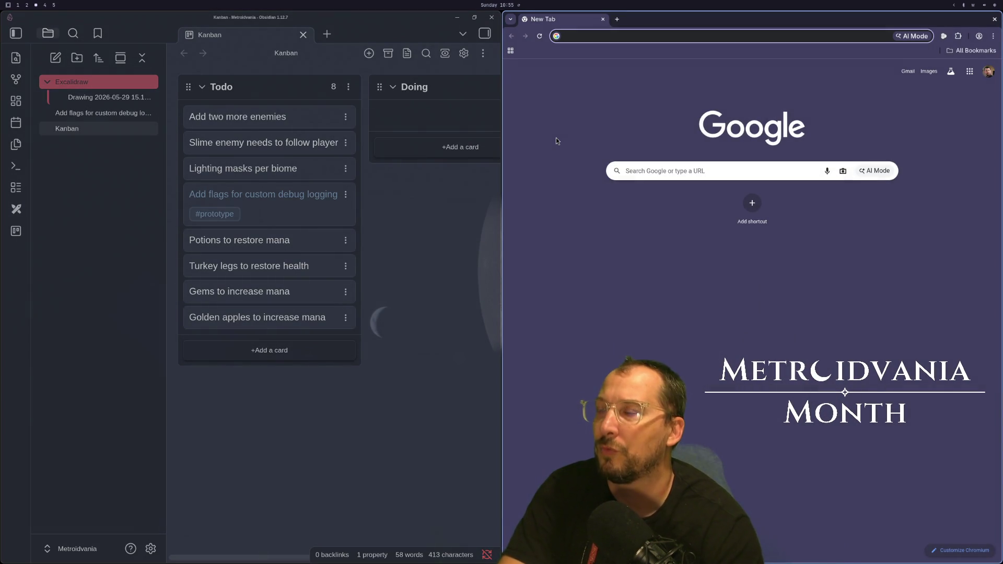
Search the web for 'godot node3d', open the Node3D docs and find 'owner'.
text(godot nod)
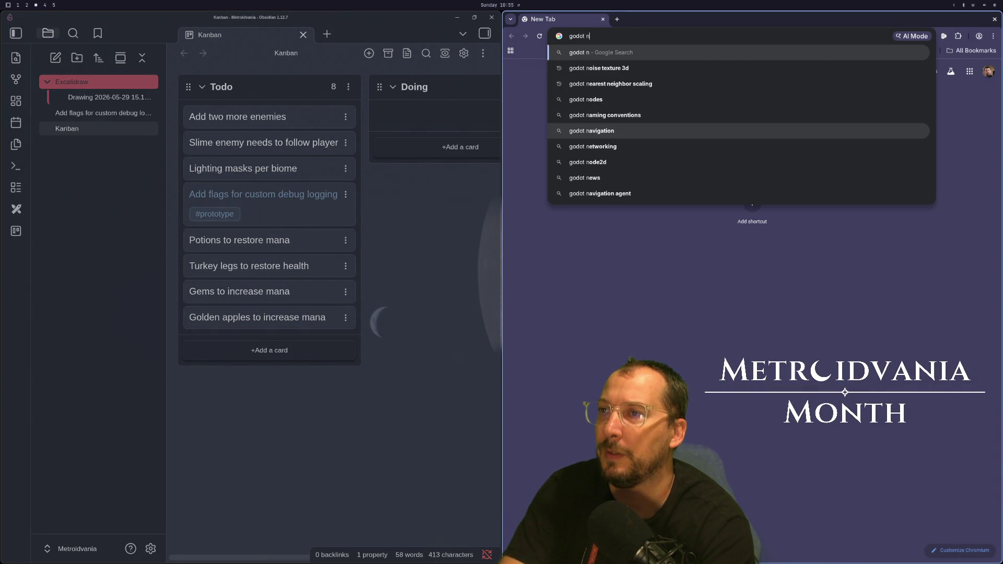
click(601, 130)
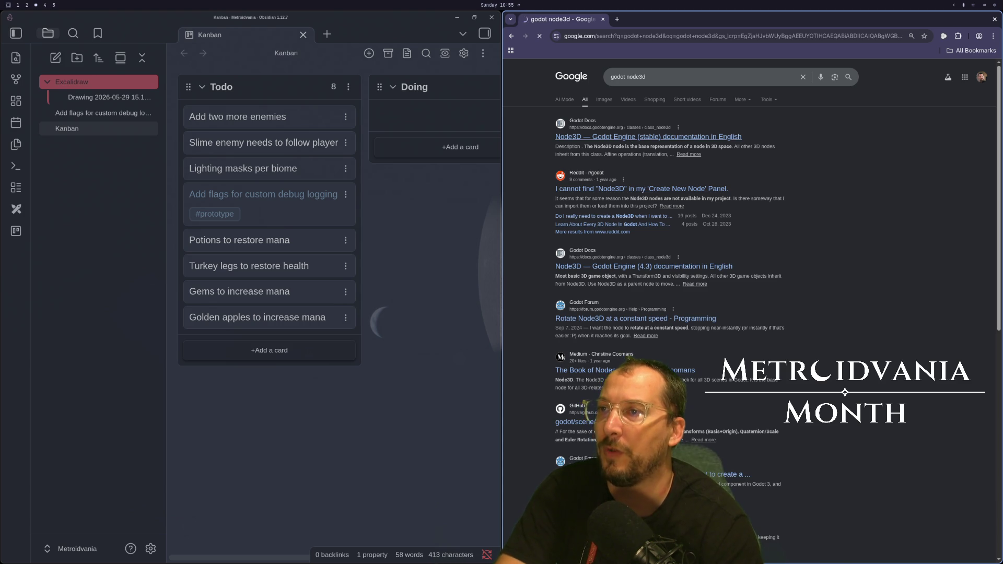
key(F11)
click(473, 173)
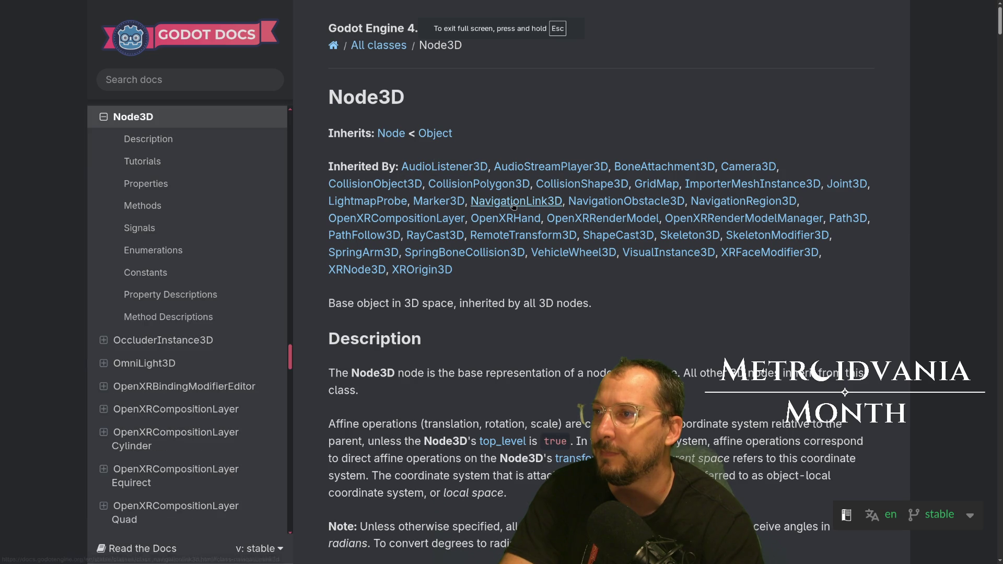
key(ctrl+f)
text(owner)
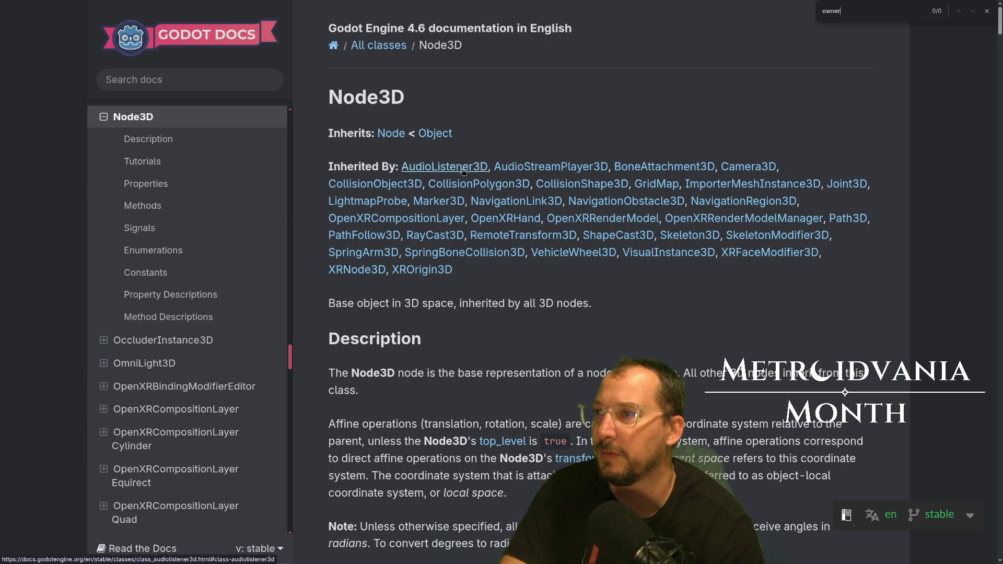
Open the parent Node class page and search it for 'owner'.
click(391, 133)
key(ctrl+f)
text(ow)
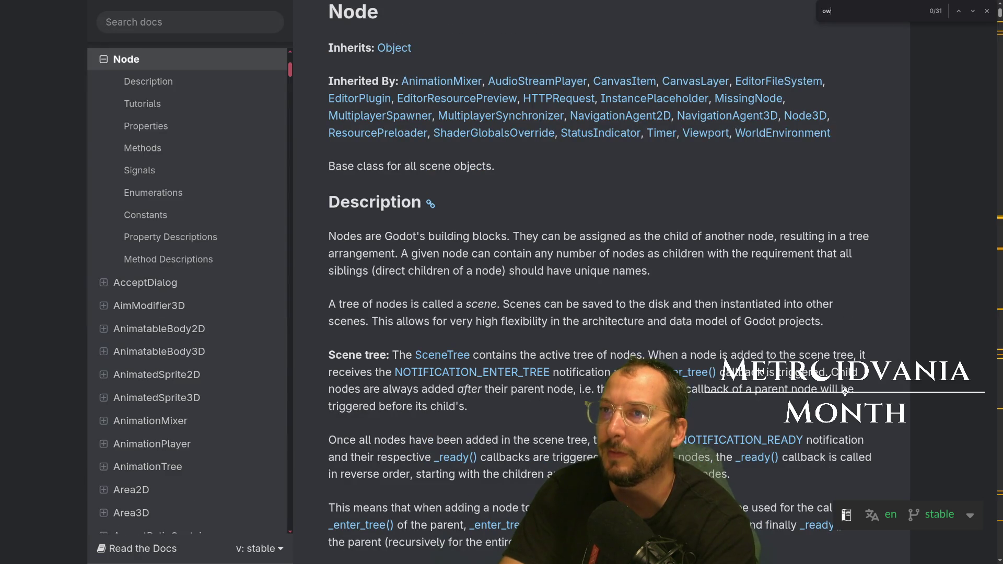
text(ner)
key(Return)
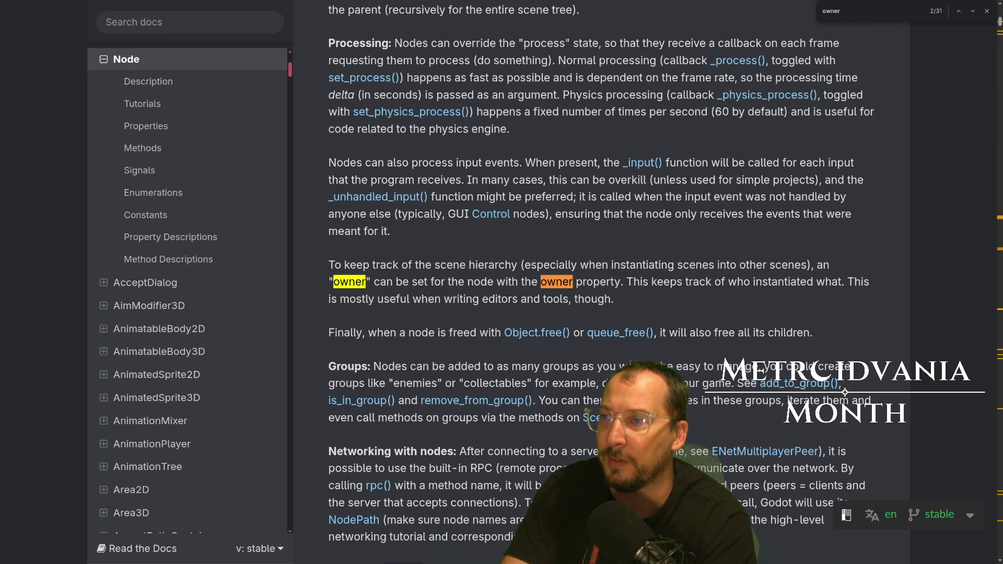
Open the full description of Node's owner property.
key(alt+Tab)
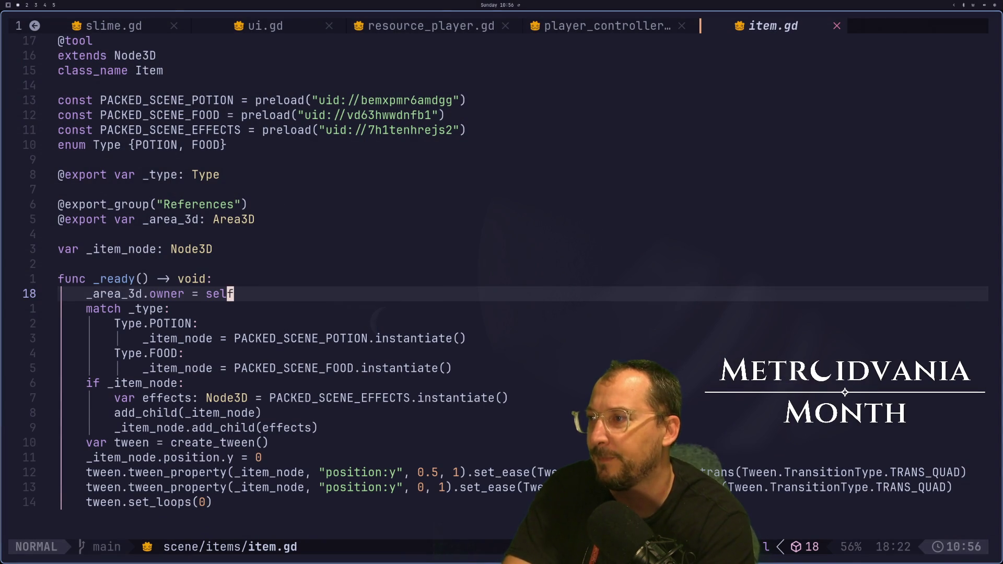
key(alt+Tab)
key(alt+Tab)
key(alt+Tab)
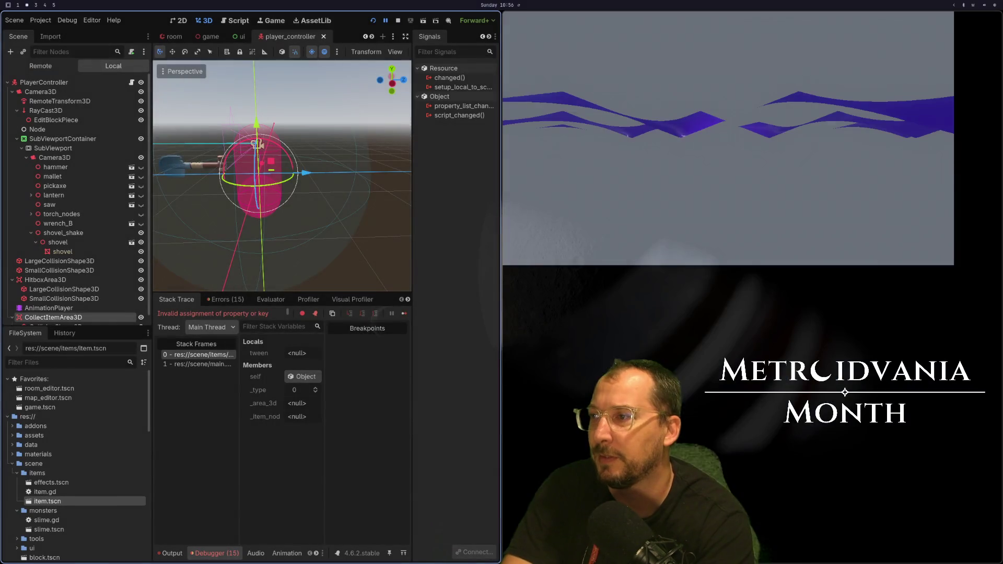
key(alt+Tab)
key(alt+Tab)
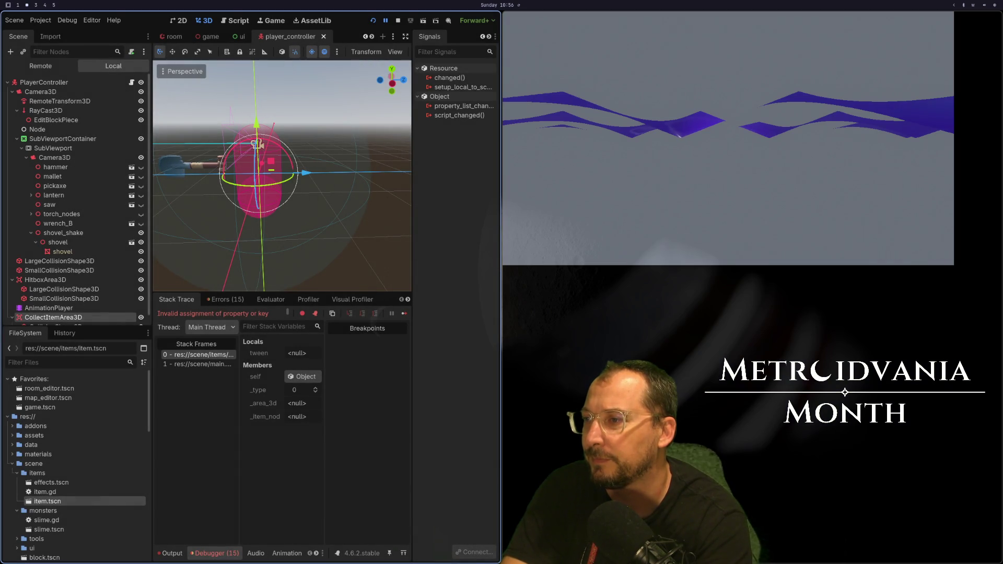
key(alt+Tab)
key(alt+Tab)
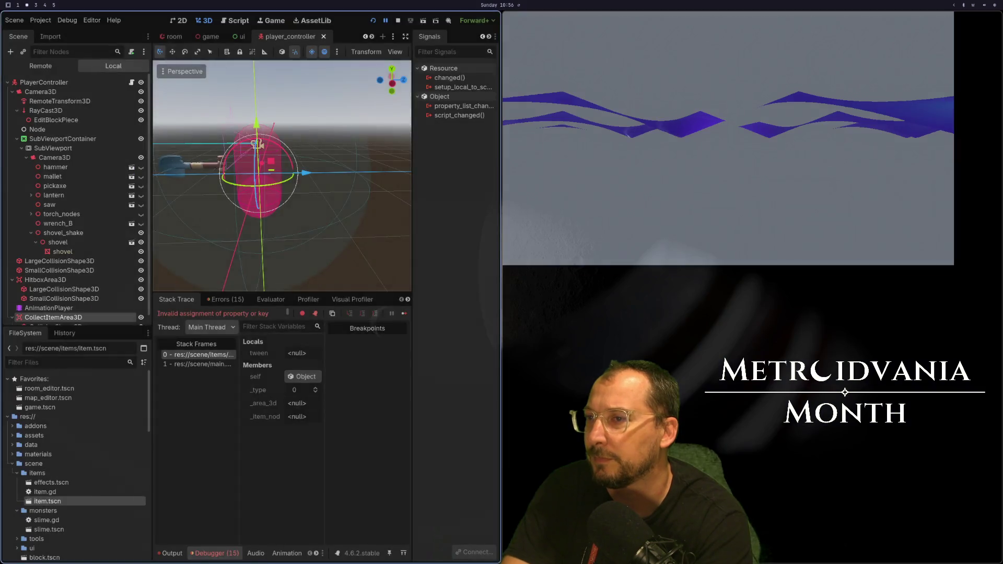
key(alt+Tab)
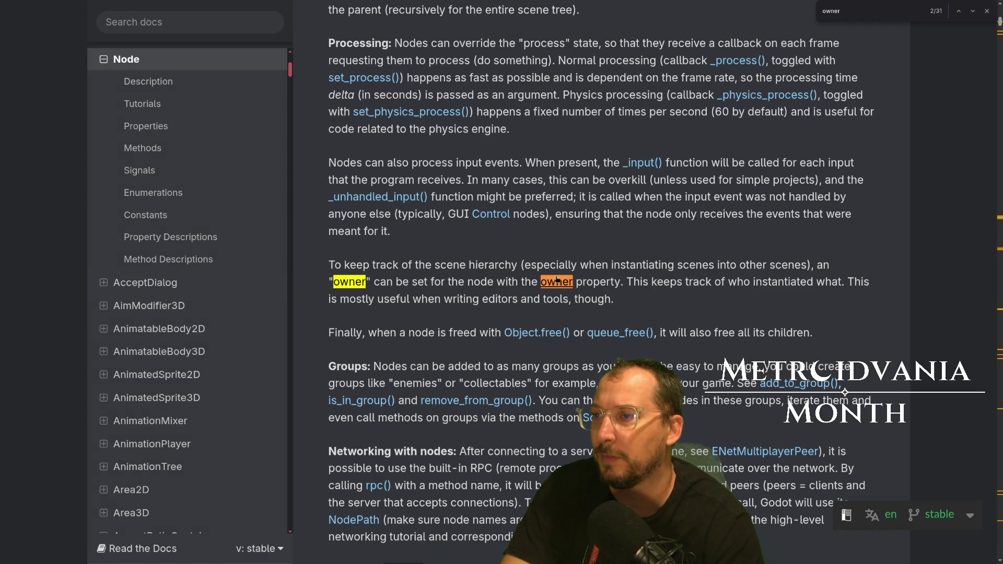
click(556, 281)
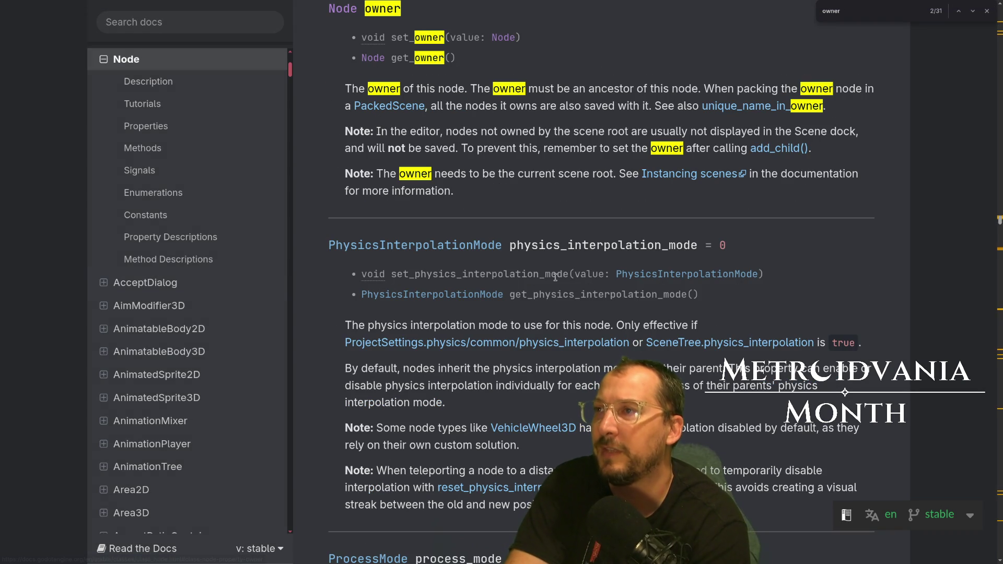
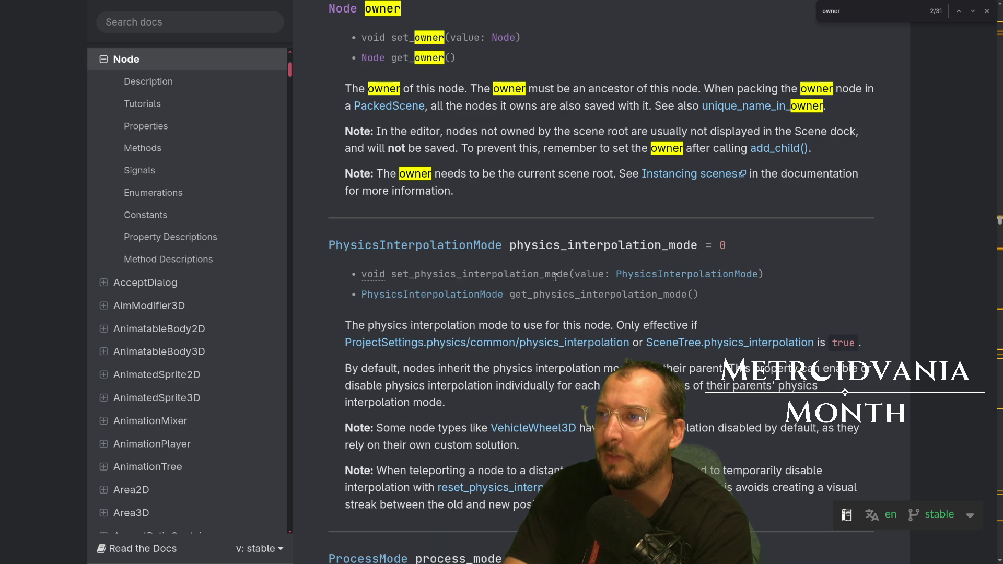
Delete the _area_3d.owner = self line from item.gd's _ready function and save the file.
key(super+1)
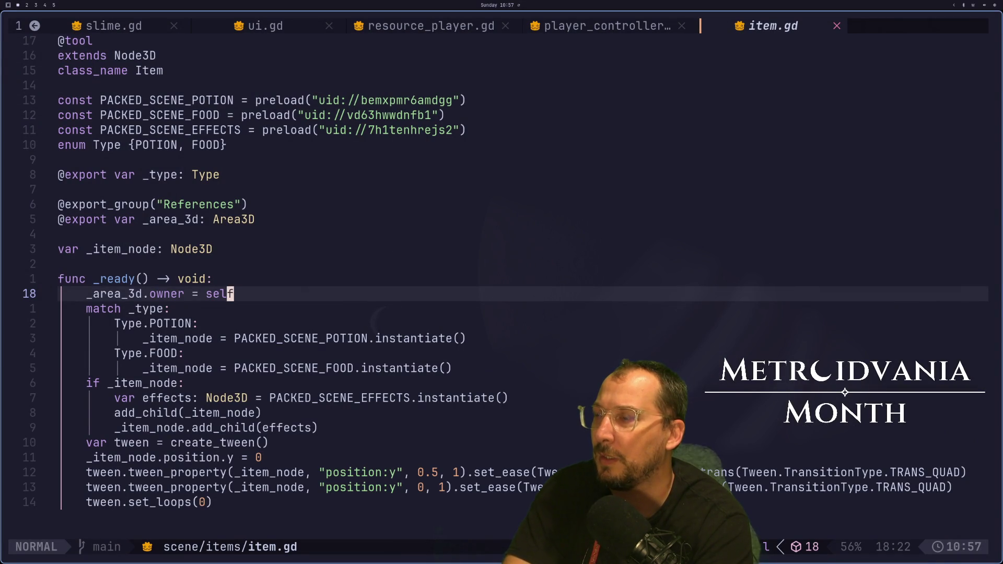
key(h)
key(h)
key(h)
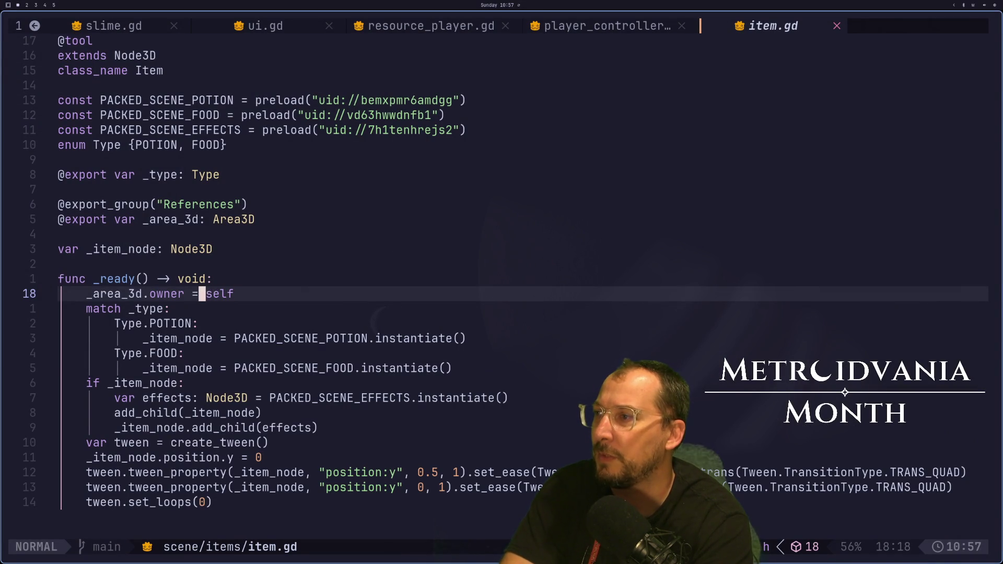
key(l)
key(l)
key(l)
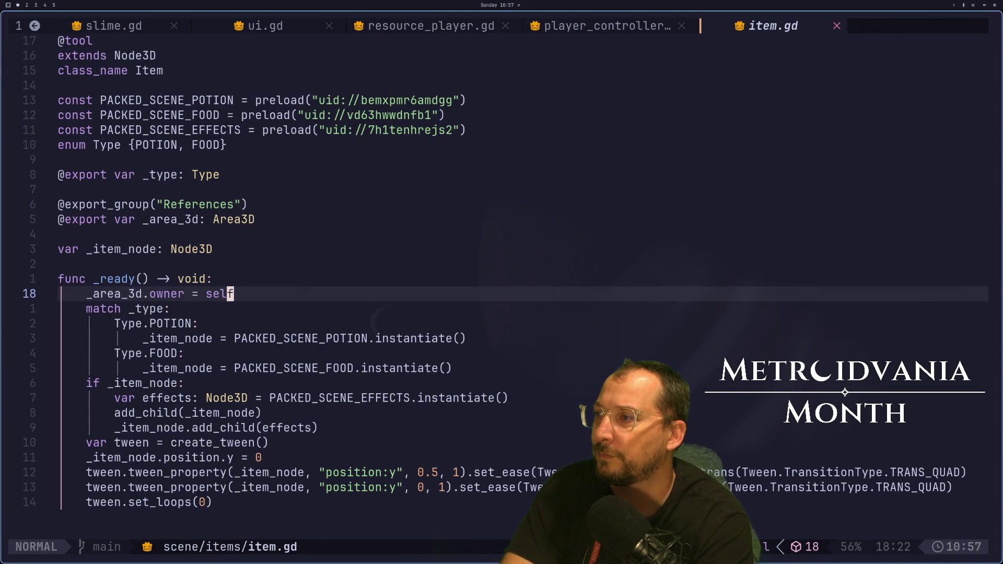
key(j)
key(colon)
text(w)
key(Return)
key(super+2)
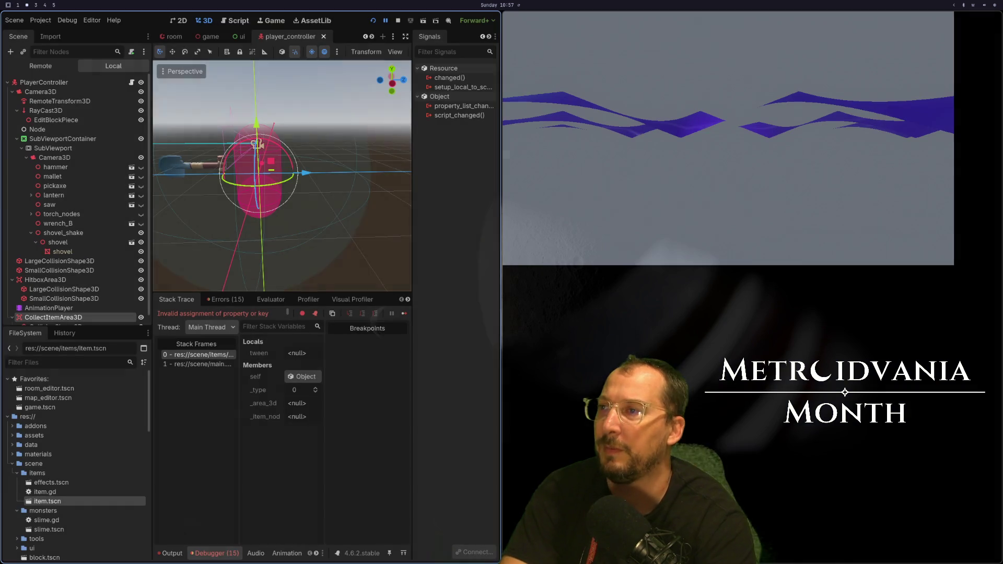
Restart the game and check that the Output log shows the collected Area3D with owner Item2.
click(373, 20)
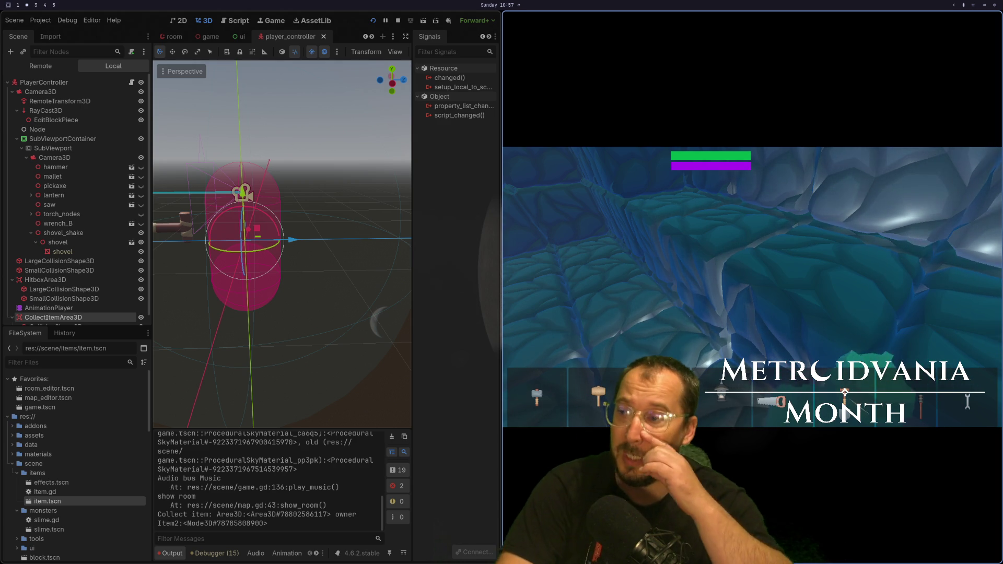
key(super+1)
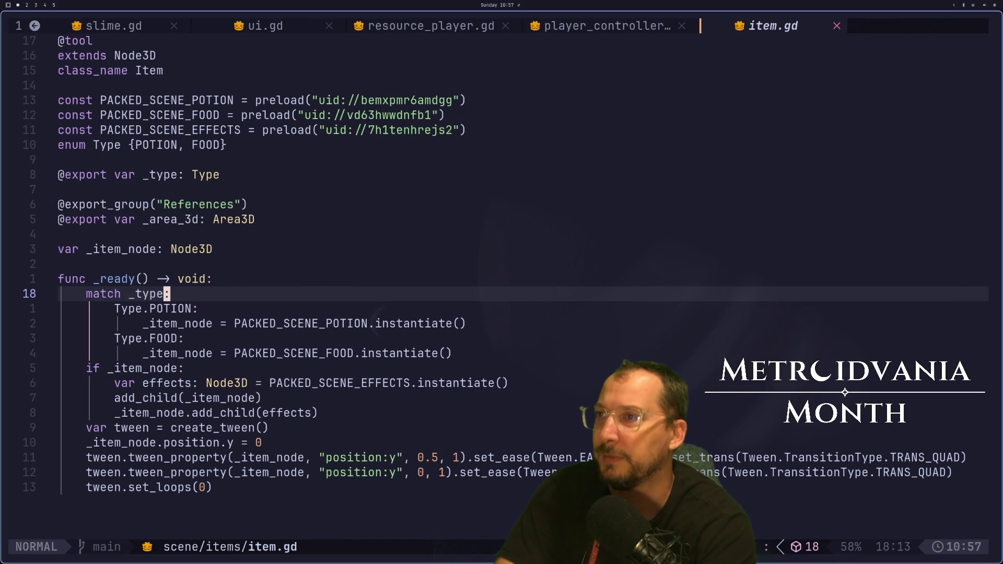
Close the slime.gd, ui.gd and resource_player.gd buffers.
key(shift+h)
key(shift+h)
key(shift+l)
key(shift+l)
key(shift+h)
key(shift+h)
key(shift+h)
key(shift+h)
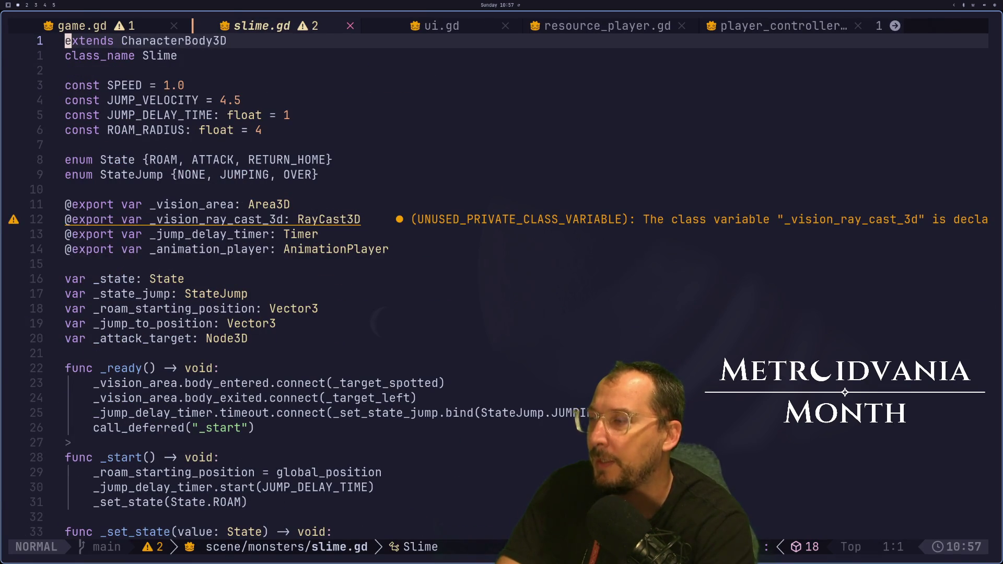
key(shift+l)
key(shift+l)
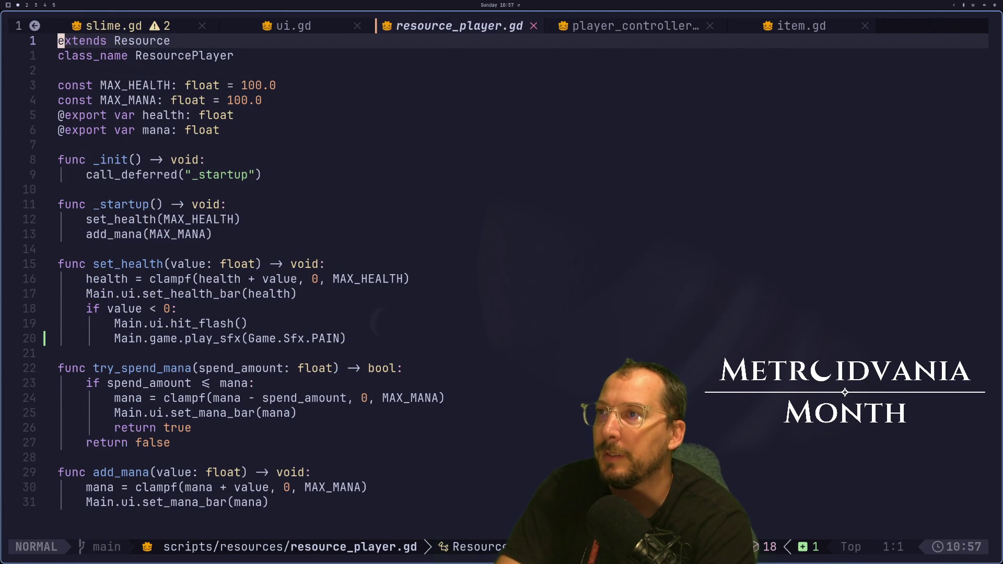
key(shift+h)
click(322, 26)
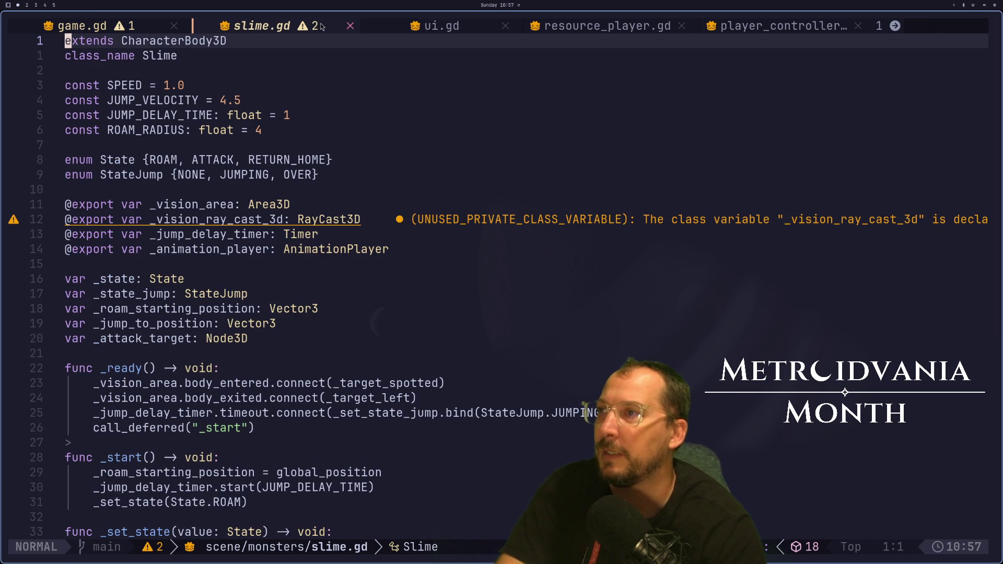
click(349, 28)
click(335, 30)
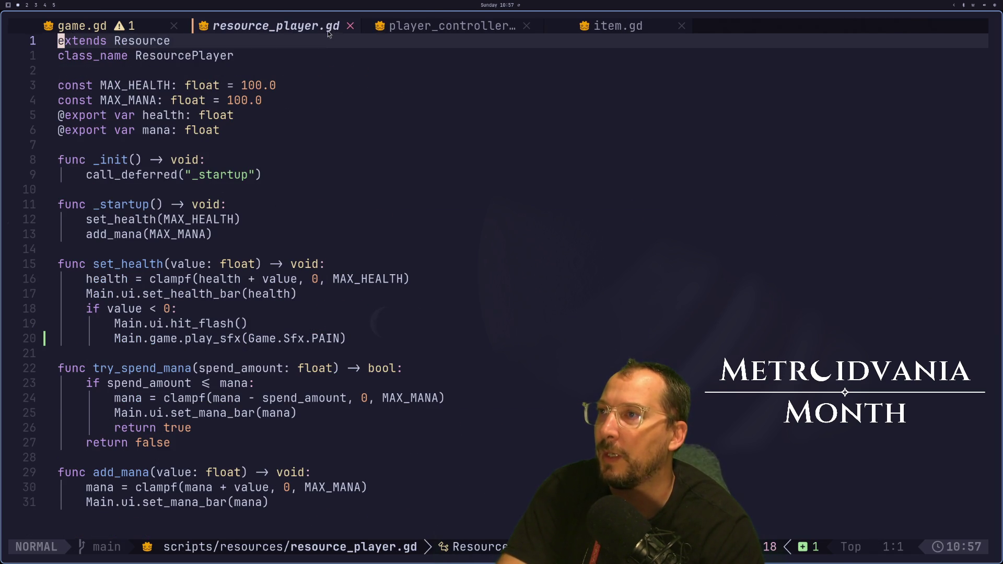
click(349, 29)
Delete the blank line before _collect_item in player_controller.gd and save with dd and :w.
click(318, 29)
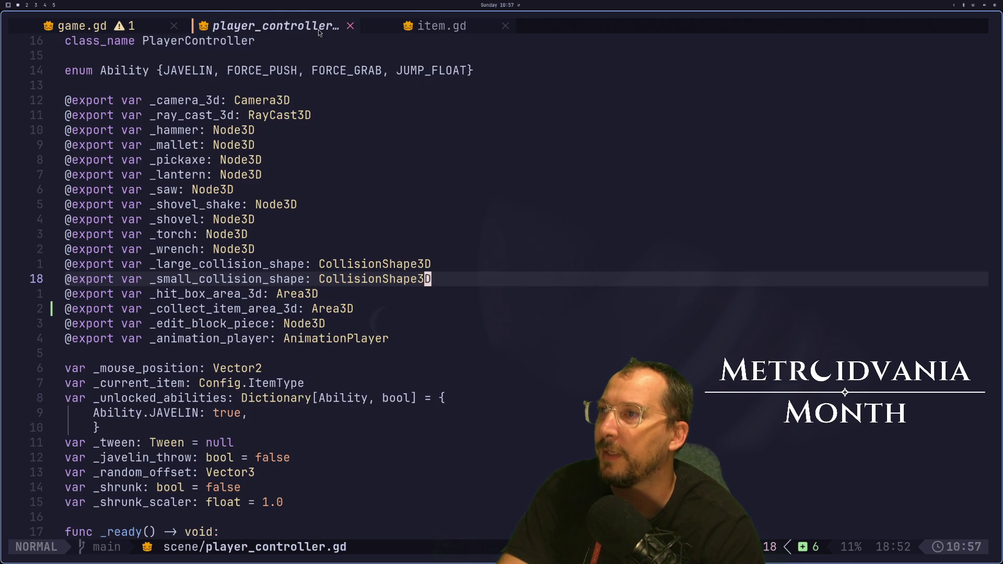
scroll(418, 140, down, 5)
scroll(418, 140, down, 20)
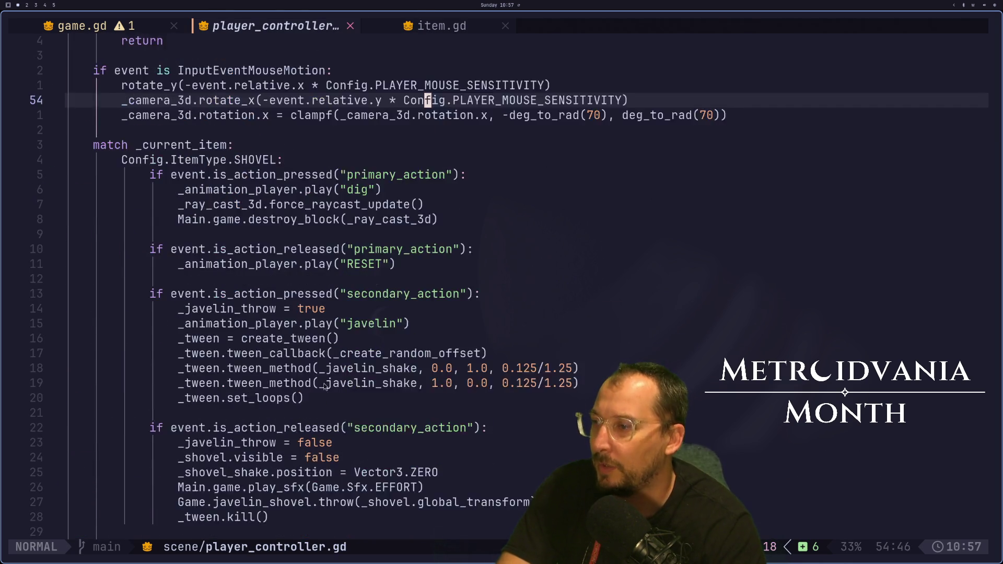
scroll(337, 400, down, 19)
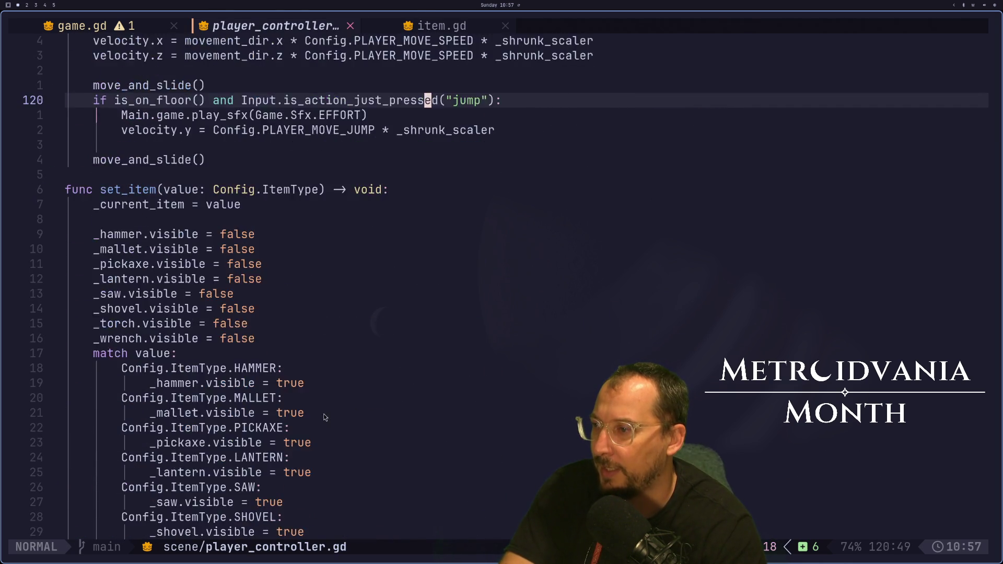
click(312, 366)
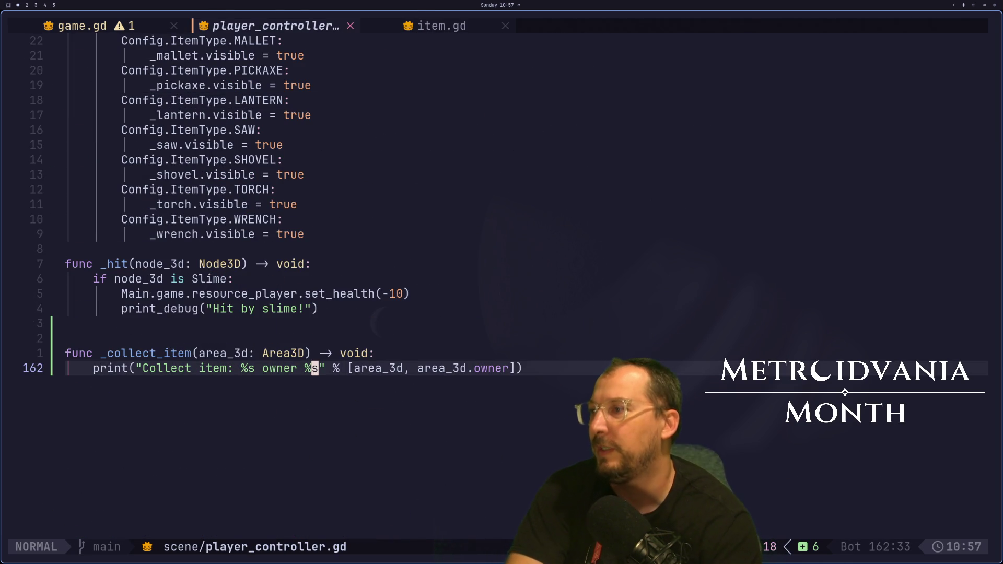
key(k)
key(k)
text(dd:w)
key(Return)
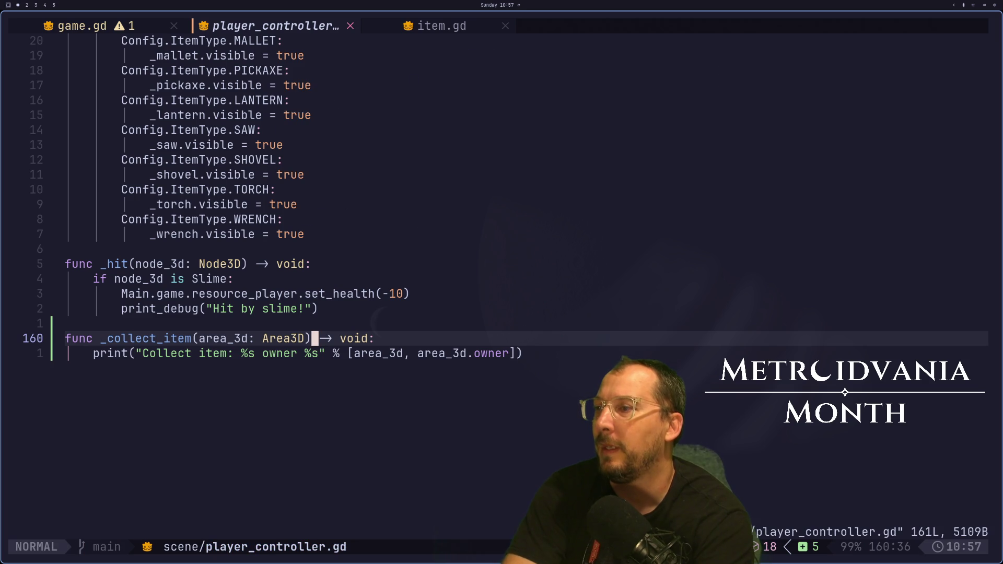
key(w)
key(w)
key(w)
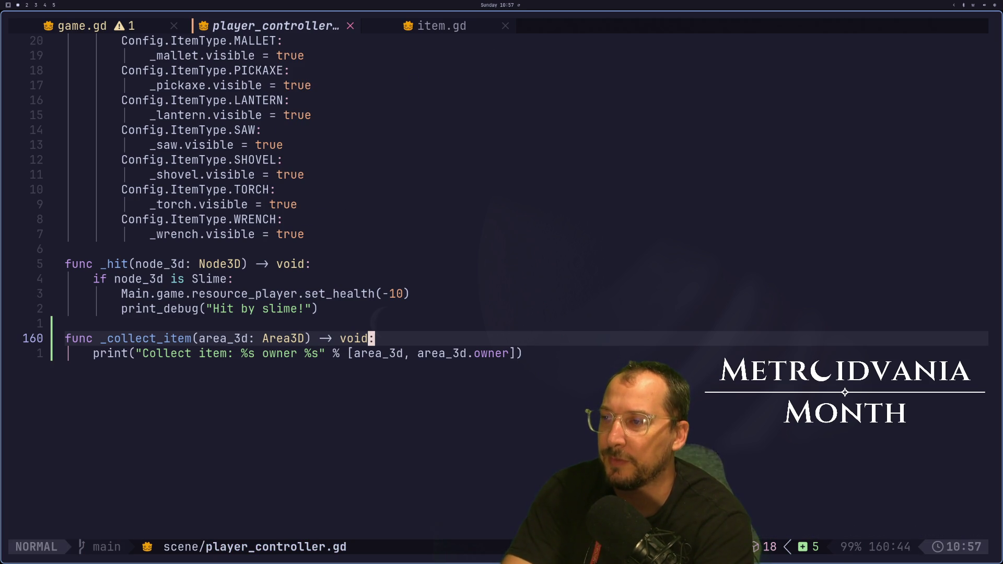
key(j)
key(k)
key(k)
key(j)
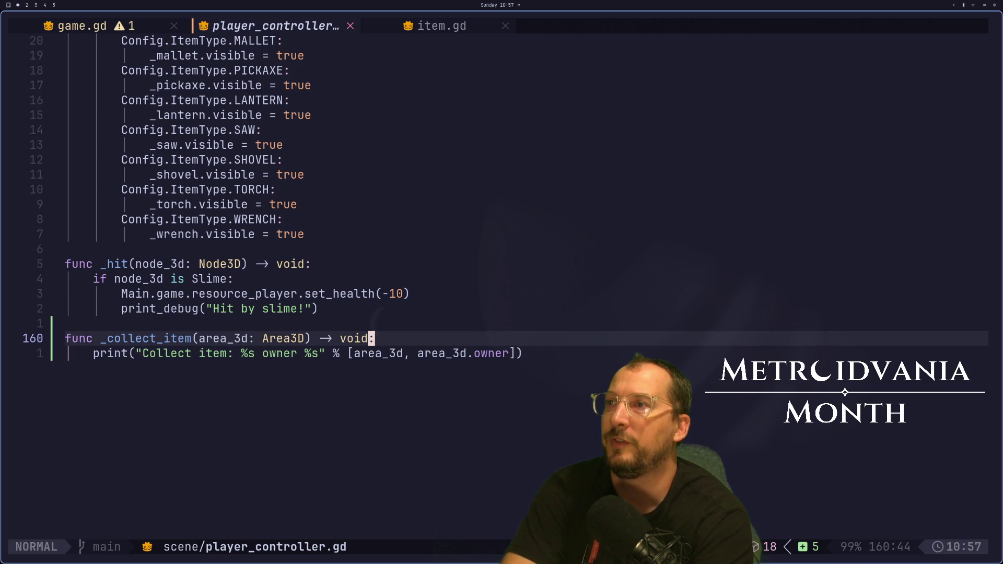
Compare player_controller.gd with the running game in Godot and the Godot Node docs page.
key(shift+l)
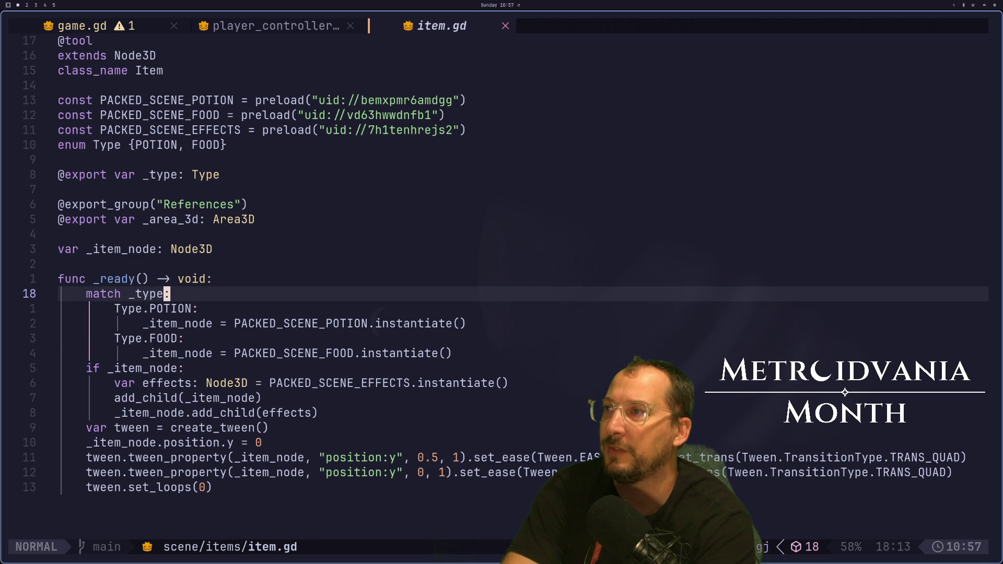
key(shift+h)
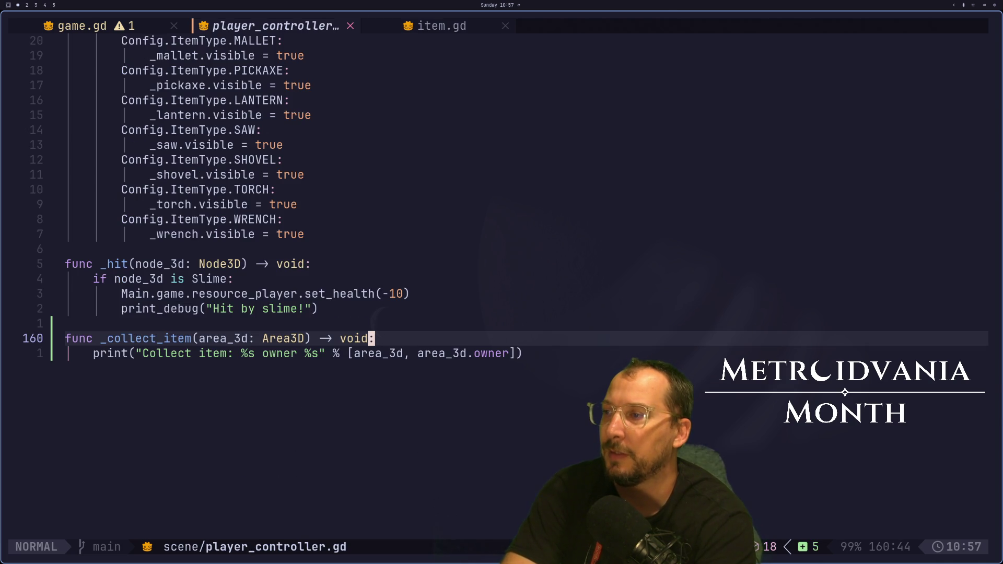
key(super+2)
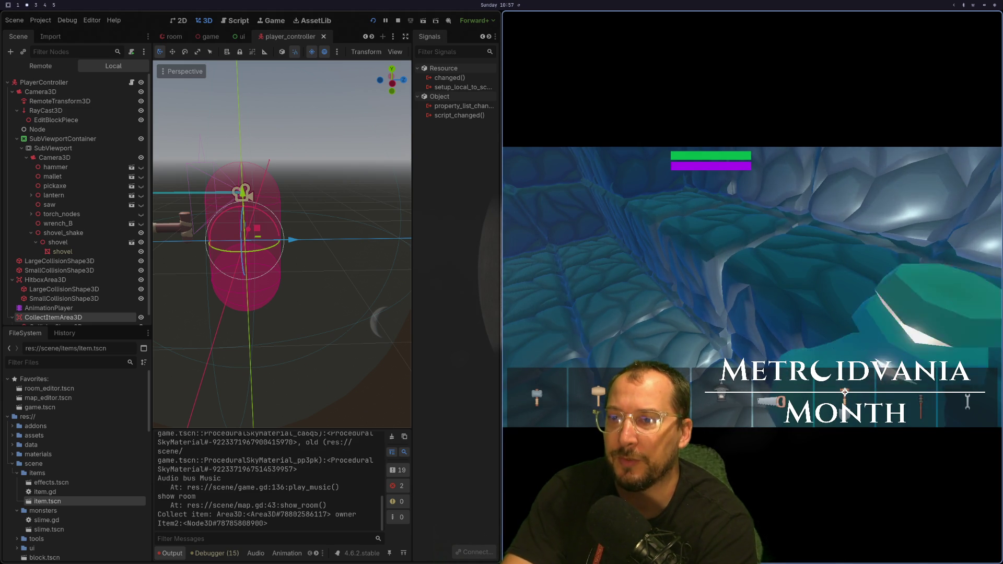
key(super+1)
key(super+2)
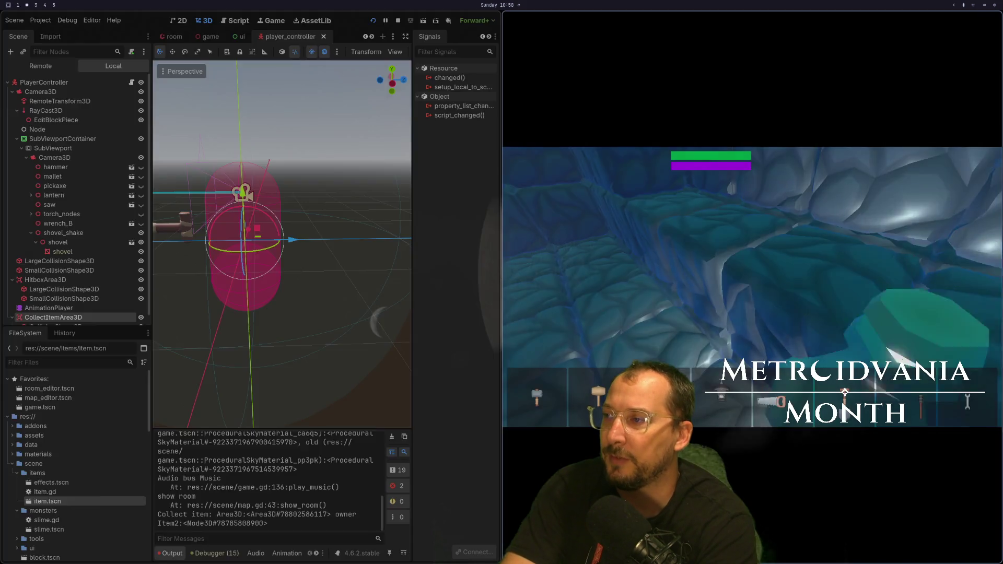
key(super+3)
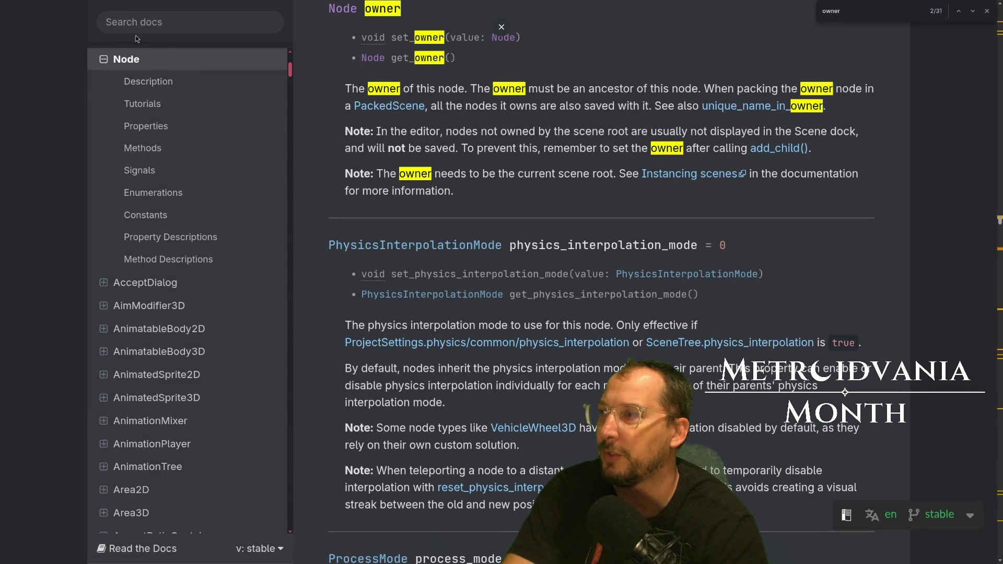
key(super+1)
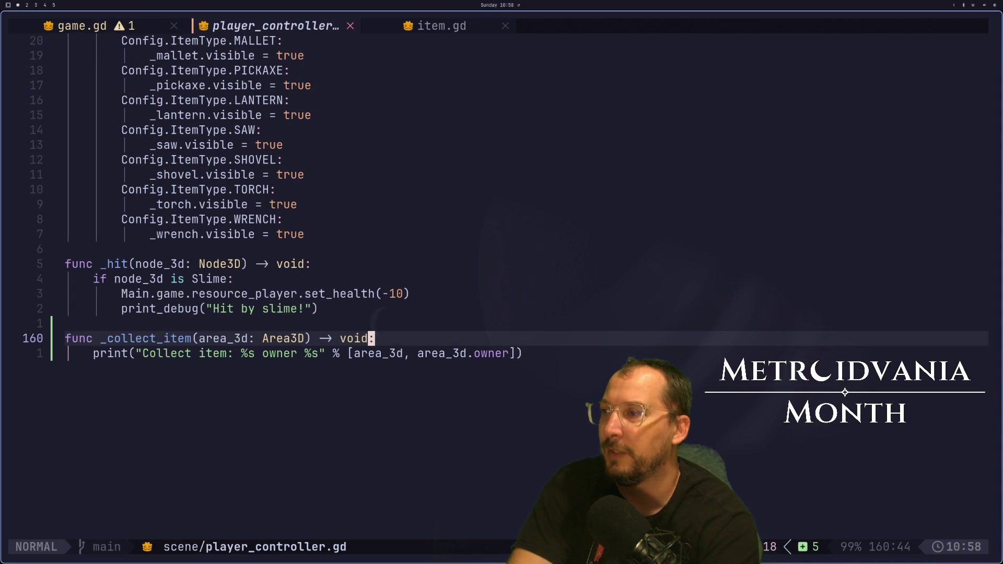
key(j)
key(k)
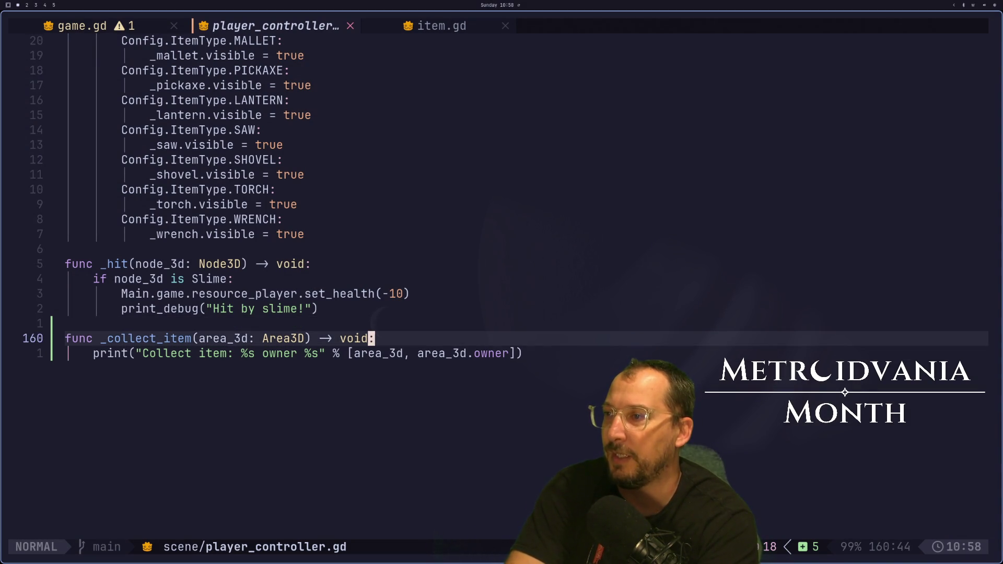
key(j)
key(k)
key(k)
key(j)
key(j)
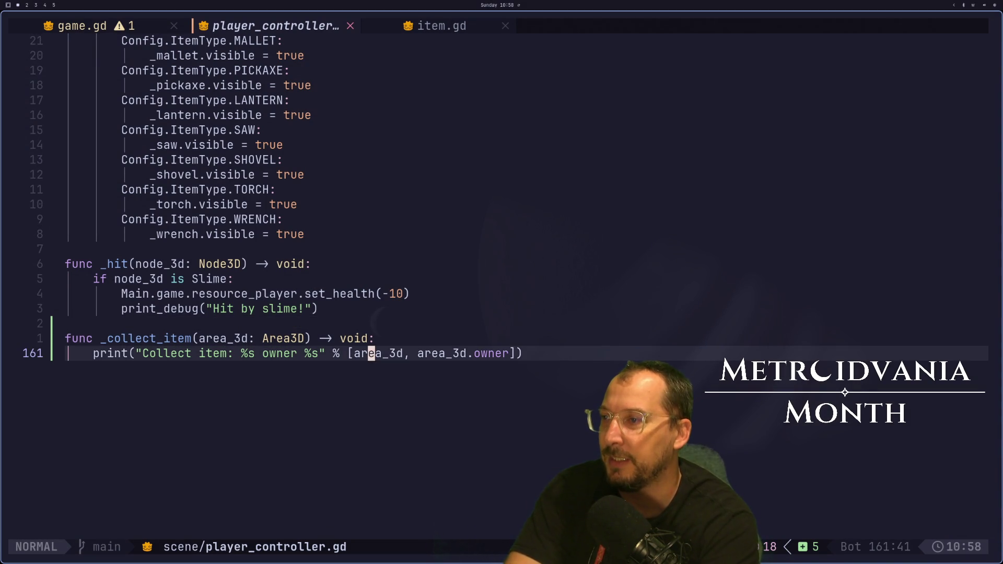
key(k)
key(super+2)
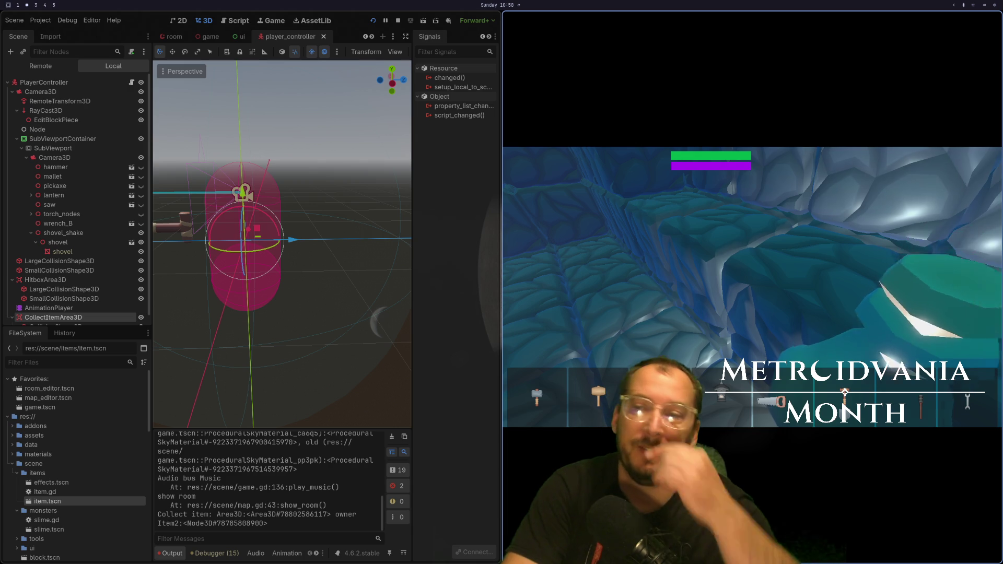
key(super+1)
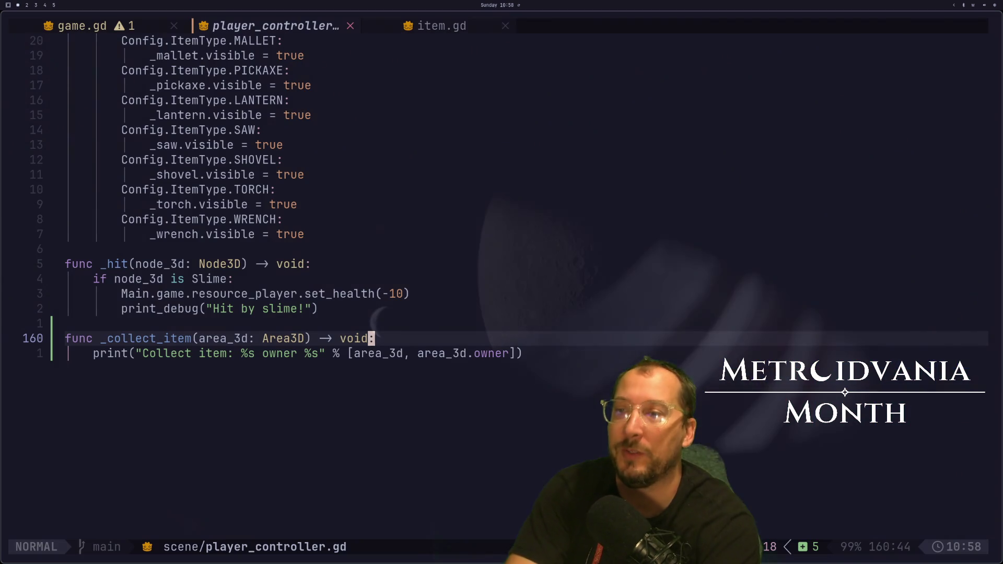
Add var tween: Tween = create_tween() and begin a tween.tween_method( call in _collect_item.
key(a)
key(Escape)
text(jot)
key(BackSpace)
text(var )
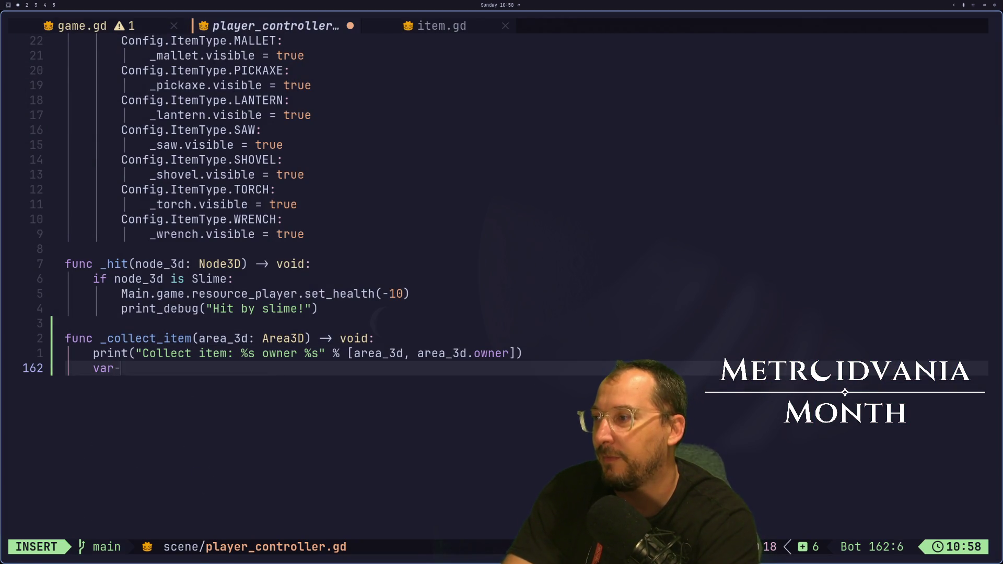
text(tween: Tween)
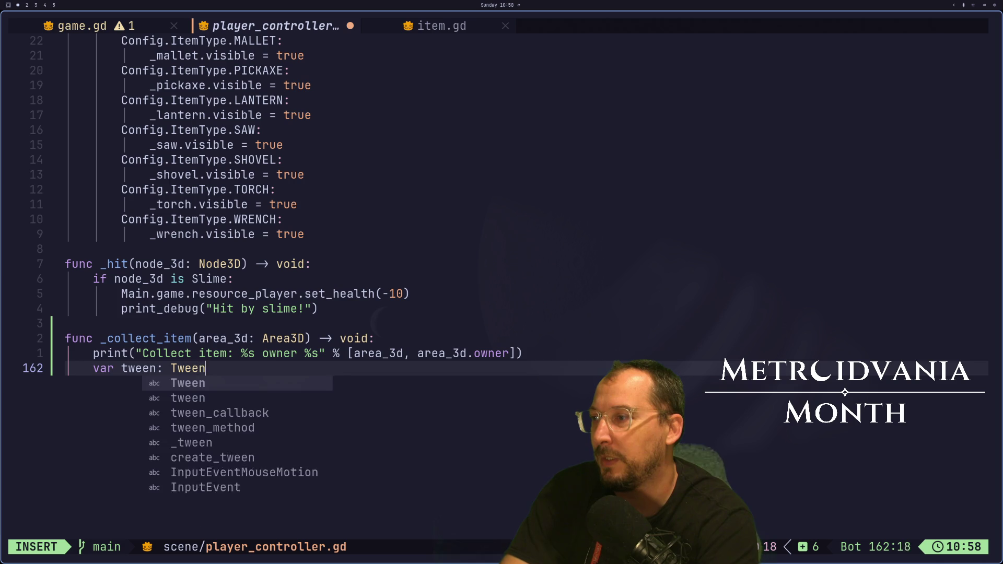
text( = creat)
key(Return)
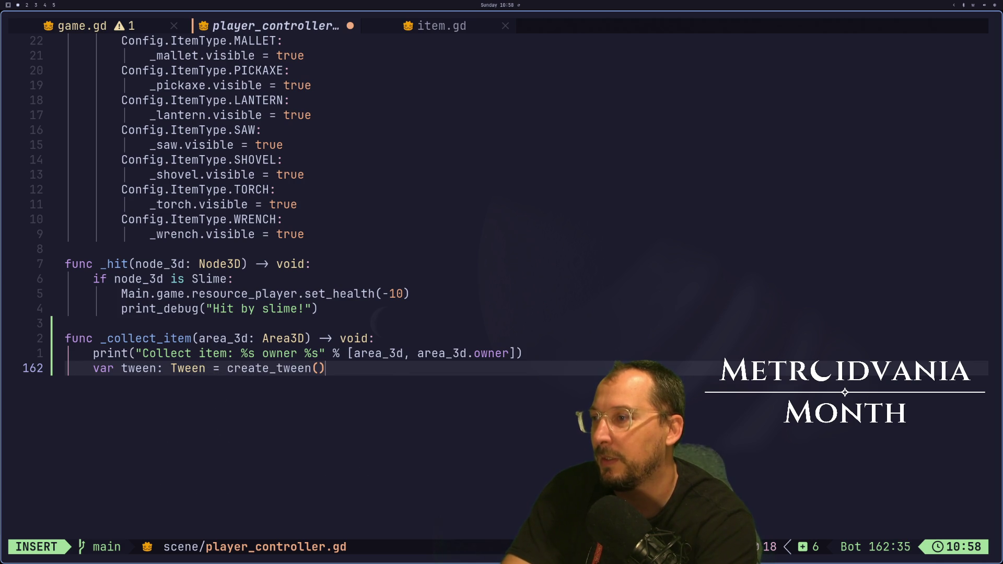
key(Return)
text(tween)
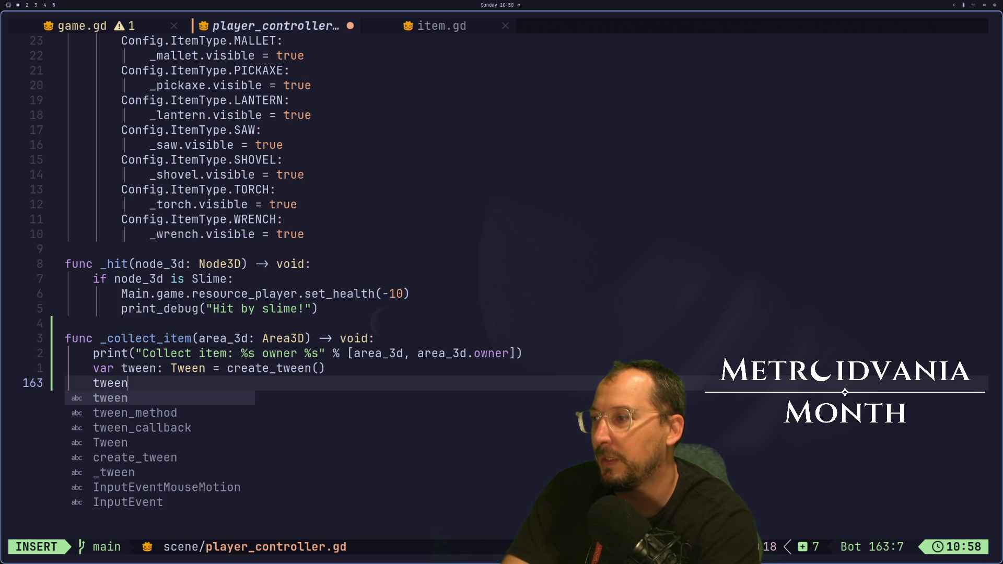
text(.tween)
key(Tab)
key(Return)
text(()
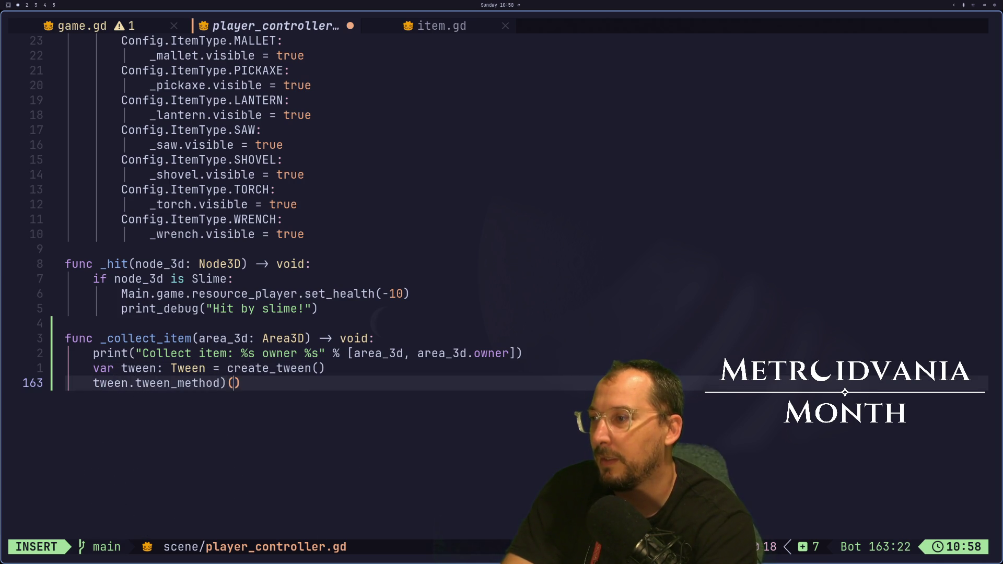
key(Escape)
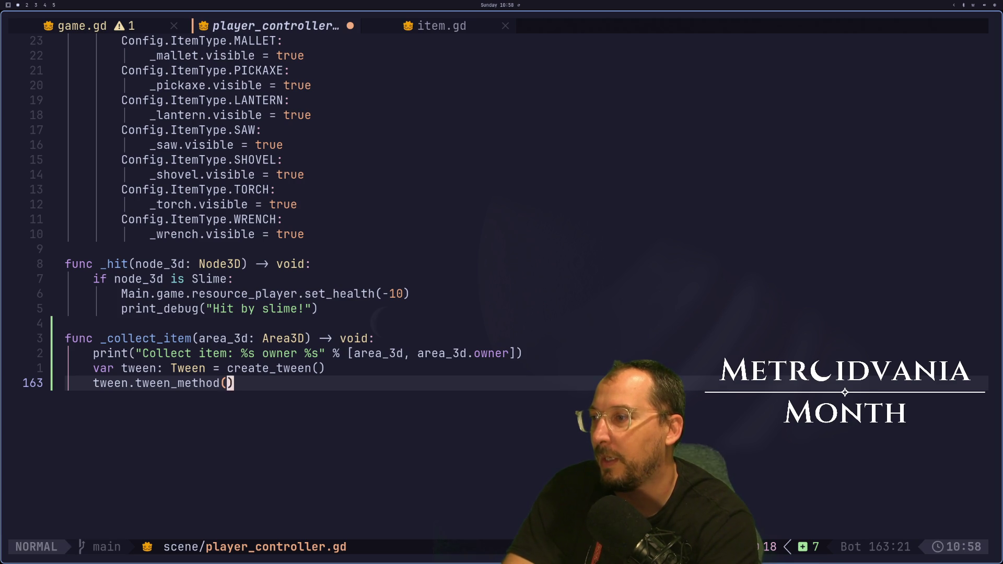
Add a new func _lerp_item() -> void: stub below _collect_item.
key(o)
key(Return)
text(func _)
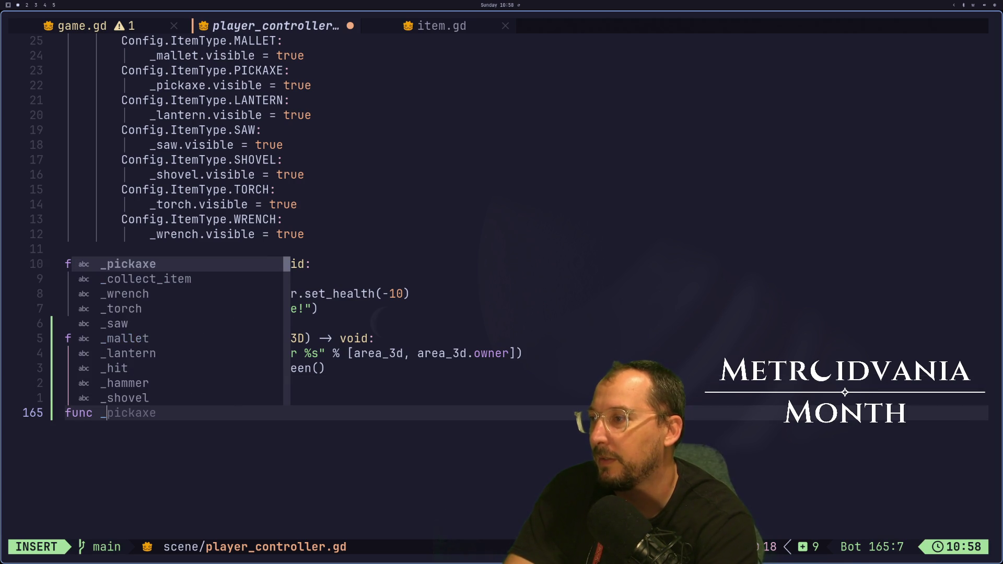
text(lerp_it)
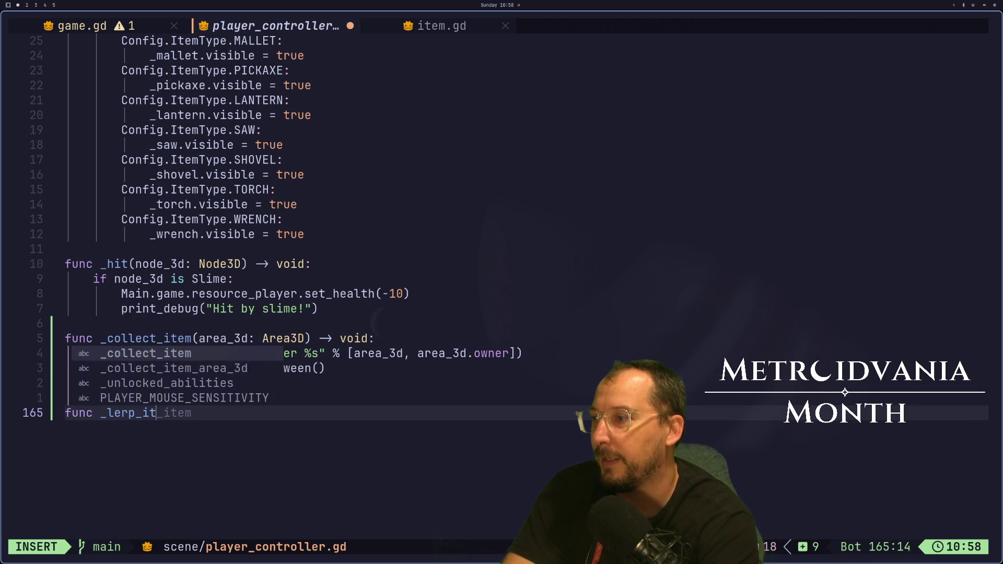
text(em())
text( _)
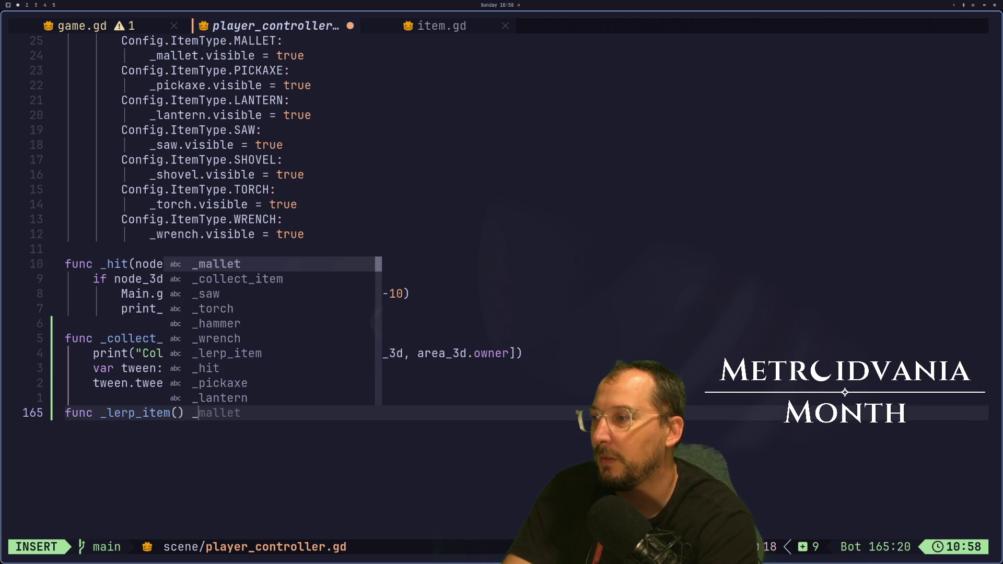
key(BackSpace)
text(-> void:)
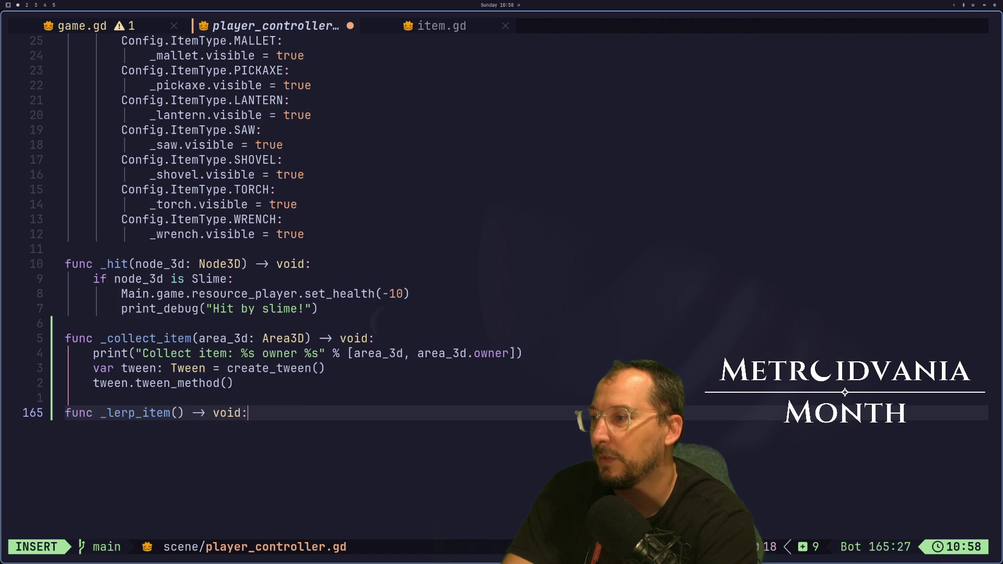
key(Return)
key(Escape)
Give _lerp_item a first parameter amount: float.
key(k)
key(f)
key(parenleft)
text(ai)
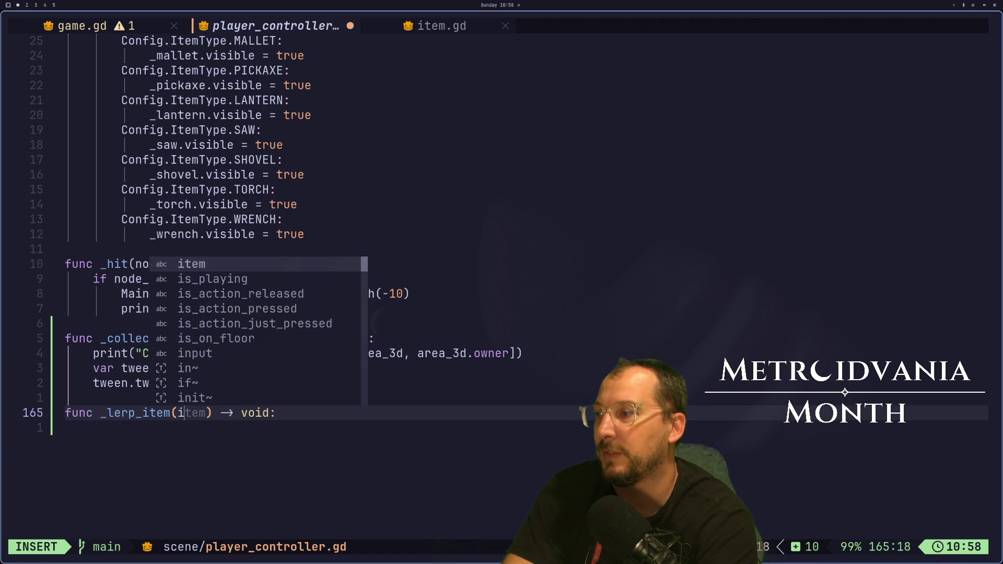
key(BackSpace)
text(float)
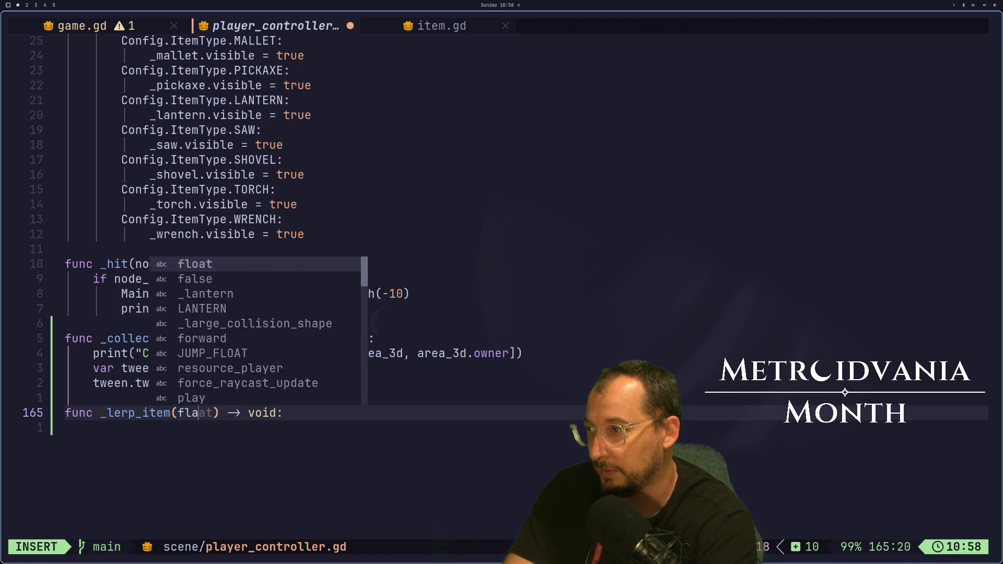
key(Escape)
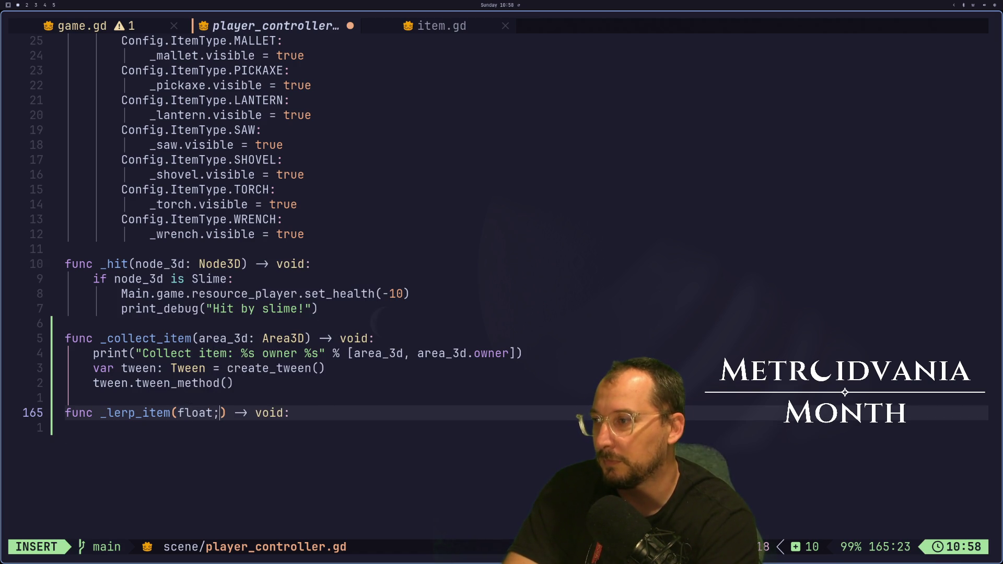
key(Escape)
key(h)
key(h)
key(h)
text(a)
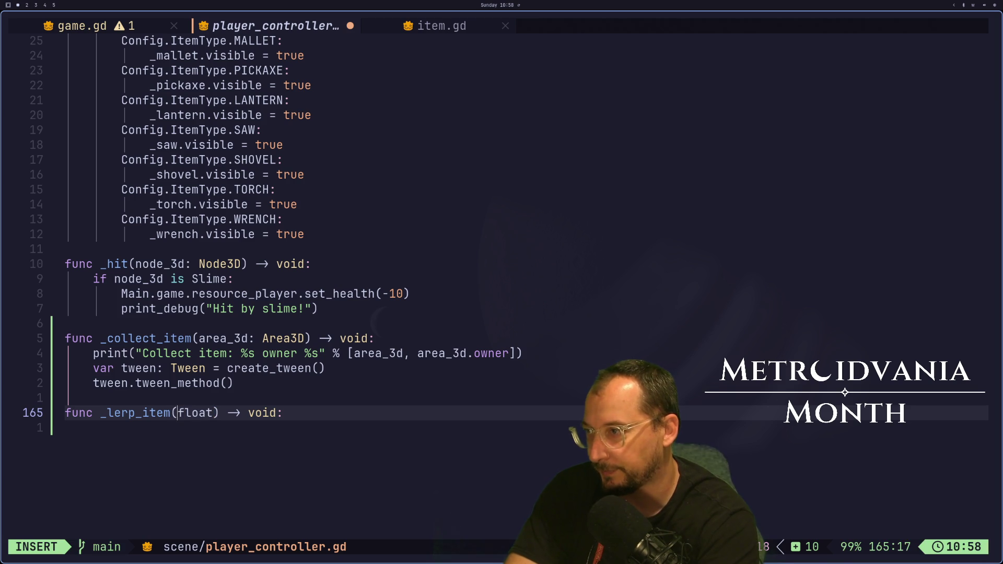
text(amount)
key(Escape)
text(a:)
key(Escape)
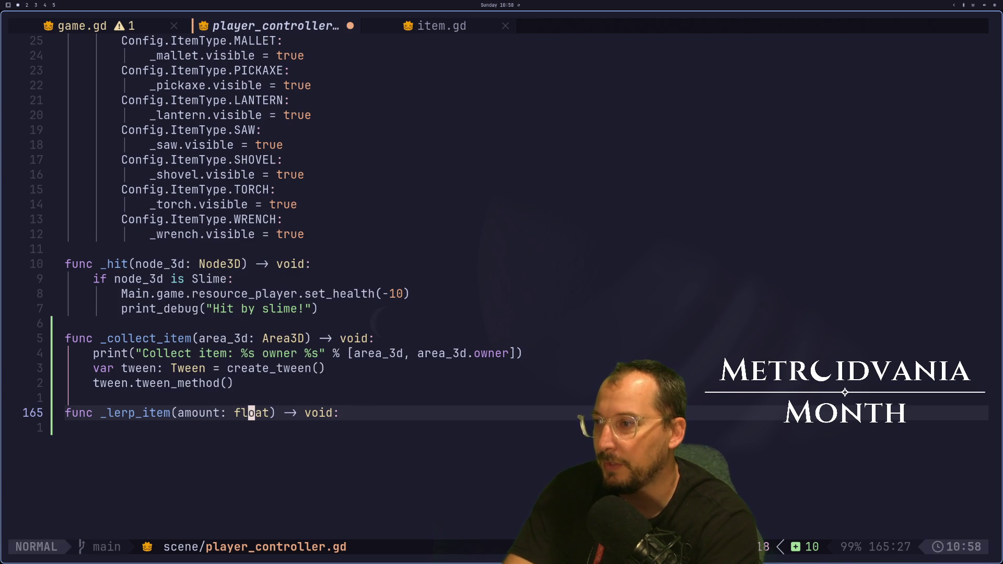
Add a second parameter item: Item to _lerp_item, checking item.gd's class name, and save.
text(ea, are)
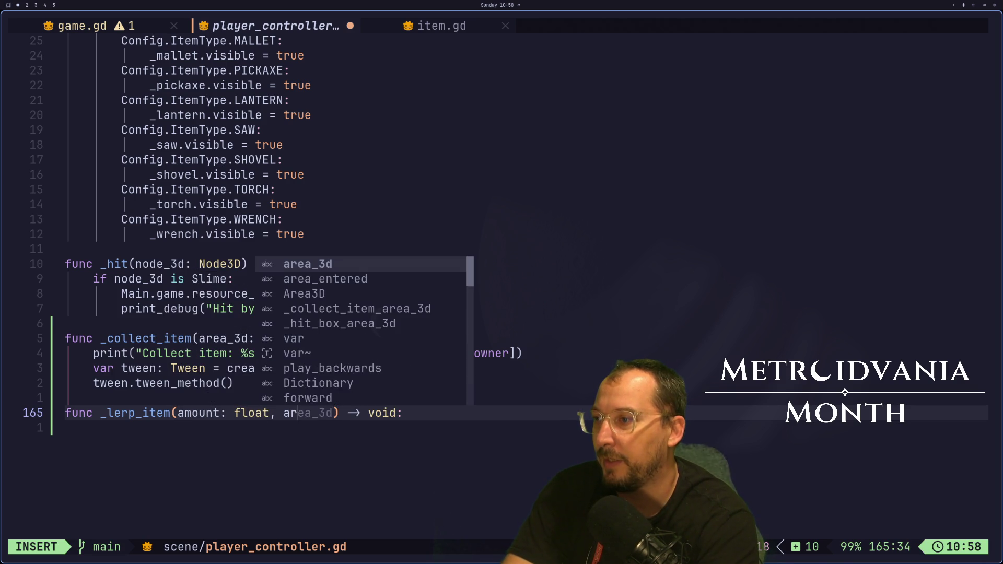
key(BackSpace)
key(BackSpace)
key(BackSpace)
text(item:)
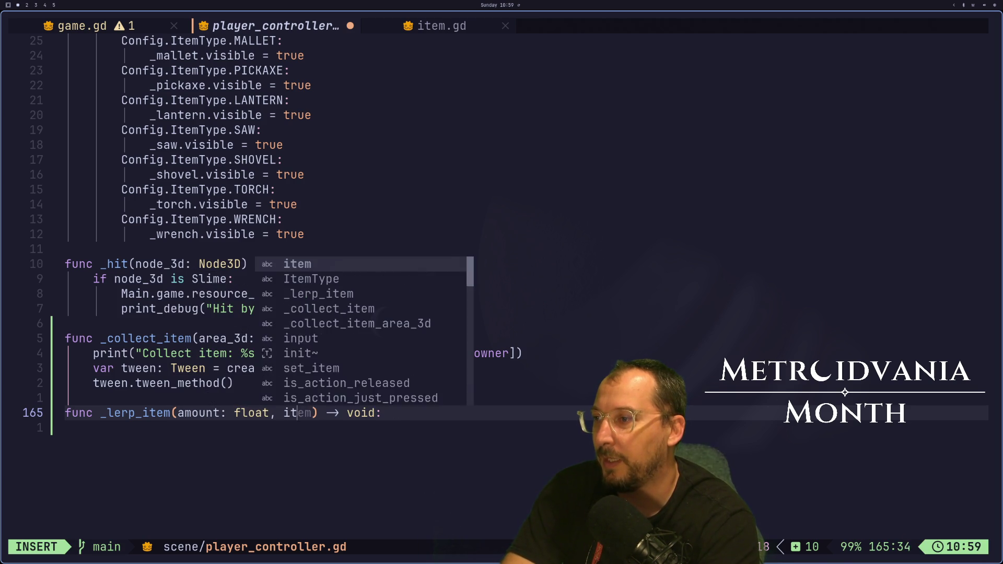
key(Escape)
key(shift+l)
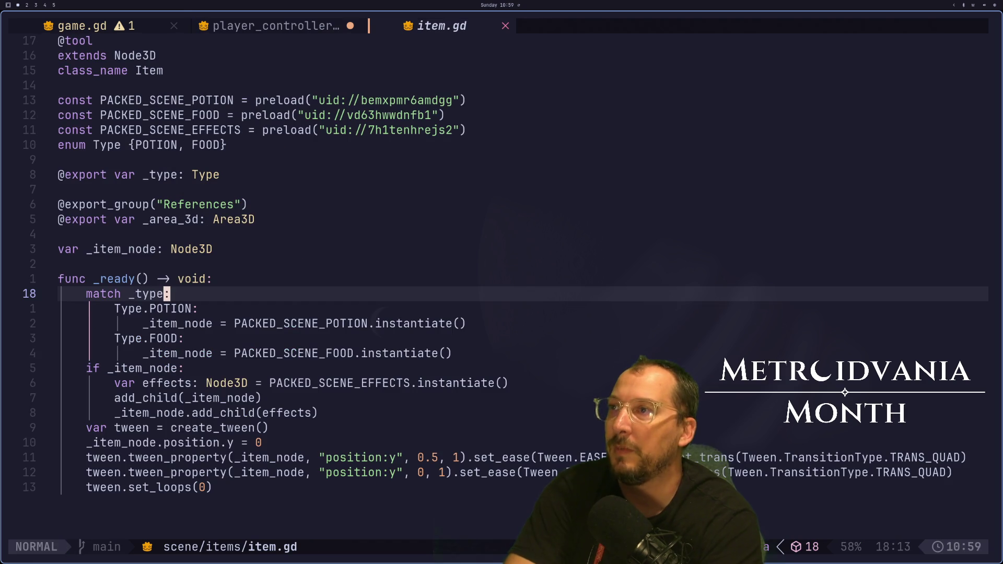
key(shift+h)
text(aITem)
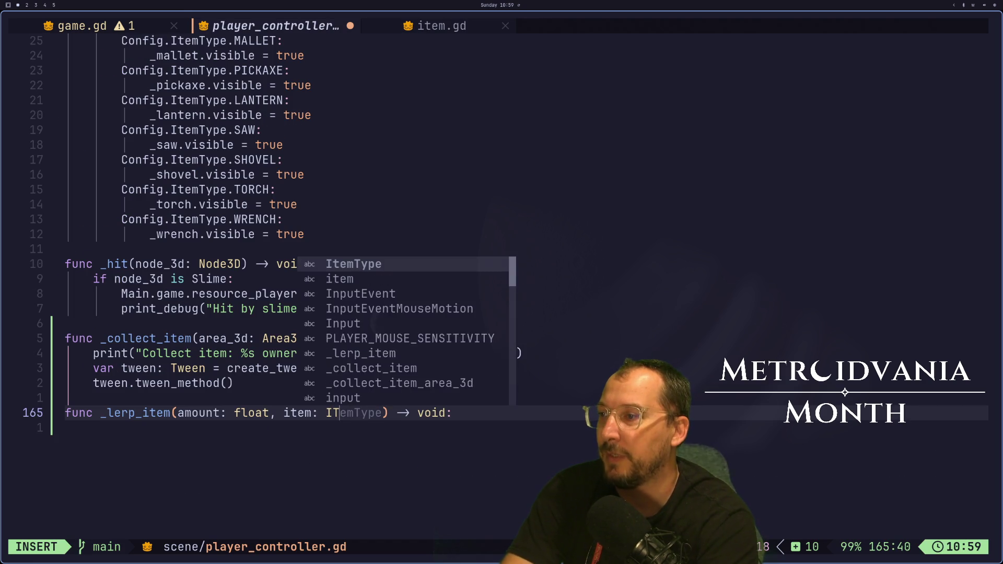
key(BackSpace)
key(BackSpace)
key(BackSpace)
text(tem)
key(Escape)
text(:w)
key(Return)
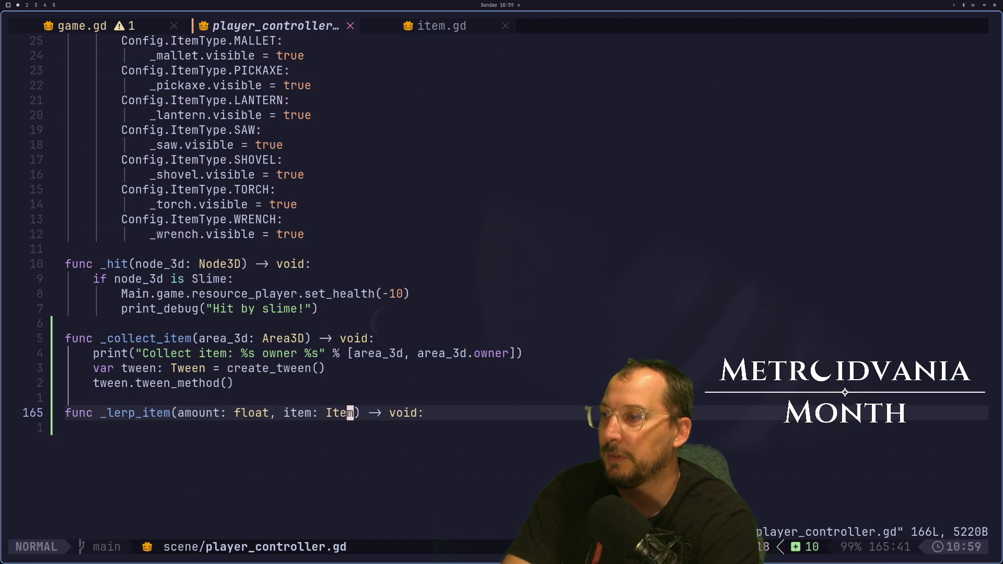
Pass _lerp_item to tween_method with final value 1.0 and duration 1.0, then save.
key(k)
key(k)
key(h)
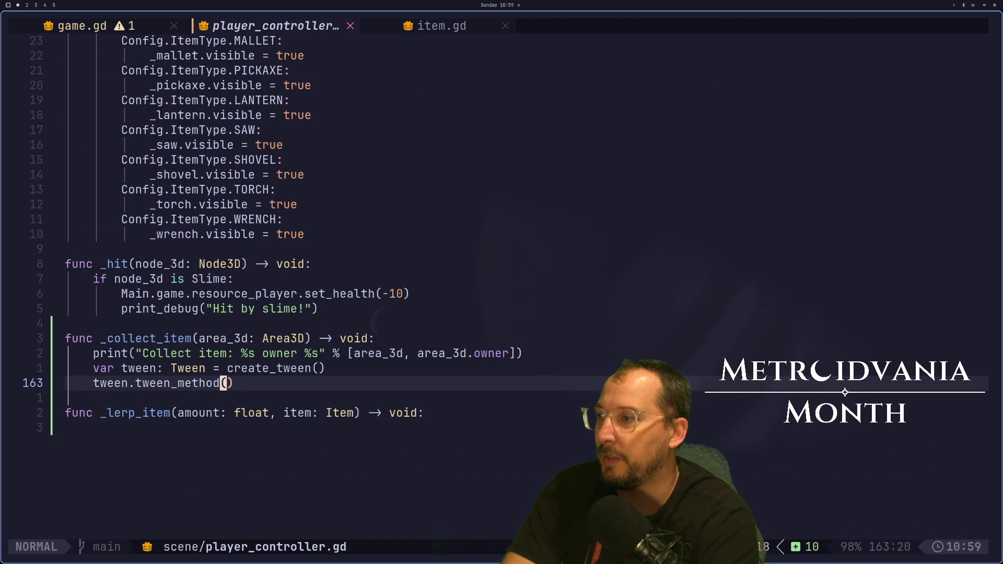
text(a)
text(_)
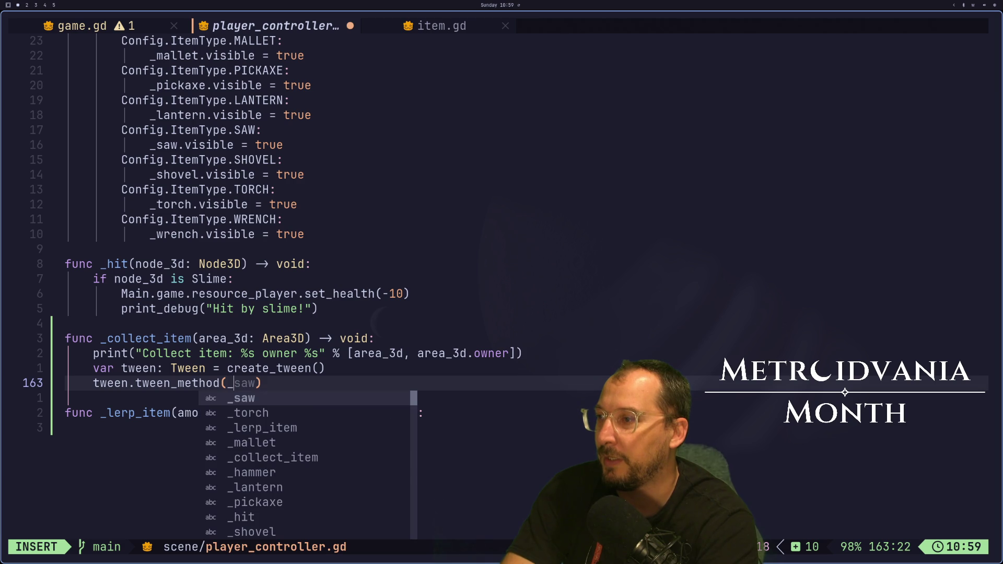
text(lerp)
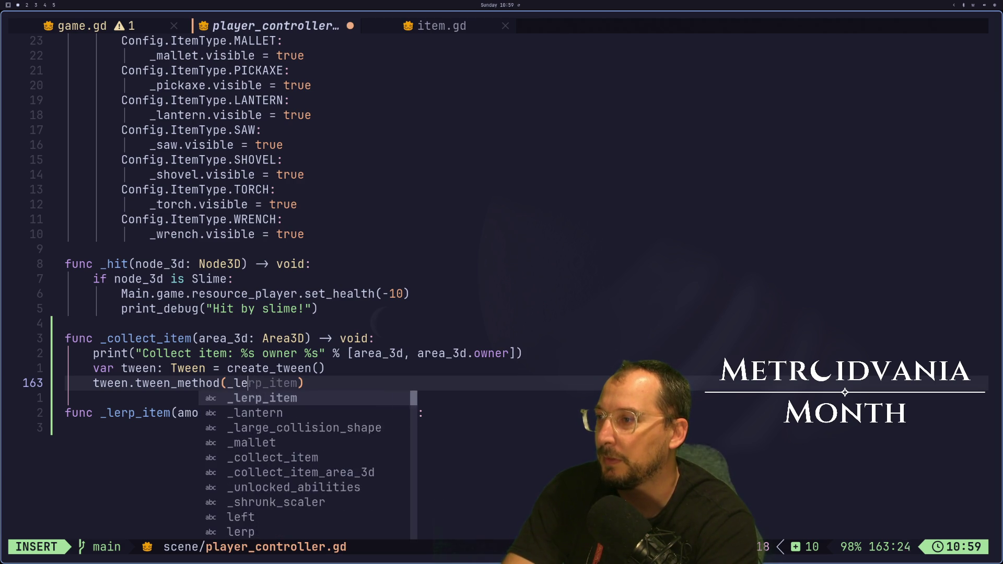
key(Return)
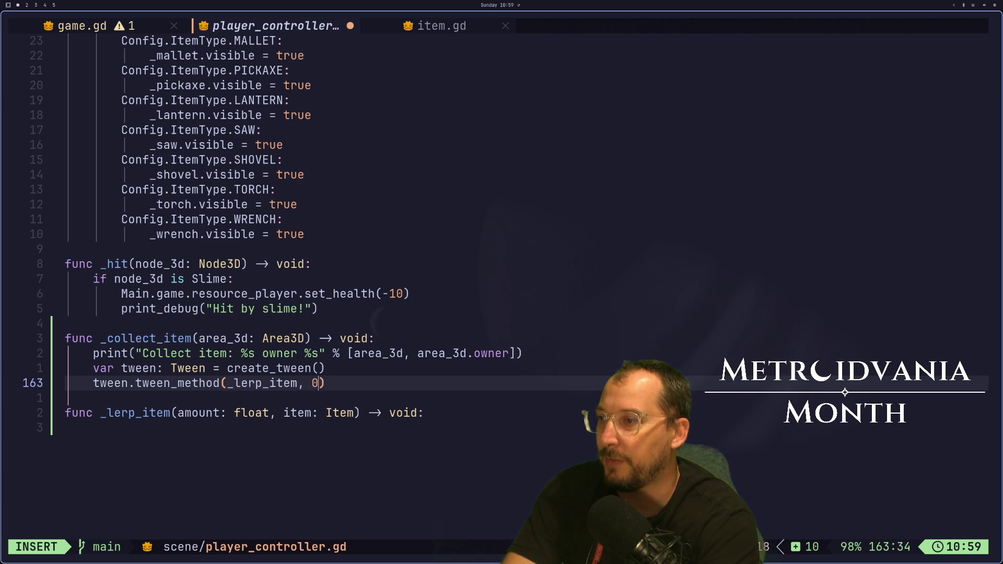
text(, 1.0, )
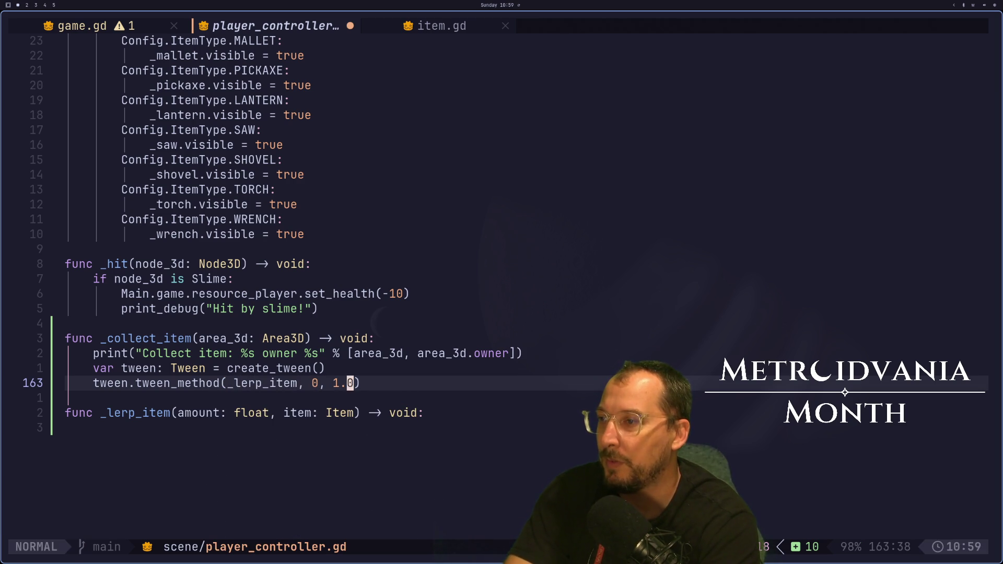
text(1)
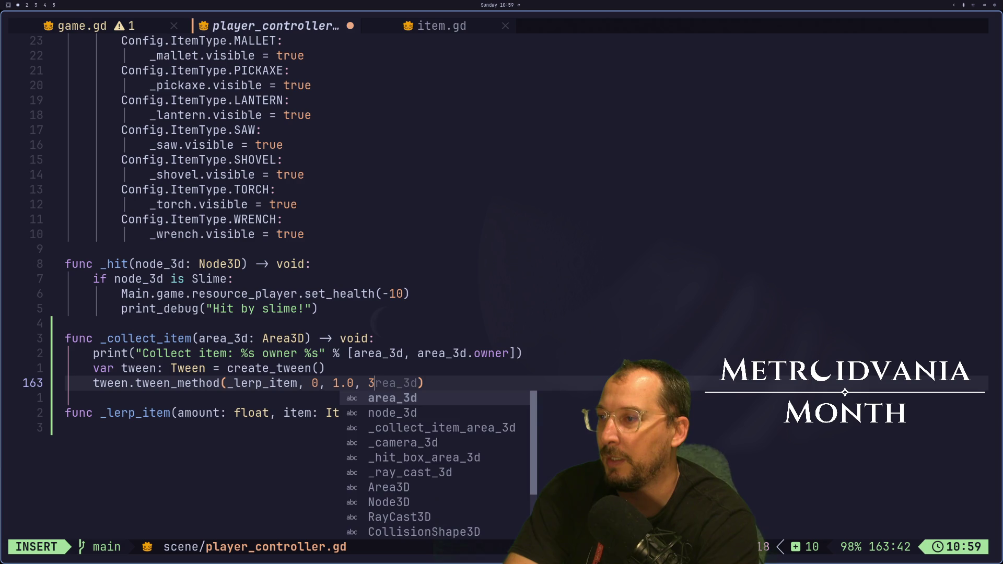
key(Escape)
text(a.0)
key(ctrl+s)
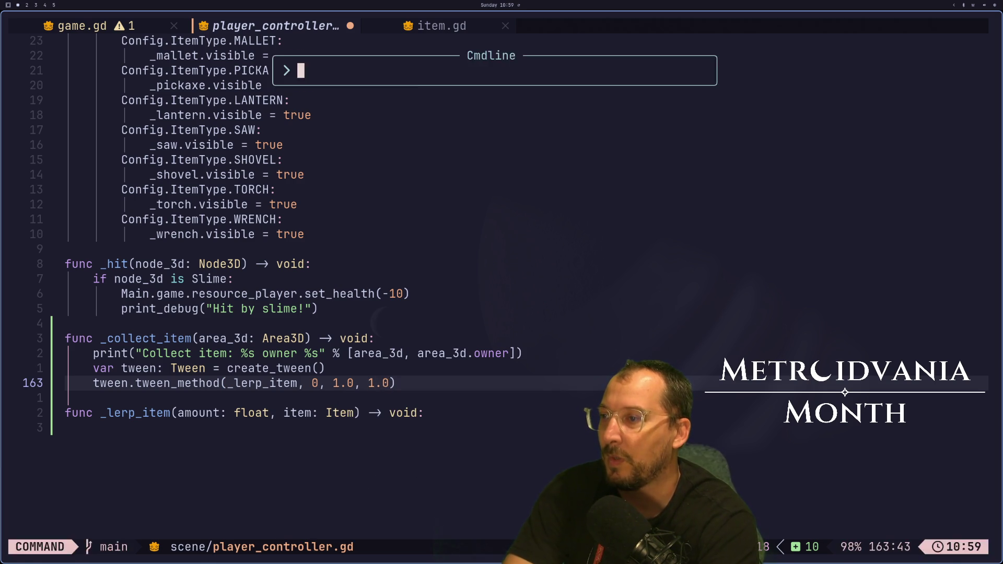
Bind area_3d.owner to _lerp_item, save, and start a print_debug line inside _lerp_item.
key(b)
key(b)
key(b)
text(item)
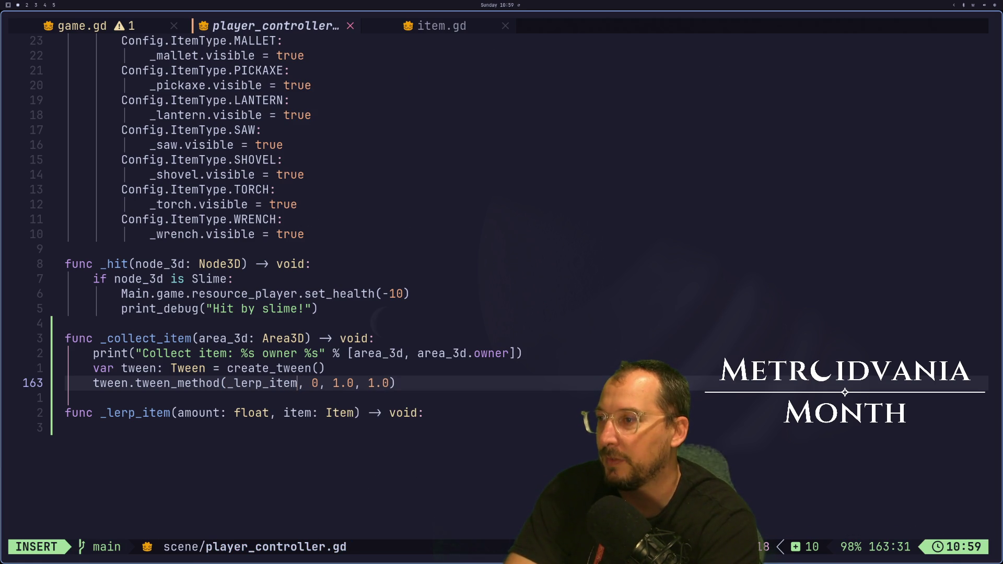
text(.bind()
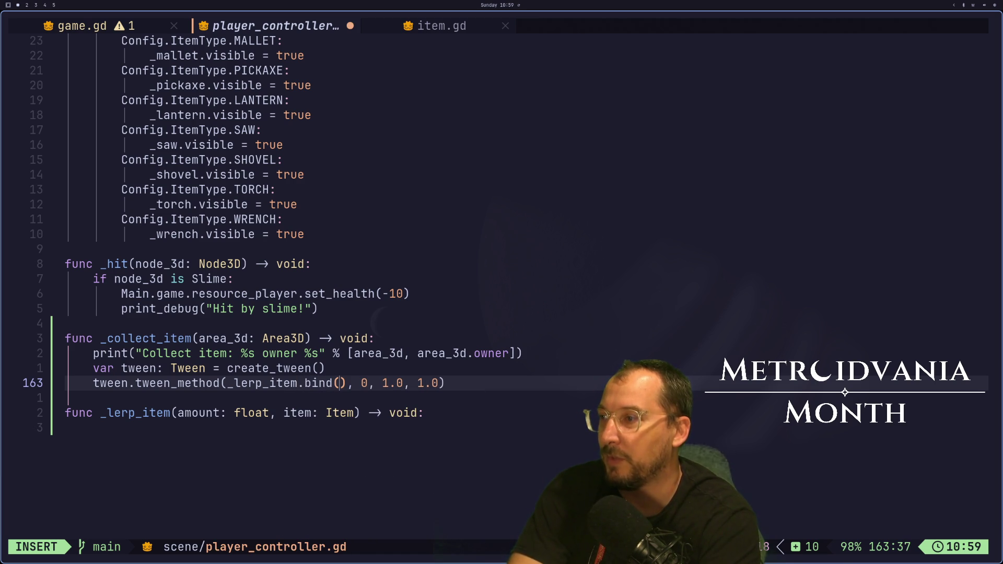
text(area_3d.owen)
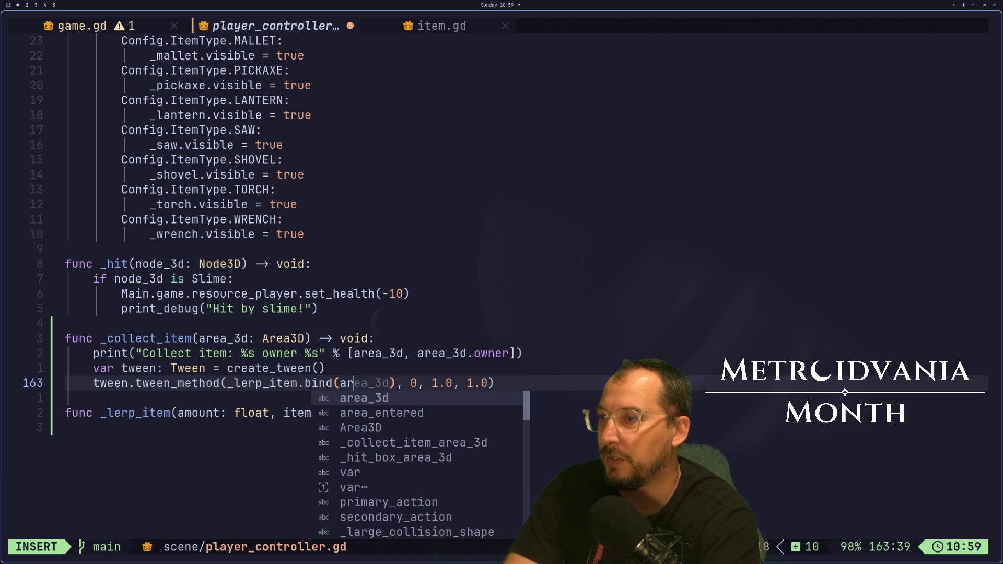
key(BackSpace)
key(BackSpace)
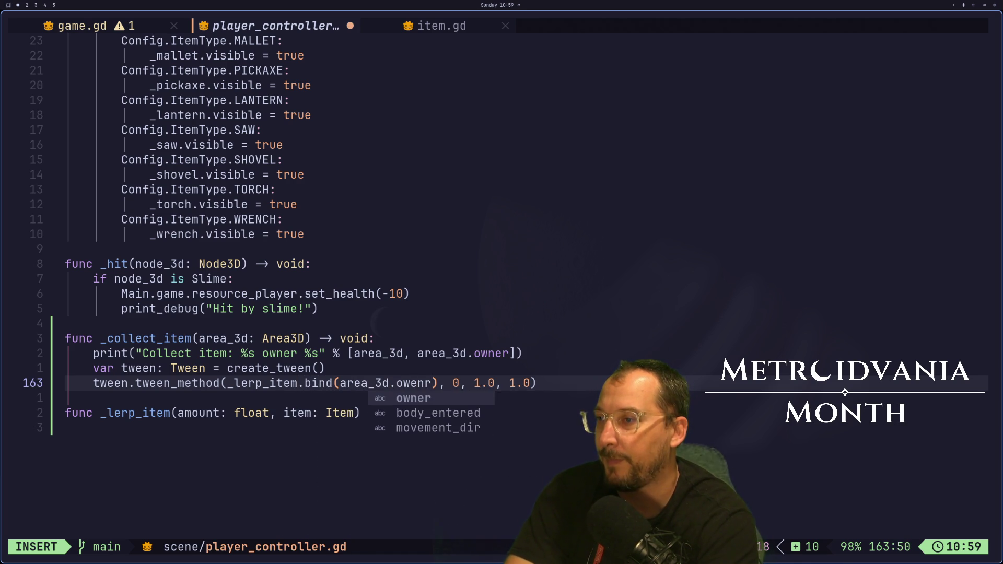
text(ner)
key(Escape)
text(:w)
key(Return)
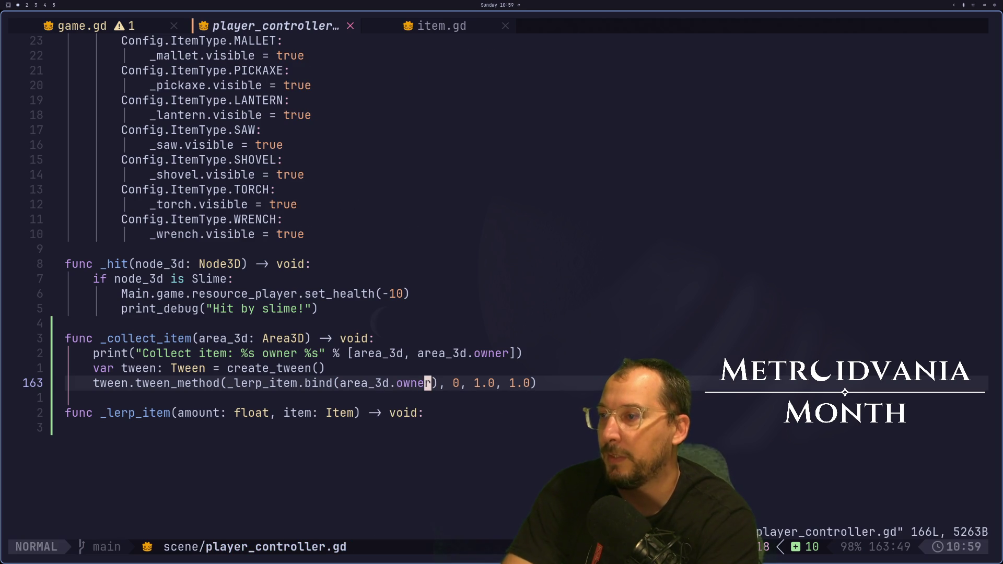
text(jjoprint()
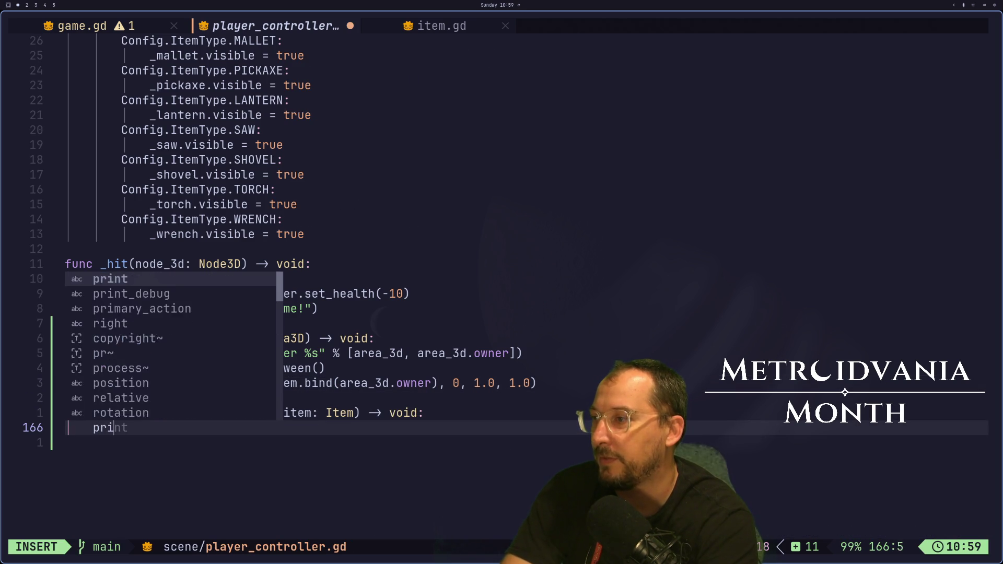
text(t_debug)
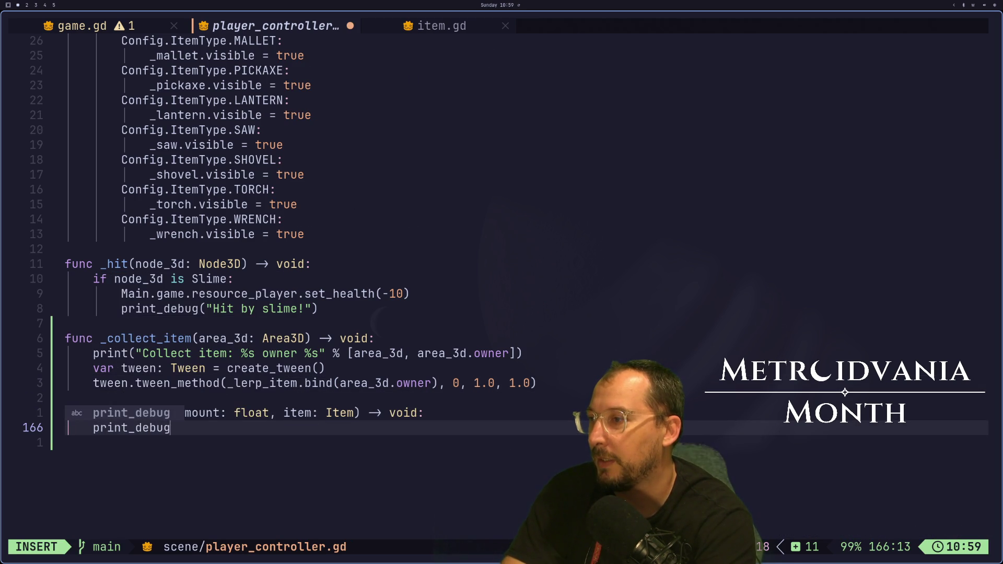
text(t("Amo)
text(nt)
Complete print_debug("Amount %s item %s" % [amount, item]) in _lerp_item and save.
key(BackSpace)
key(BackSpace)
text(unt %s)
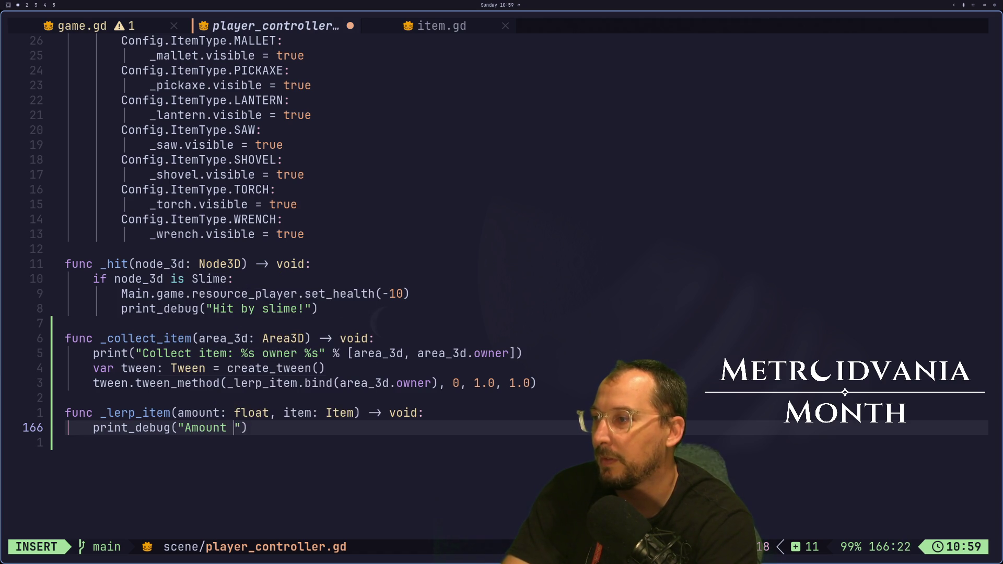
text( item %)
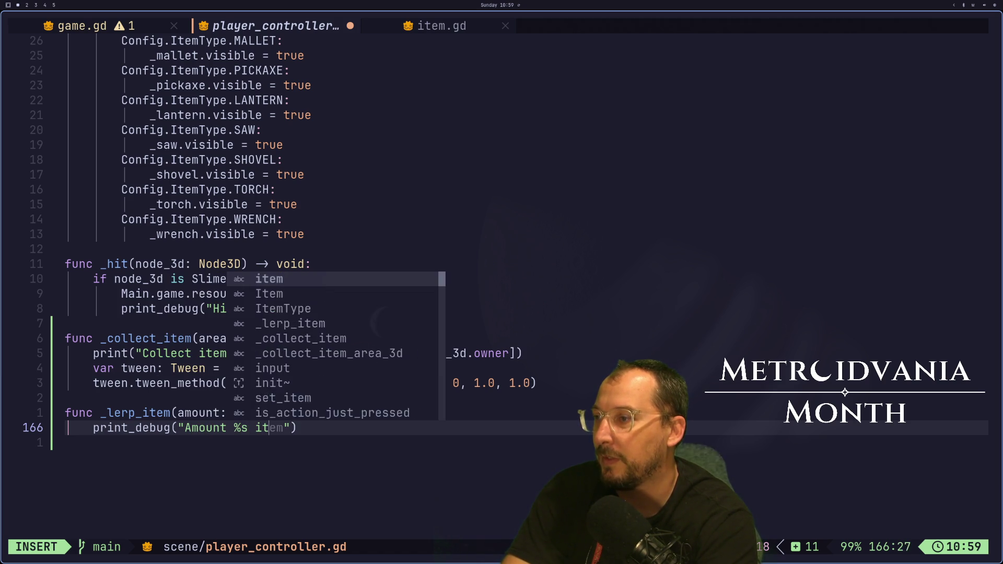
text(s" %)
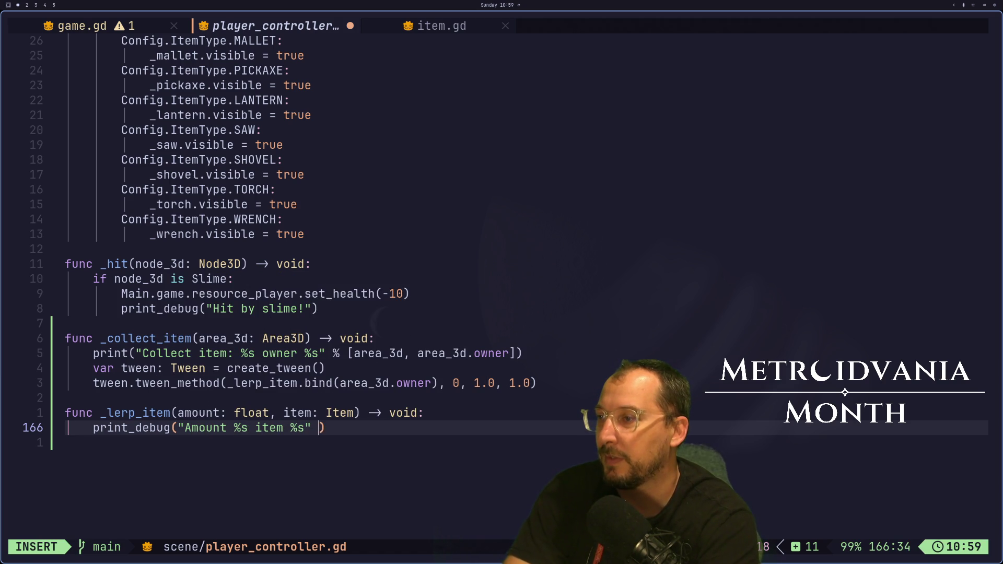
text( [amo)
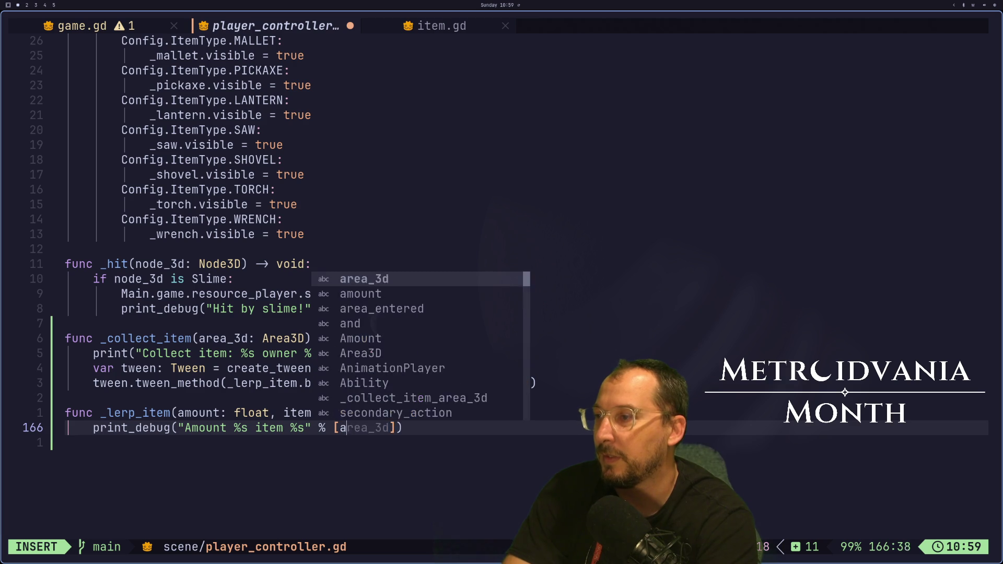
key(Tab)
text(, item)
key(Escape)
text(:w)
key(Return)
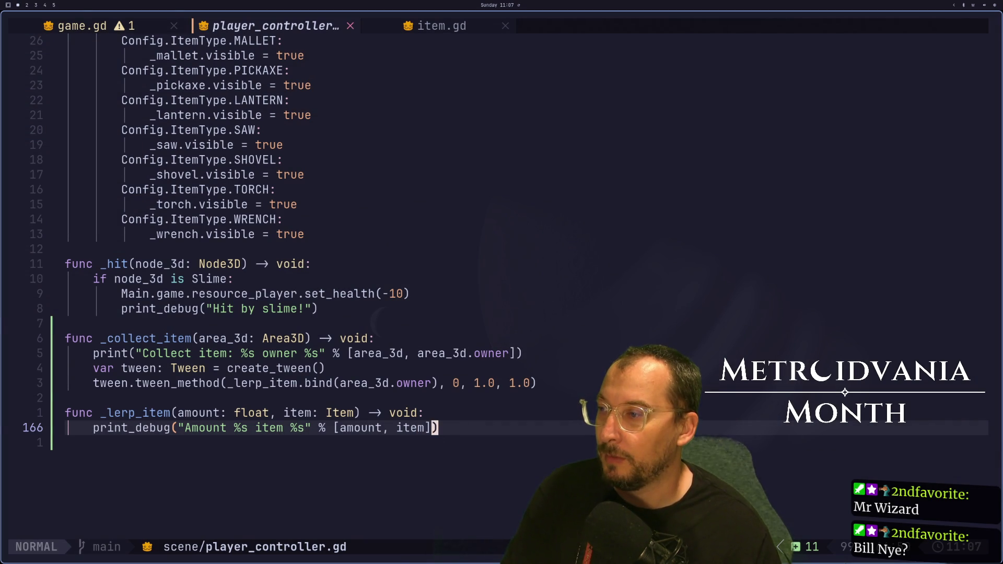
Switch to the Godot editor and stop the previously running game with F8.
key(super+2)
key(F8)
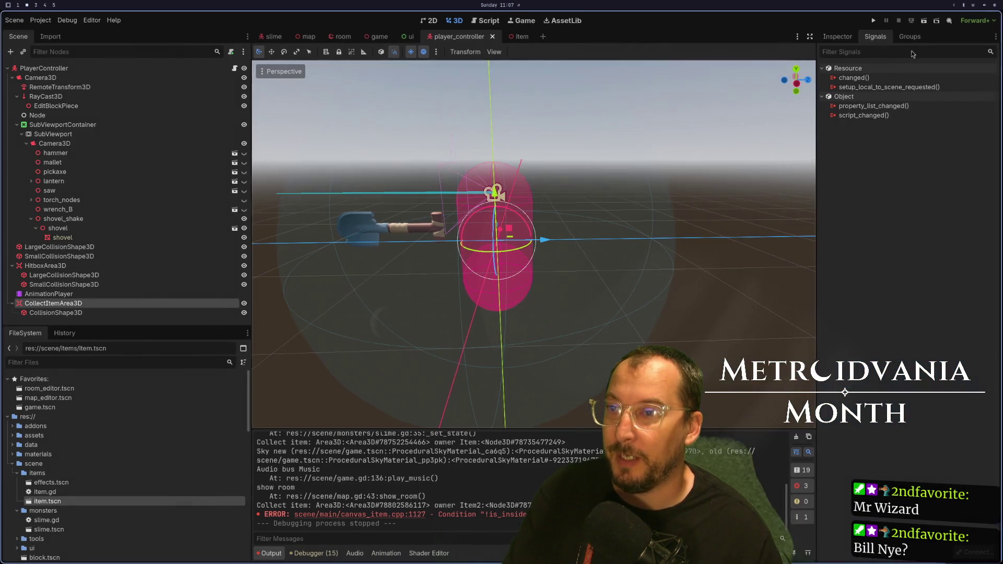
Run the game, collect an item, and read the "Amount … item …" lines in the Output panel.
click(871, 20)
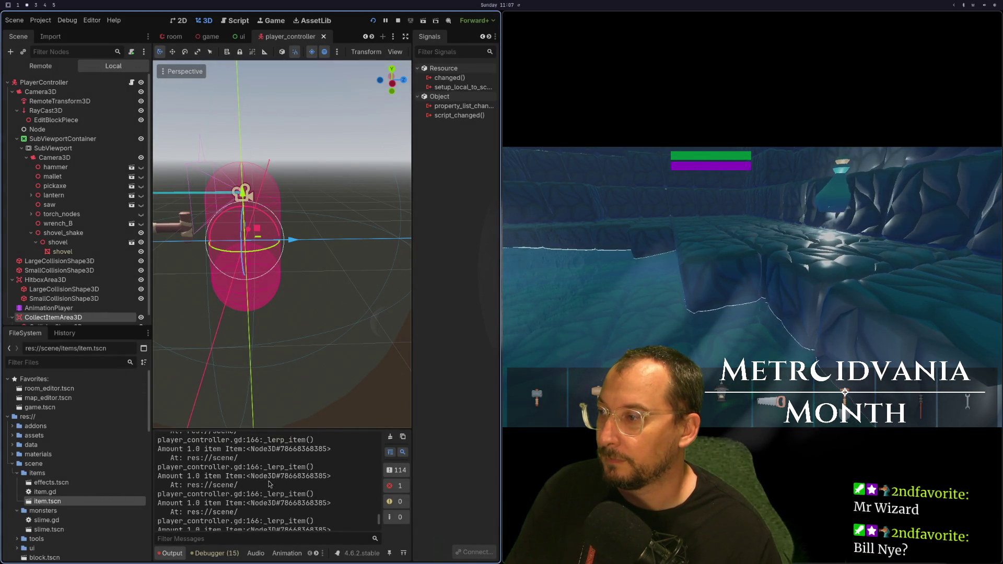
scroll(268, 484, up, 5)
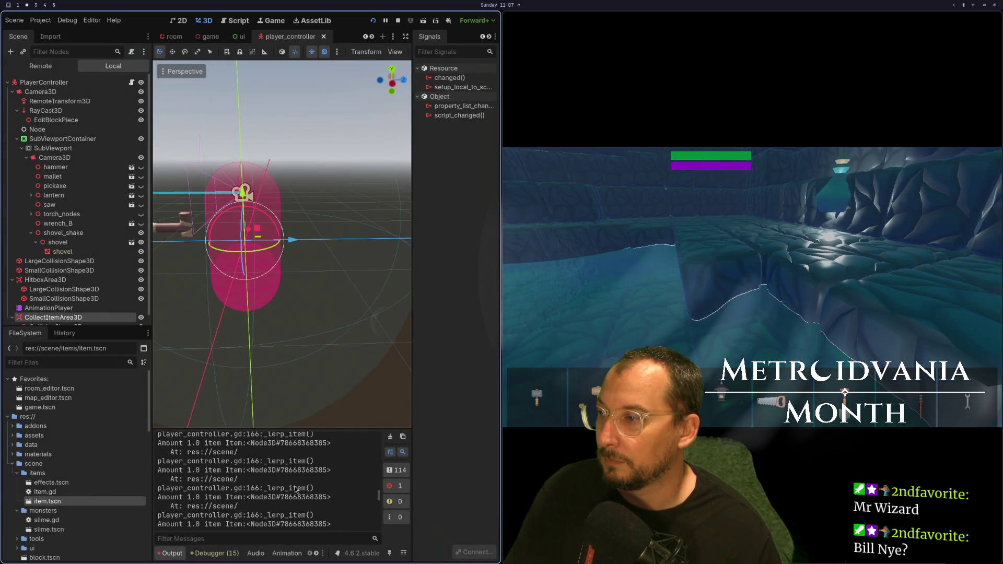
scroll(296, 488, up, 3)
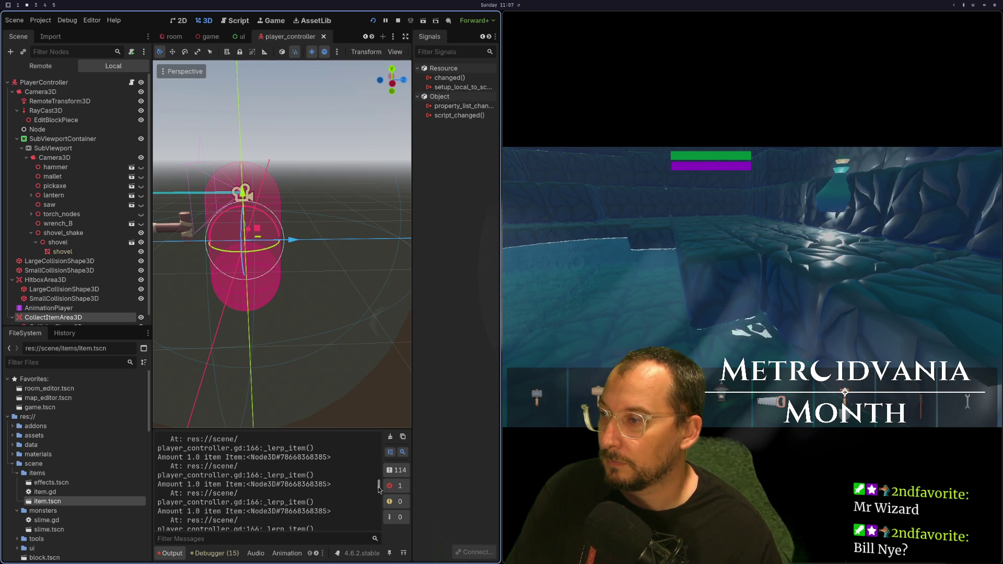
mouse_move(379, 489)
mouse_down()
mouse_move(374, 452)
mouse_move(373, 482)
mouse_up()
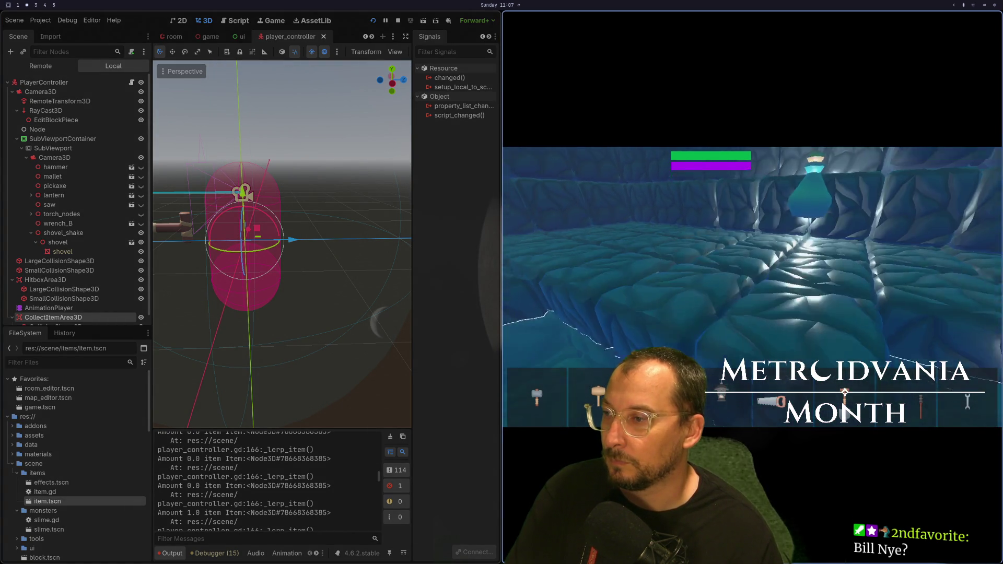
drag(380, 460, 378, 506)
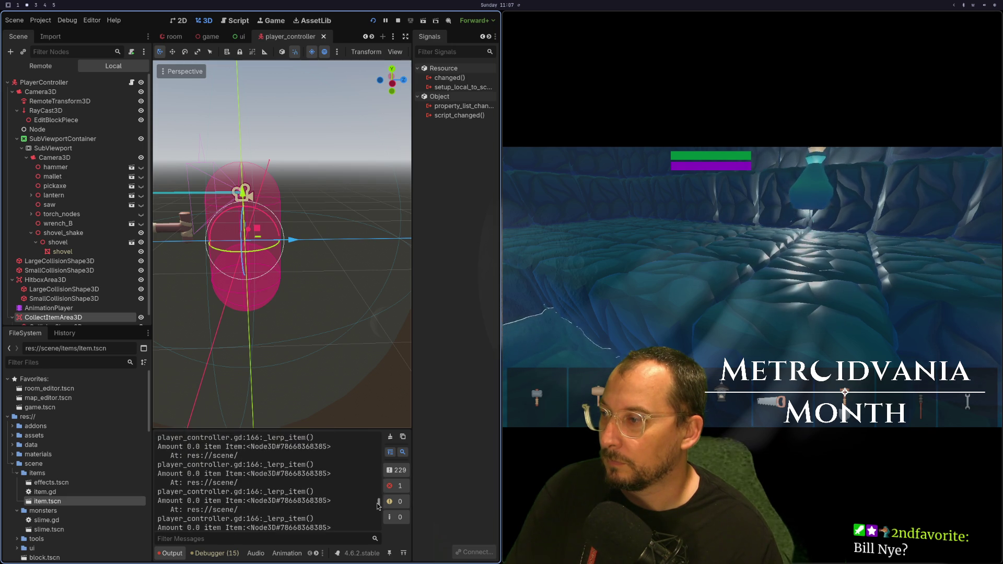
key(super+1)
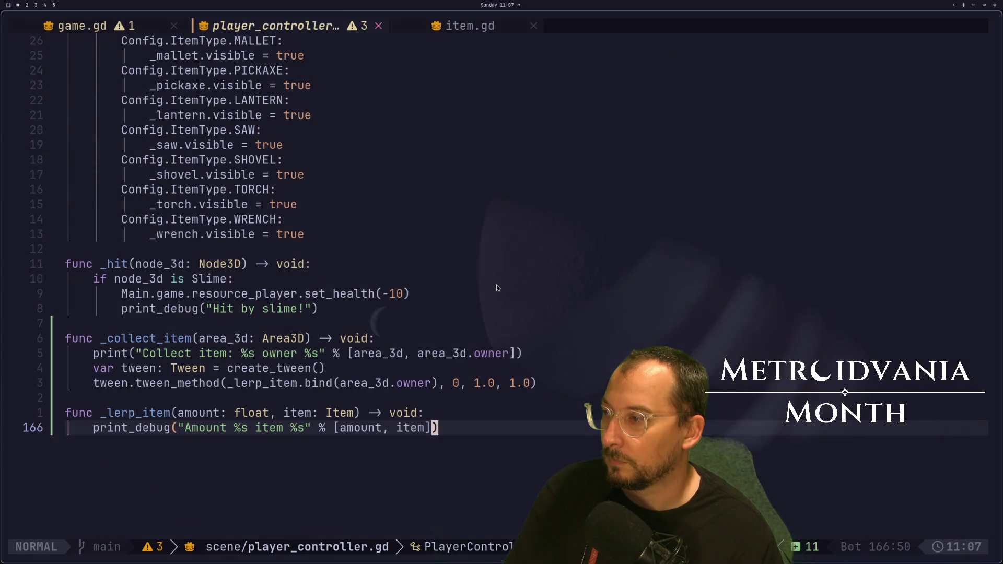
Change the tween_method starting value from 0 to 0.0 on line 163 and save.
click(421, 355)
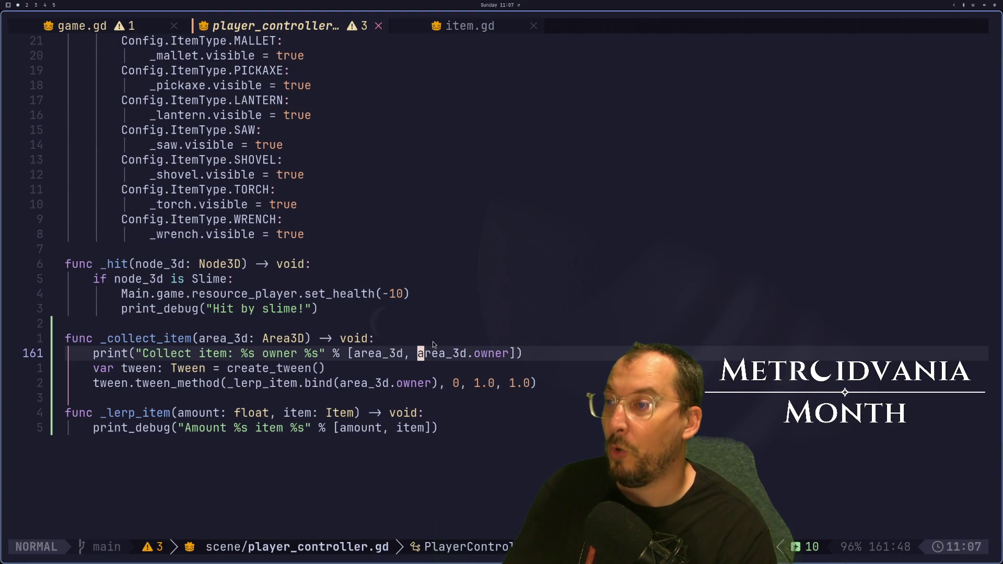
key(j)
key(j)
key(j)
key(k)
key(k)
key(j)
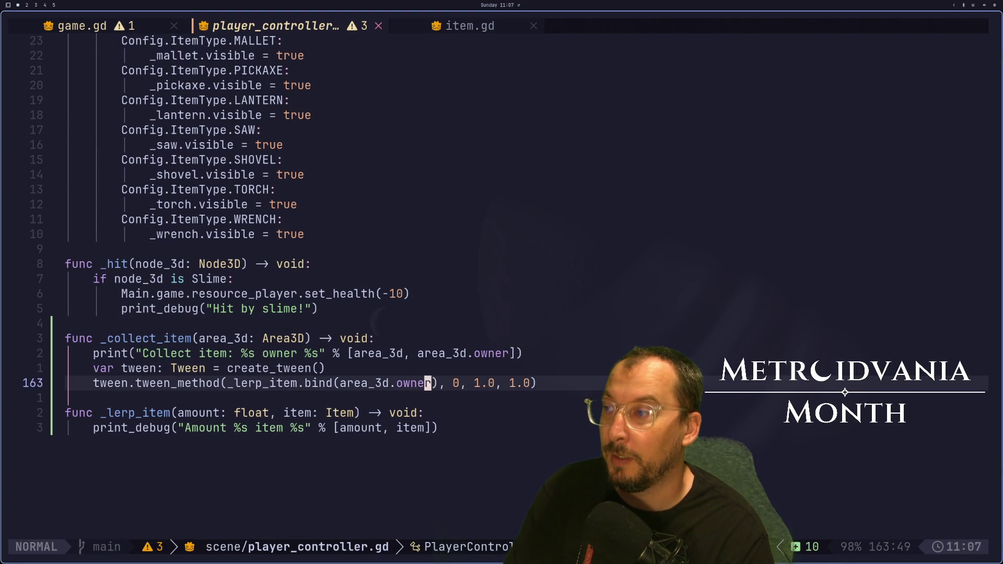
key(i)
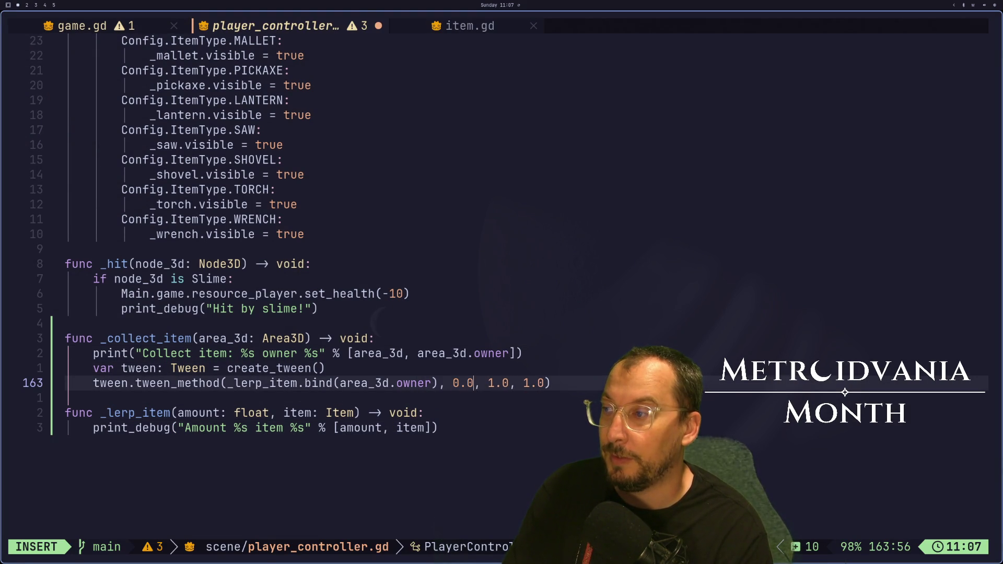
key(Escape)
text(:w)
key(Return)
key(super+2)
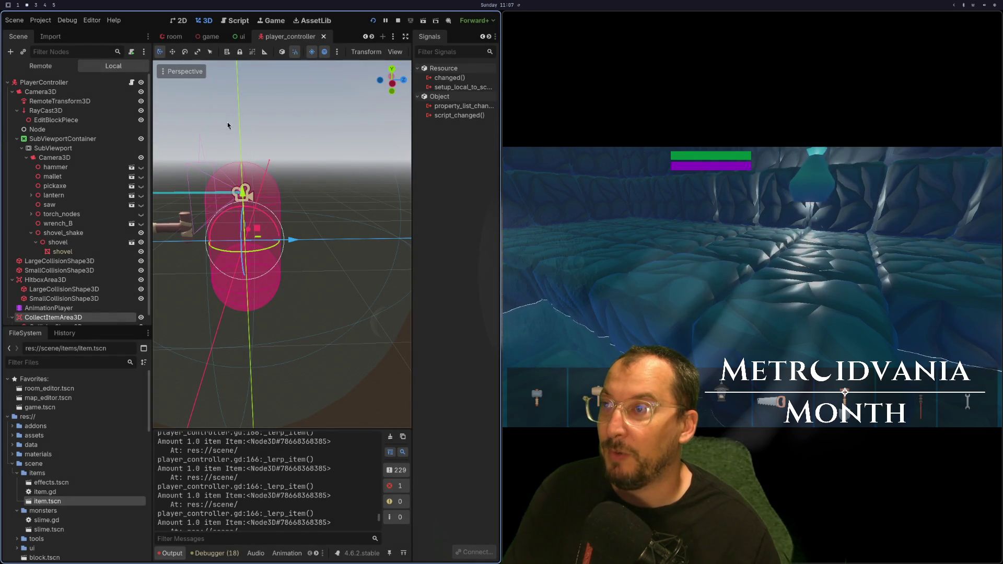
Clear the Output log, walk to the potion, and confirm amounts rising to 1.0 for Item2.
click(753, 282)
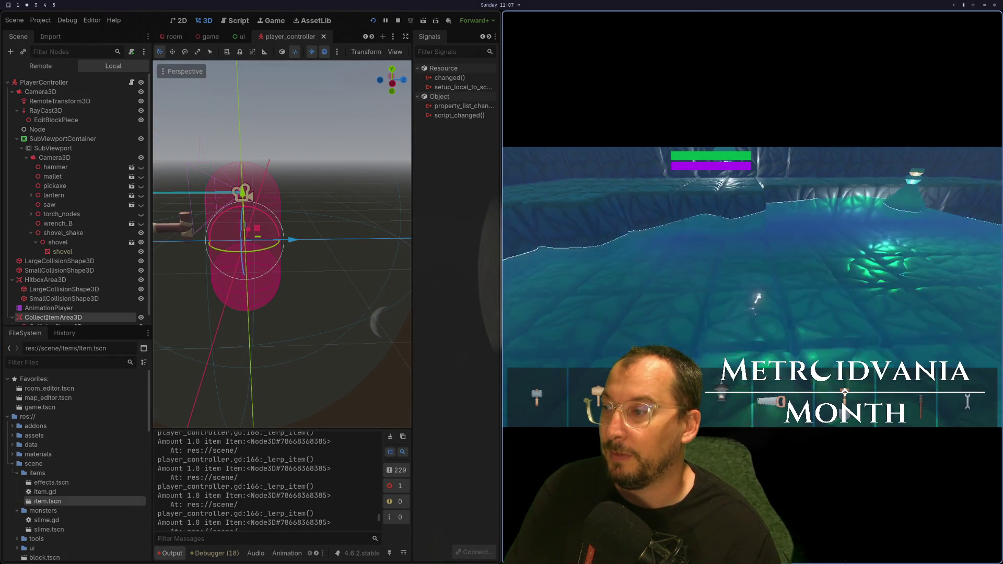
key(Escape)
click(391, 436)
click(522, 365)
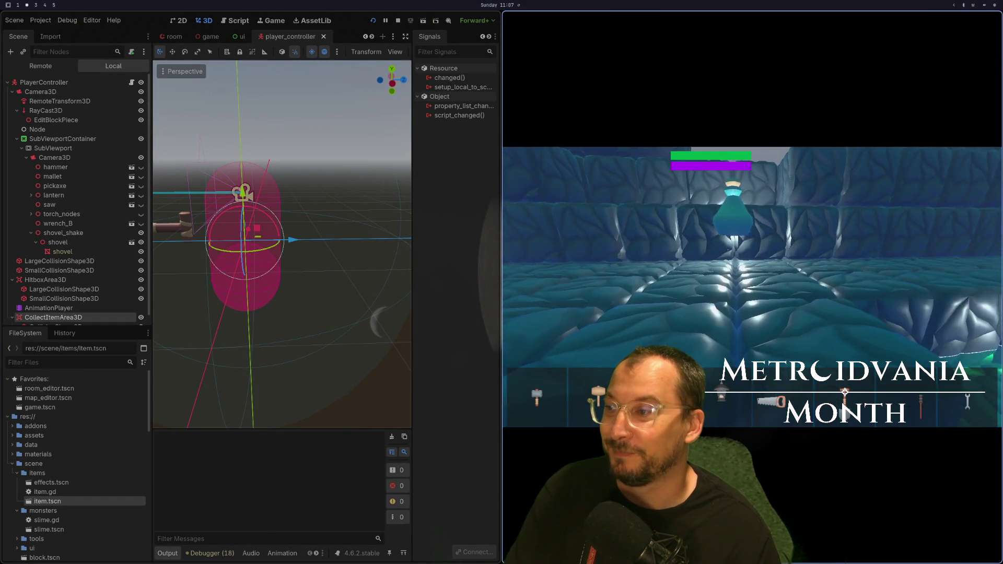
key(w)
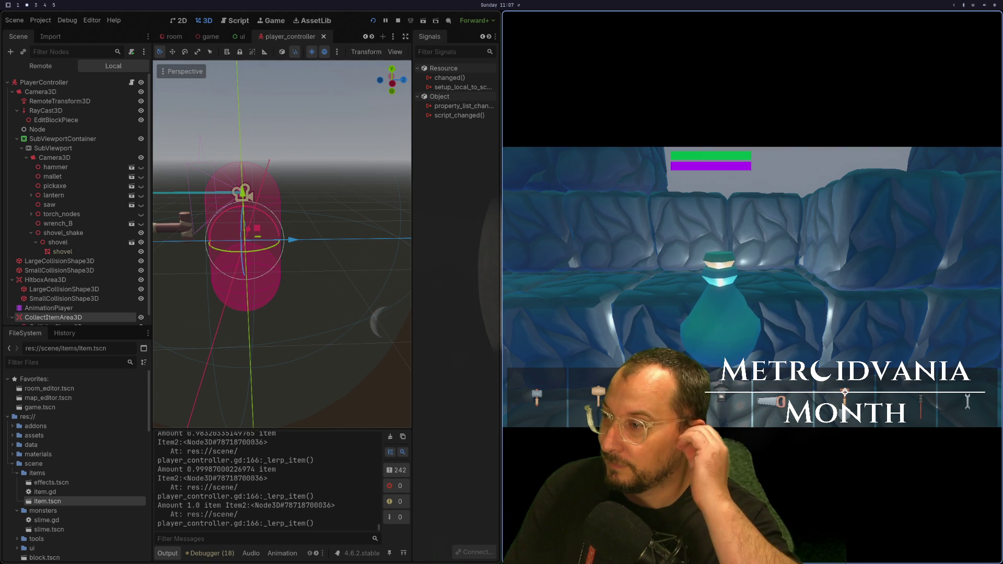
key(super+1)
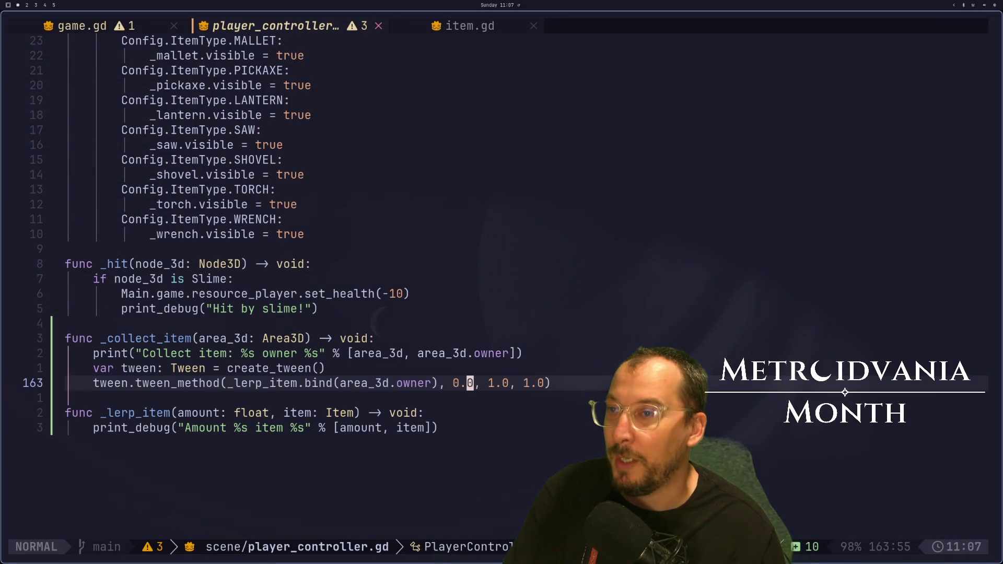
key(shift+a)
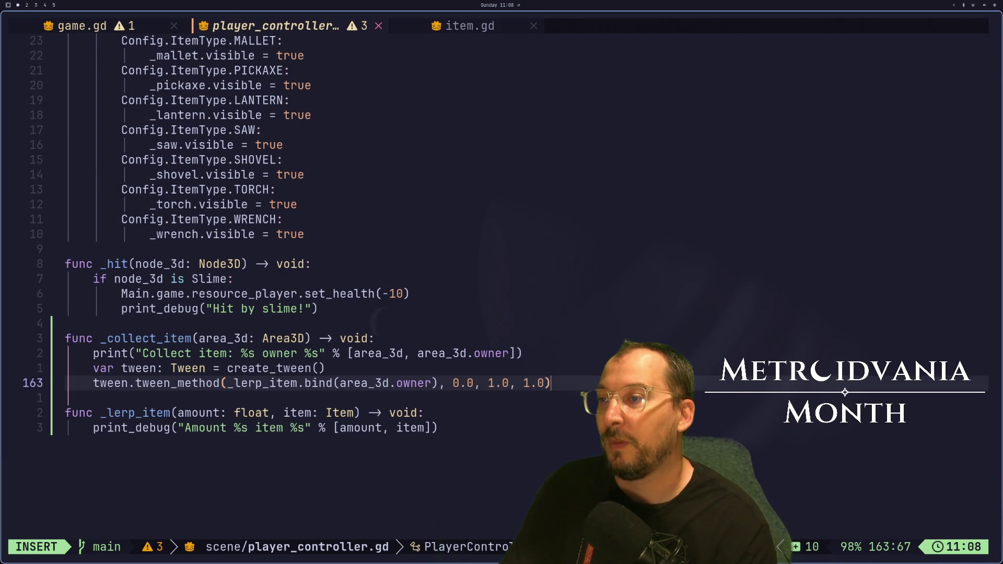
Move onto the bind call in the tween_method line, undoing an accidental edit to area_3d.owner.
key(Escape)
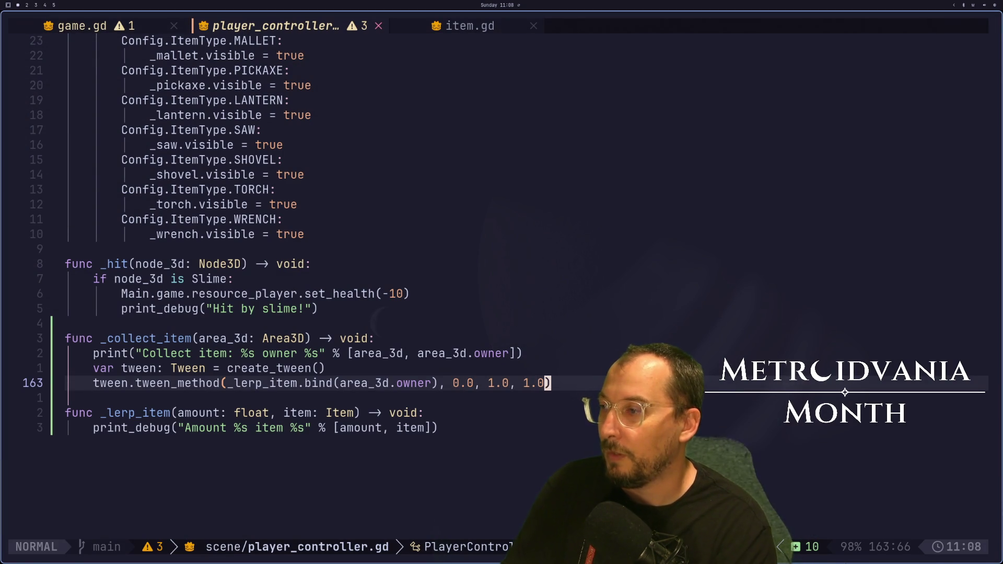
click(490, 415)
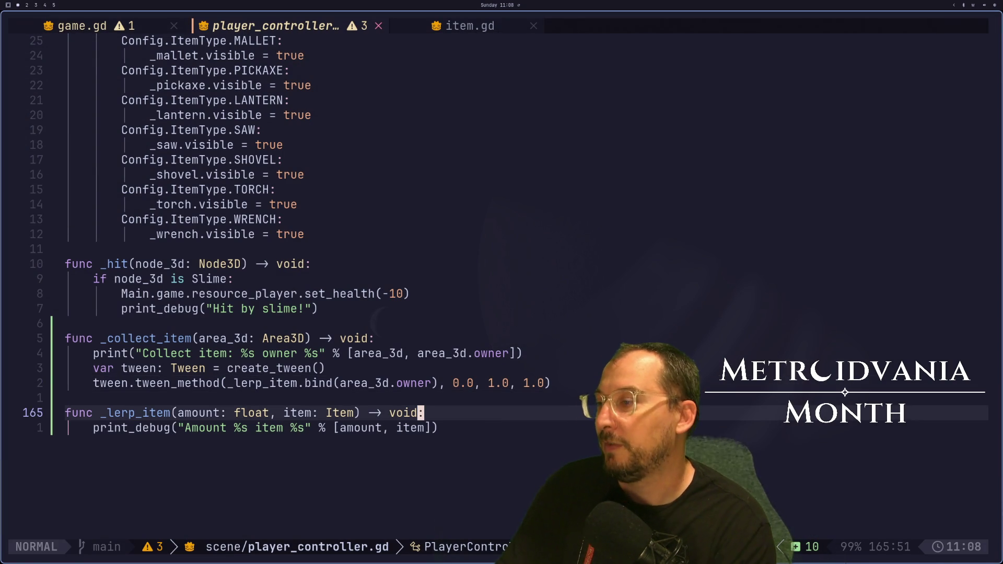
click(68, 398)
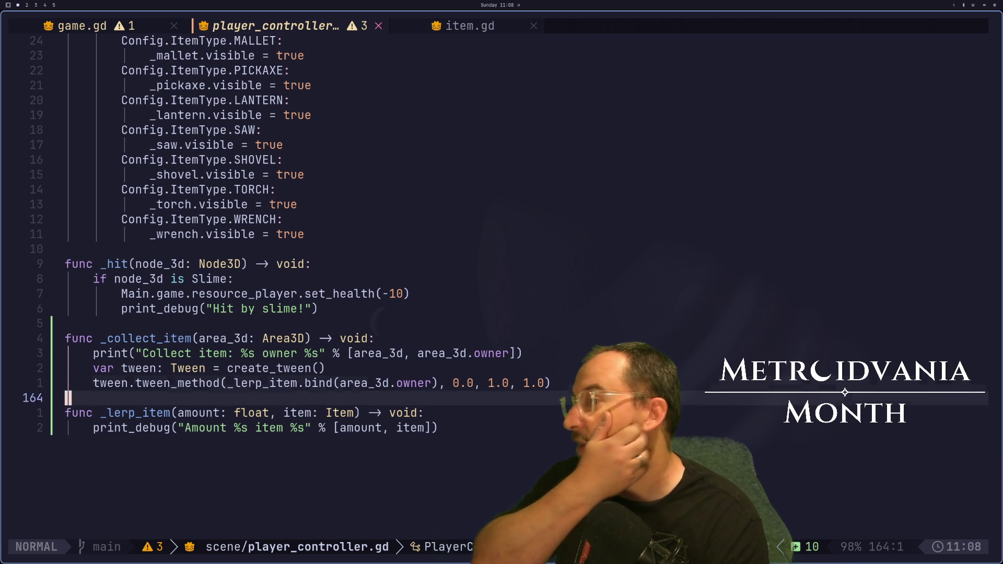
key(k)
key($)
key(h)
key(h)
key(h)
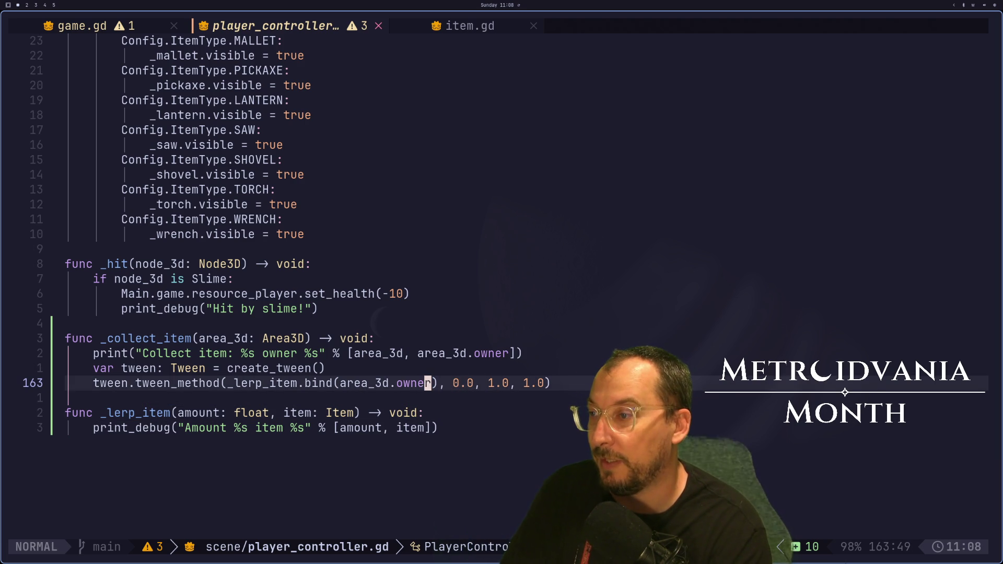
key(h)
key(h)
key(h)
key(l)
key(l)
key(l)
key(w)
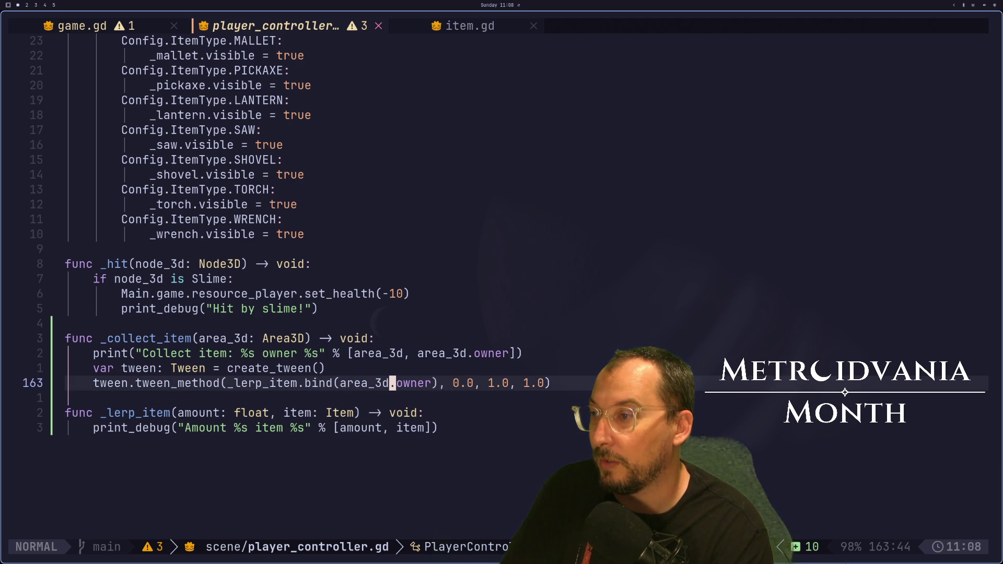
key(h)
key(h)
key(h)
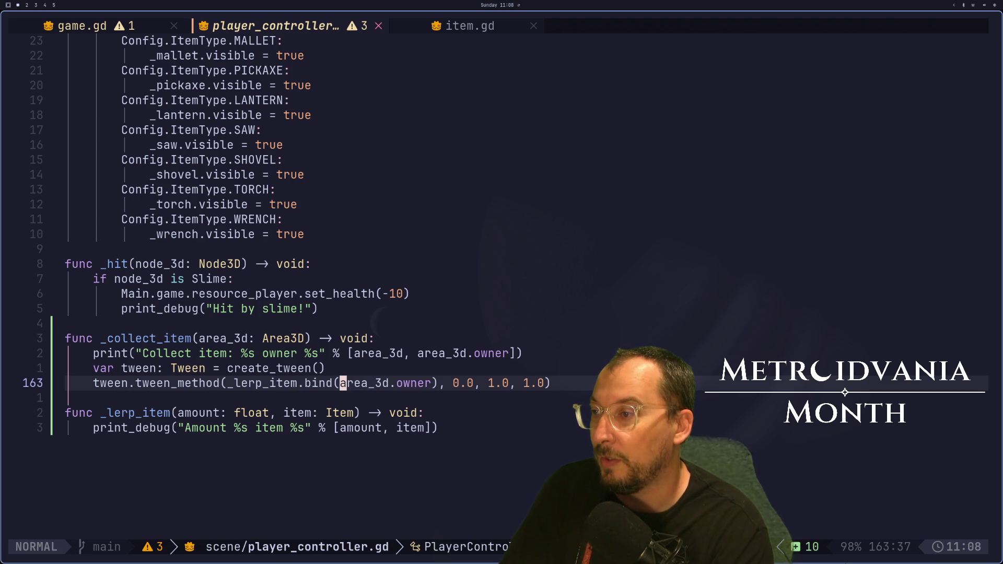
key(l)
key(l)
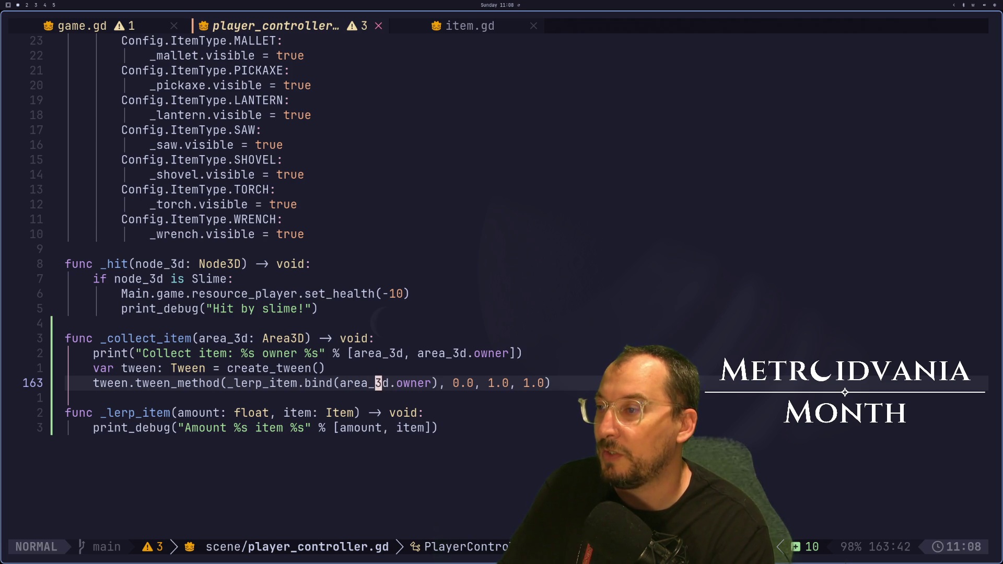
key(x)
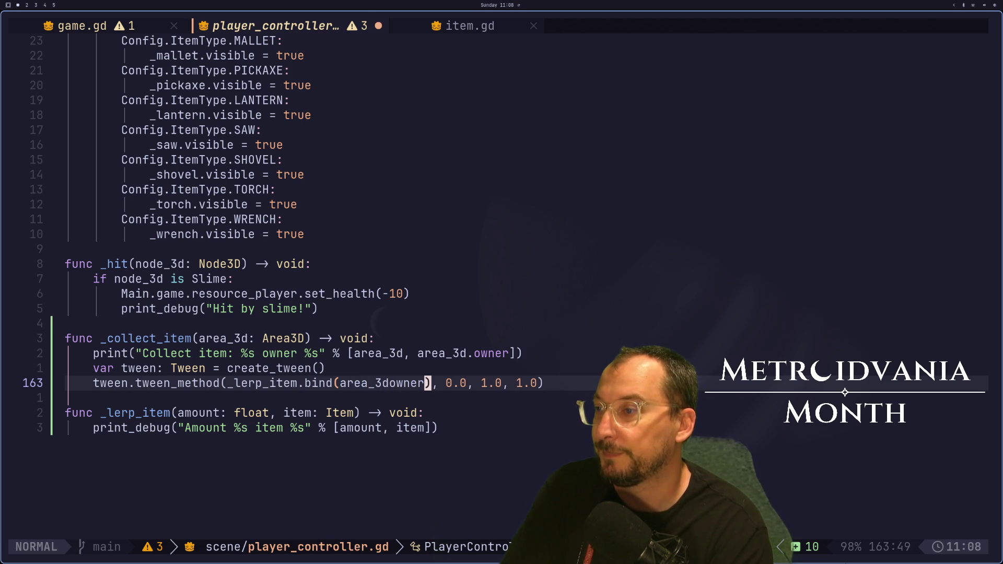
key(i)
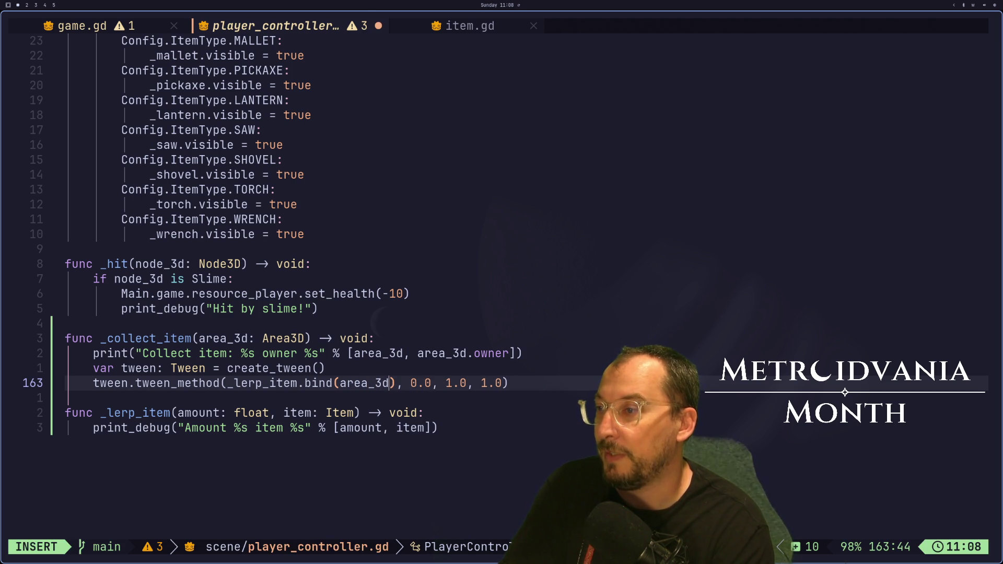
key(Escape)
key(u)
key(u)
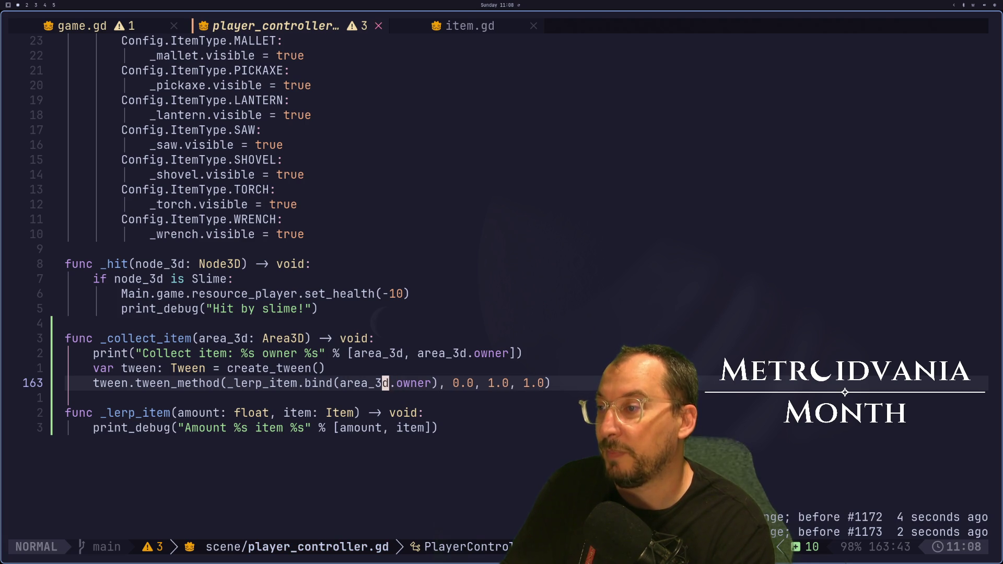
key(b)
key(i)
key(Escape)
Insert area_3d.global_position as a new bind argument before area_3d.owner, using autocomplete.
key(a)
key(Escape)
text(a)
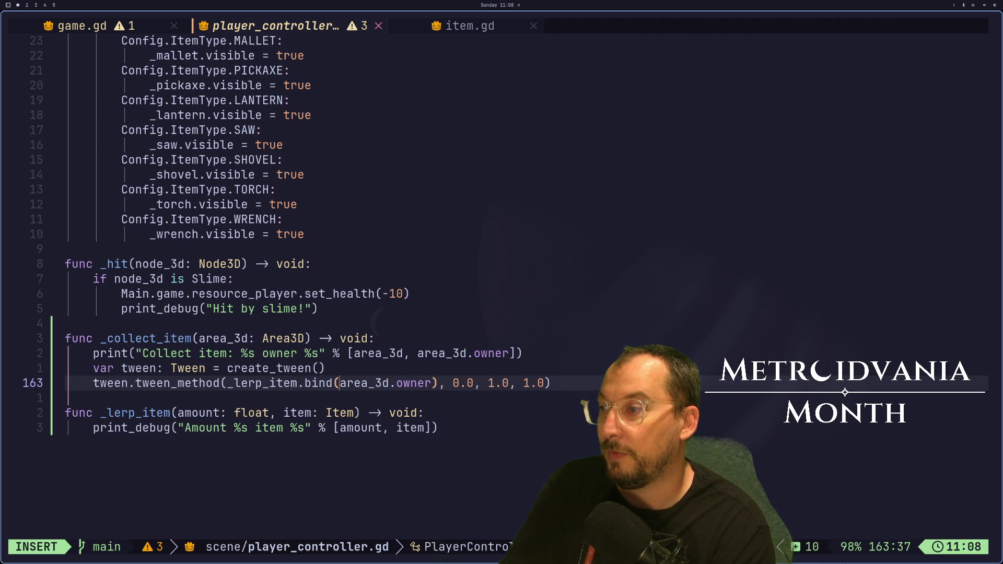
text(area)
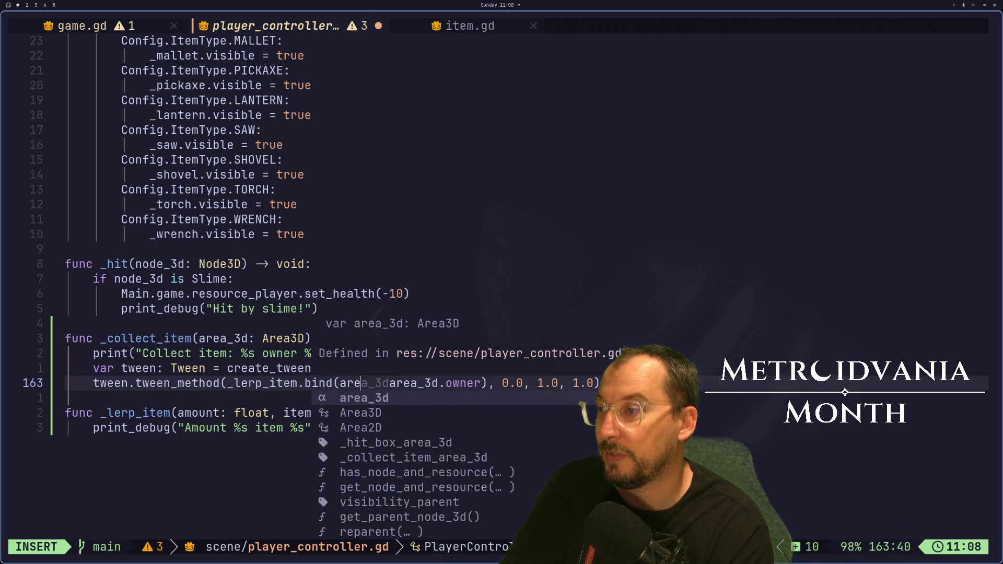
text(_3d.posii)
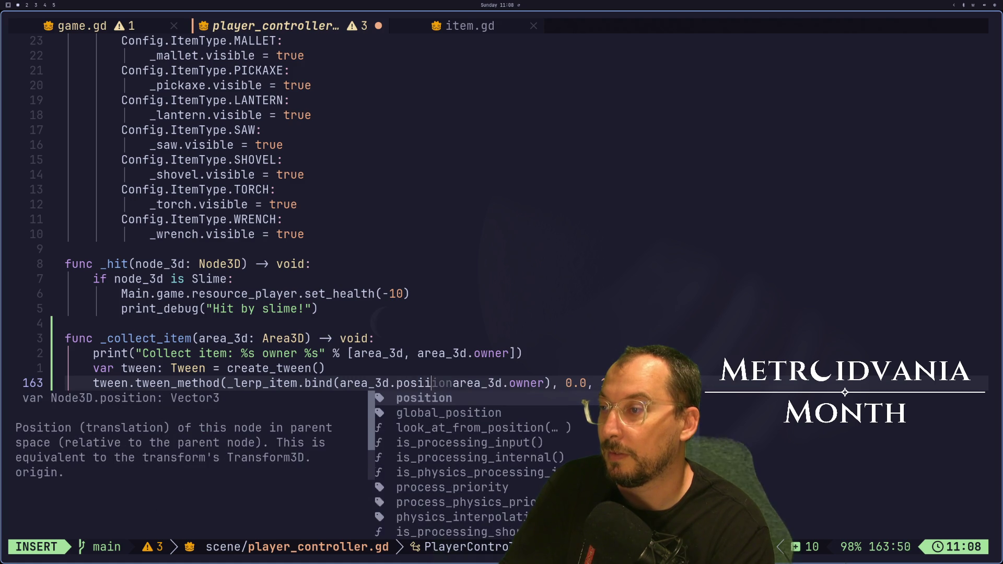
key(BackSpace)
text(tion. )
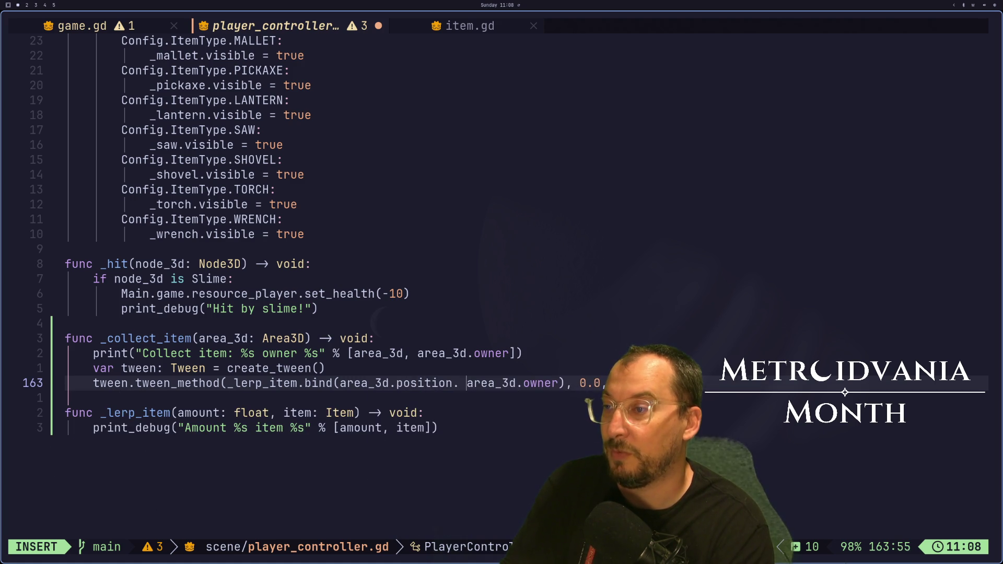
text(,)
key(Escape)
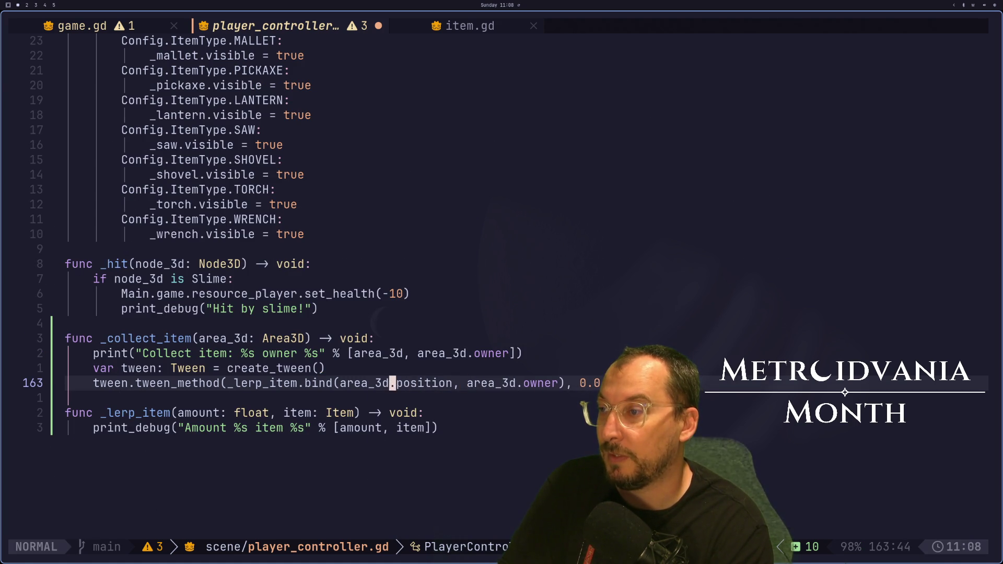
text(iglo)
key(Return)
key(Escape)
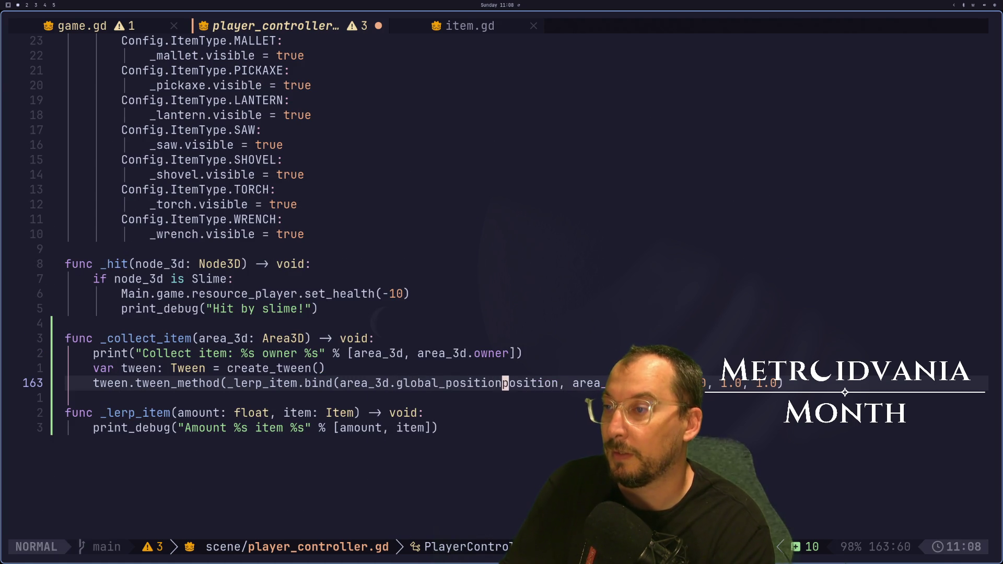
Add a starting_position: Vector3 parameter to _lerp_item and save the script.
key(j)
key(j)
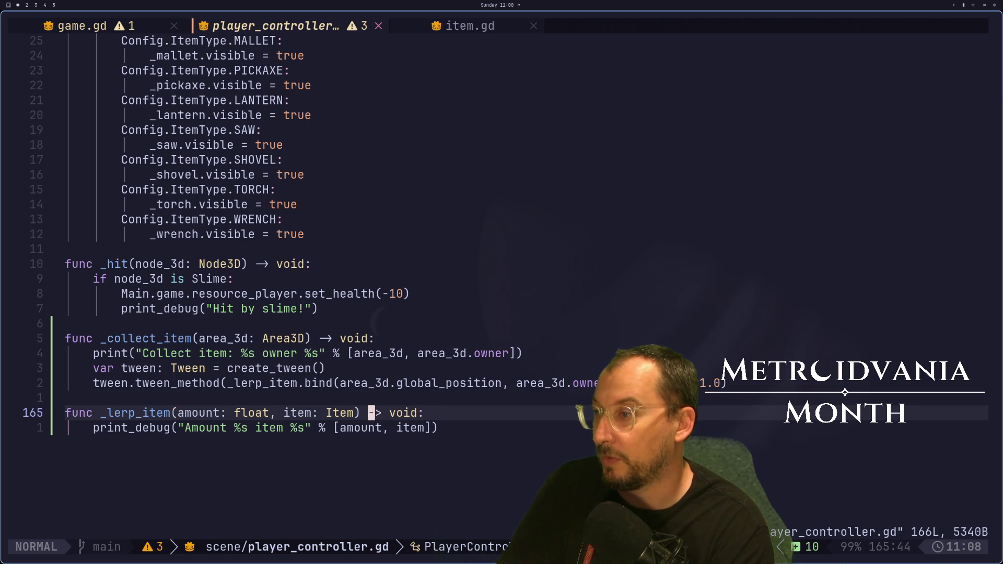
text(istartri)
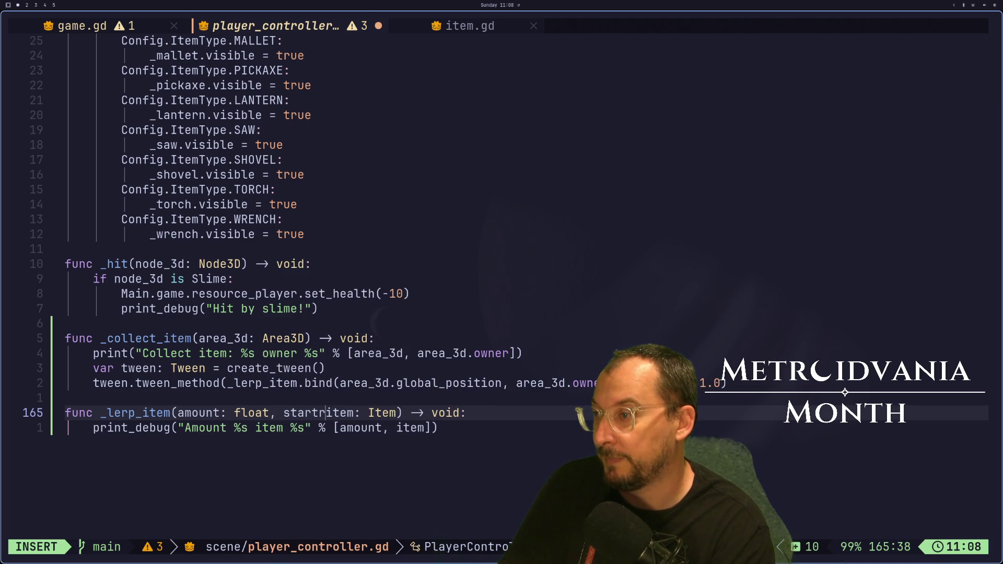
key(BackSpace)
key(BackSpace)
text(ing_po)
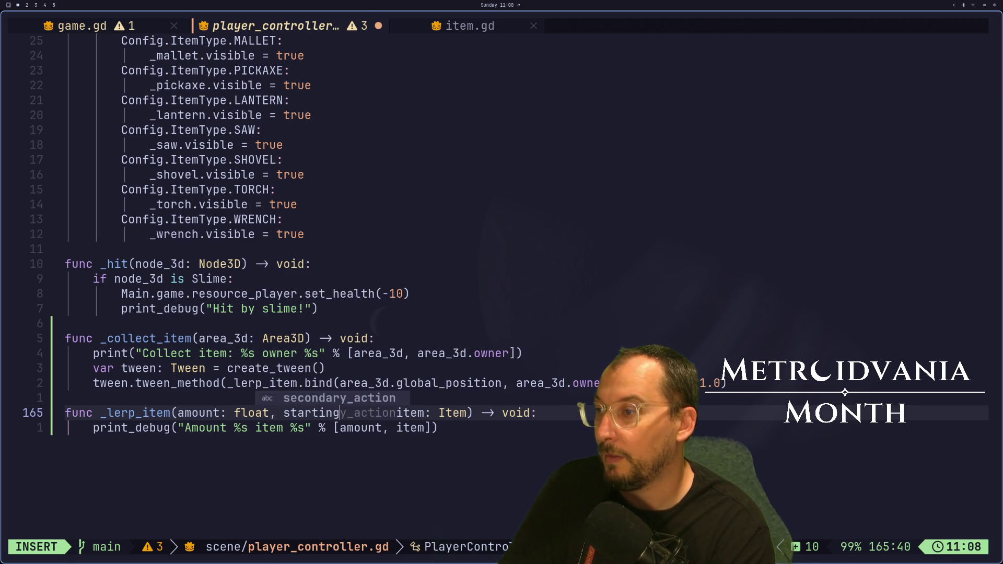
text(sition)
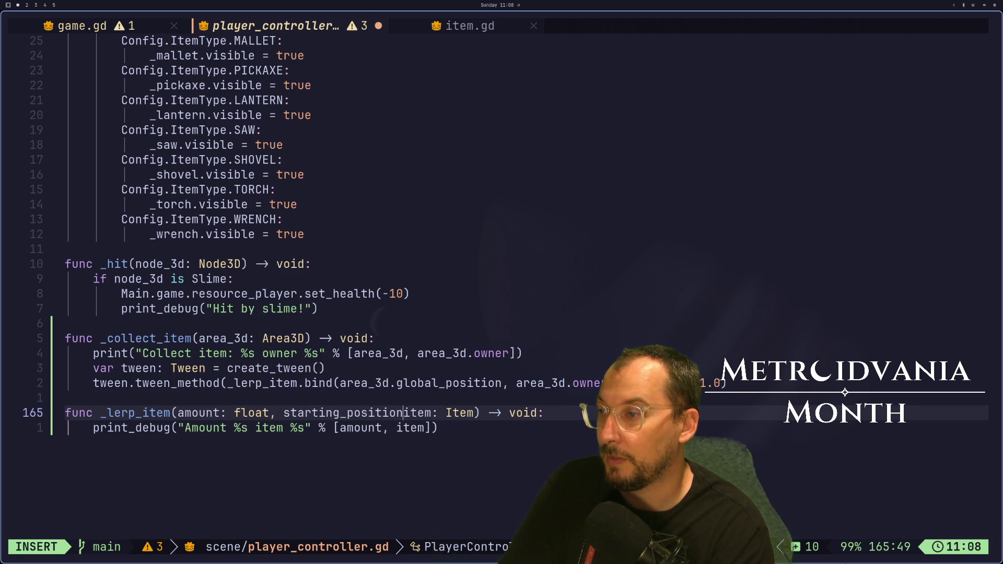
text(: V)
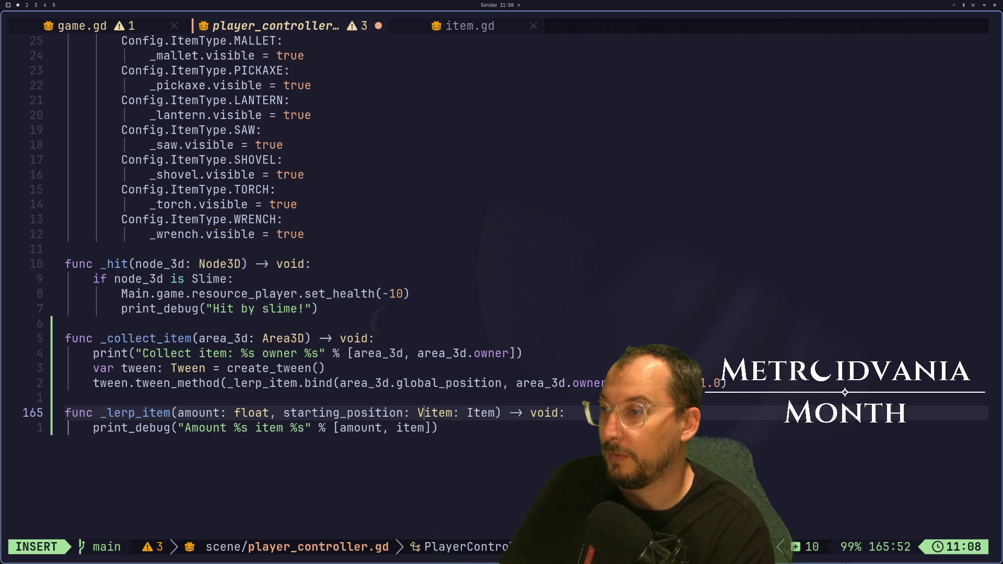
text(ector2)
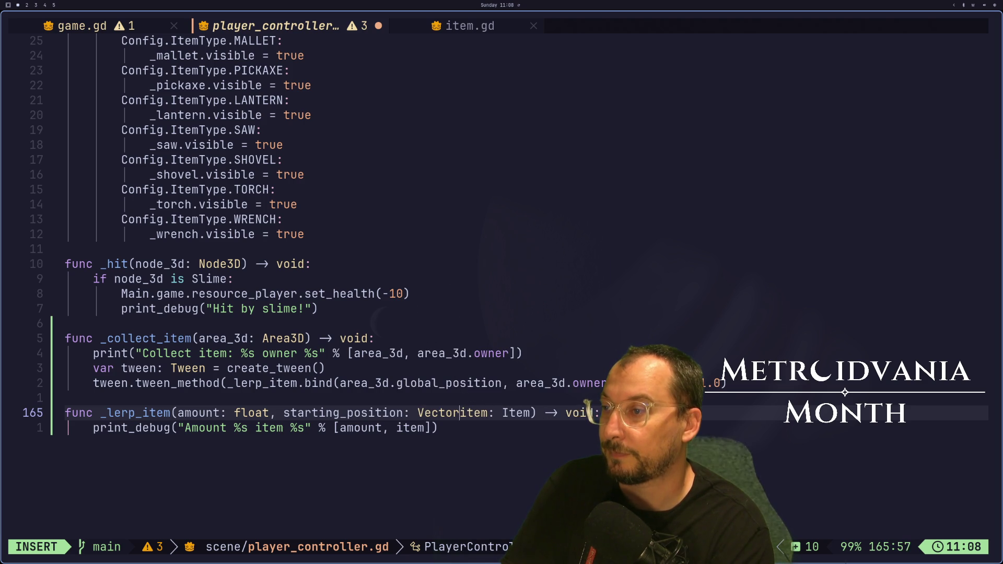
text(3,)
key(Escape)
text(:w)
key(Return)
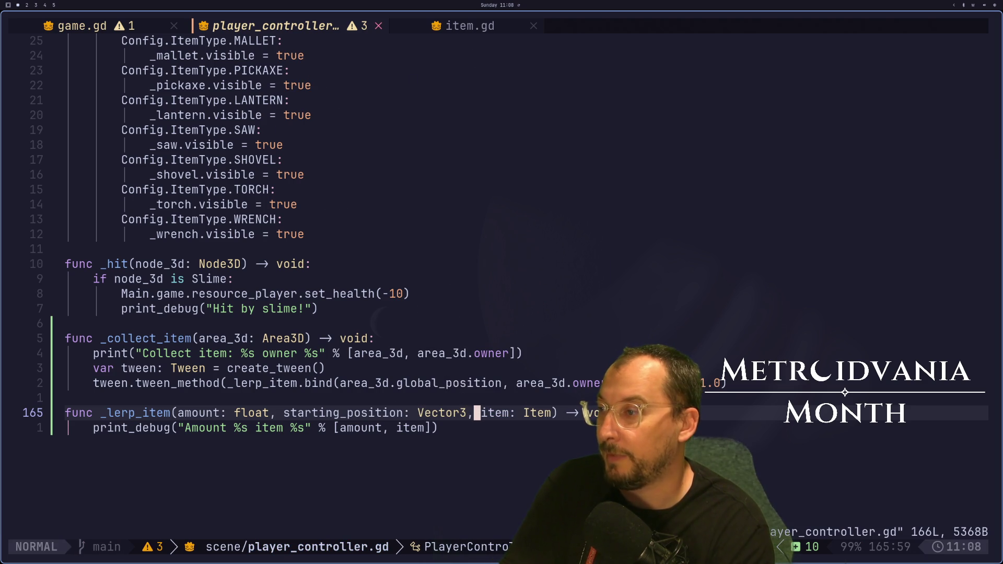
Start a new body line in _lerp_item with item.global_position via completion.
key(j)
key(b)
key(k)
key(o)
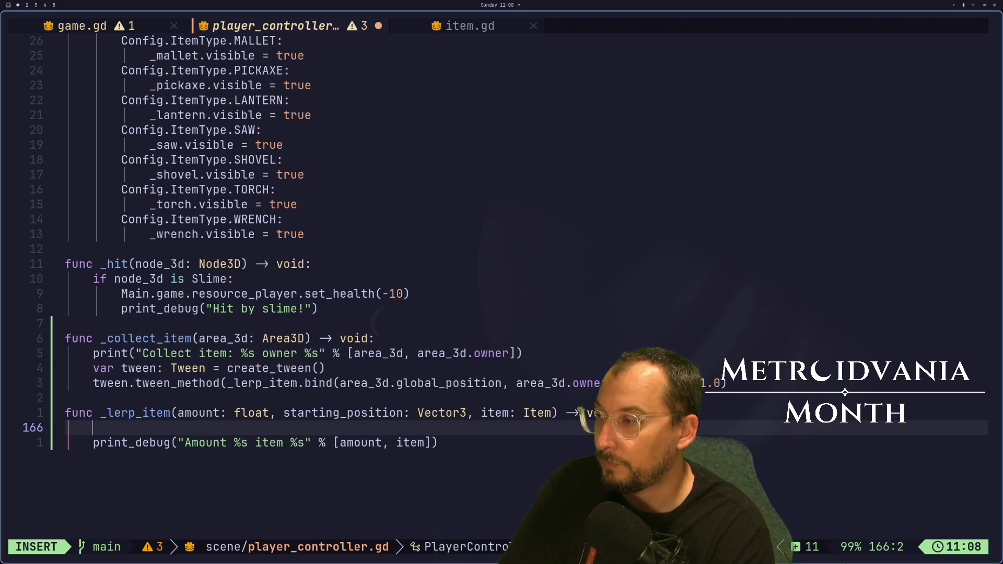
text(item)
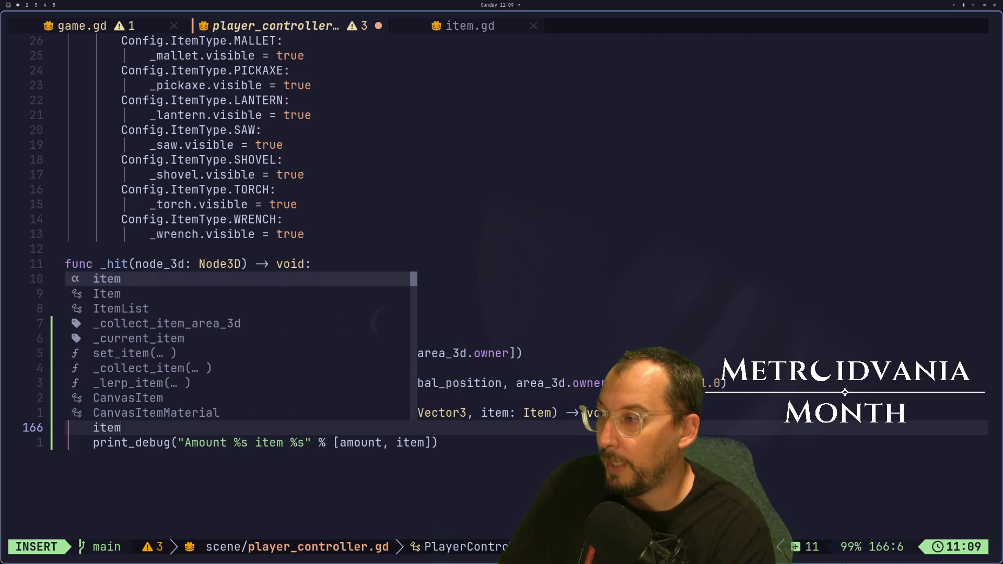
text(.pos)
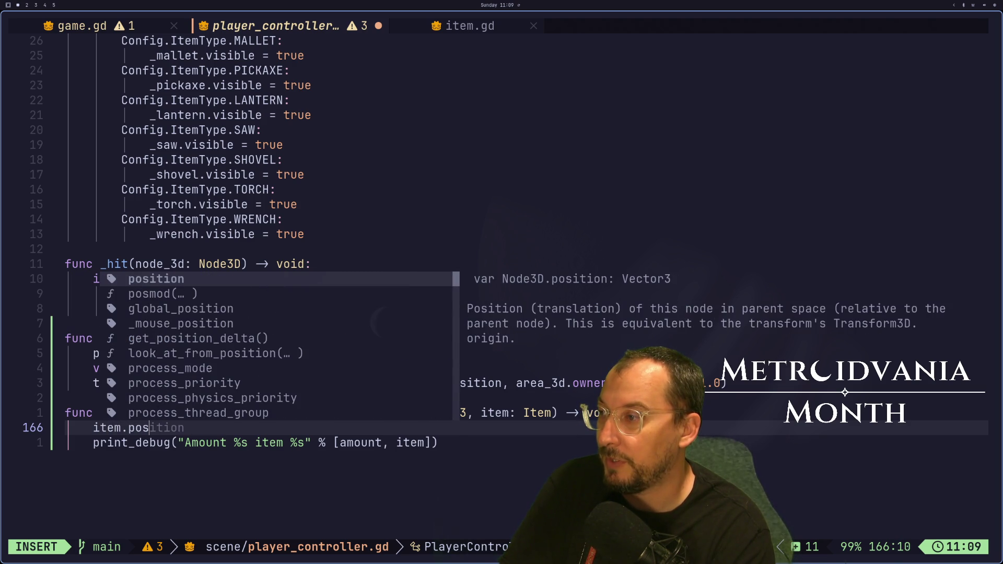
key(BackSpace)
key(BackSpace)
key(BackSpace)
text(gl)
key(Return)
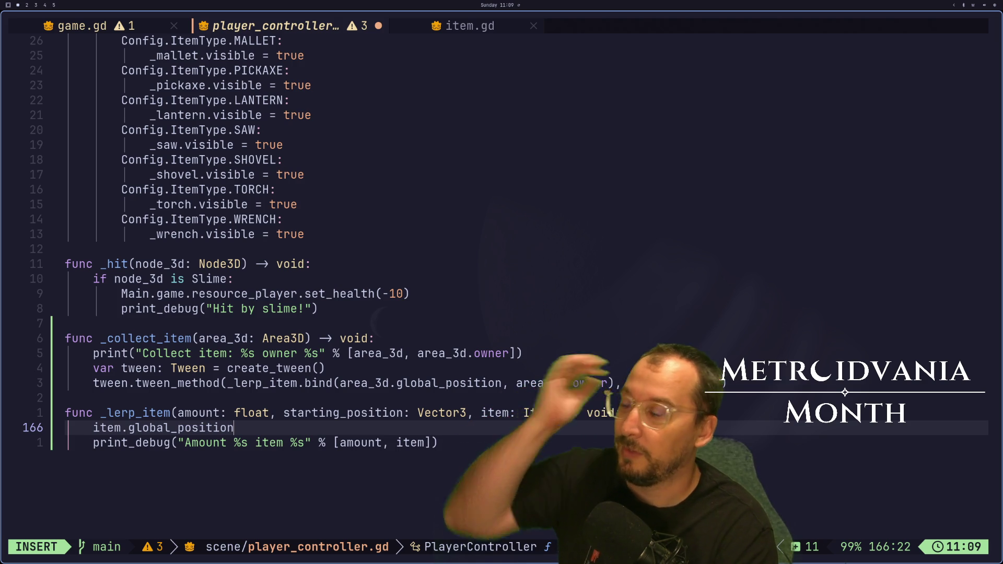
key(Escape)
key(alt+Tab)
key(alt+Tab)
key(alt+Tab)
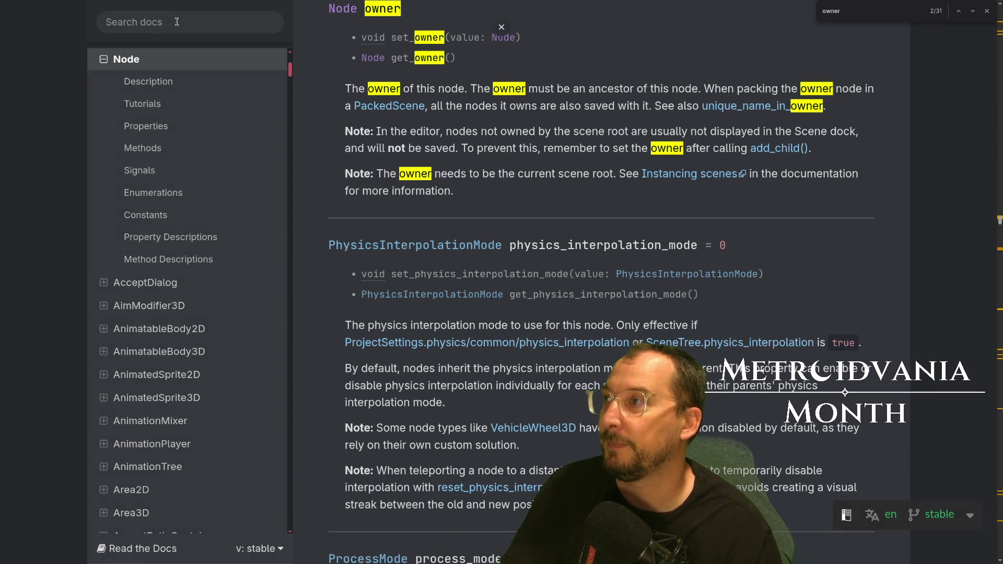
Search the Godot docs for vector3 and scroll the Vector3 reference to its lerp method.
key(F11)
key(F11)
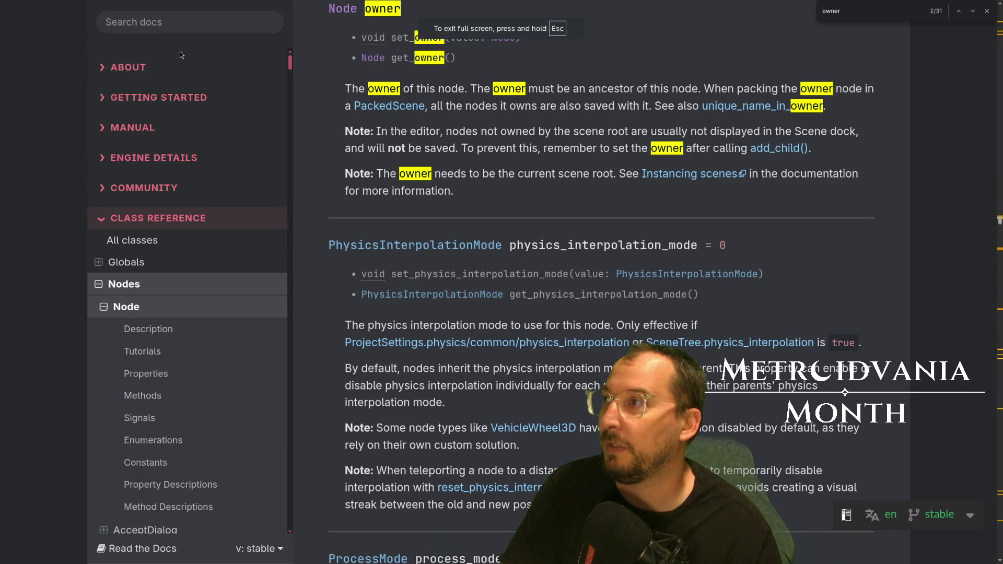
click(184, 24)
text(ler)
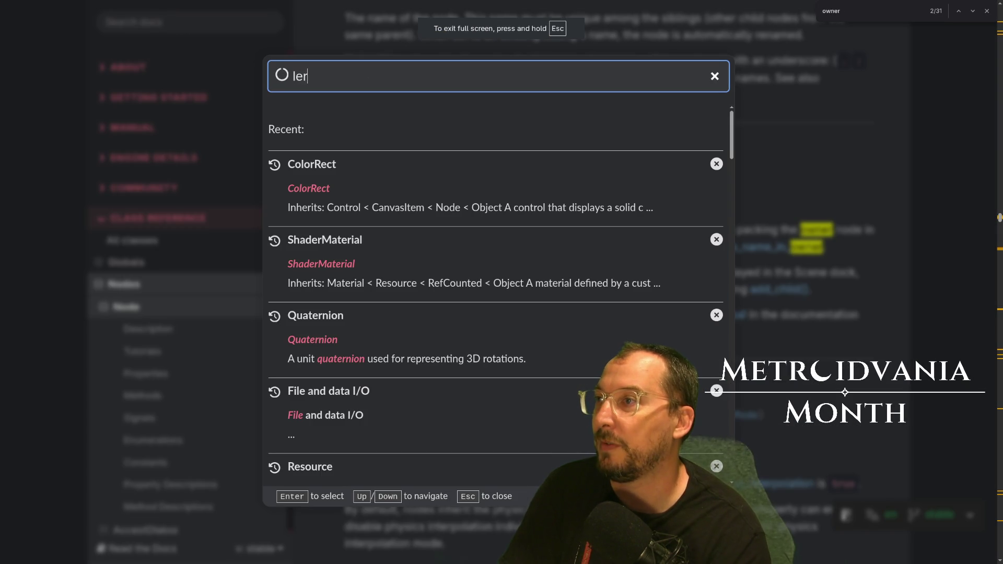
text(n)
key(BackSpace)
key(BackSpace)
key(BackSpace)
text(vector)
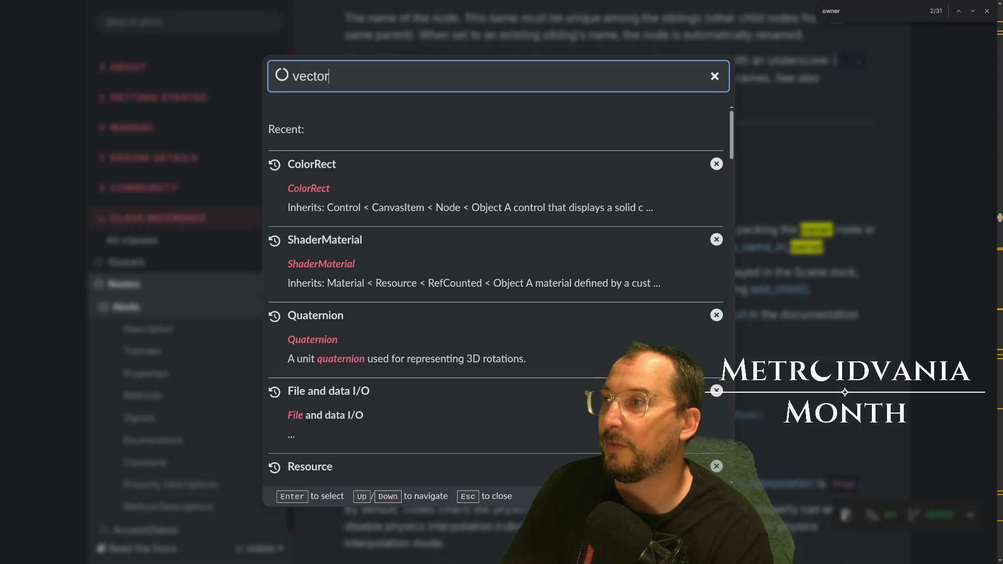
text(3)
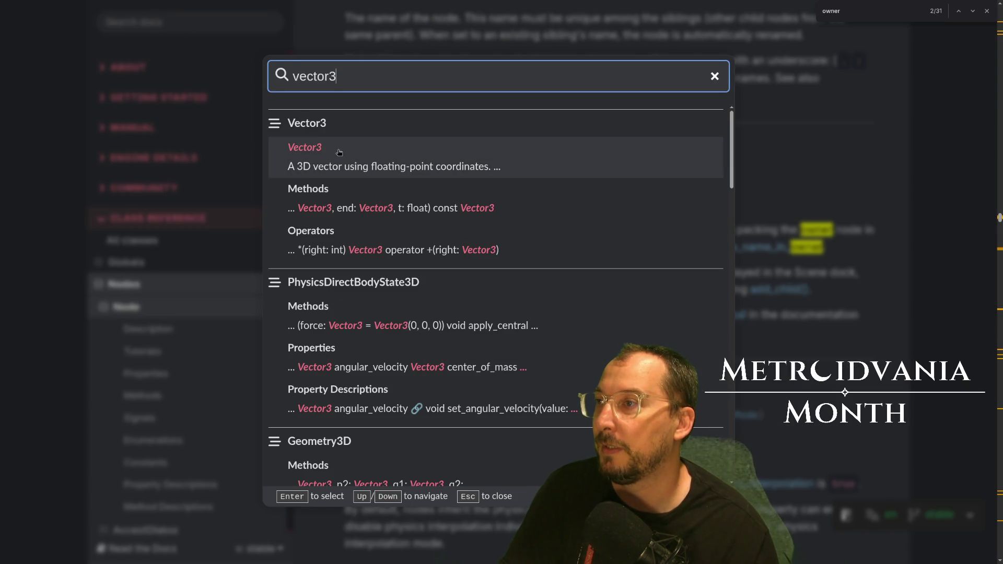
click(320, 130)
scroll(444, 295, down, 20)
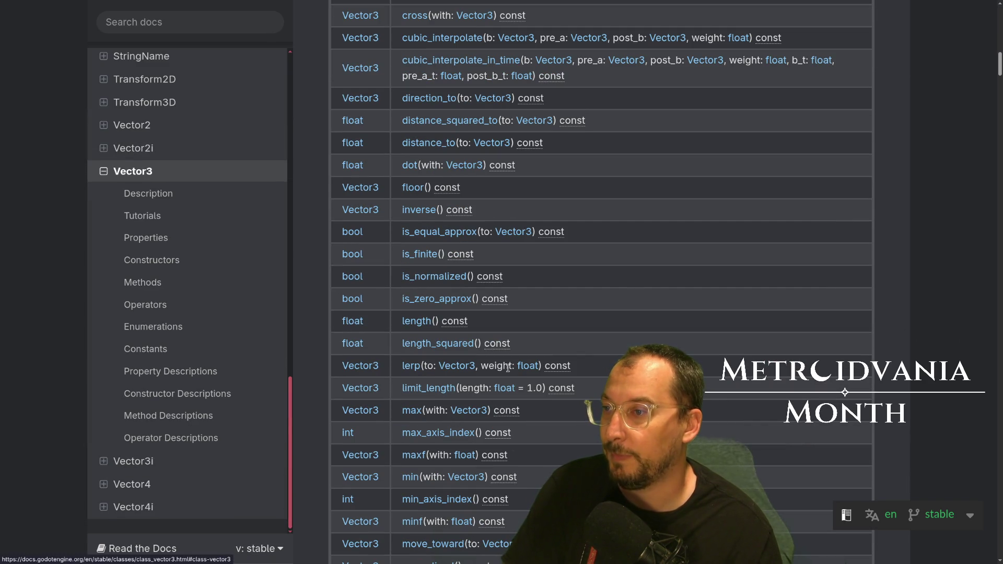
key(alt+Tab)
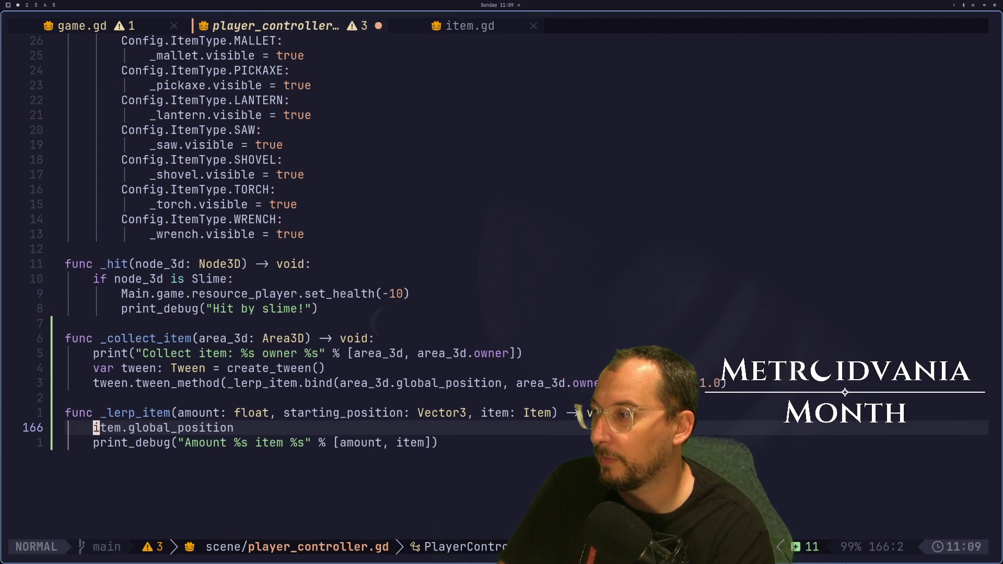
Append '= starting_position.lerp(global_position, amount)' to line 166 using completions.
text(ite)
key(BackSpace)
key(BackSpace)
key(Escape)
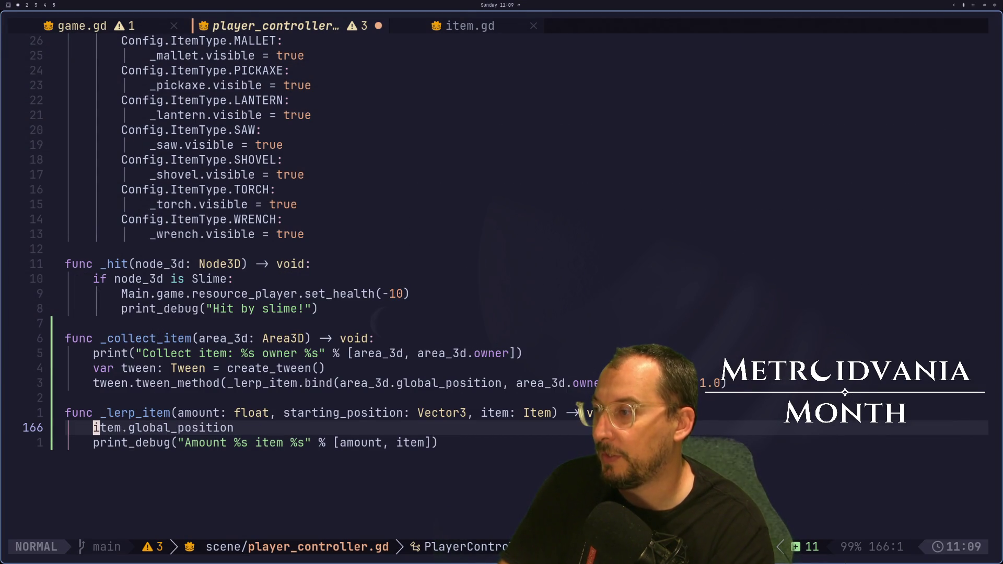
key(shift+a)
text(= S)
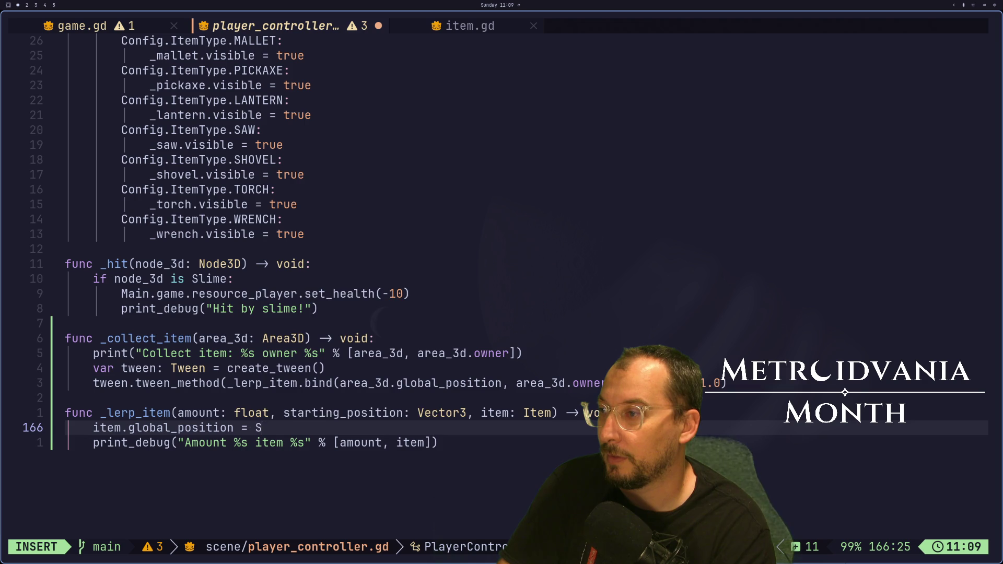
text(tar)
key(Return)
text(.lerp)
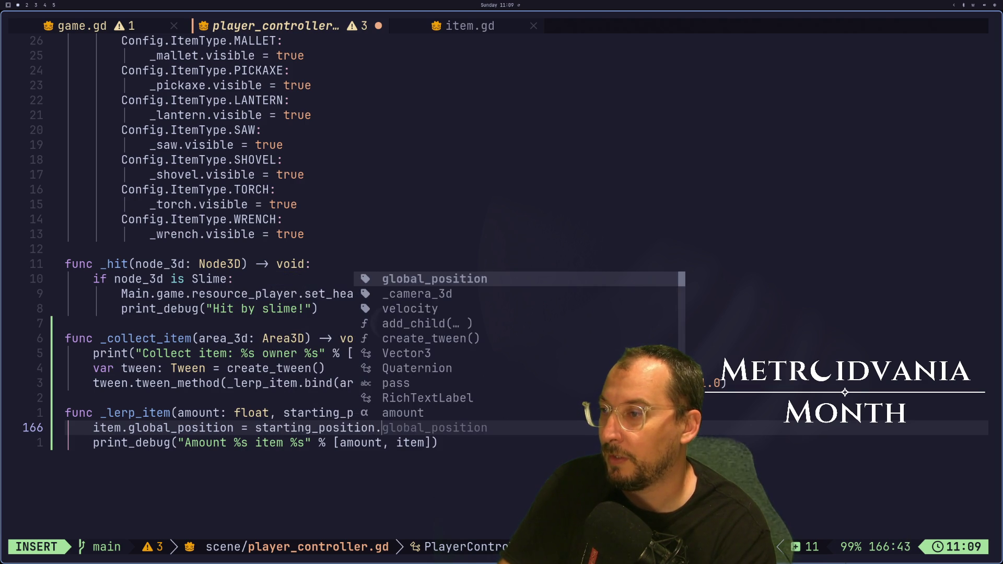
text(()
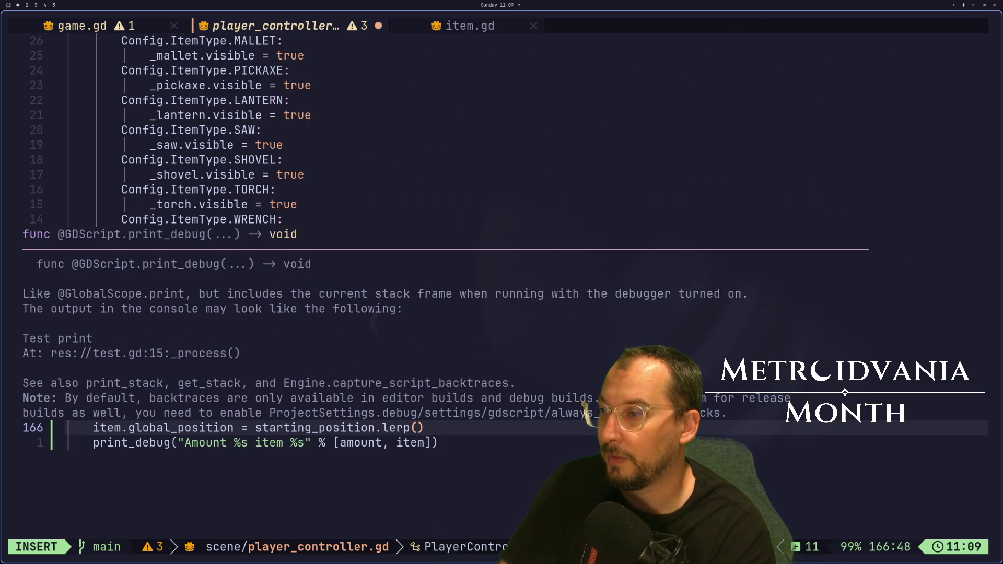
text(gl)
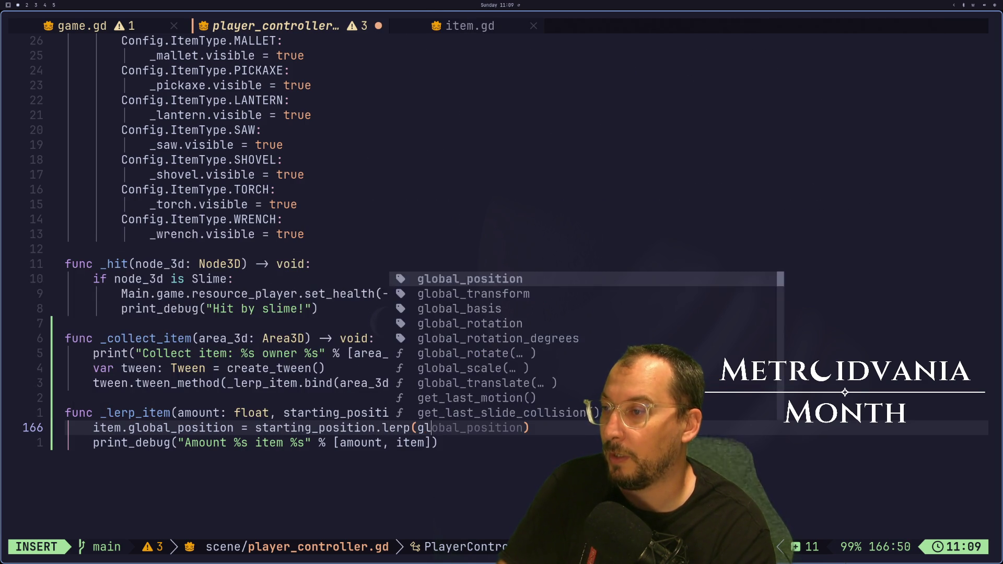
key(Return)
text(m )
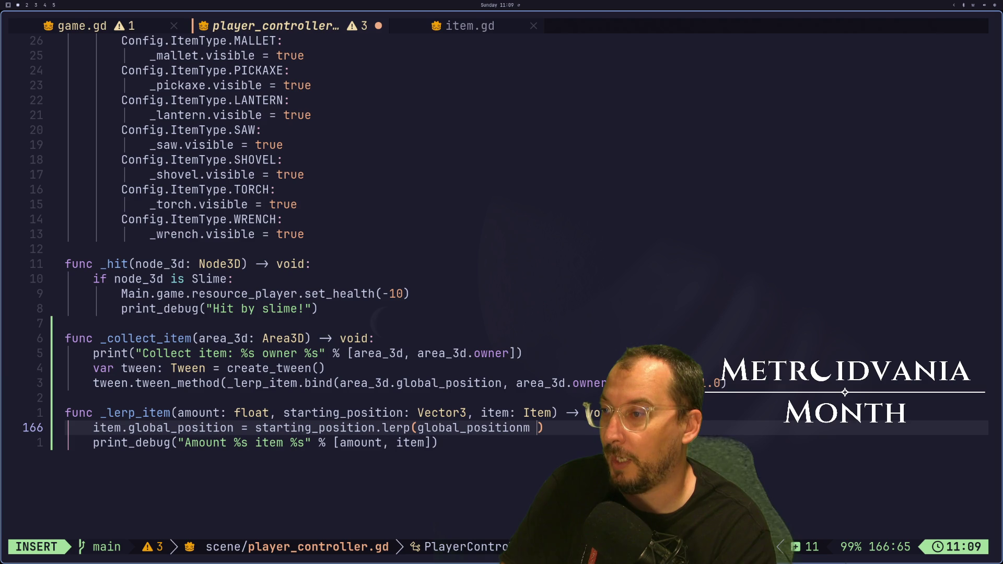
text(amount)
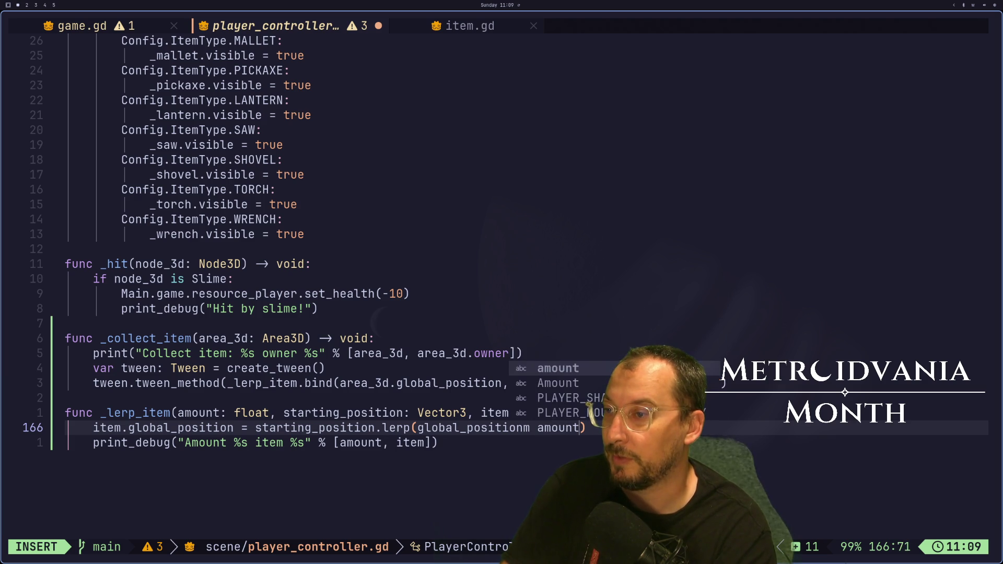
key(Escape)
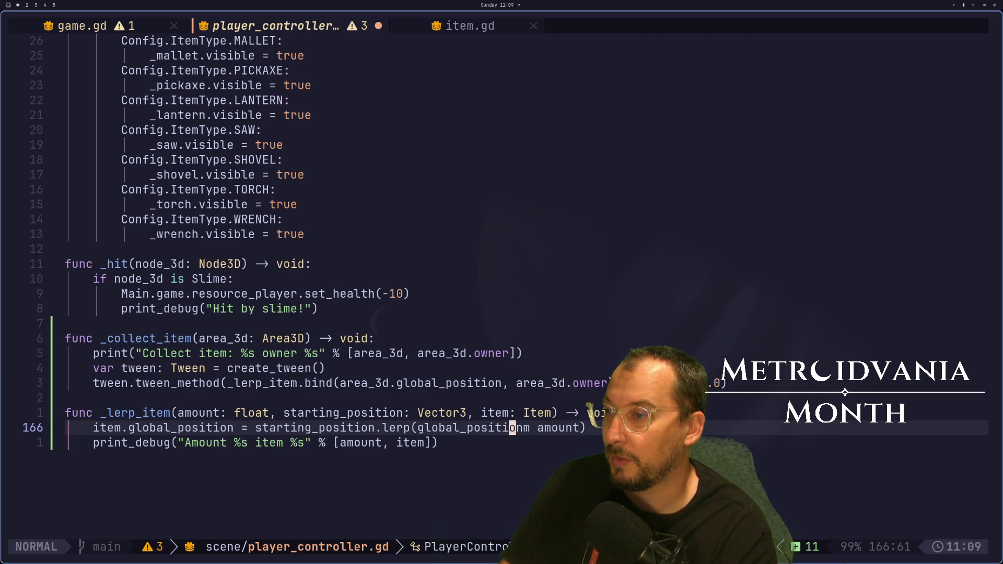
Replace the stray m with a comma between the lerp arguments, then recheck the Vector3 docs.
key(i)
key(BackSpace)
key(Escape)
text(a,)
key(Escape)
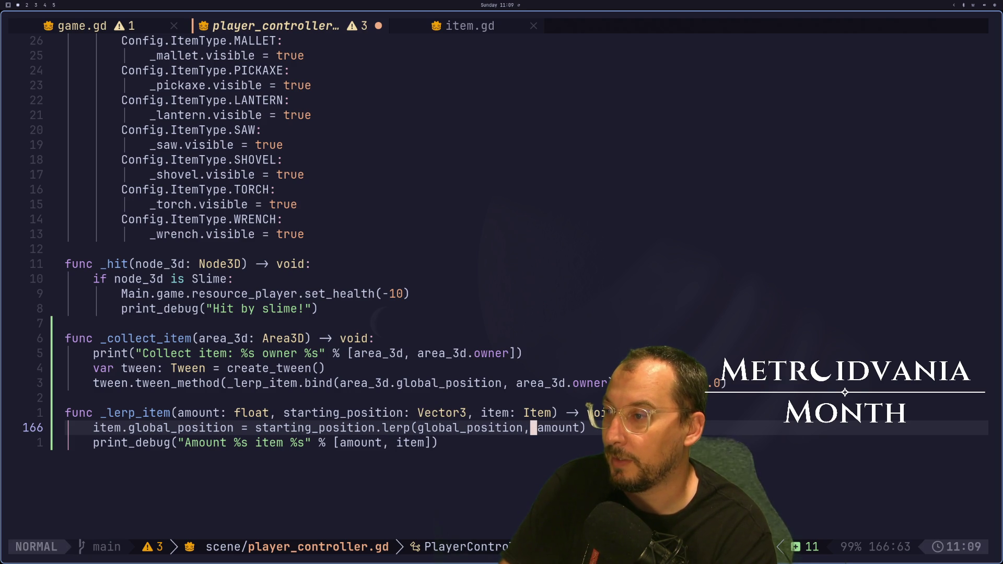
key(super+2)
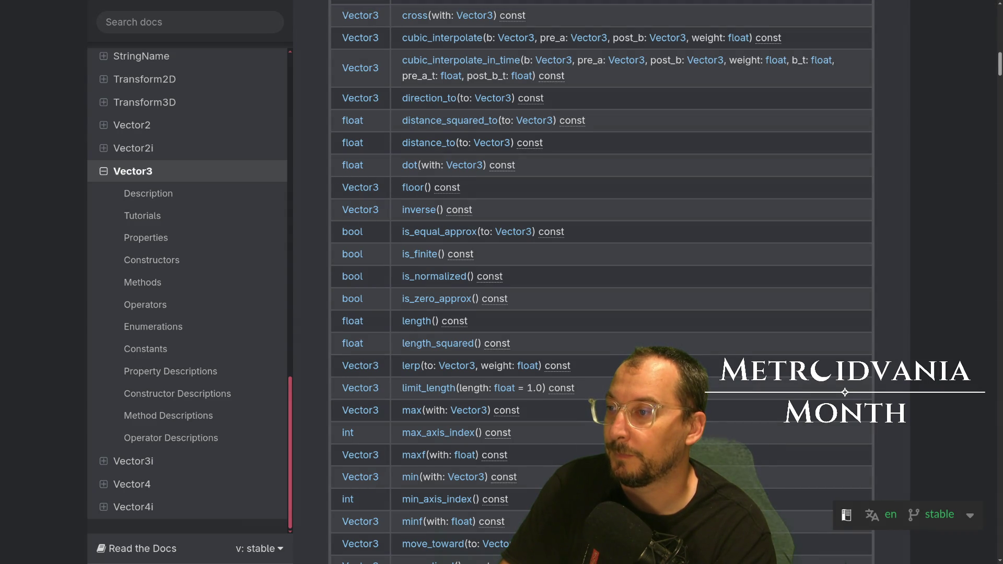
key(alt+Tab)
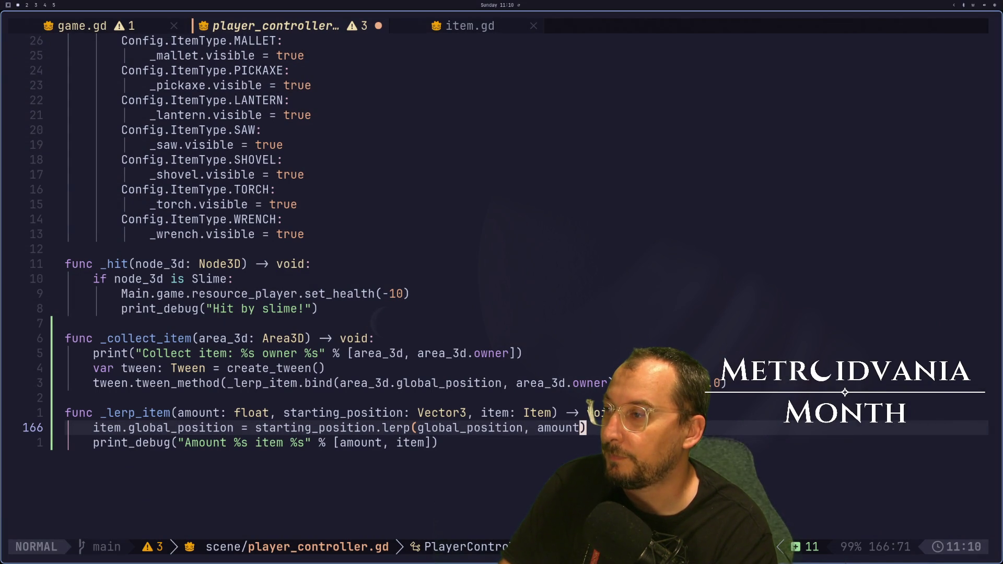
key(super+2)
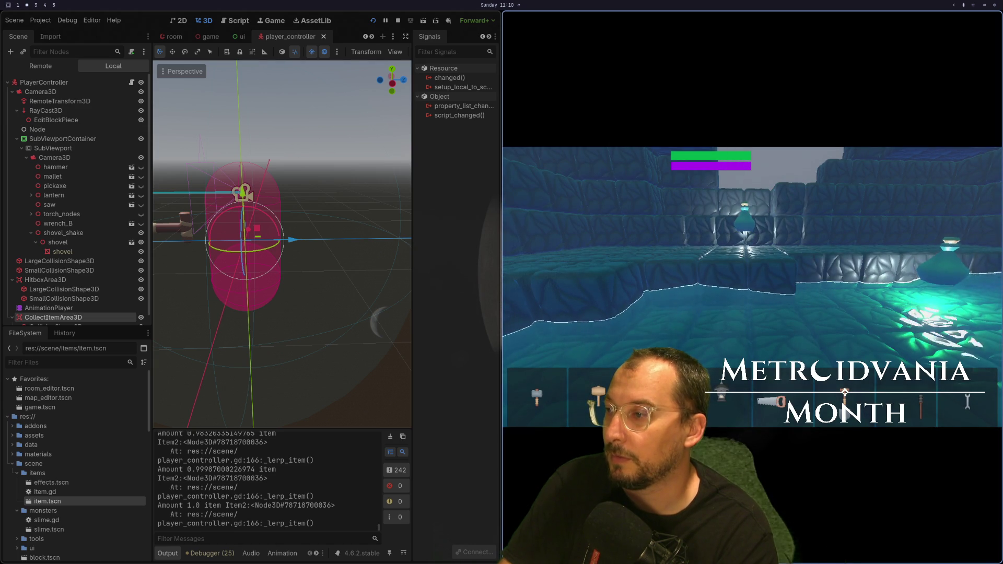
key(super+1)
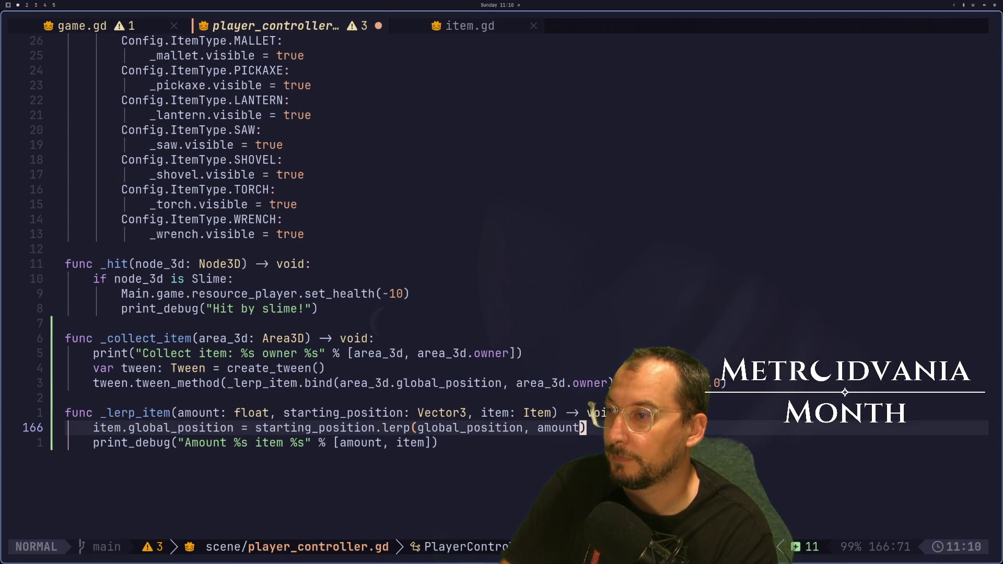
Add 'await tween.finished' below the tween_method call and save.
key(k)
key(k)
key(k)
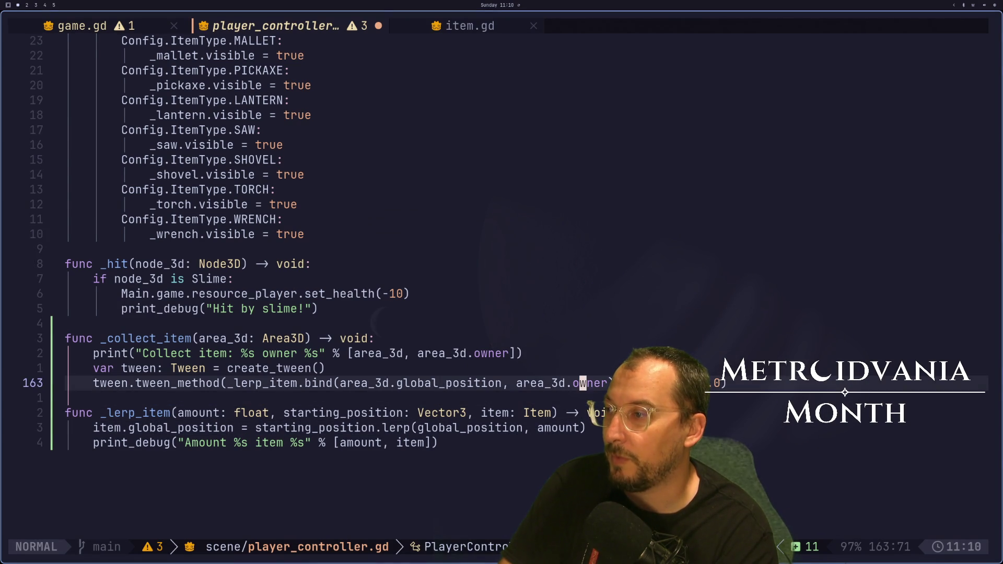
key(o)
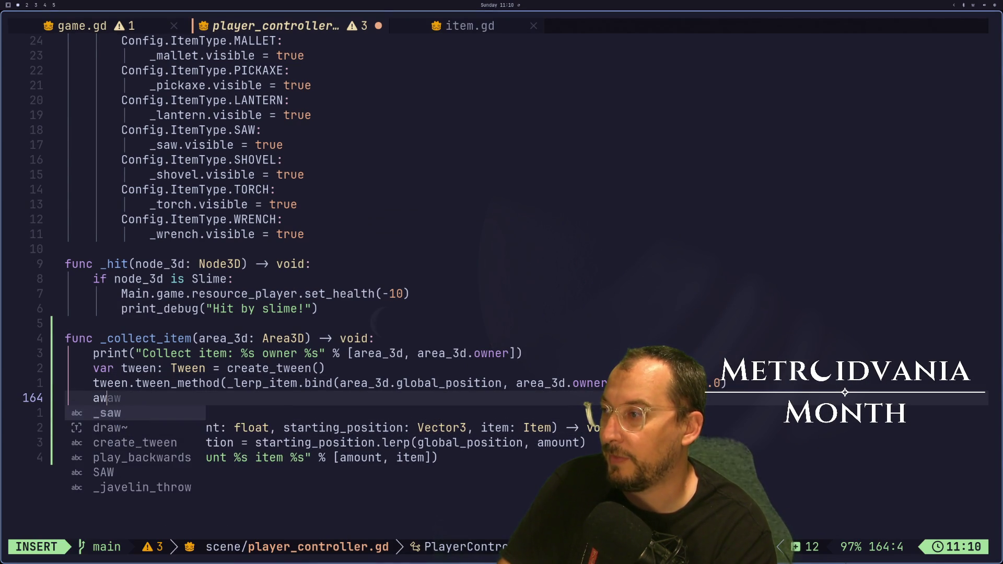
text(tween await)
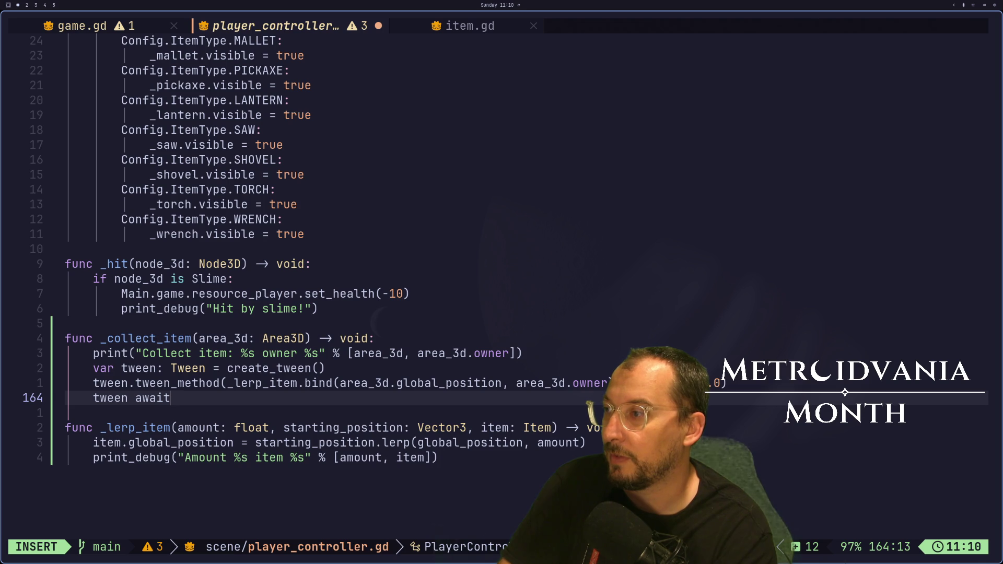
key(BackSpace)
key(BackSpace)
key(BackSpace)
key(BackSpace)
key(BackSpace)
text(await tween.)
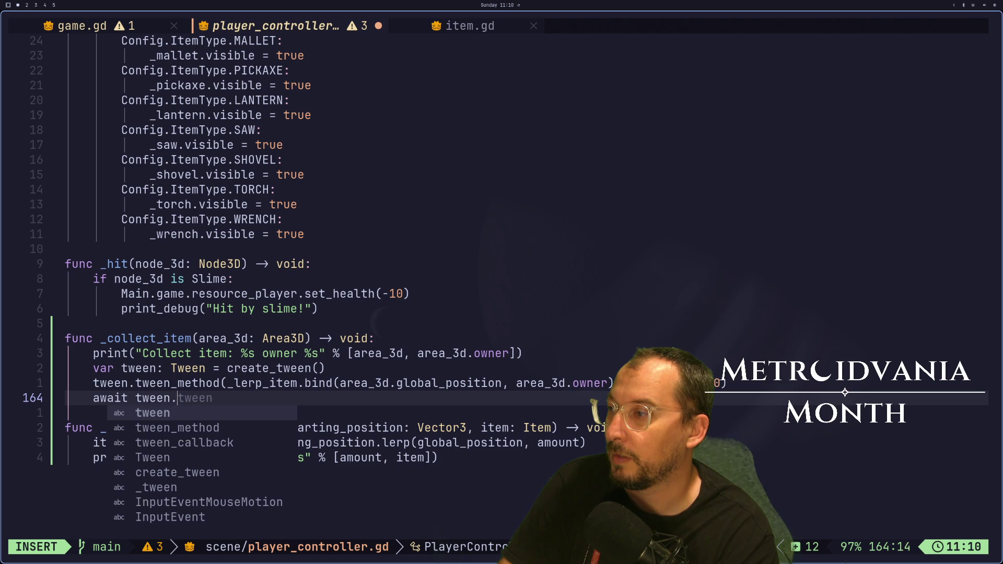
text(finish)
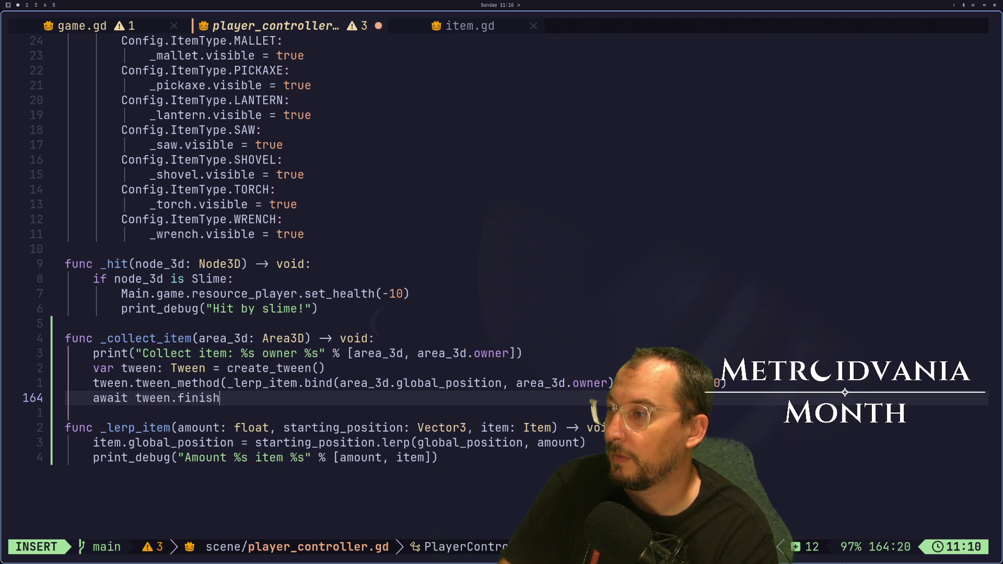
text(ed)
key(Escape)
text(:w)
key(Return)
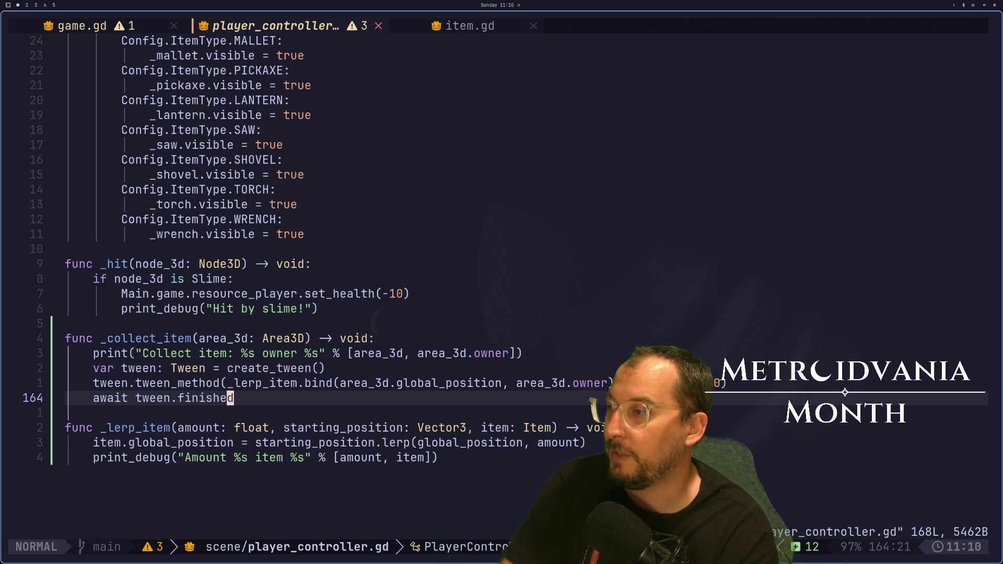
Add area_3d.owner.queue_free() after the await line and save the script.
key(o)
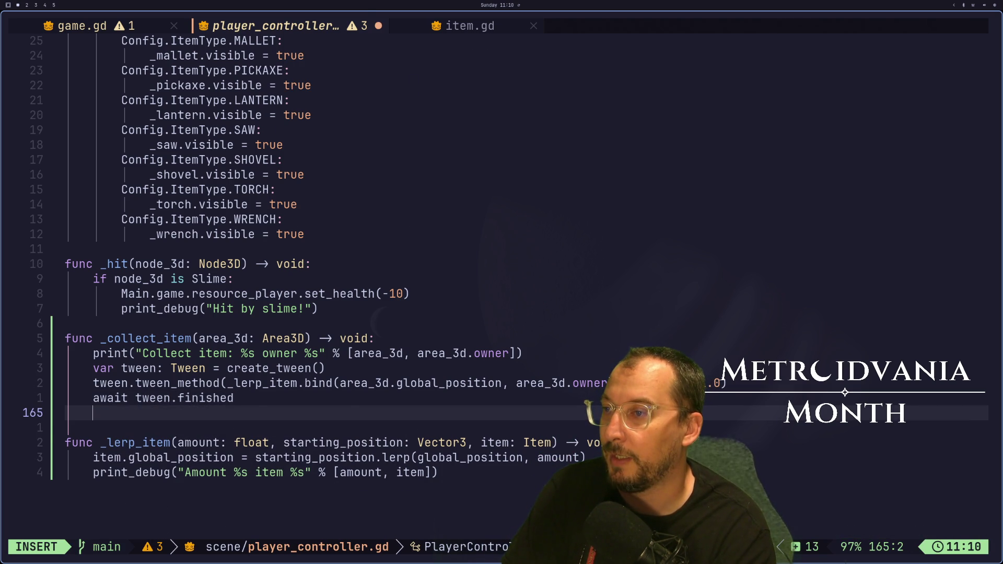
text(area_3d)
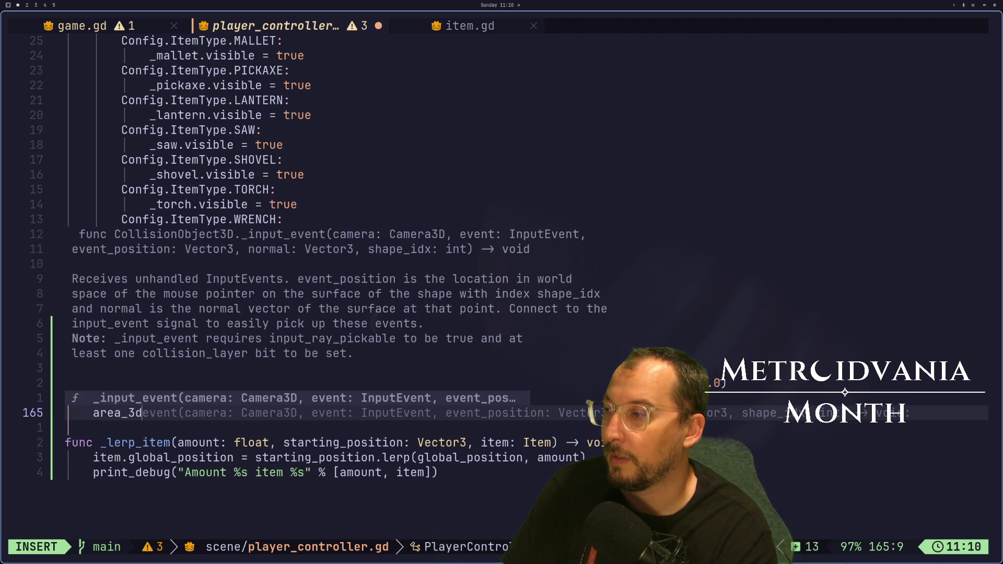
key(Escape)
text(a_3d)
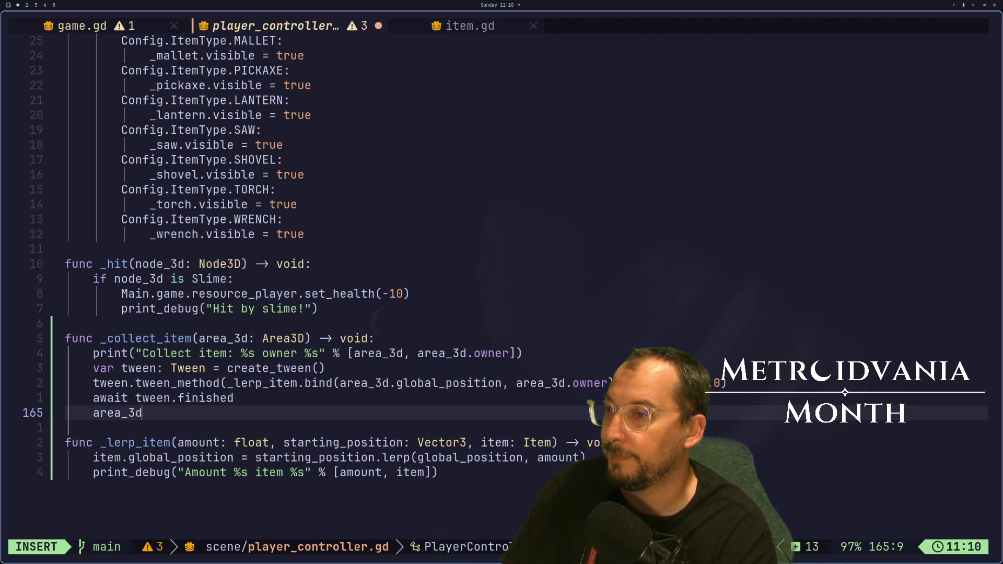
text(.own)
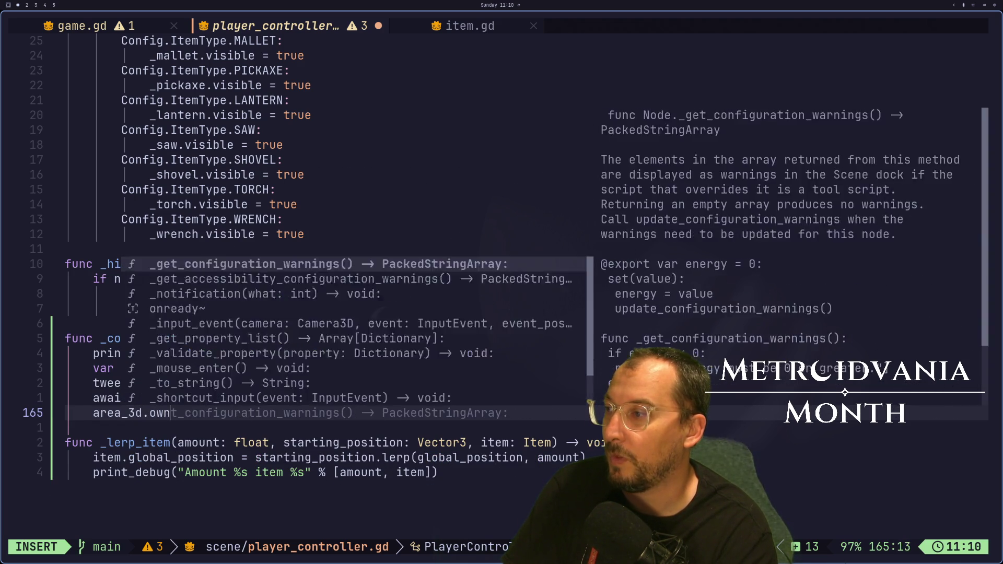
text(er.que)
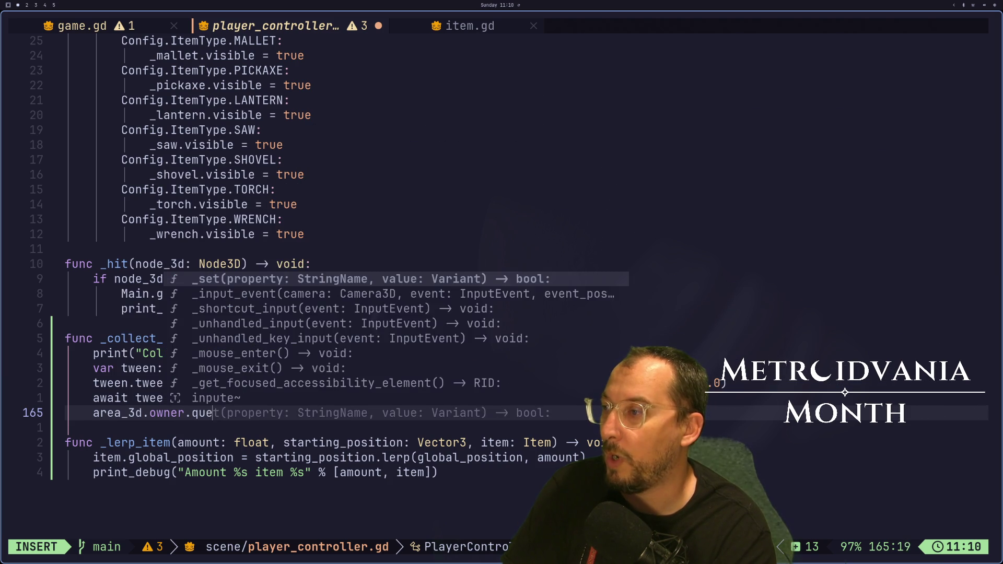
text(ue)
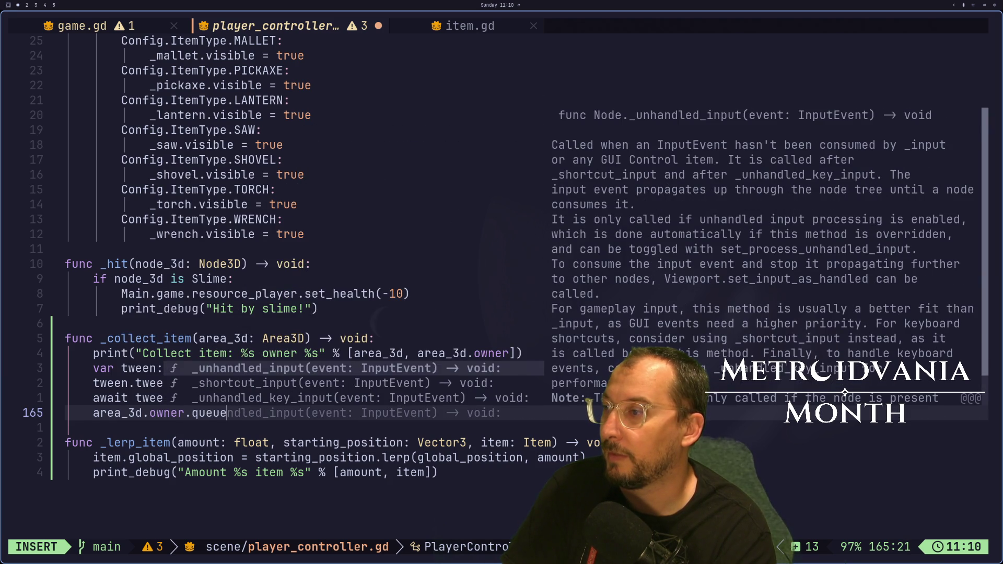
text(_f)
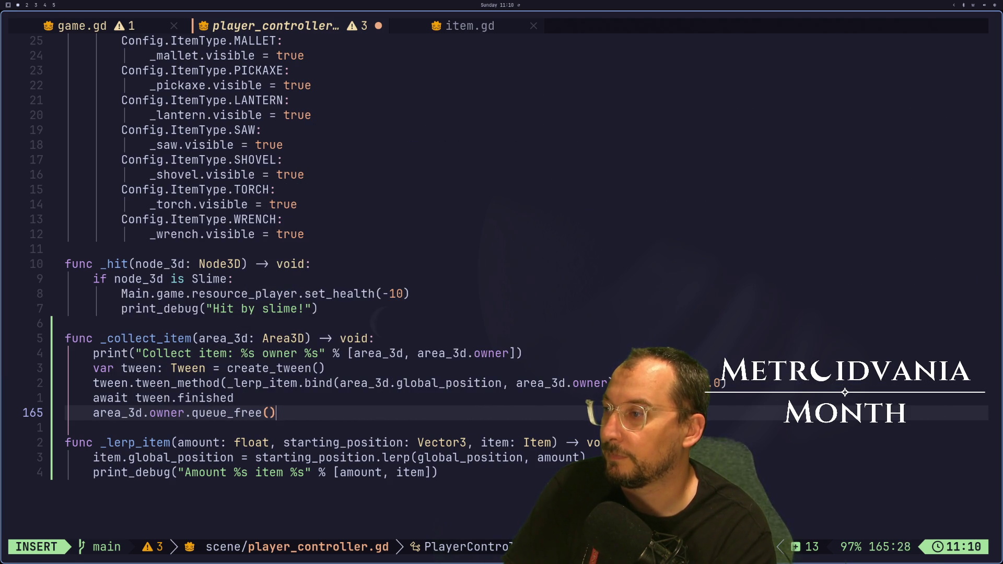
key(Escape)
text(:w)
key(Return)
key(j)
key(j)
key(j)
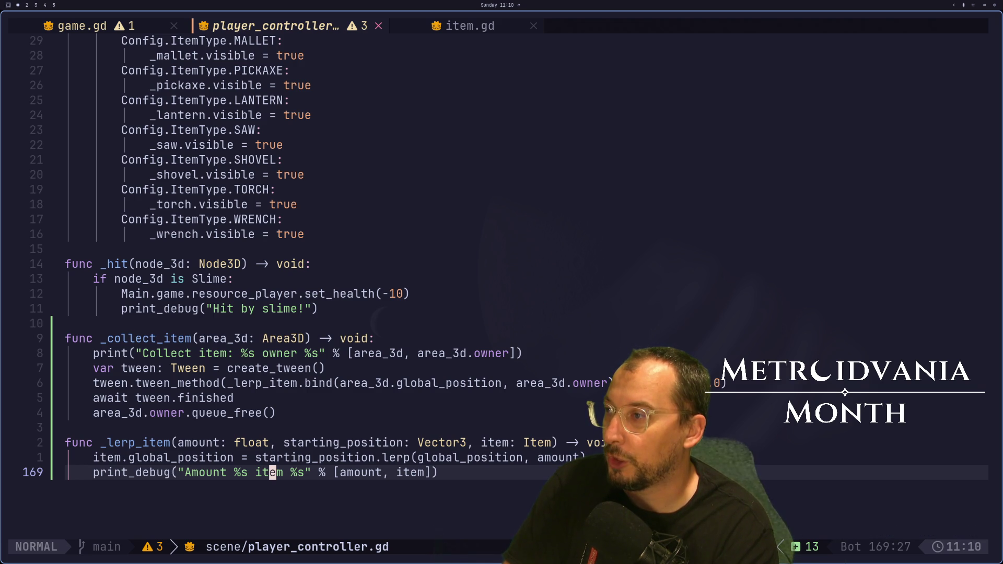
key(k)
key(k)
key(super+2)
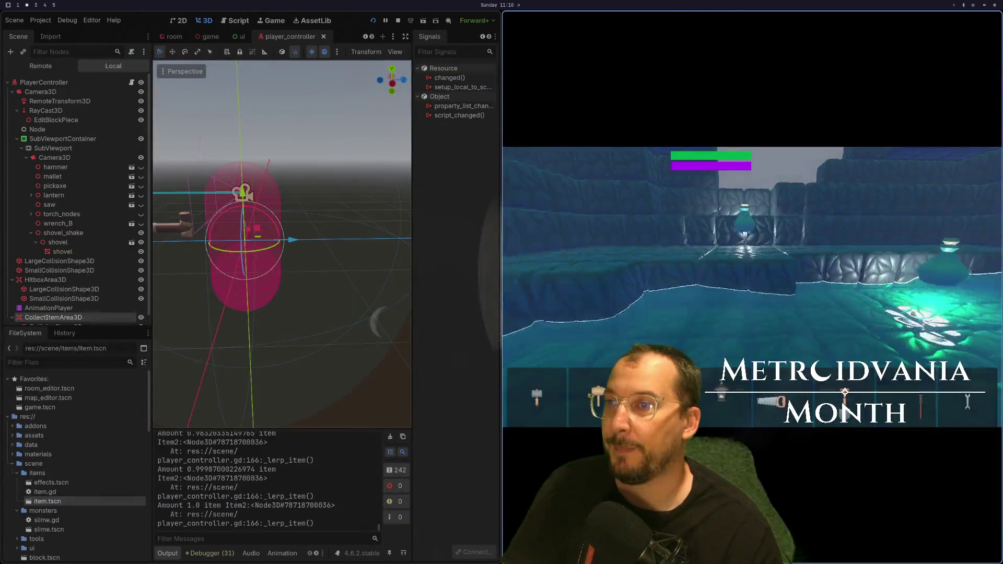
Walk the player into the items to watch them glide over, then stop the game.
key(w)
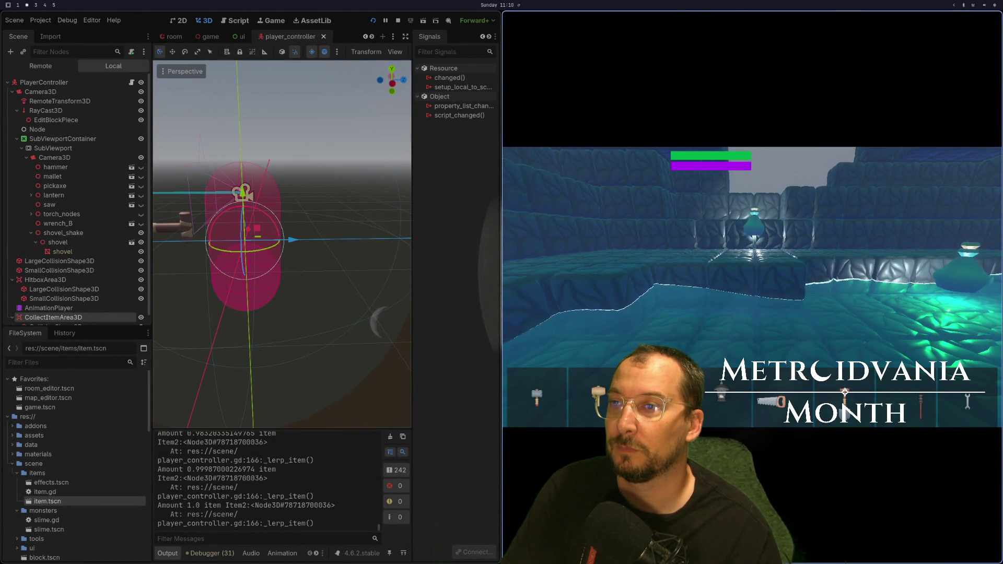
key(w)
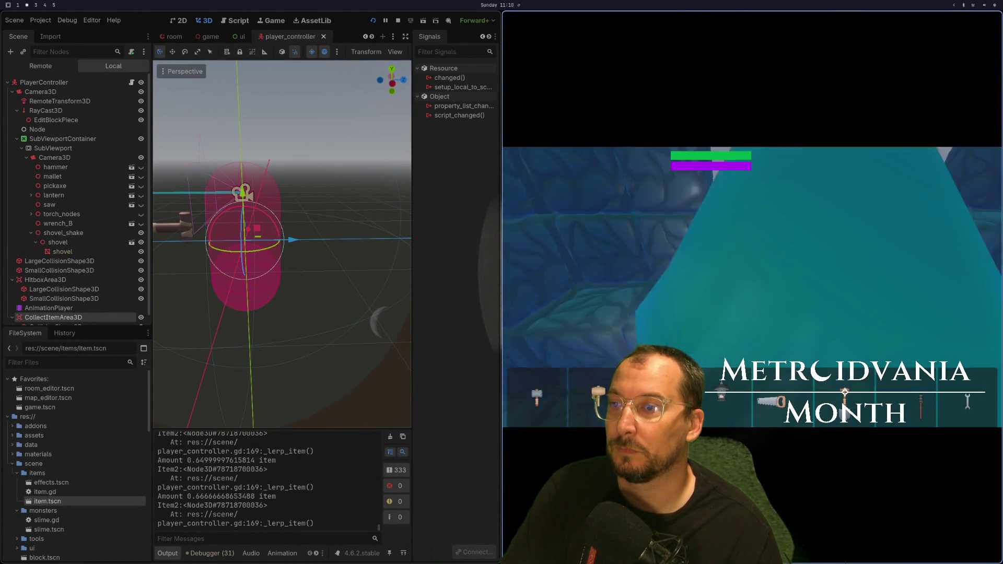
key(w)
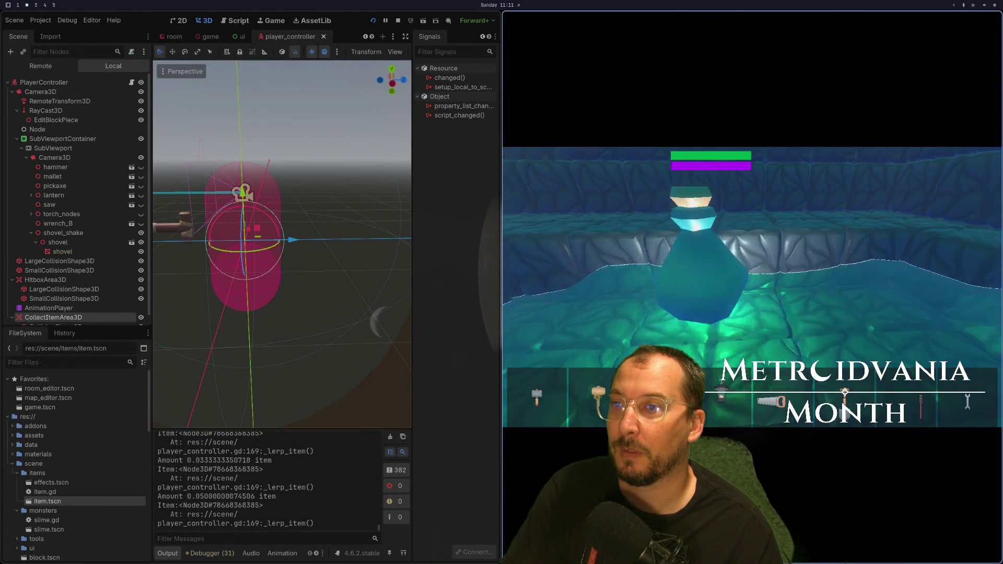
key(w)
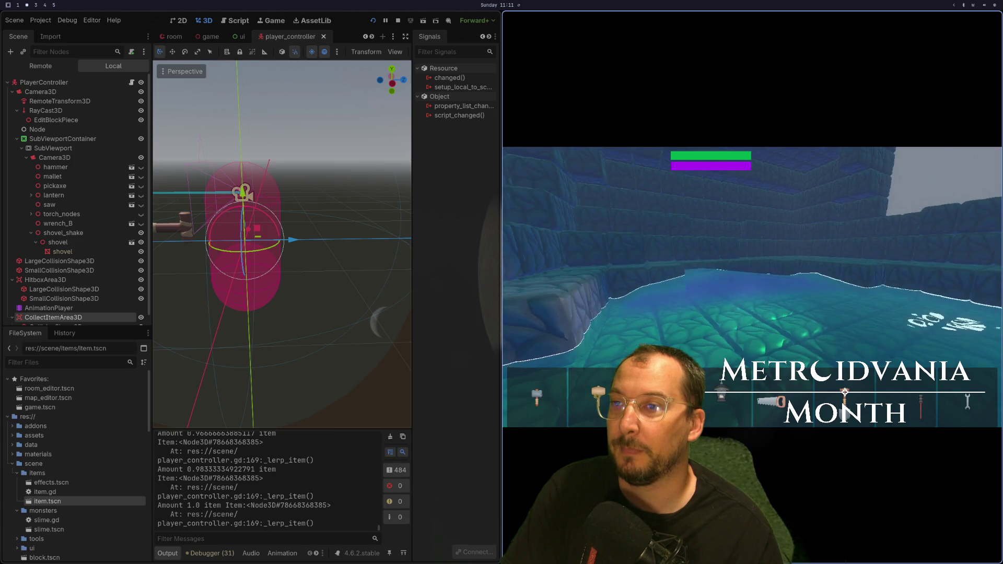
key(F8)
key(super+1)
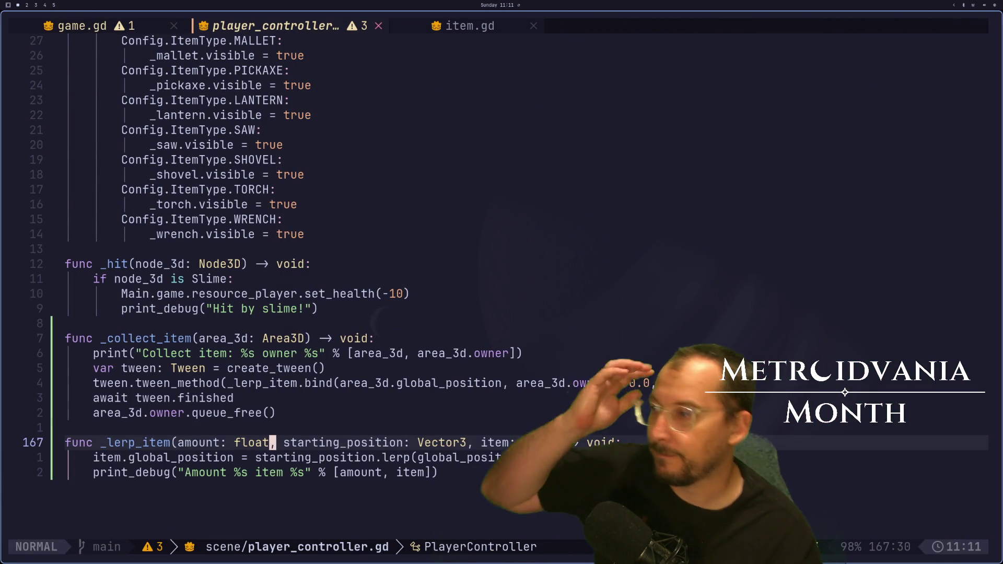
Rerun the game and enable the Orphan Nodes monitor in Debugger > Monitors, confirming it reads 0.
key(super+2)
key(F5)
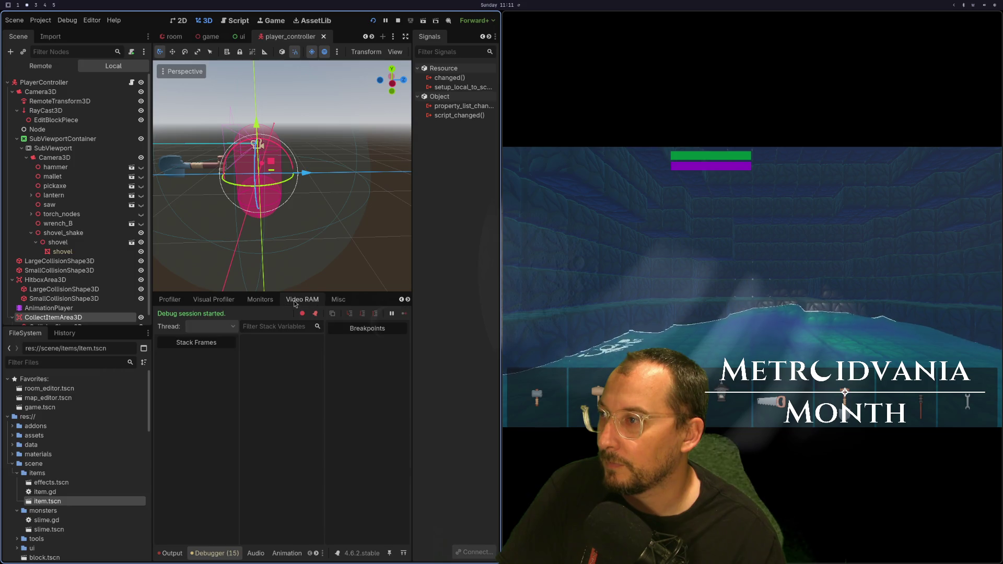
click(259, 300)
click(171, 449)
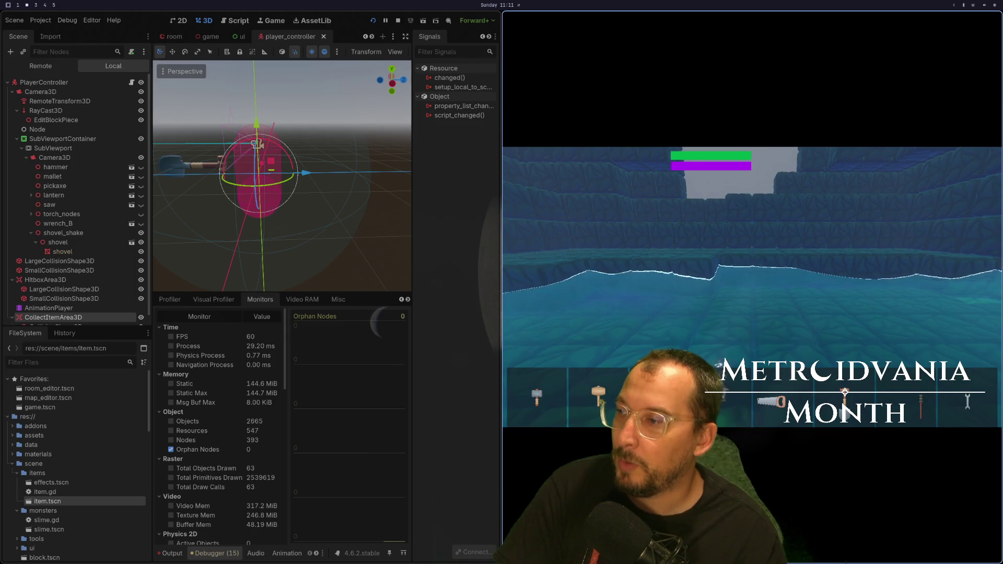
key(F8)
key(super+1)
Delete the print_debug line from _lerp_item.
key(k)
key(k)
key(k)
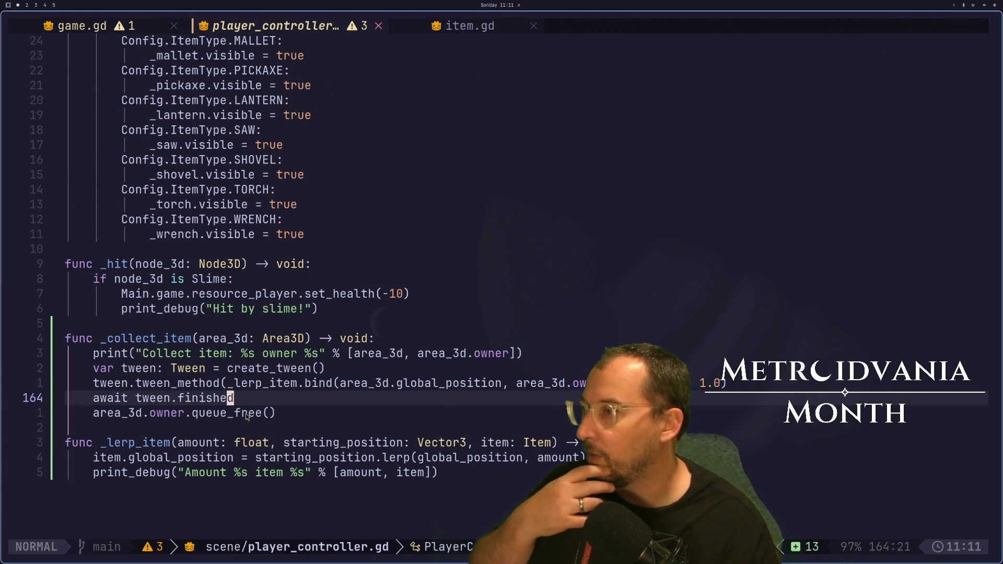
click(244, 413)
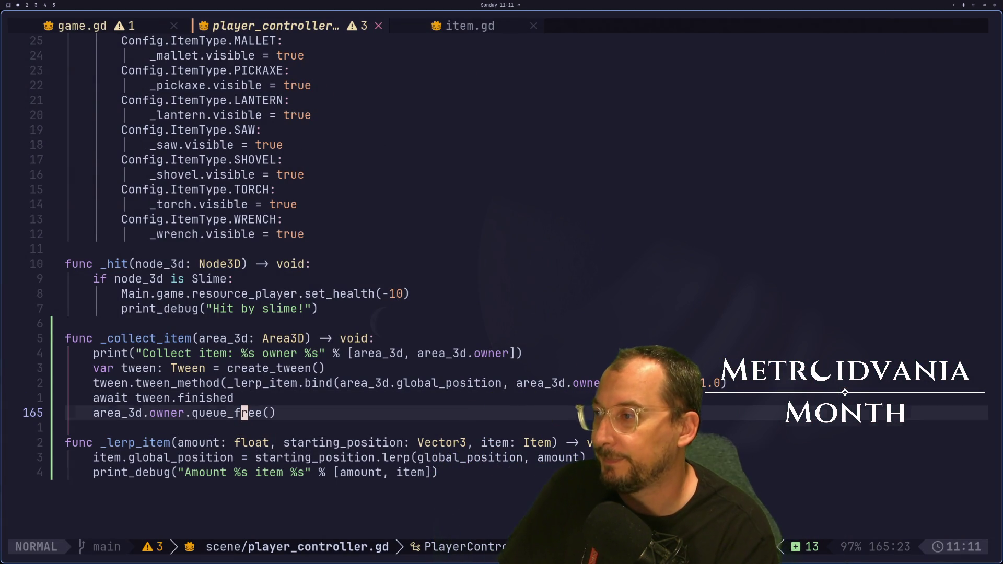
key(j)
key(j)
key(j)
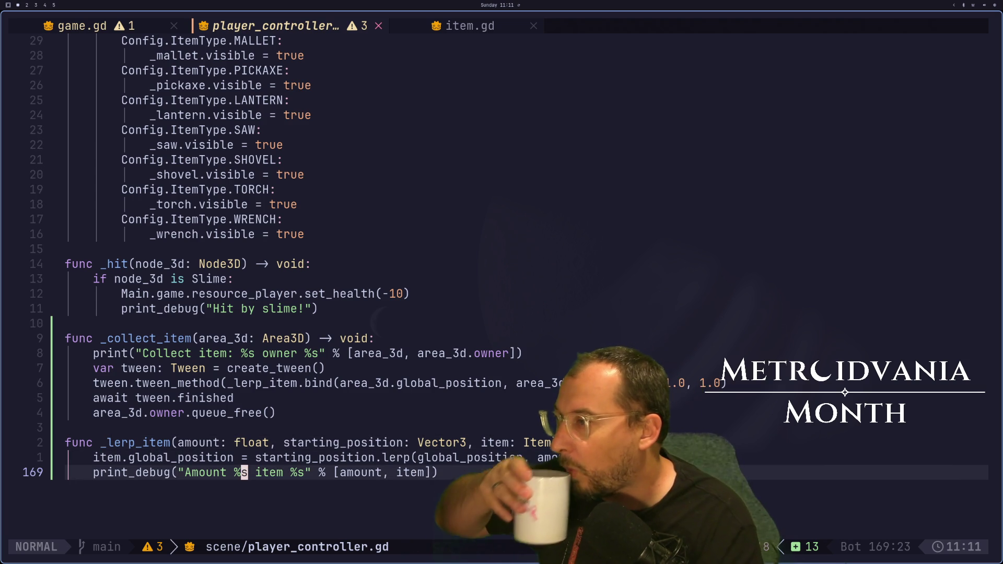
key(k)
key(j)
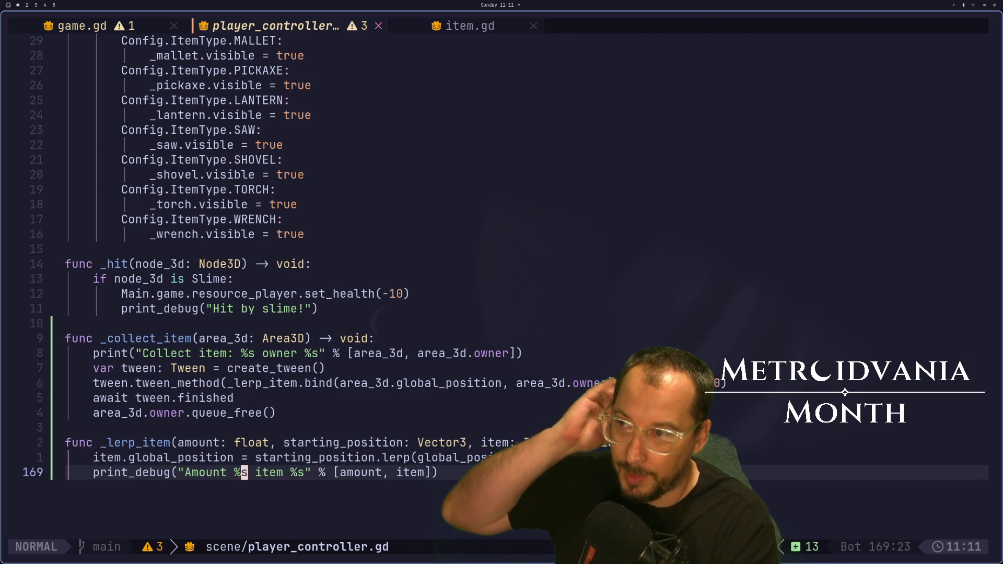
key(d)
key(d)
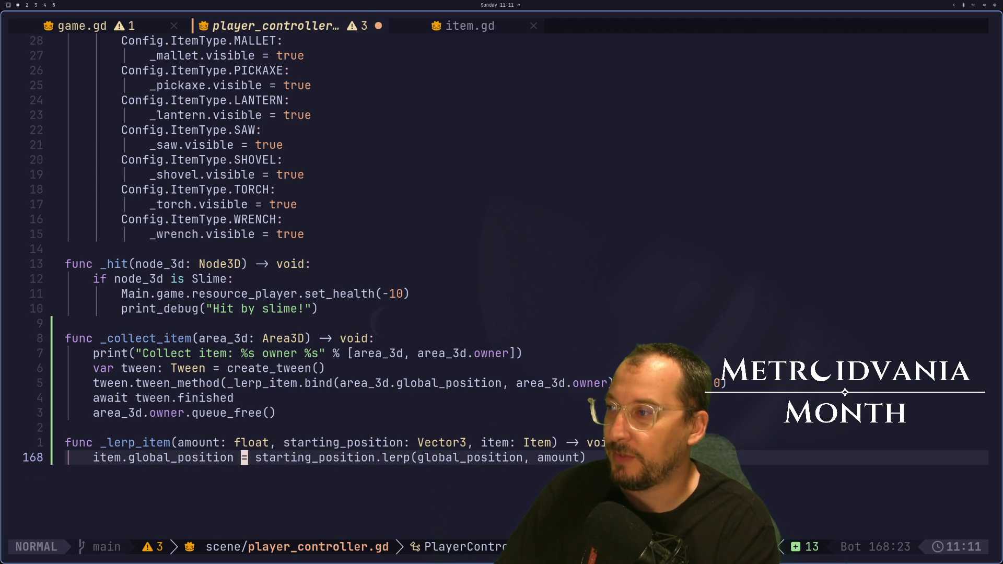
key(k)
key(k)
key(k)
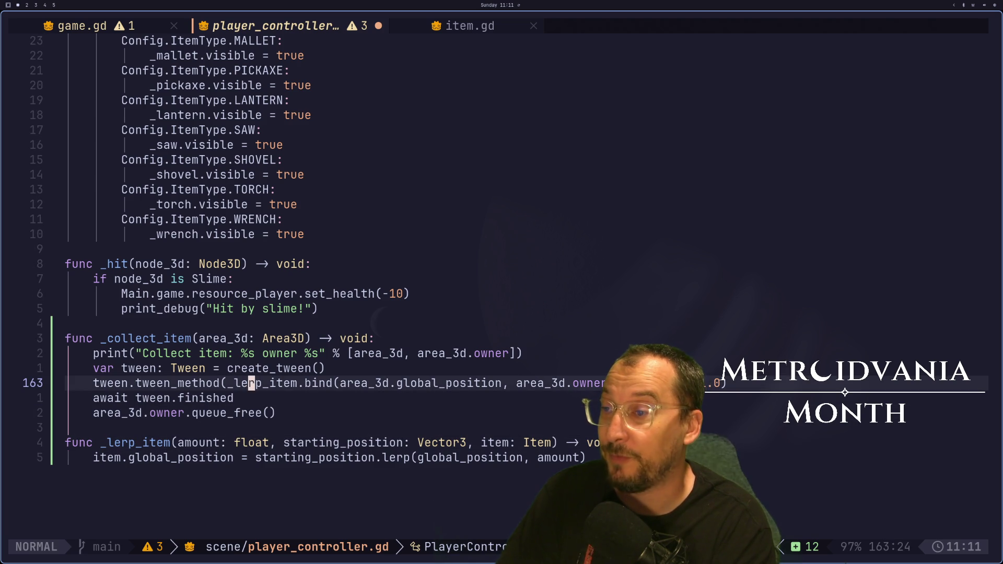
Try adding an ease call after tween_method, back it out, and save player_controller.gd.
text(A)
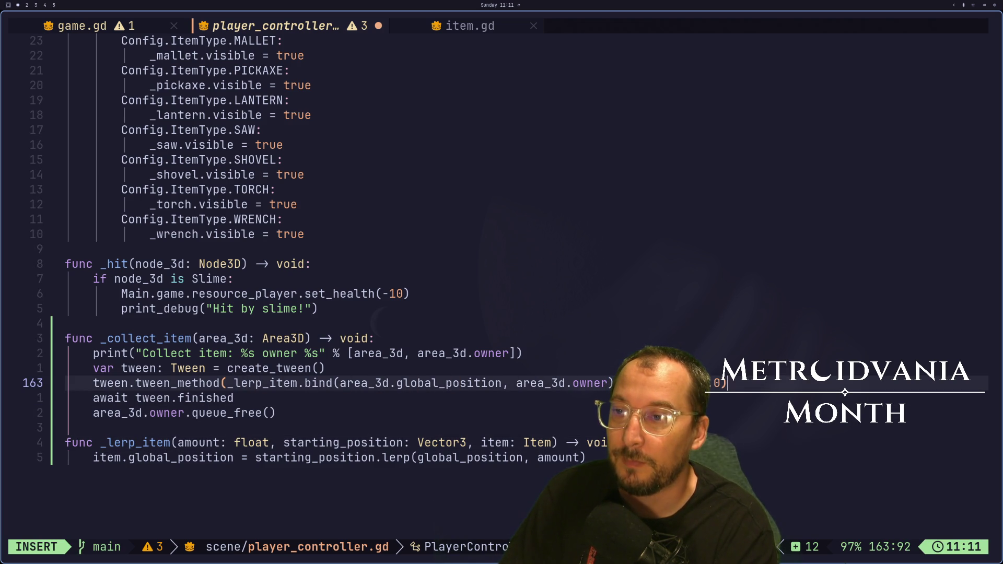
text(.eas)
key(BackSpace)
key(BackSpace)
key(BackSpace)
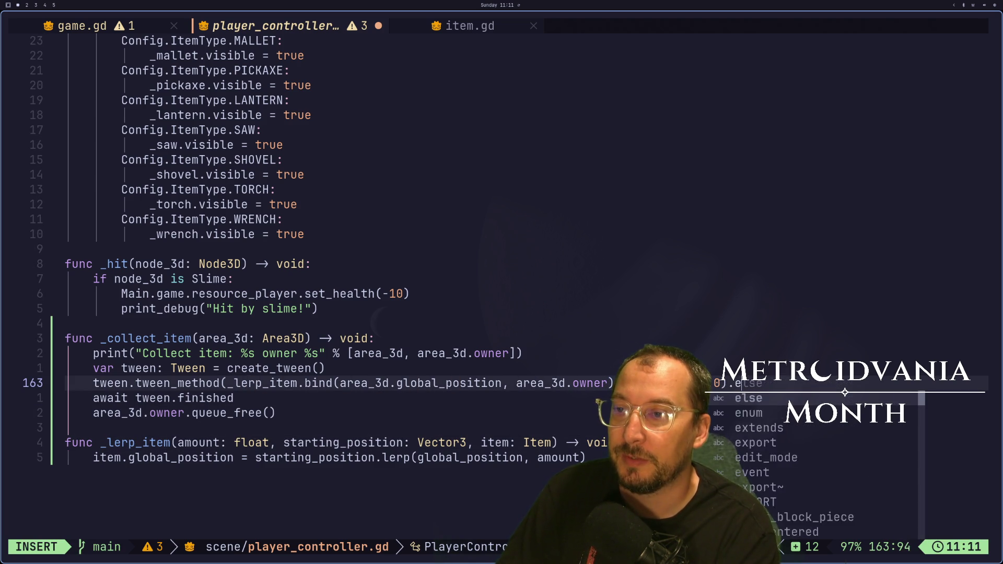
text(se)
key(BackSpace)
key(BackSpace)
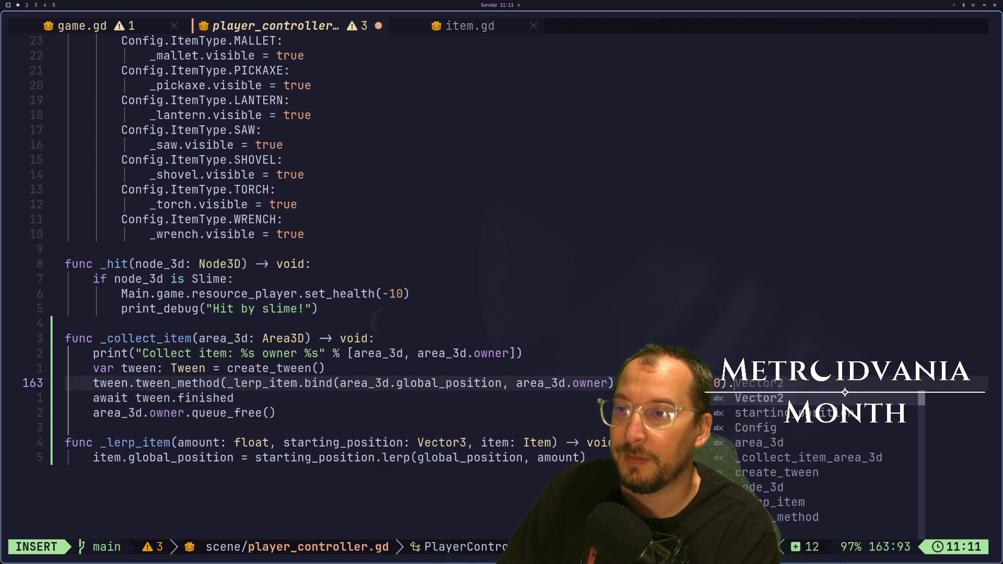
text(e)
key(Escape)
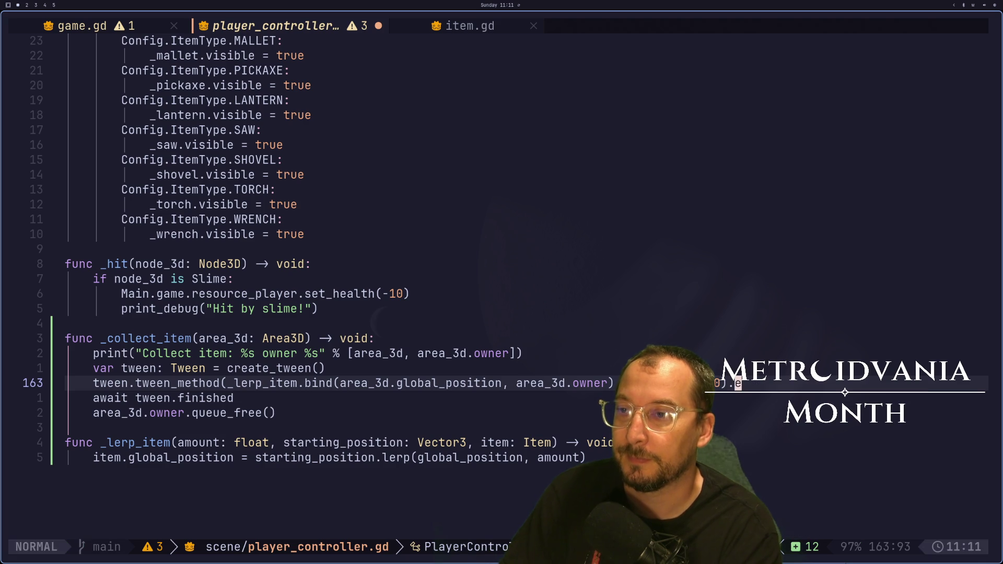
key(4)
key(j)
key(f)
key(colon)
text(w:w)
key(Return)
Quit Neovim and relaunch gdvim on the metroidvania-month project.
text(:q)
key(Return)
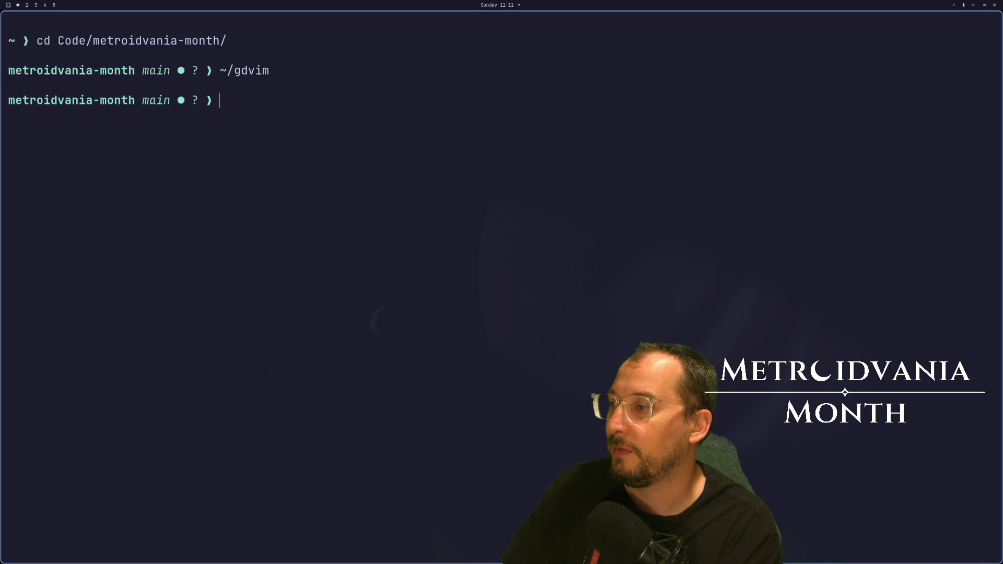
key(p)
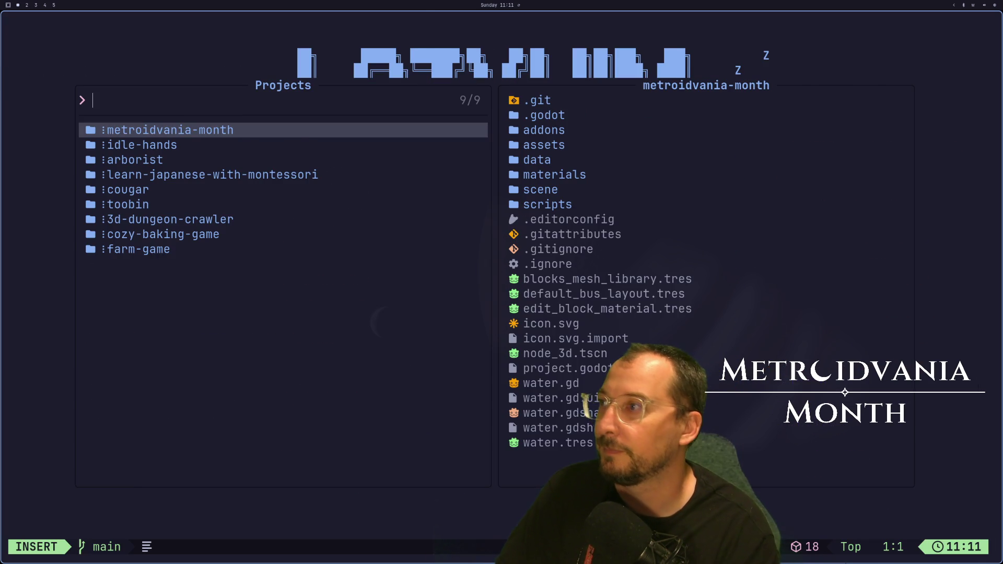
key(Return)
Chain set_ease(Tween.EASE_OUT) onto the tween_method call and save the script.
key(k)
key(k)
key(k)
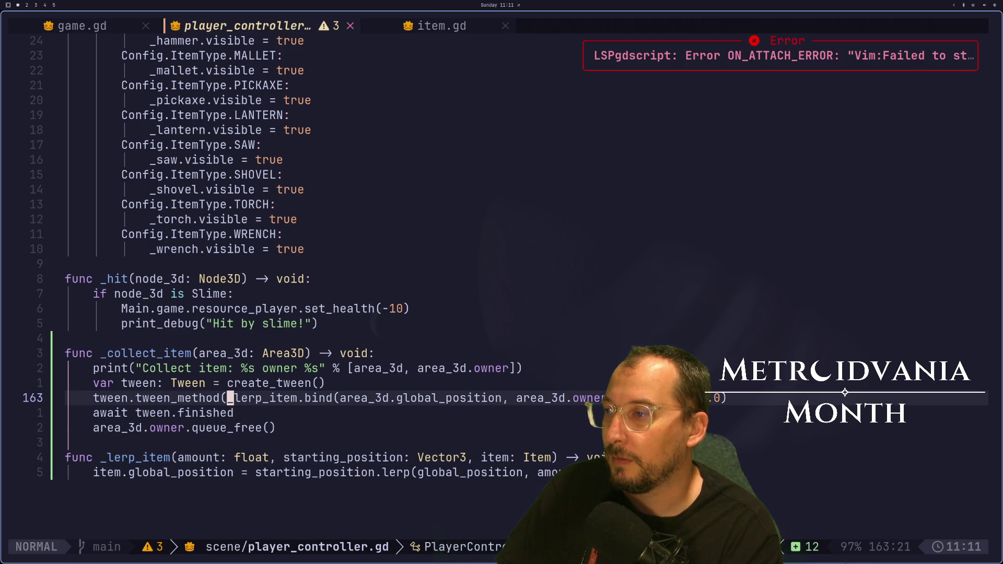
text(A.se)
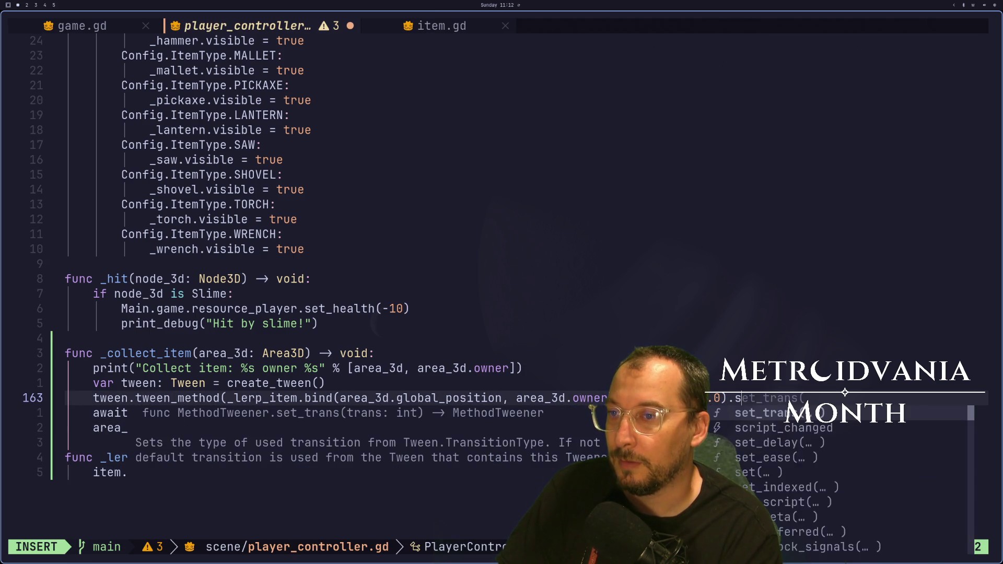
text(t)
key(ctrl+n)
key(ctrl+n)
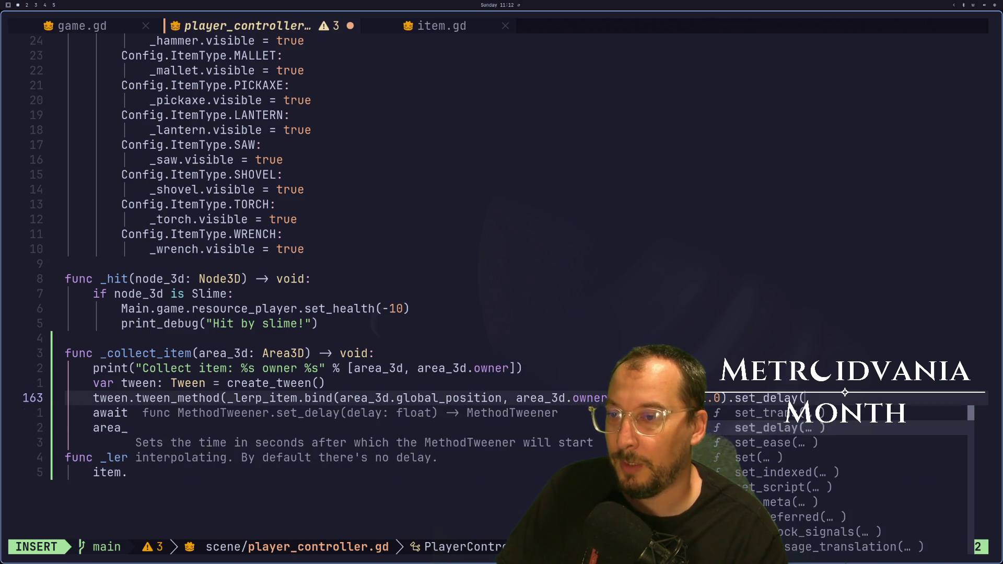
text(Tween.)
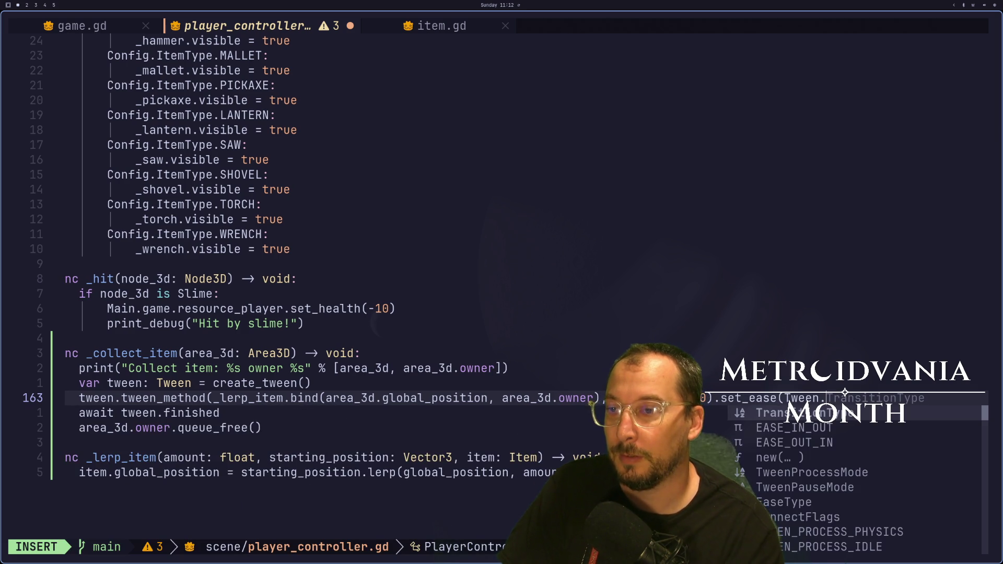
text(EASE_IN)
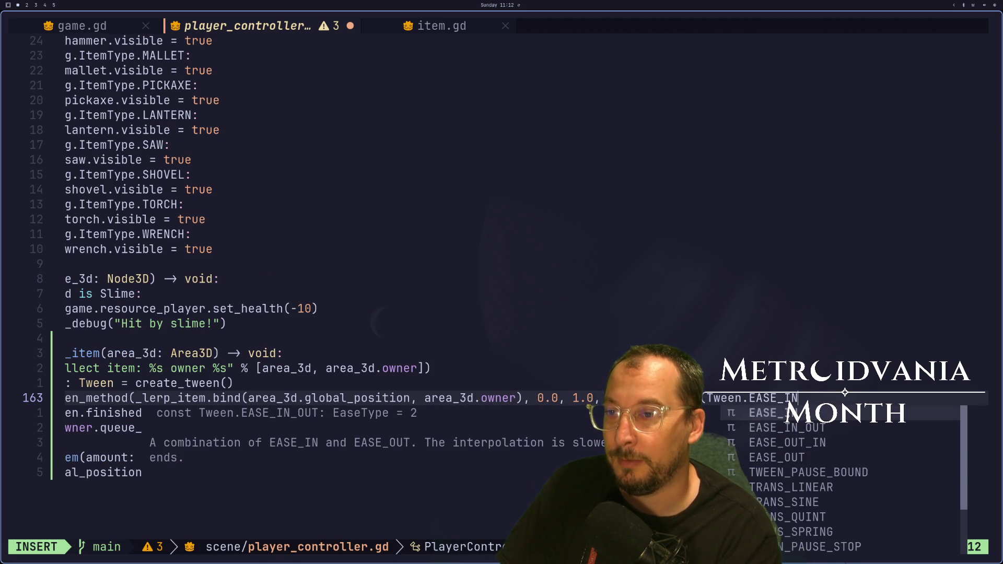
key(BackSpace)
key(BackSpace)
text(OUT)
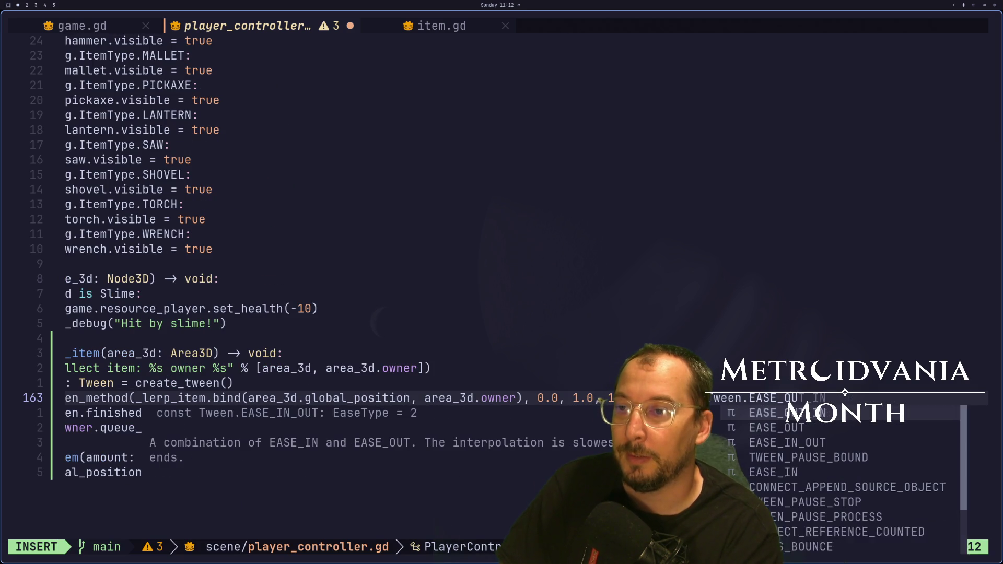
key(Escape)
text(:w)
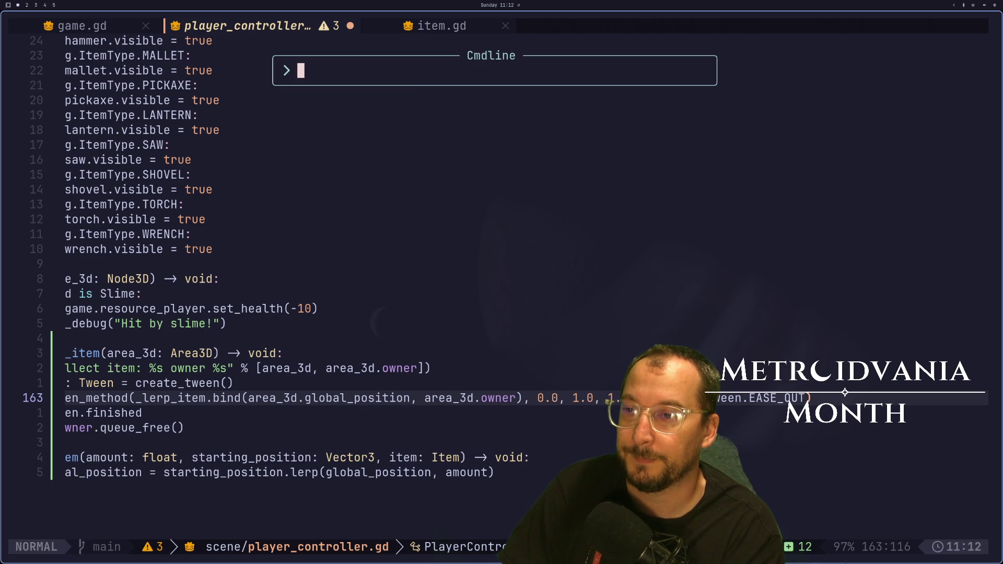
key(Return)
key(a)
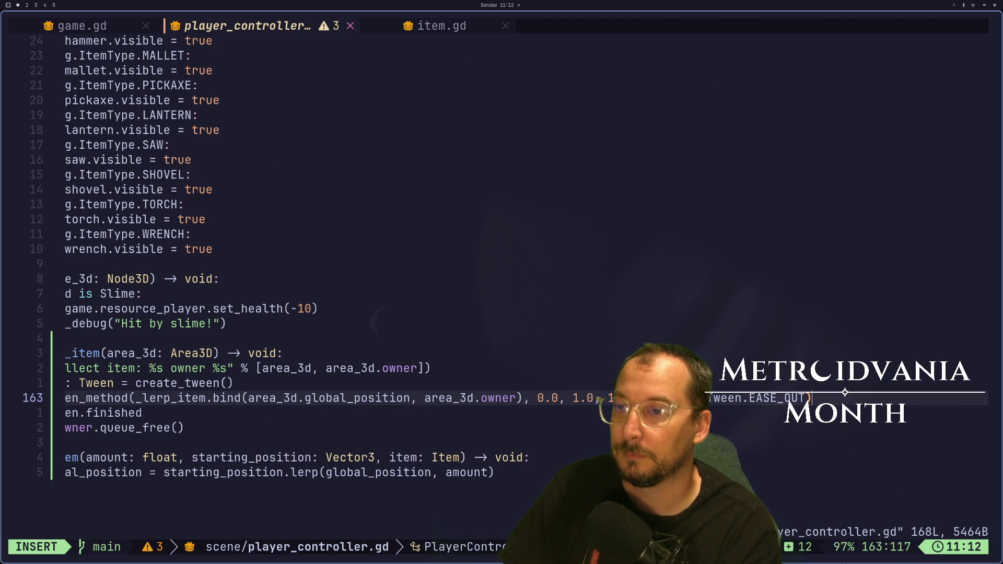
Show the Vector3 docs in a window beside the Kanban board, scrolled back up.
key(super+2)
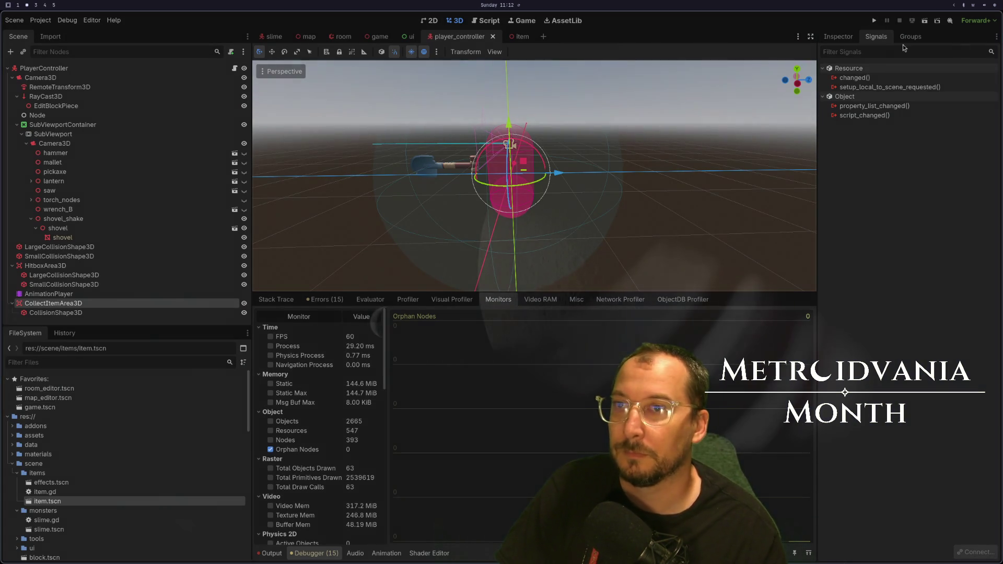
key(super+3)
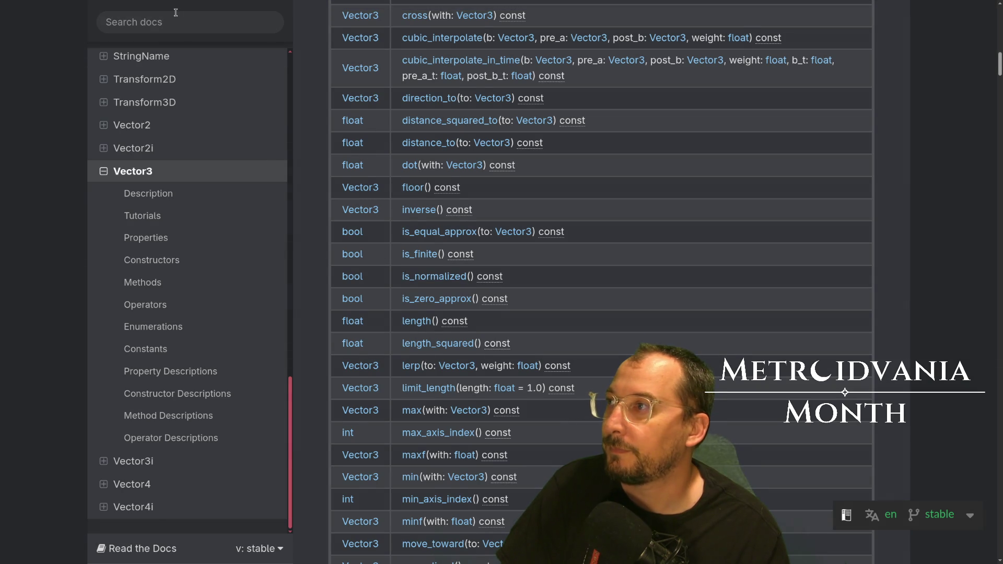
click(168, 27)
key(Escape)
key(F11)
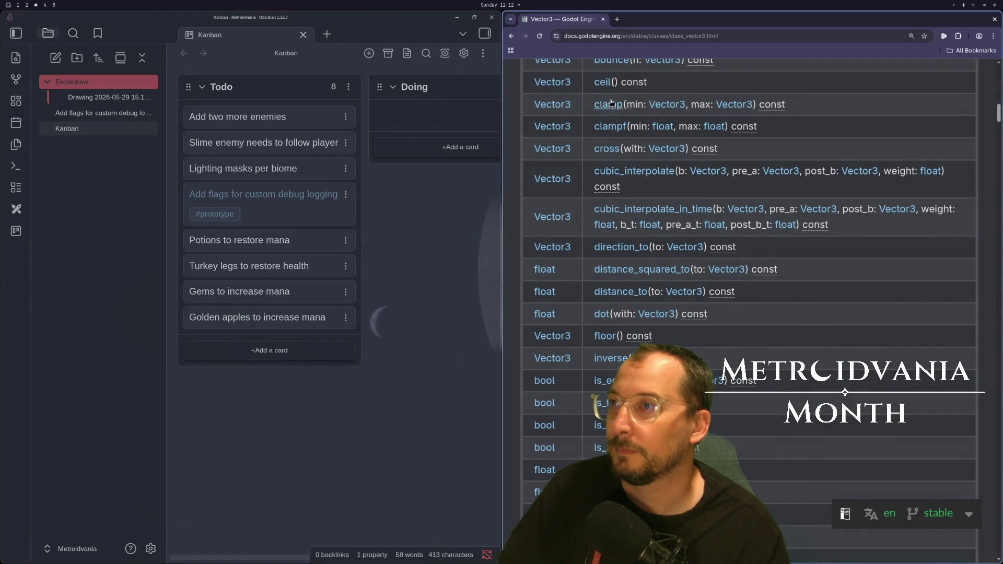
scroll(660, 98, up, 15)
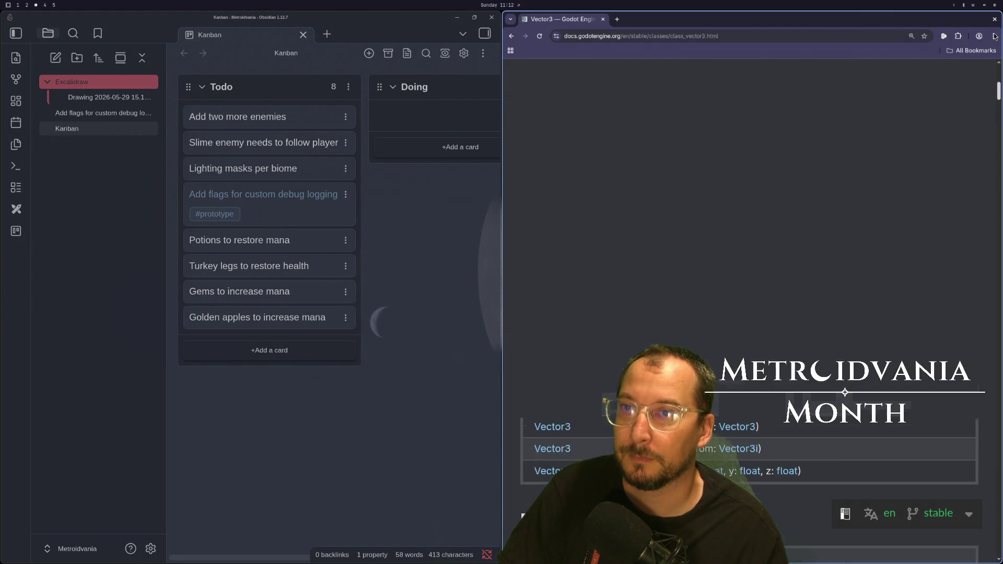
Search the Godot docs for 'tween' and open the Tween class reference.
click(524, 78)
click(557, 138)
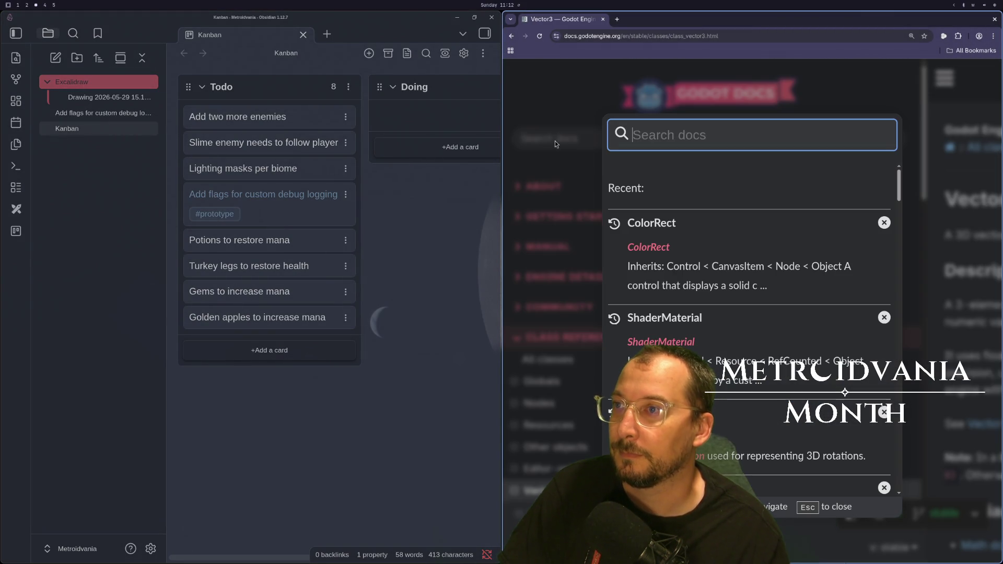
text(tween)
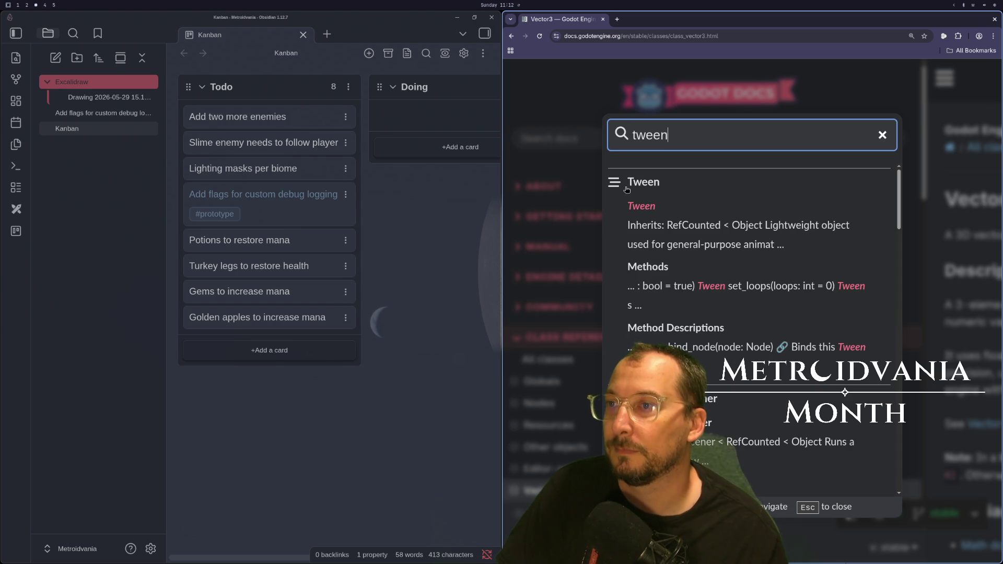
click(665, 228)
Scroll through the Tween reference and open the Godot Tweening CheatSheet of easing curves.
scroll(665, 227, down, 15)
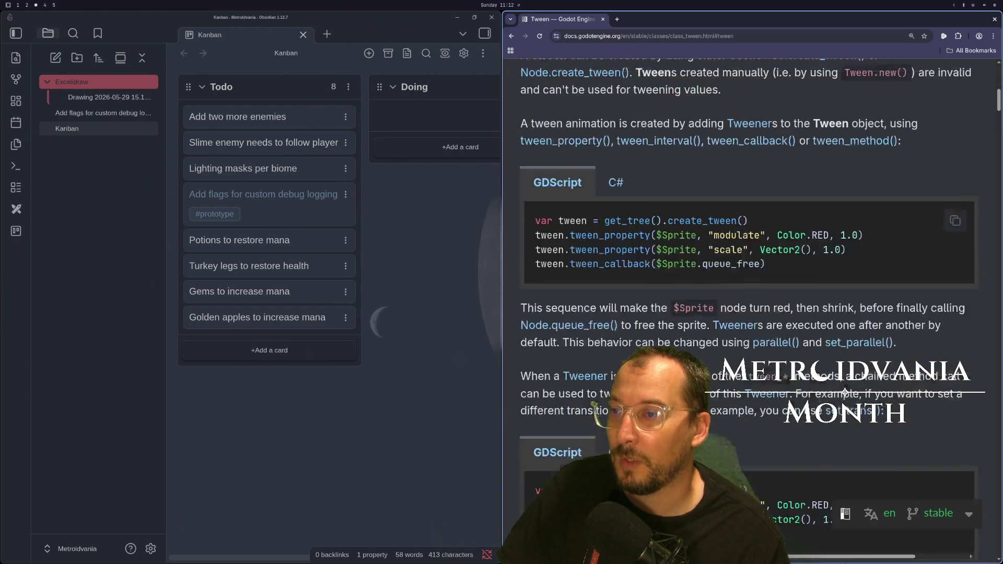
scroll(845, 392, down, 15)
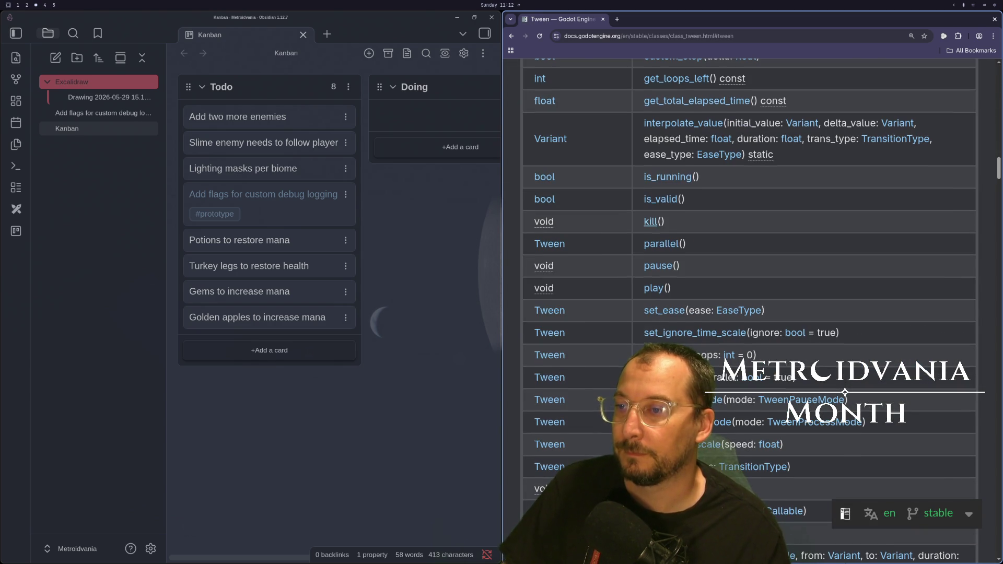
scroll(667, 325, up, 10)
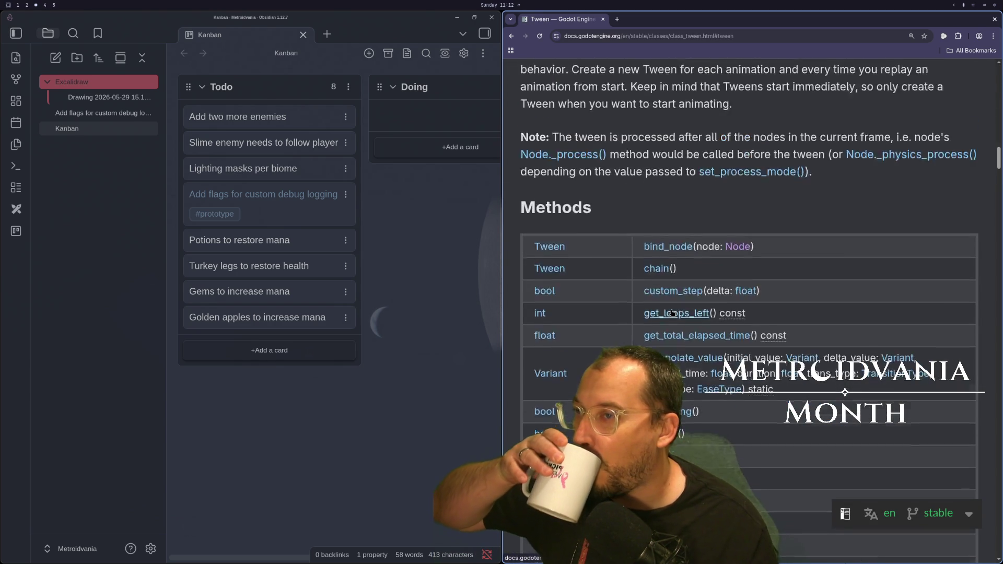
scroll(668, 325, up, 7)
scroll(667, 325, down, 5)
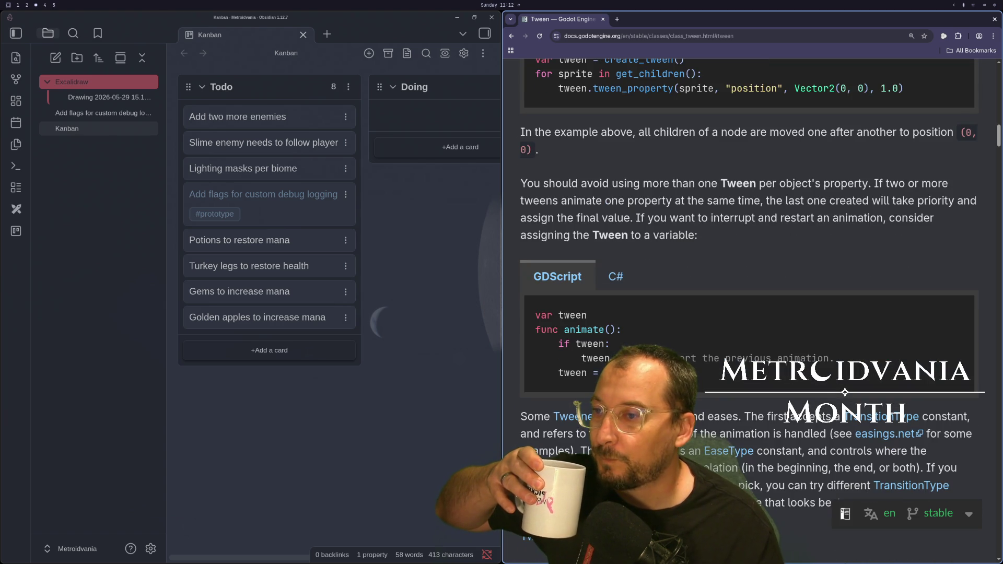
click(576, 380)
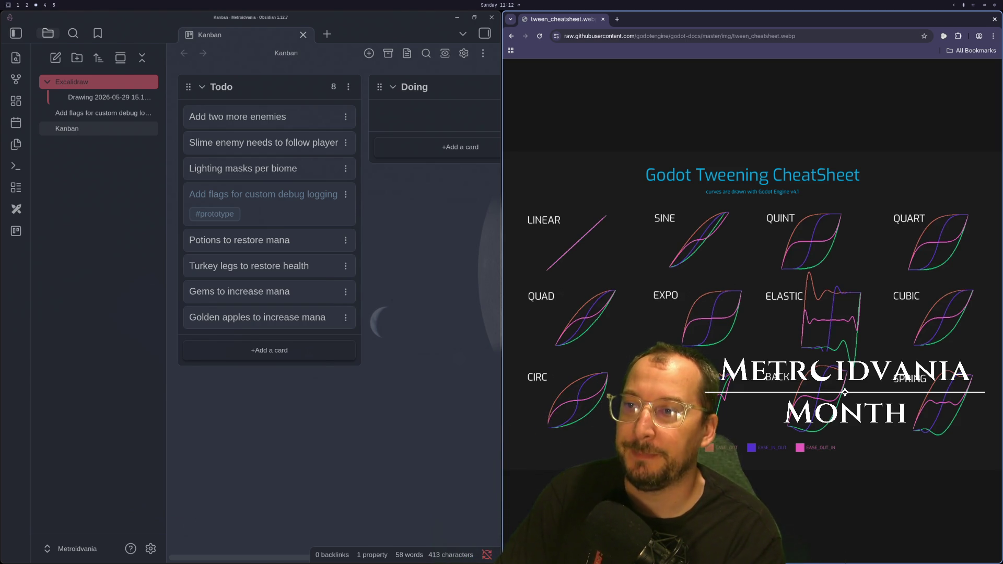
key(super+1)
Chain .set_ease(Tween.EaseType.EASE_OUT).set_trans(Tween.TransitionType.TRANS_EXPO) onto the tween on line 163.
text(a.set_trans()
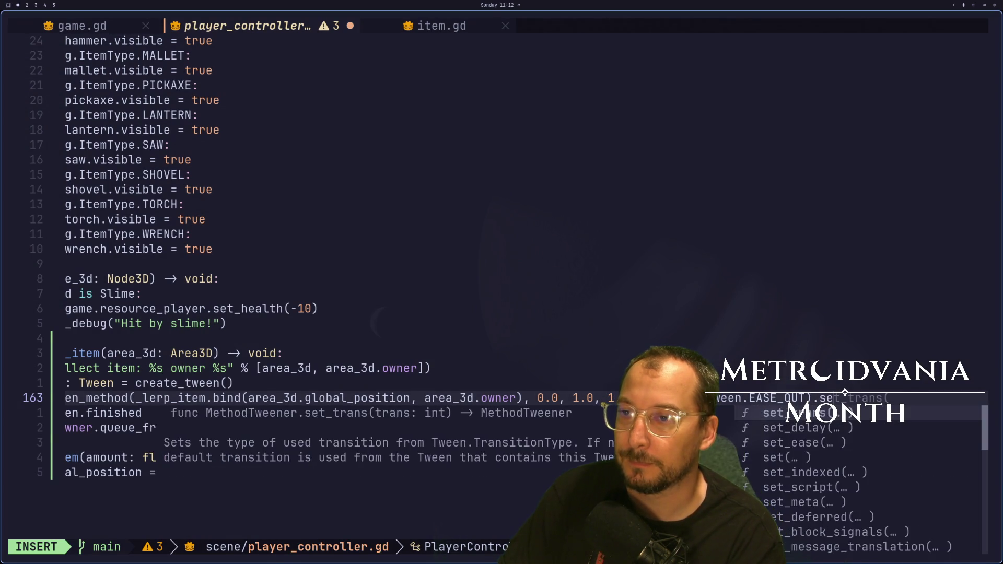
text(Tween.)
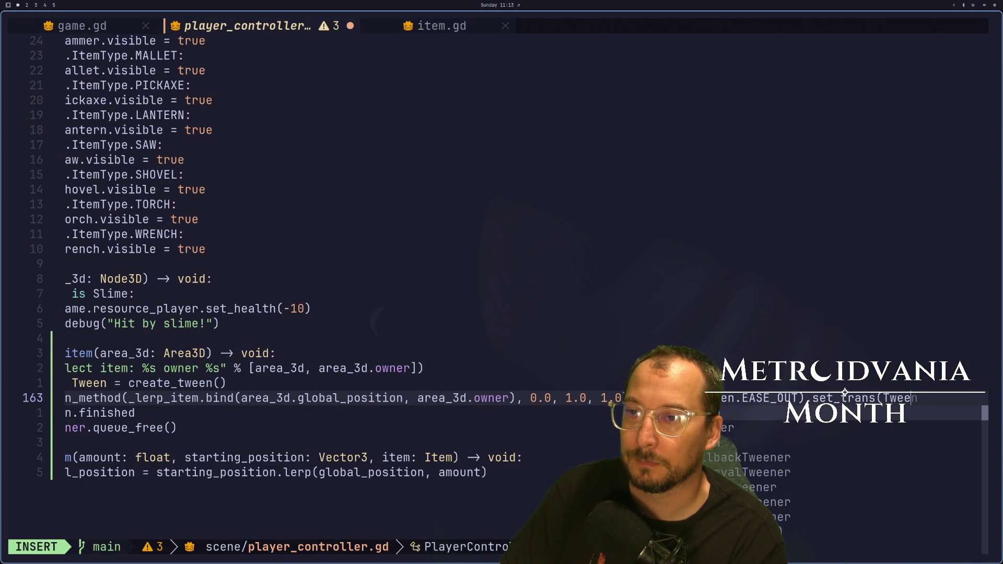
key(Escape)
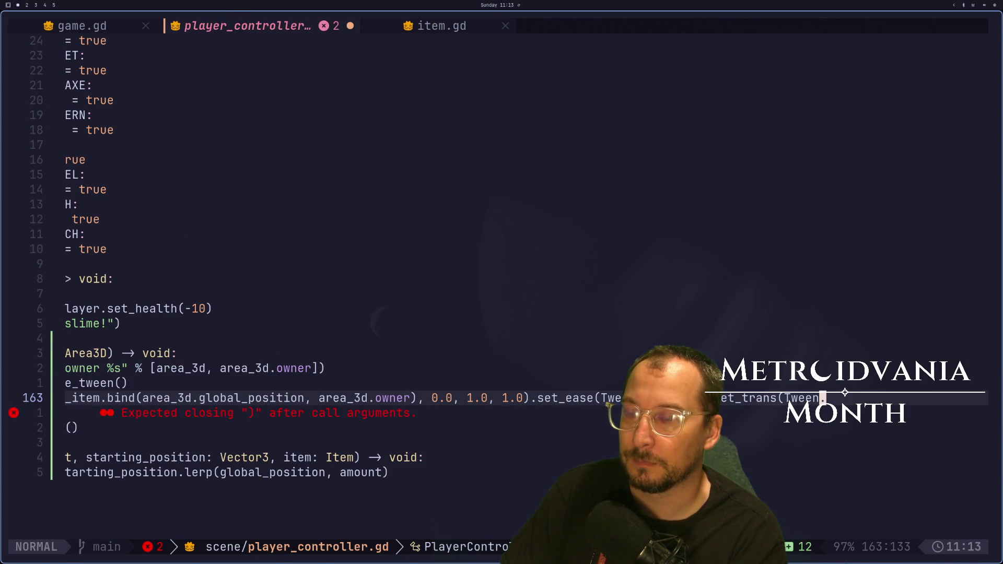
text(ase()
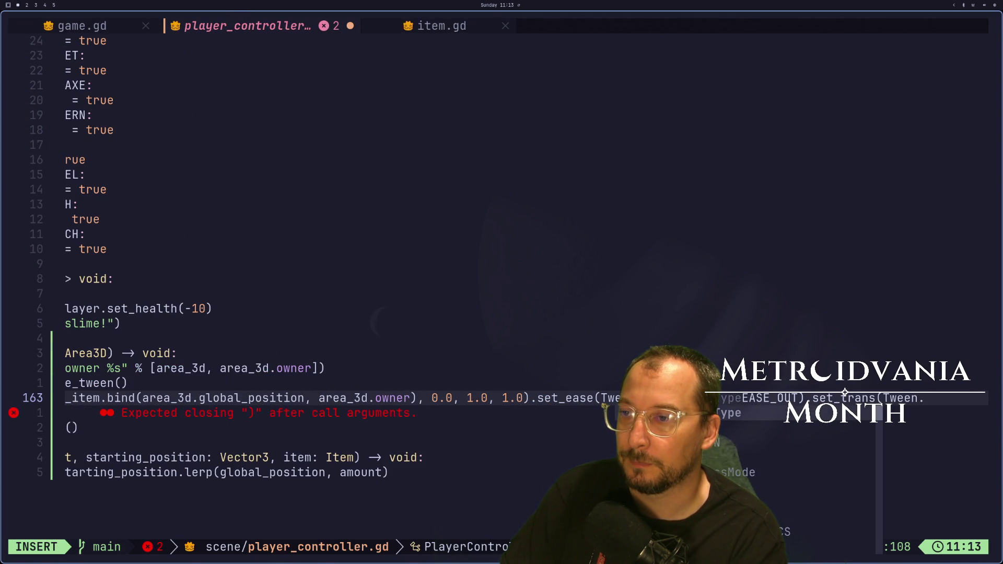
text(T)
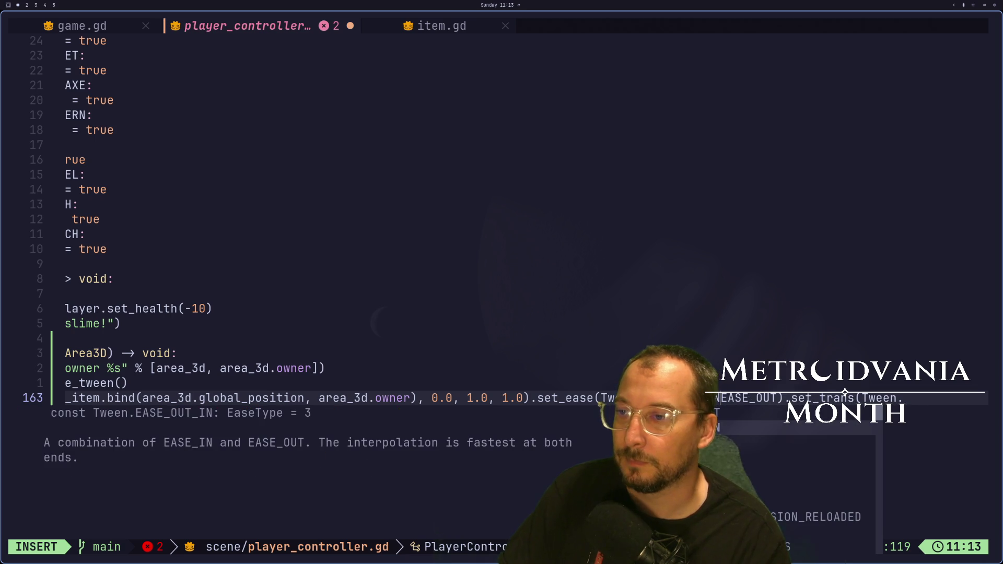
key(ctrl+p)
key(ctrl+p)
key(Escape)
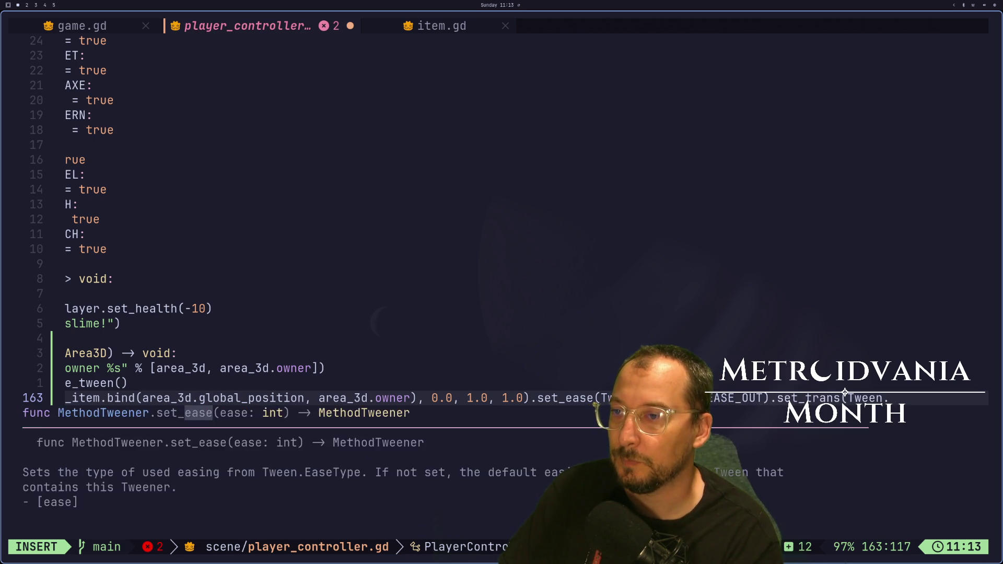
key(a)
key(Escape)
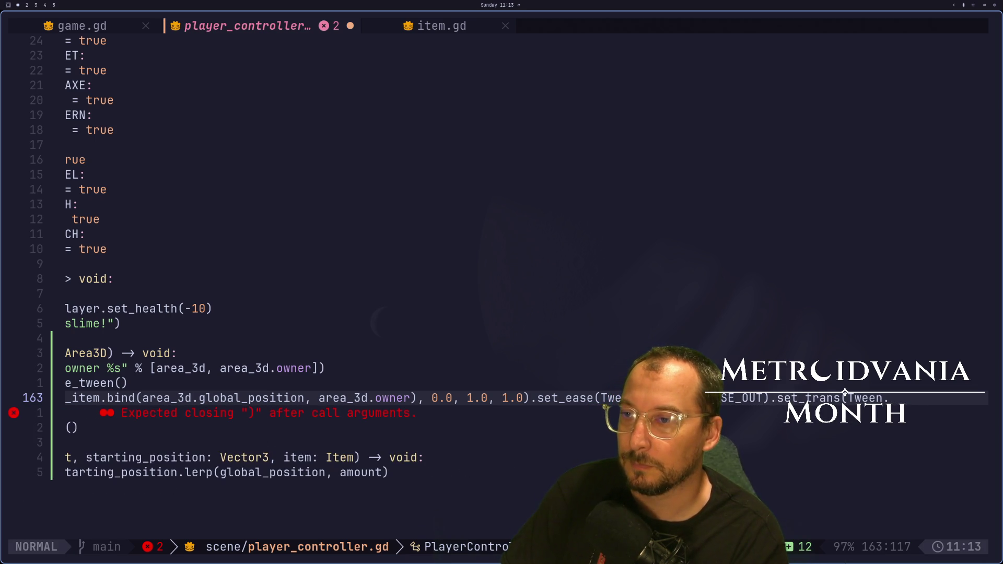
text(ASE_OUT).s….TransitionType.)
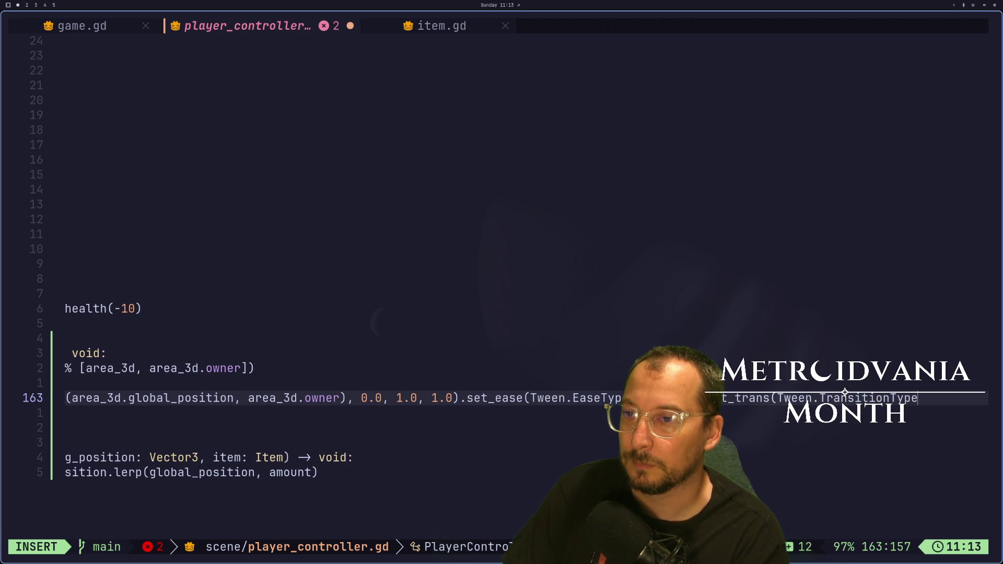
text(EASE_OUT).s)
key(Return)
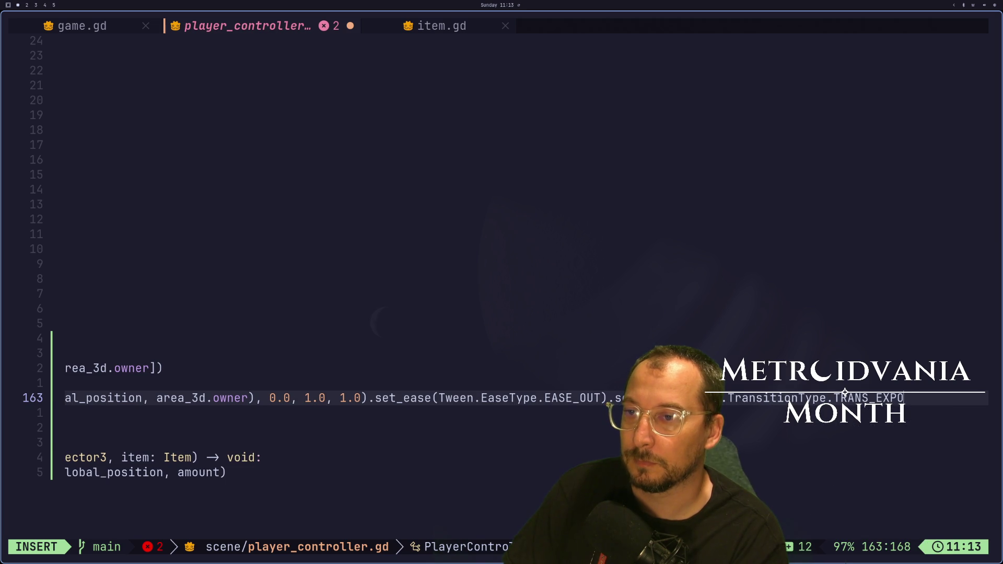
Save player_controller.gd and rerun the game from the Godot editor.
key(Escape)
text(:w)
key(Return)
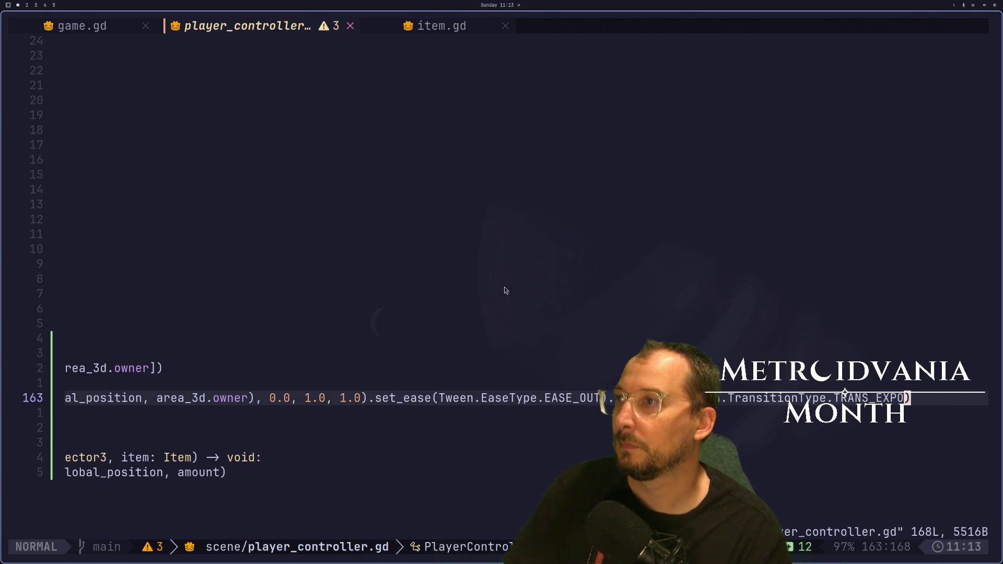
key(super+2)
click(874, 21)
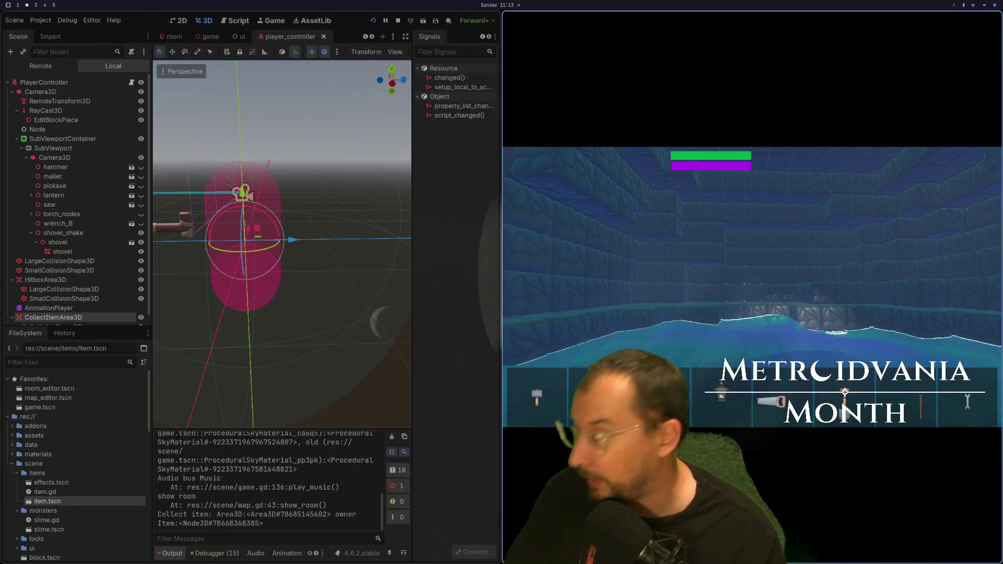
Walk into the potion, jump onto the block platform into the water, and look left and right.
key(w)
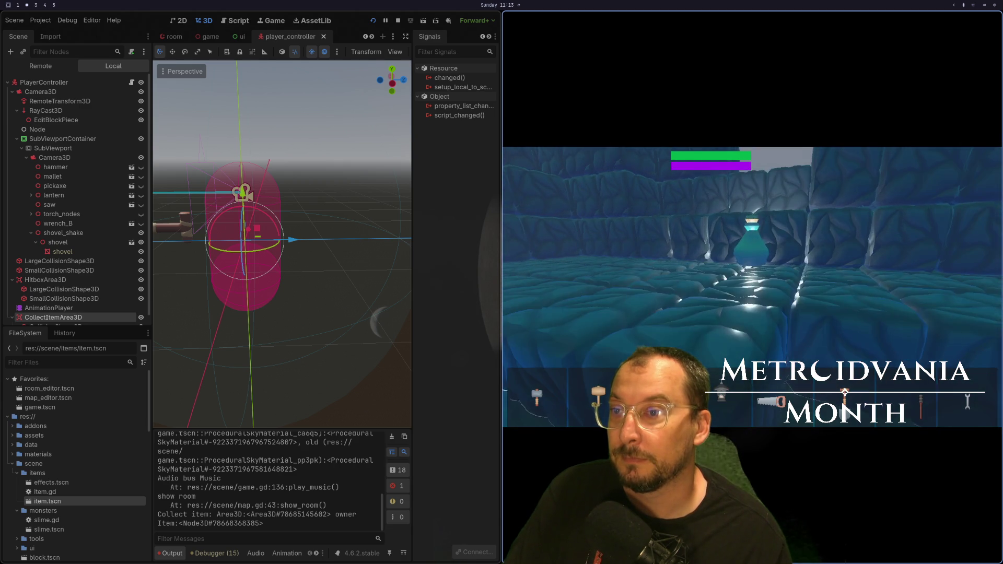
key(space)
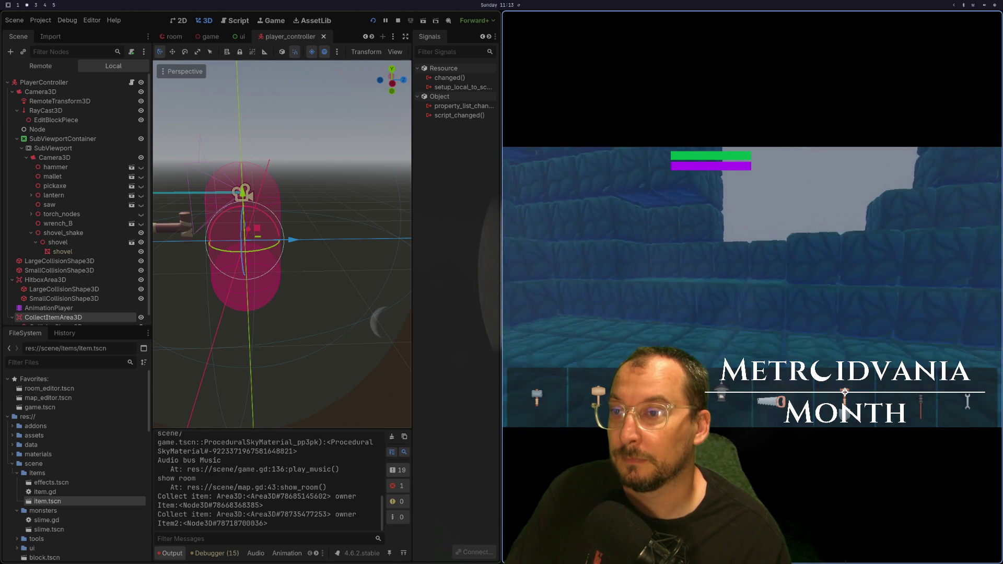
key(w)
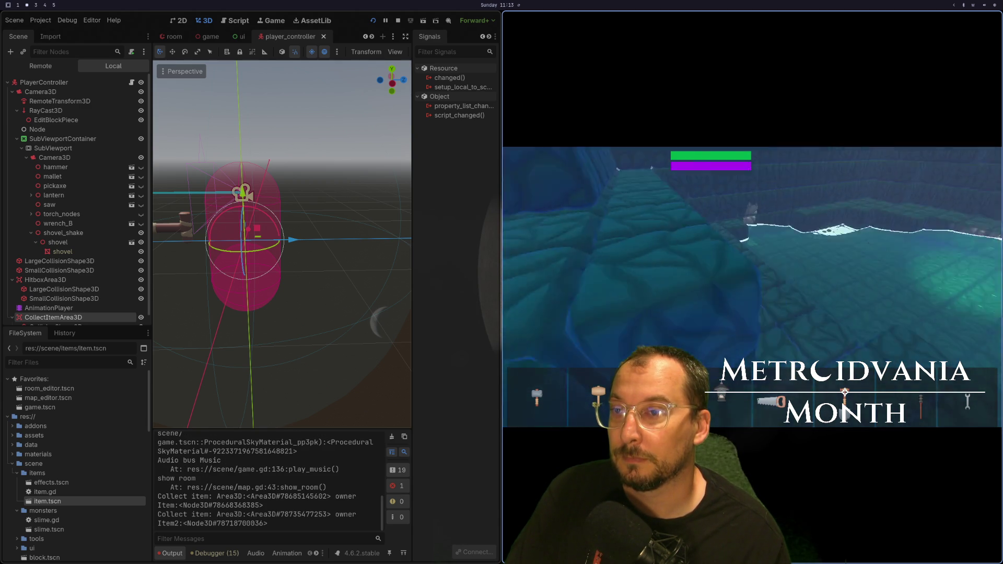
key(Left)
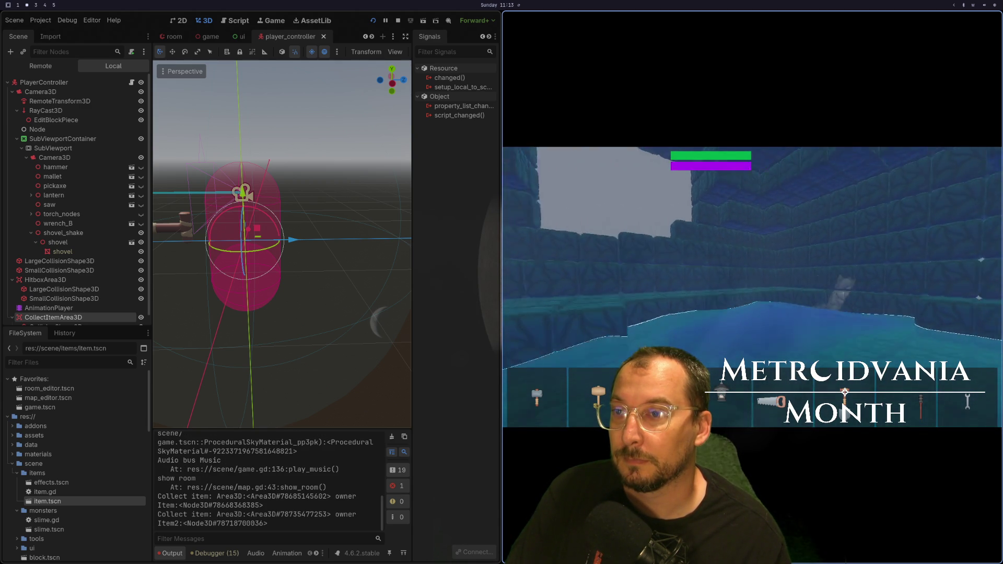
key(Right)
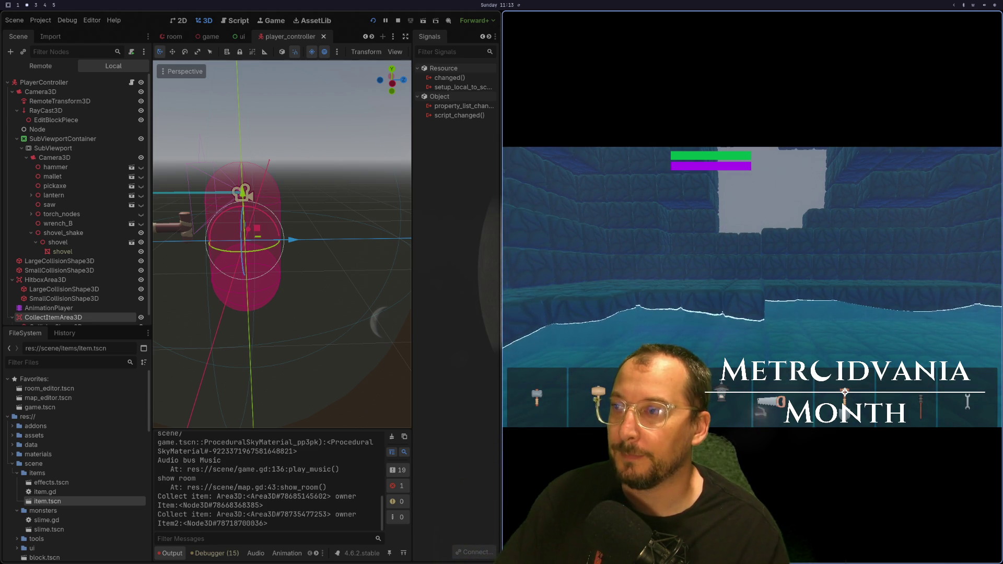
Stop the game, delete the debug print line in _collect_item, and save with :w.
key(F8)
key(super+1)
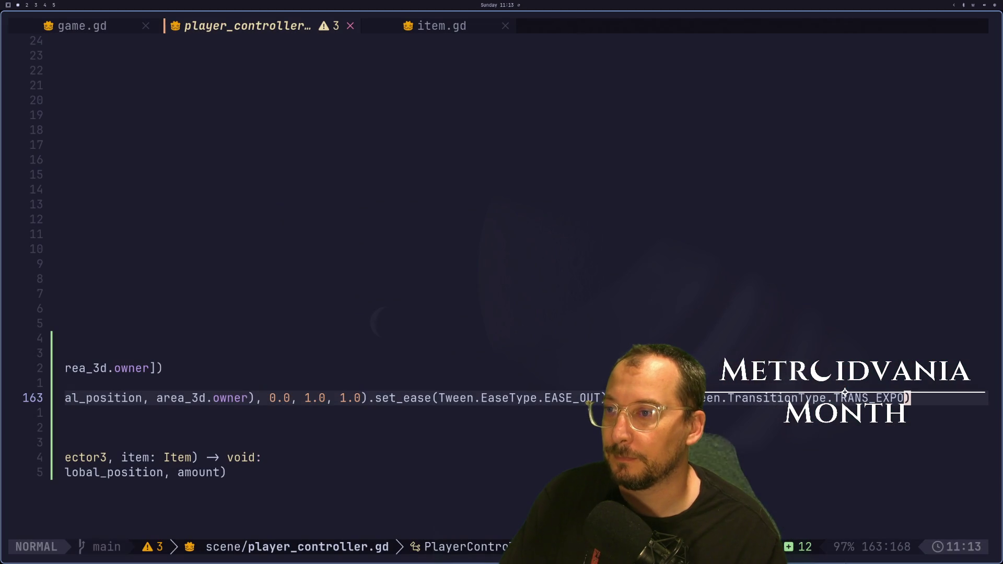
click(222, 475)
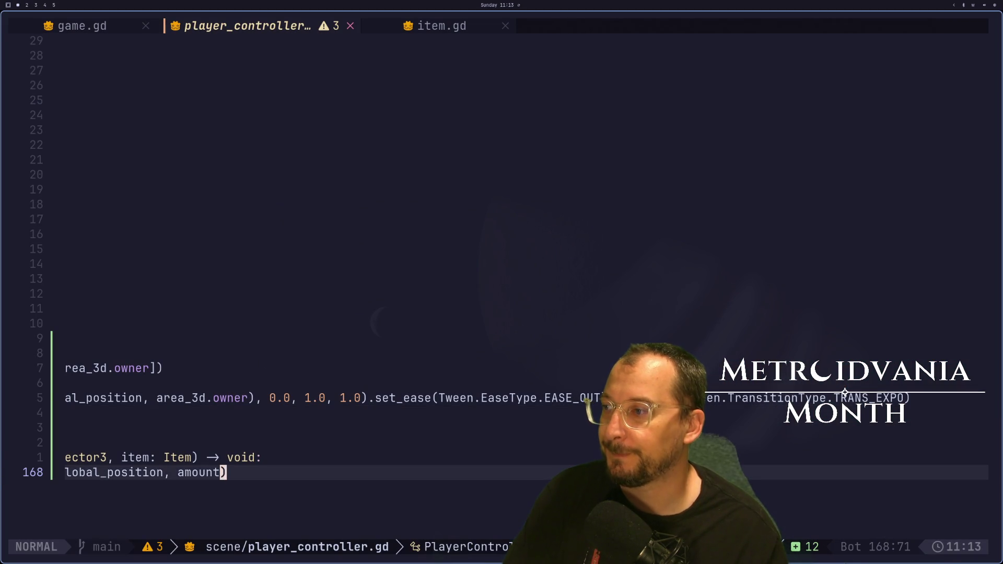
key(h)
key(h)
key(h)
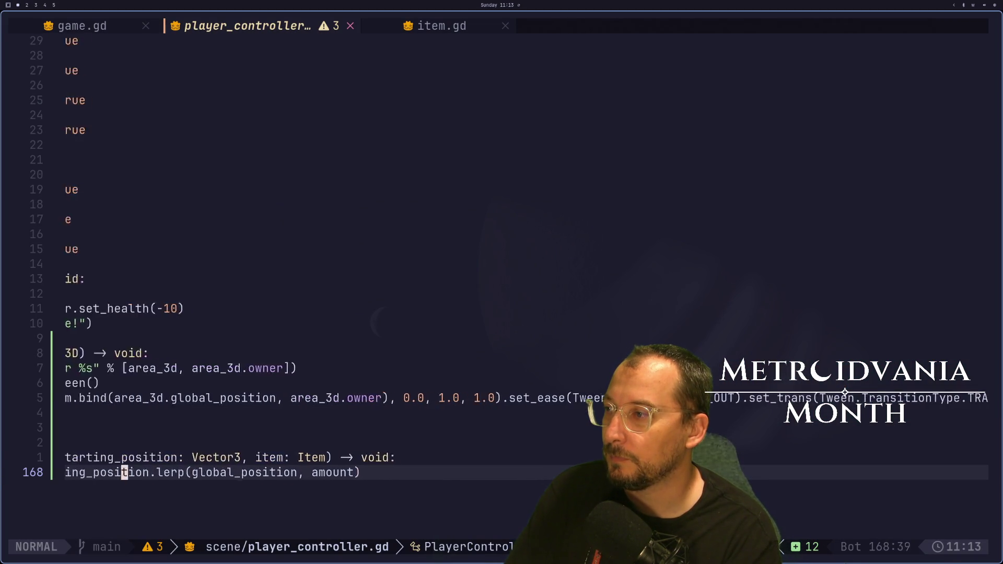
key(h)
key(h)
key(h)
key(k)
key(k)
key(k)
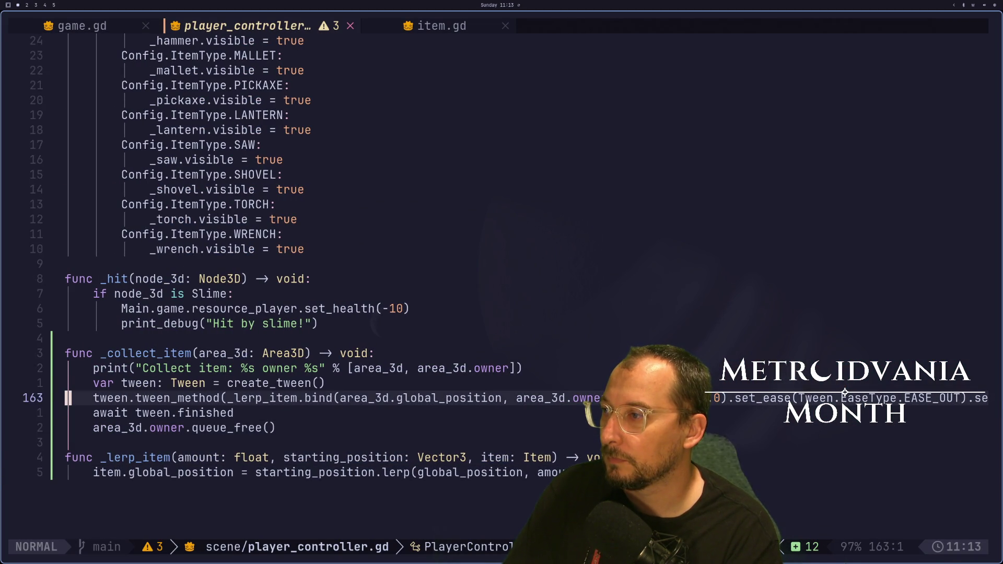
text(jdd:w)
key(Return)
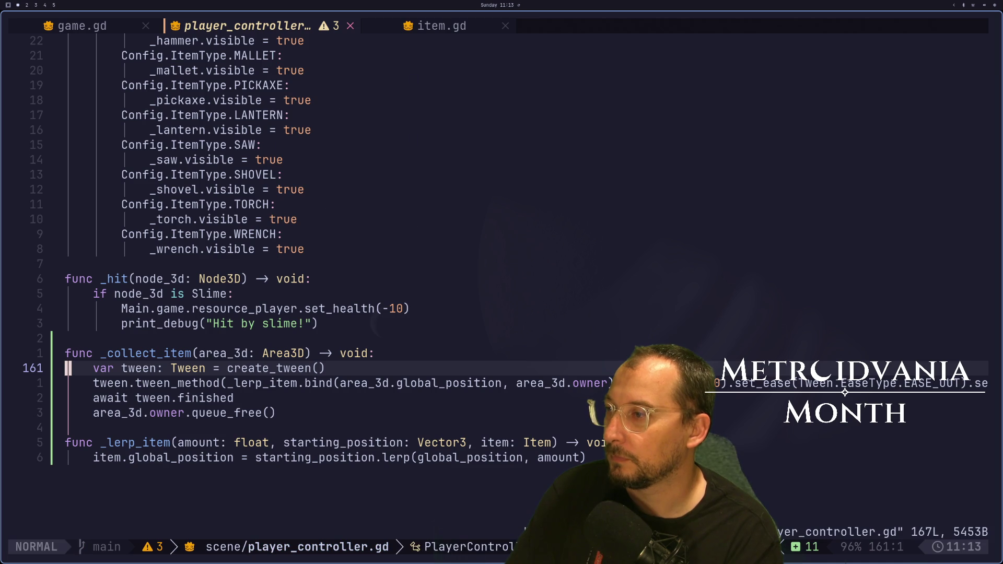
Move down to the blank line above the _collect_item function.
key(j)
key(j)
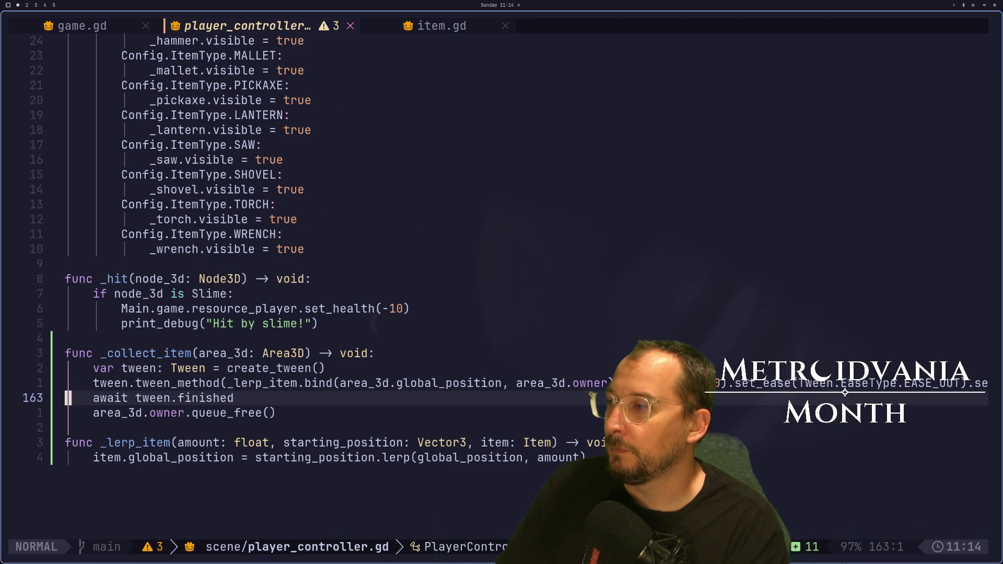
key(k)
key(k)
key(k)
key(k)
key(k)
key(k)
key(k)
key(k)
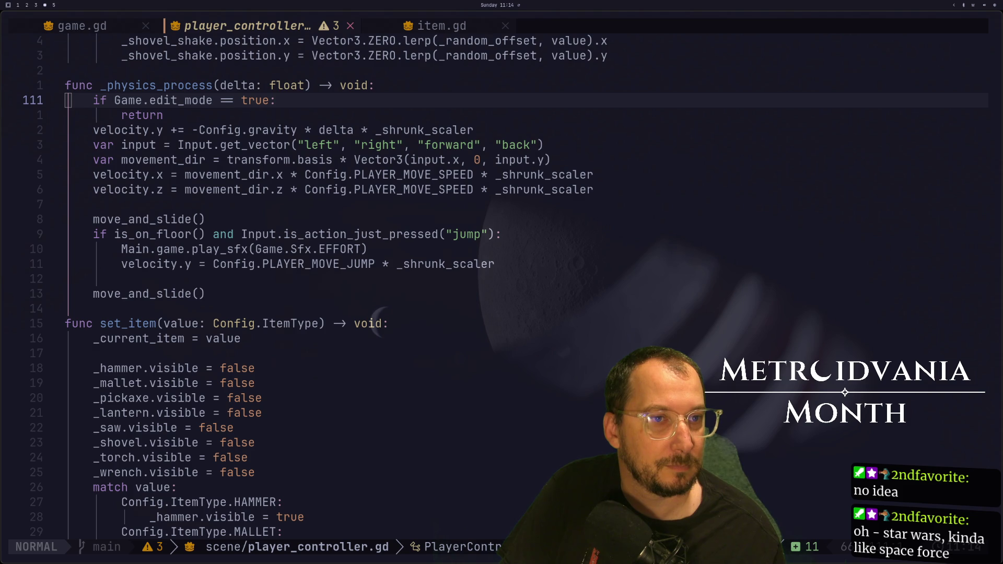
scroll(385, 272, down, 10)
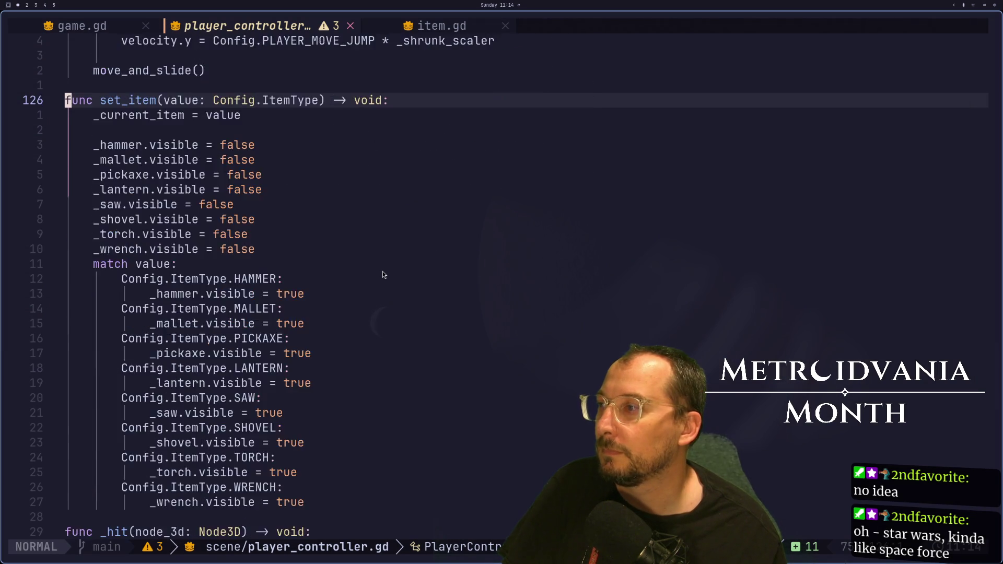
scroll(380, 270, down, 3)
key(9)
key(j)
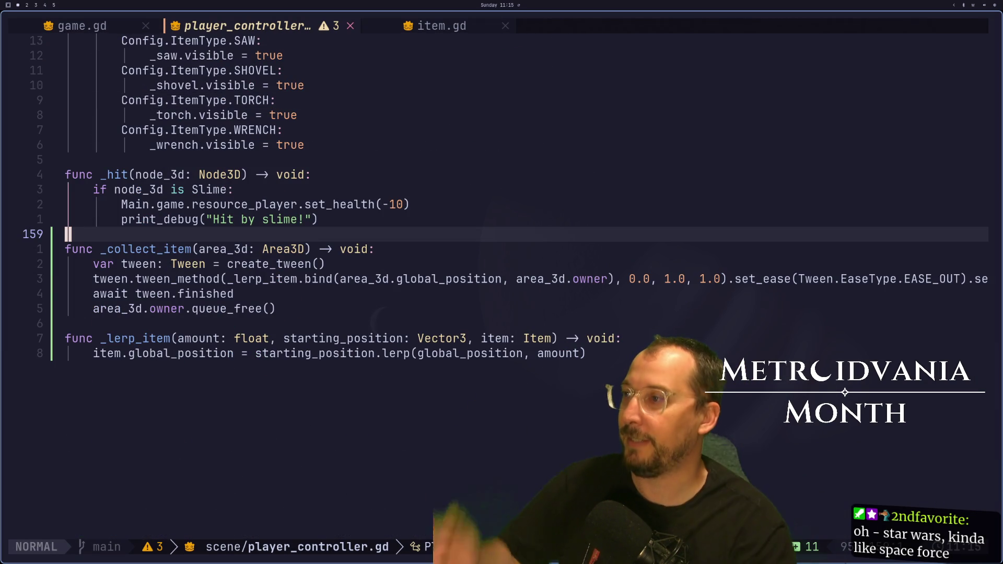
key(j)
key(j)
key(j)
key(j)
key(A)
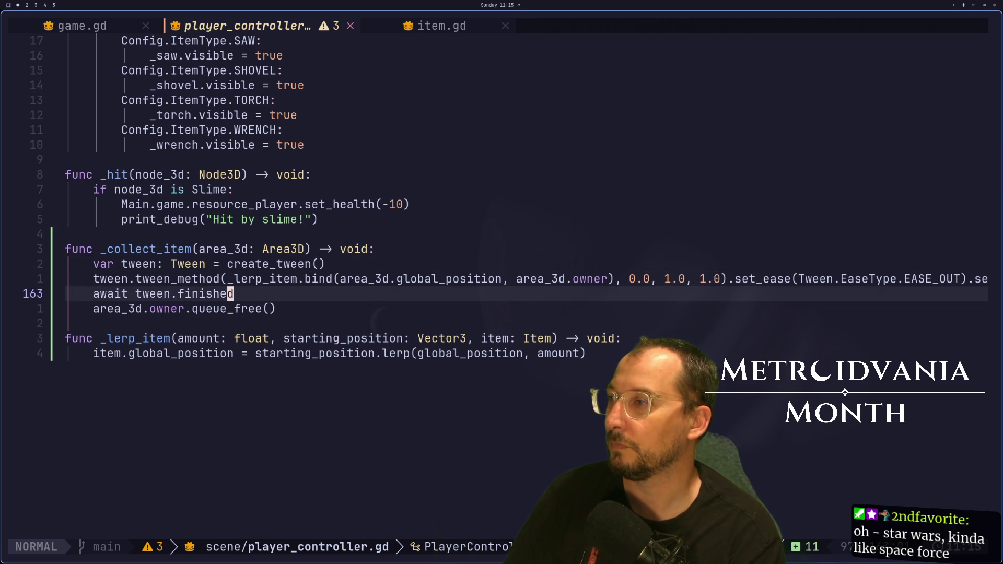
key(Return)
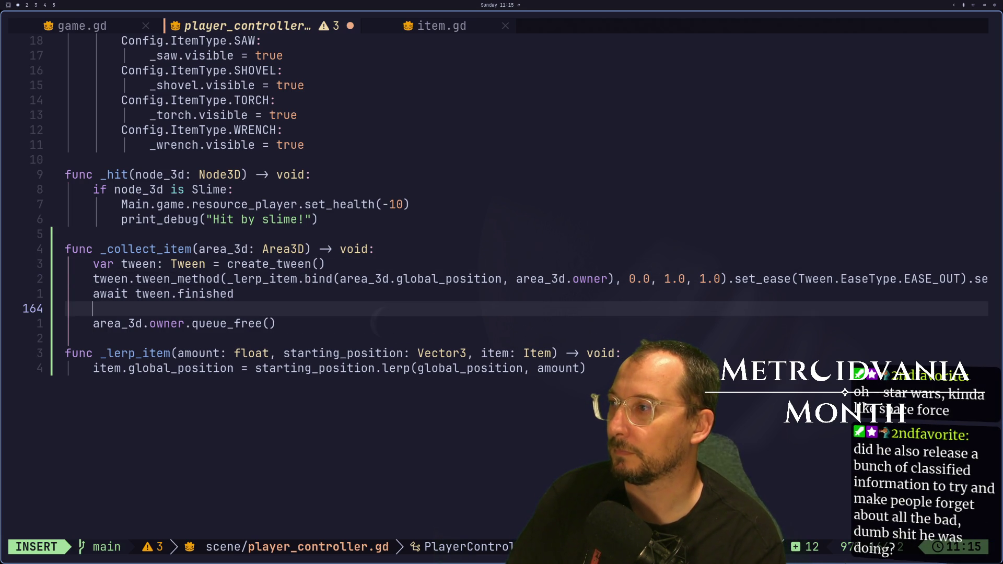
key(Escape)
key(u)
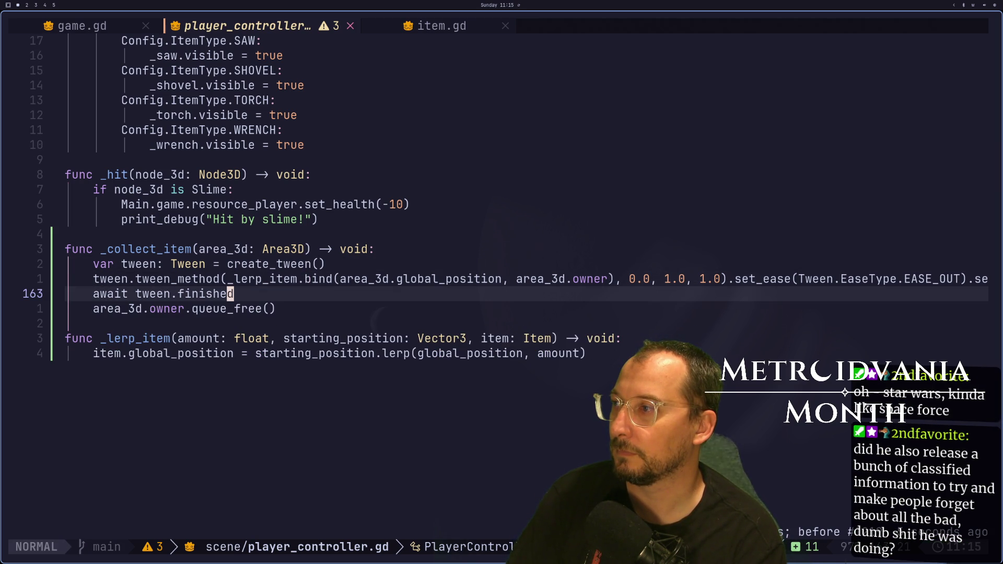
key(A)
key(Escape)
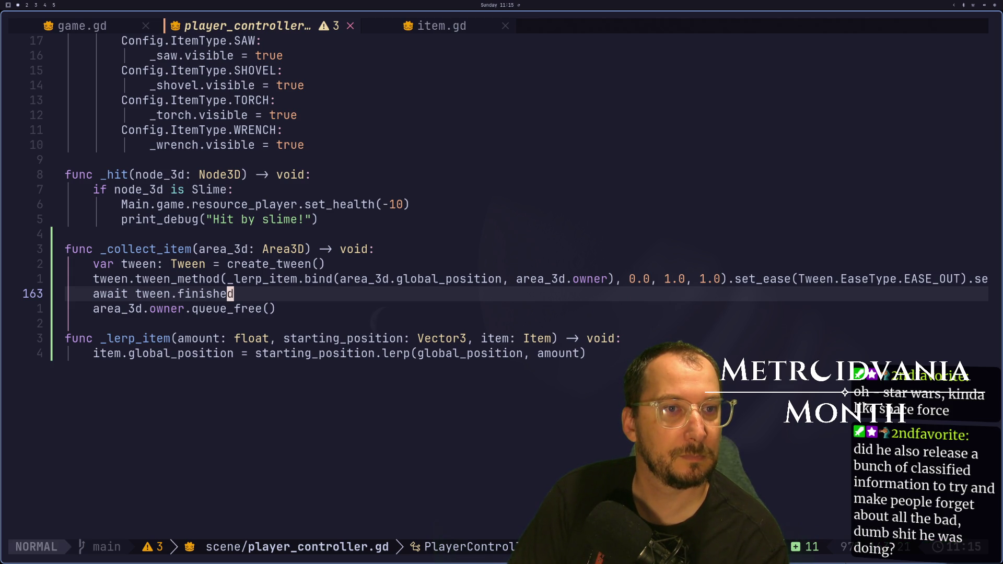
key(A)
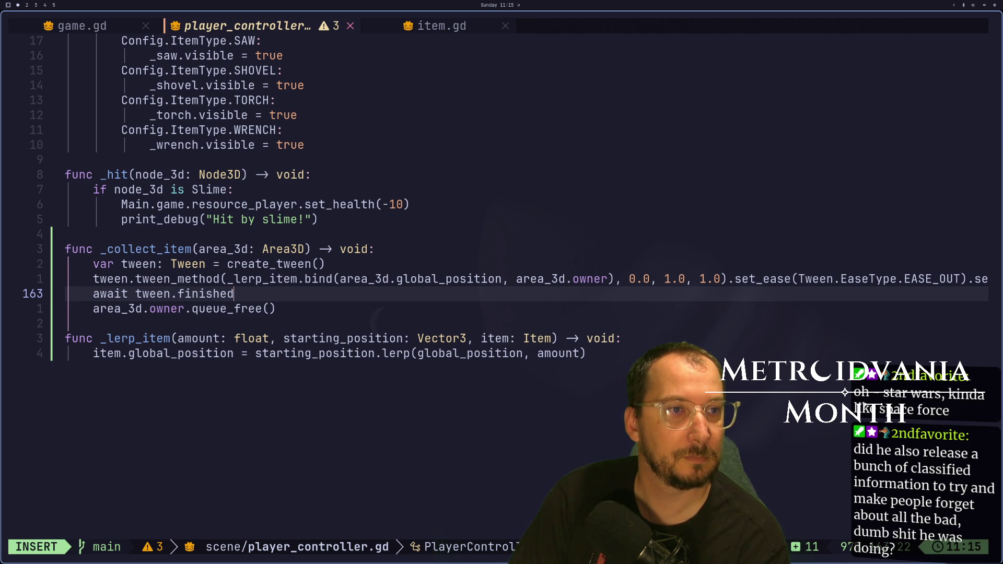
key(Escape)
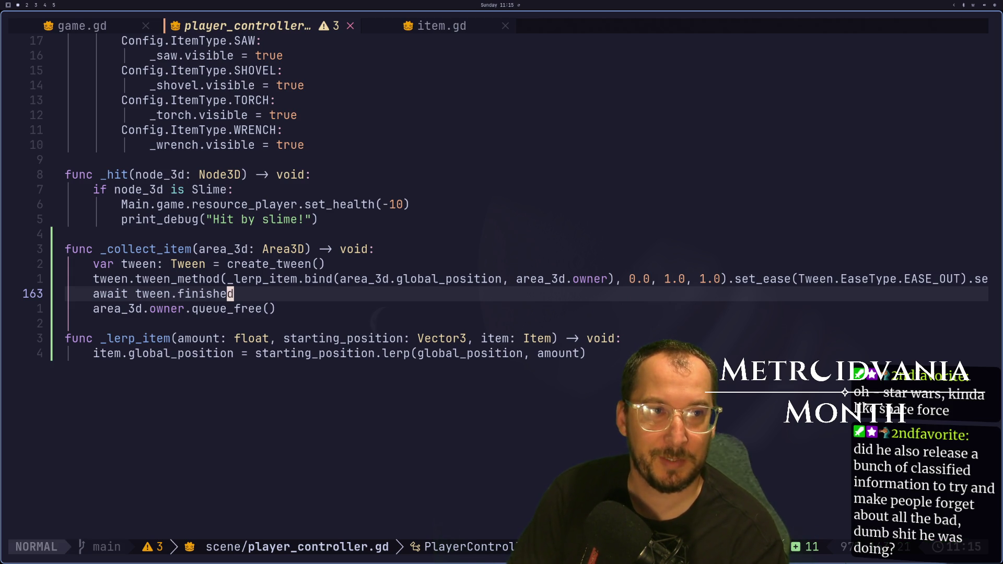
key(A)
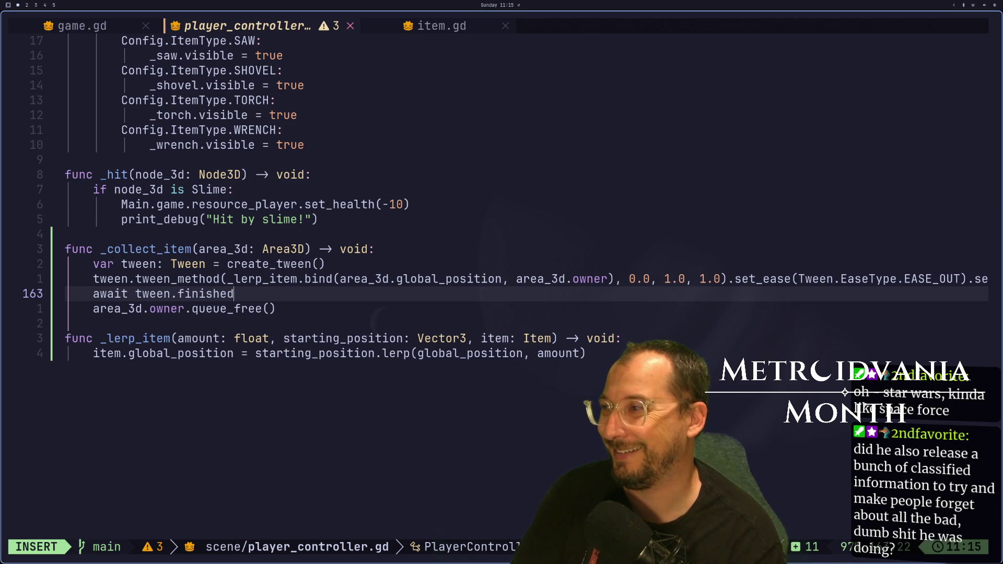
key(Escape)
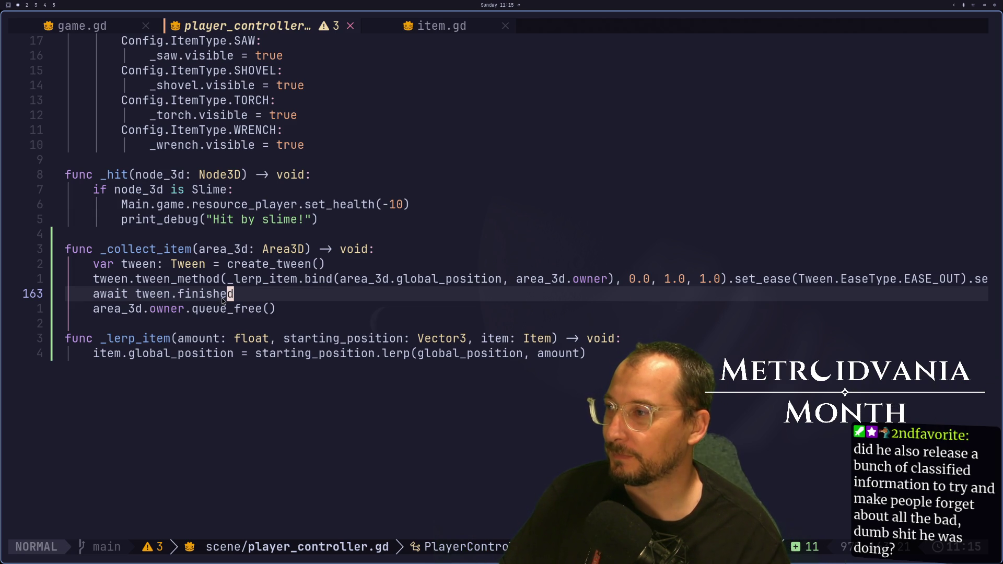
key(j)
key(j)
key(k)
key(k)
key(A)
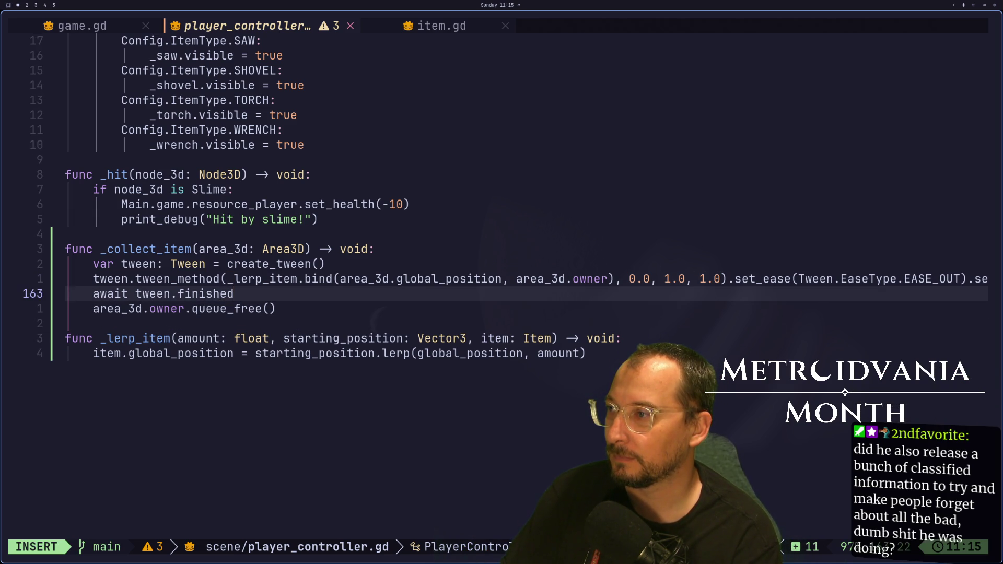
key(Return)
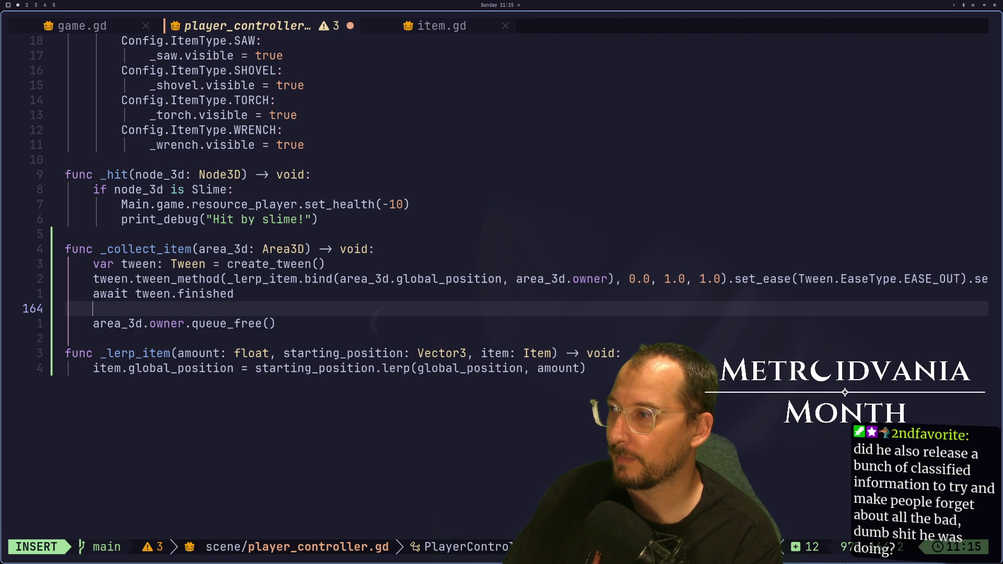
key(Escape)
key(u)
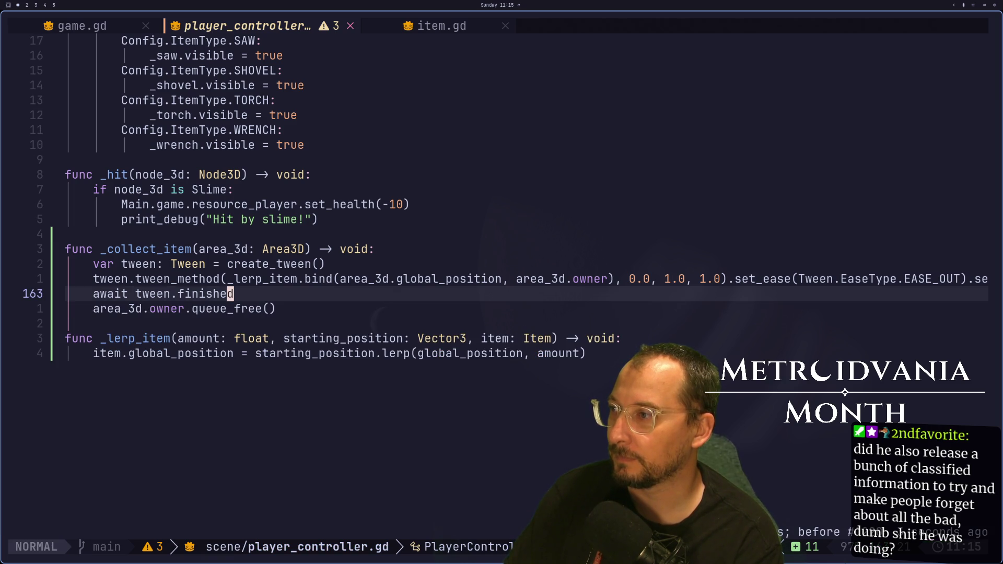
key(A)
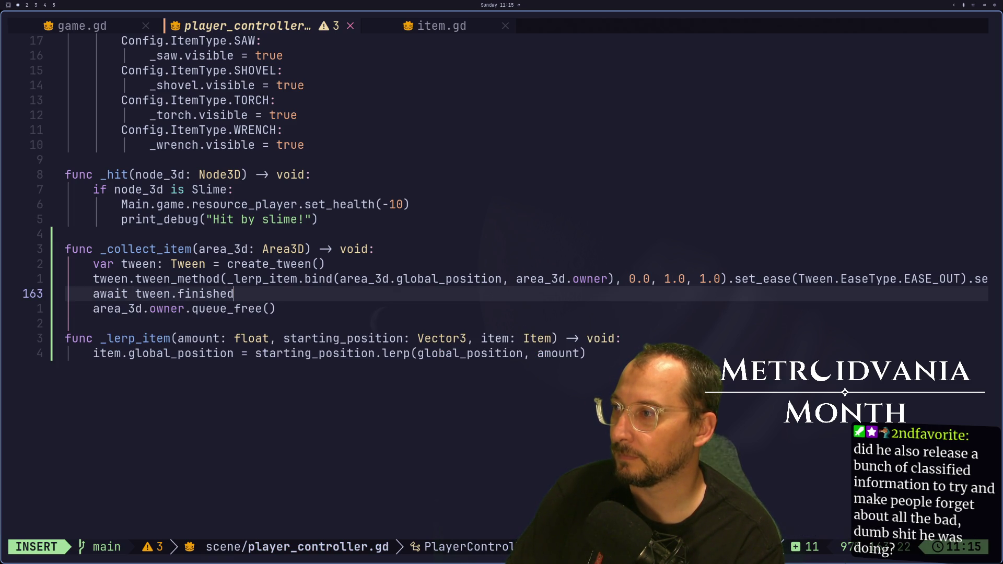
key(Escape)
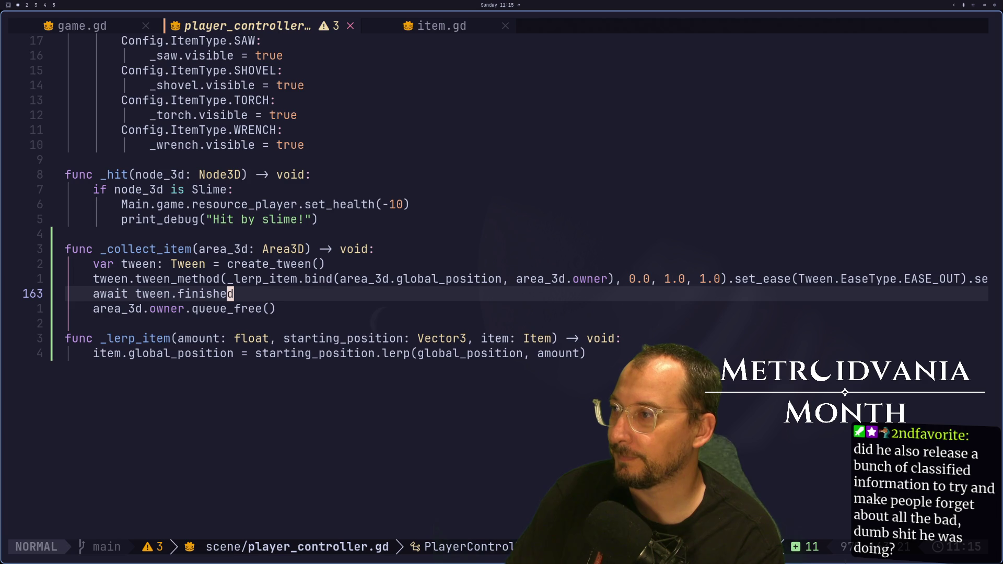
key(j)
key(k)
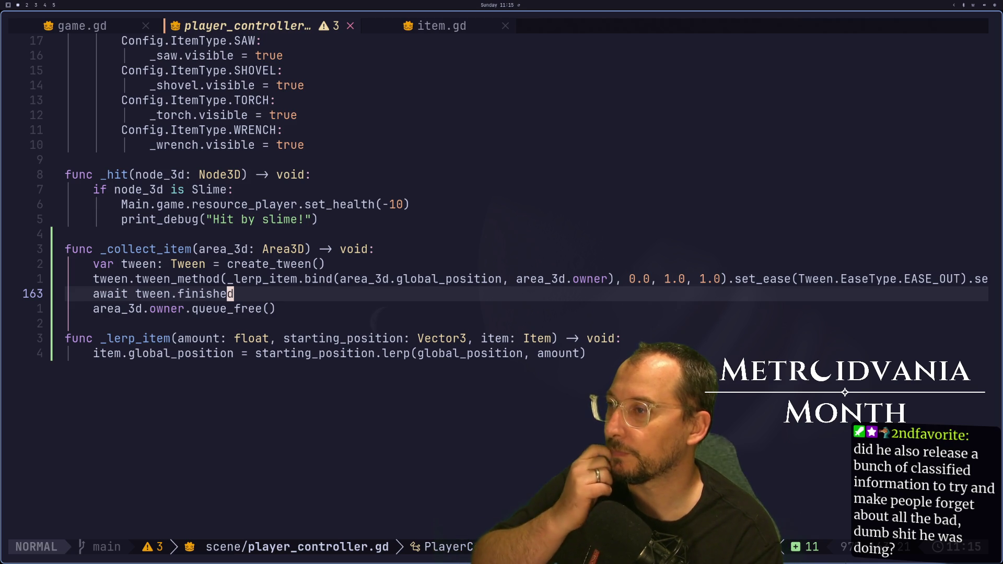
key(a)
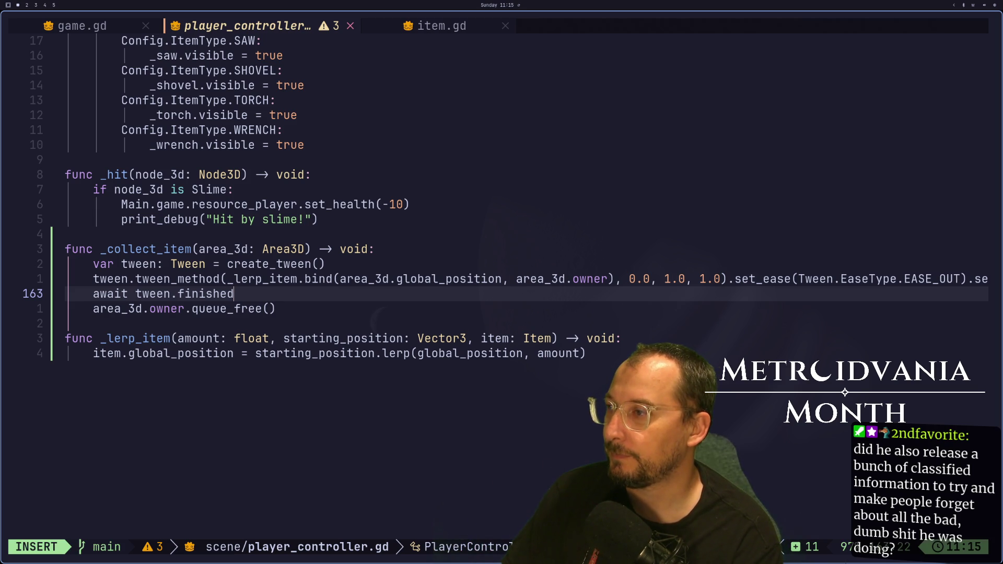
Add a new 'if area_3d.owner' line inside _collect_item.
key(Return)
text(if area)
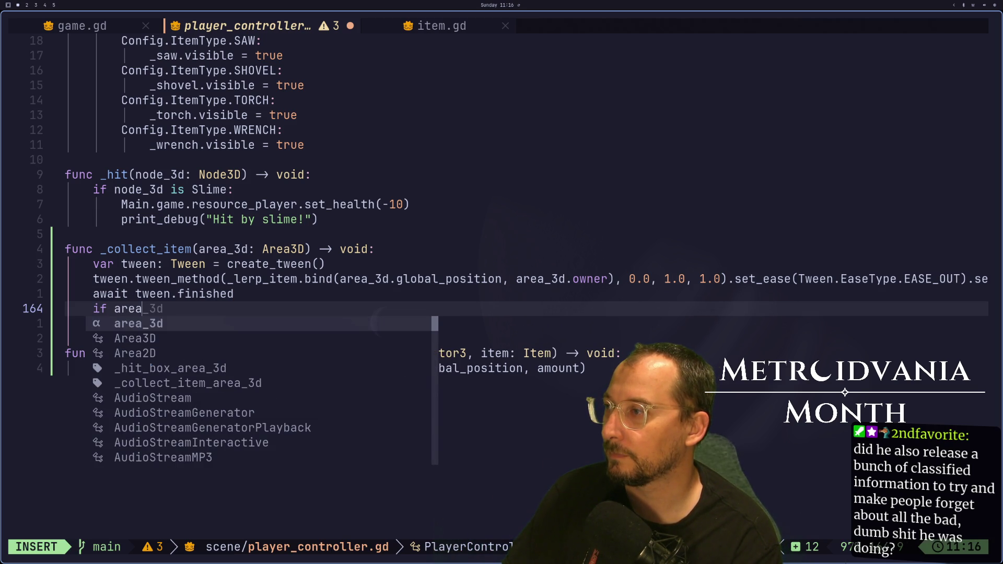
text(_3d)
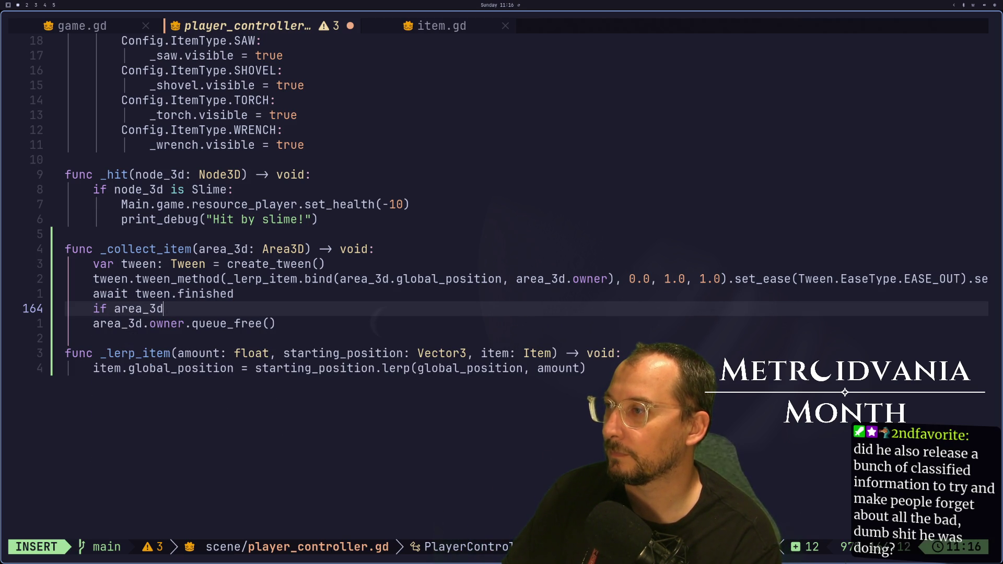
text(.own)
text(e)
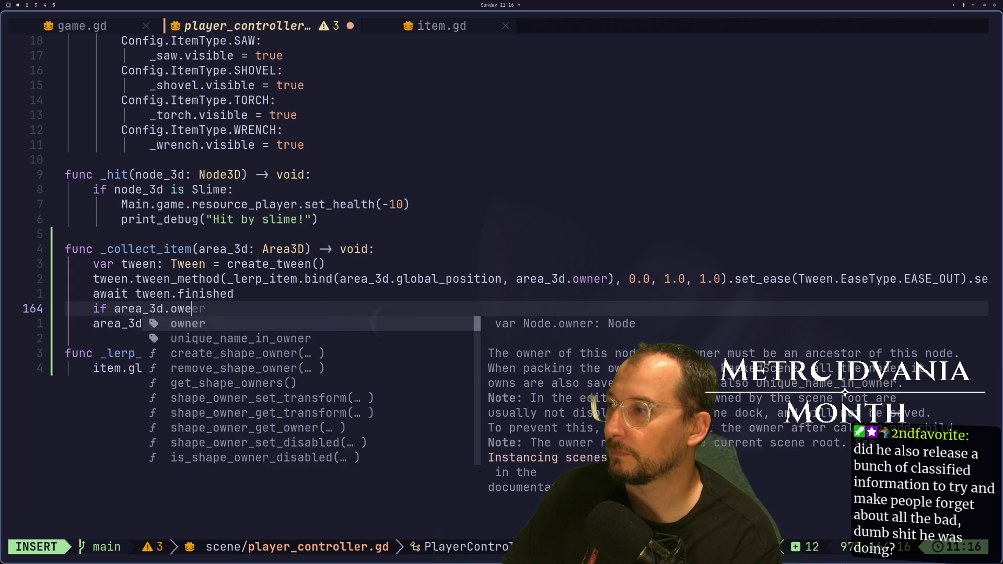
key(BackSpace)
text(ner.)
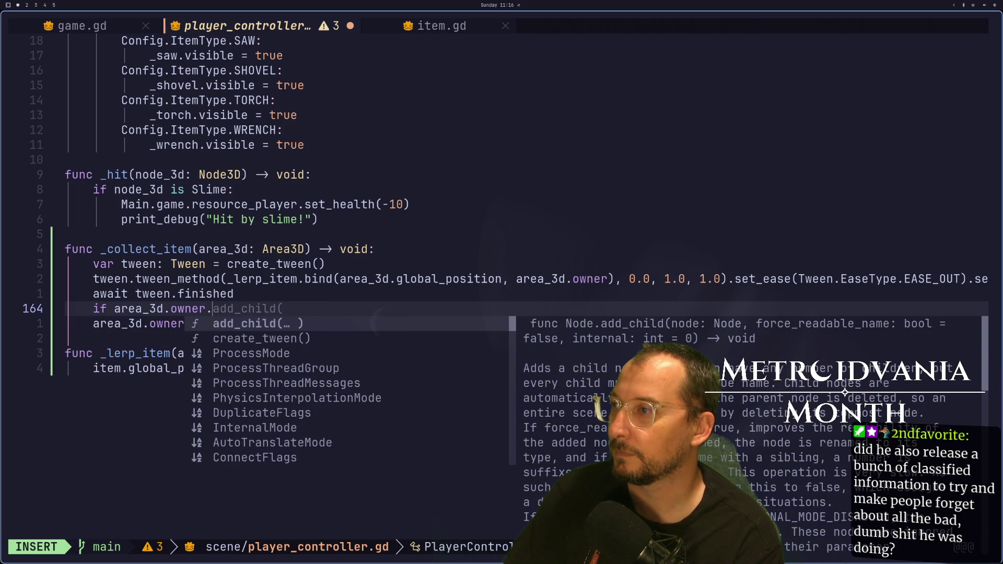
key(BackSpace)
key(Escape)
Move around _collect_item, adding and then undoing an empty line below its header.
key(b)
key(b)
key(b)
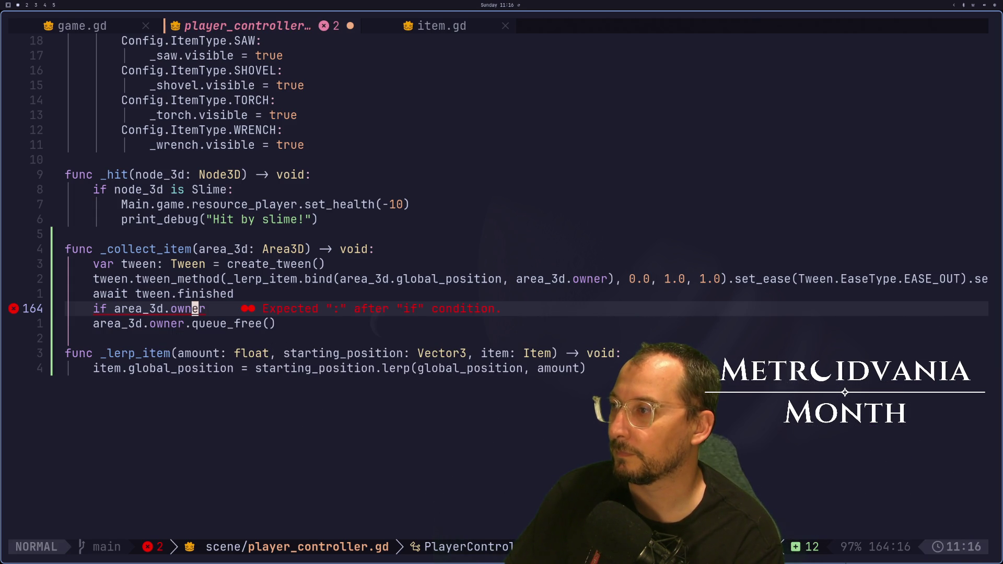
key(k)
key(k)
key(k)
key(j)
key(j)
key(j)
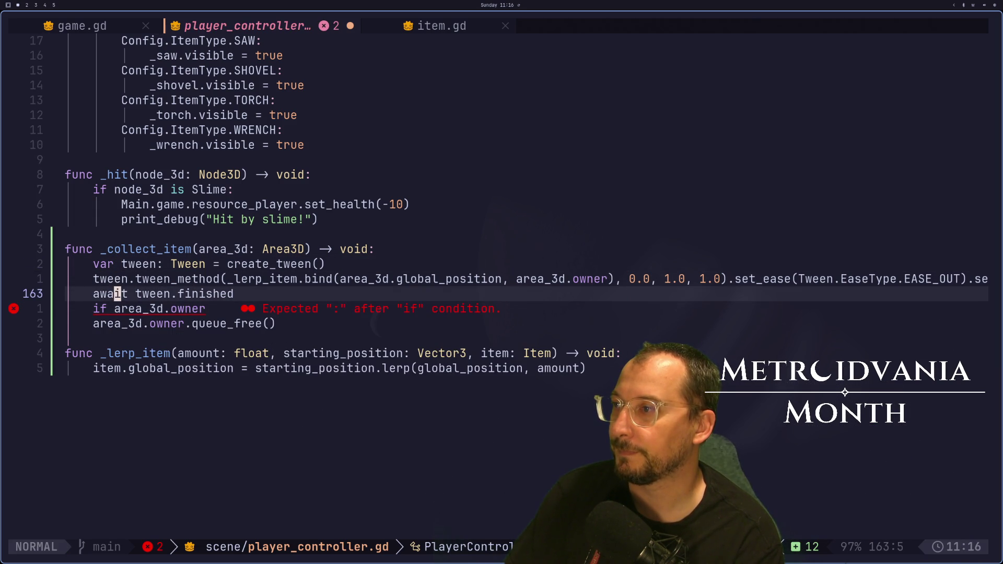
key(k)
key(k)
key(k)
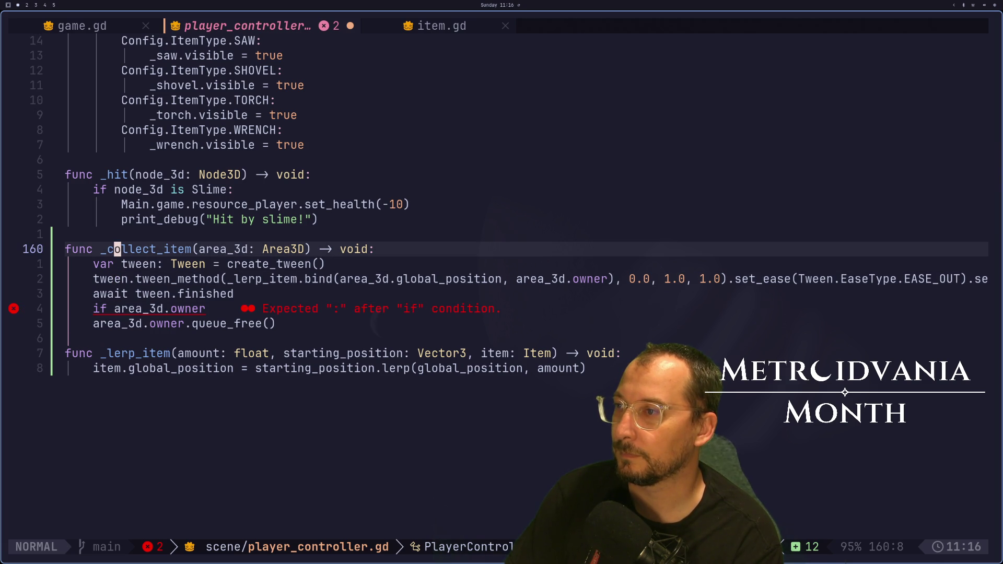
key(o)
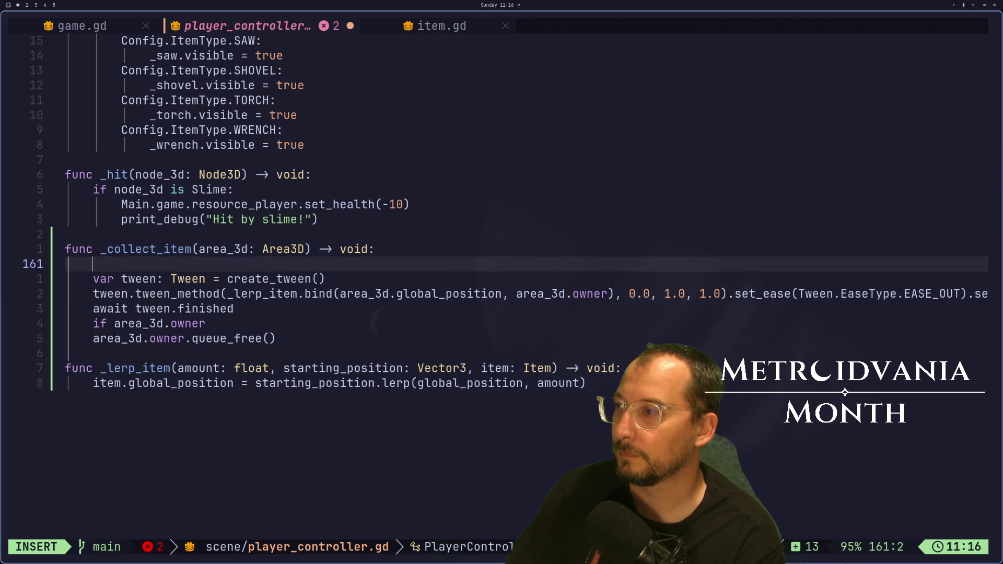
key(Escape)
key(u)
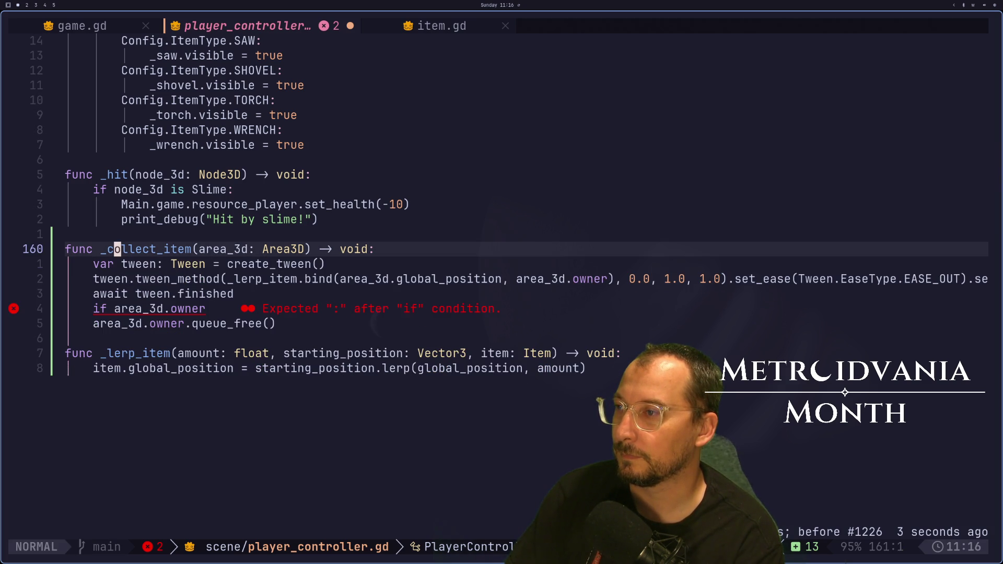
key(j)
key(k)
Step through the tween lines, then insert and erase a test 'bar' line atop the function body.
key(j)
key(w)
key(w)
key(w)
key(w)
key(t)
key(n)
key(j)
key(l)
key(l)
key(l)
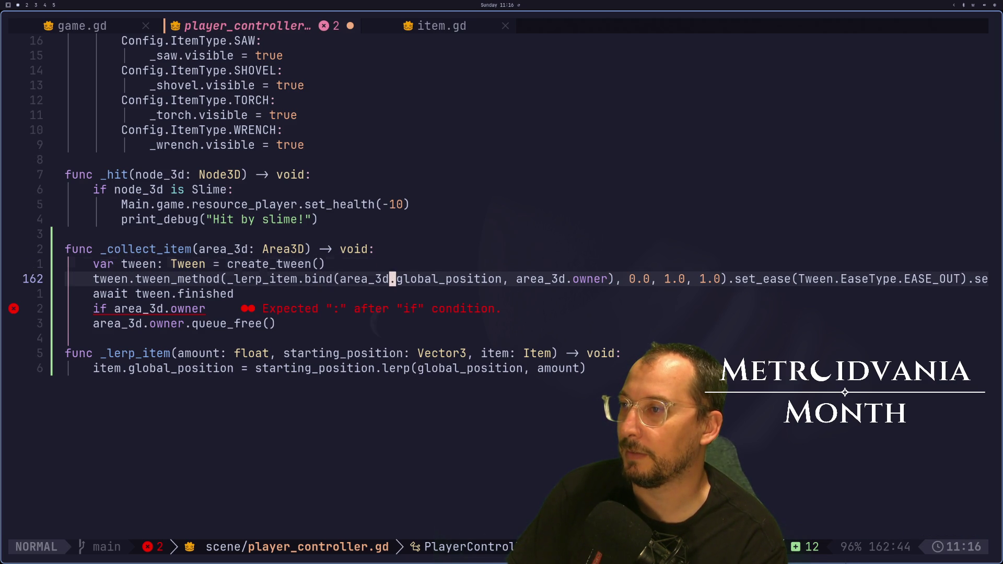
key(k)
key(k)
key(l)
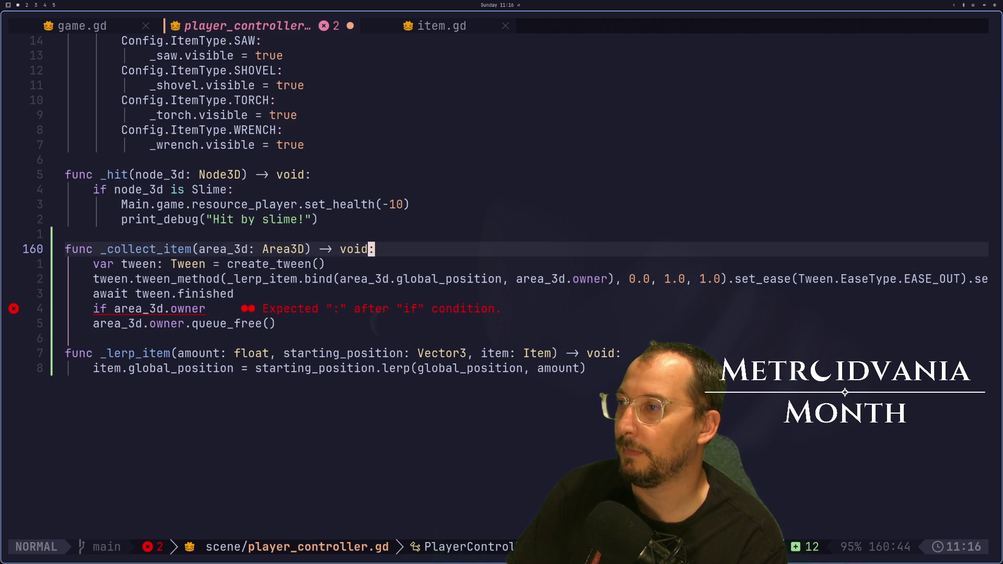
key(a)
key(Return)
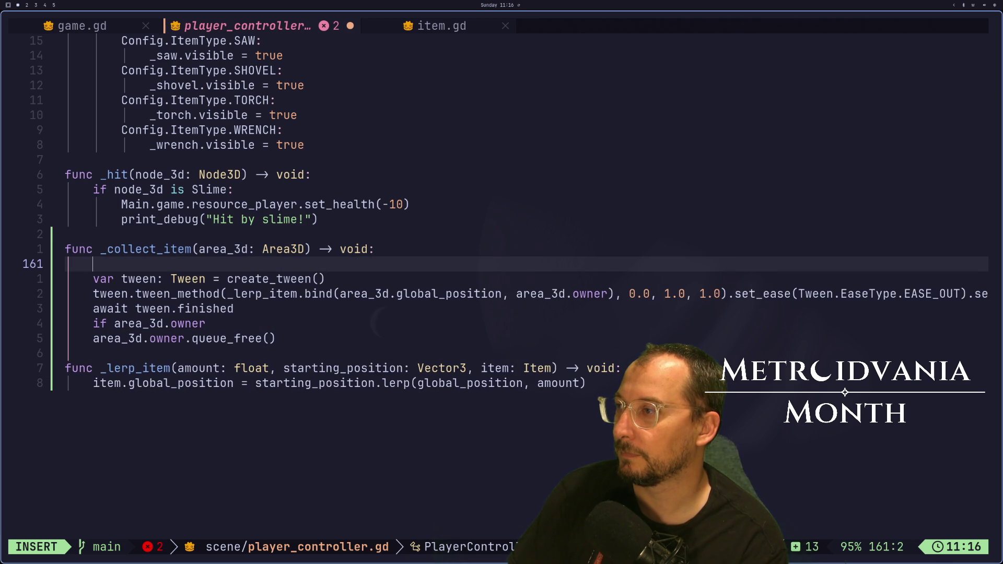
text(bar)
key(BackSpace)
key(BackSpace)
key(BackSpace)
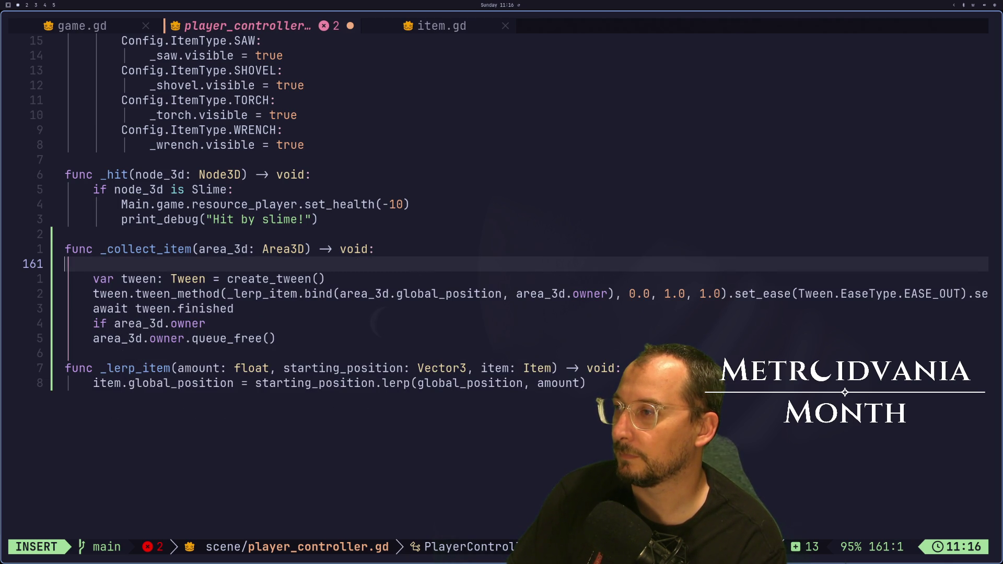
key(BackSpace)
text(jjjj)
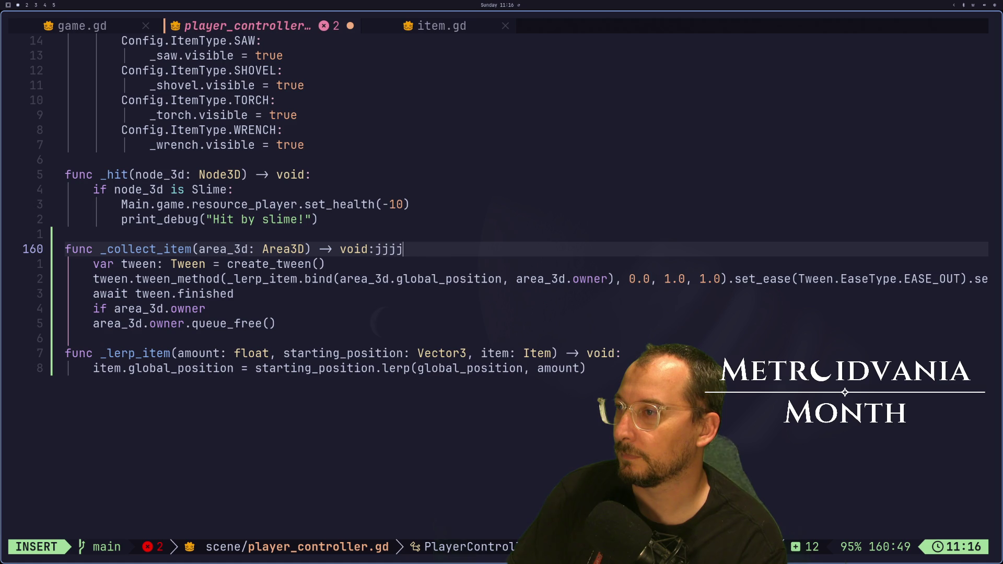
key(Escape)
Rewrite the condition as (area_3d.owner as Item).type, then bring up item.gd.
key(j)
key(j)
key(j)
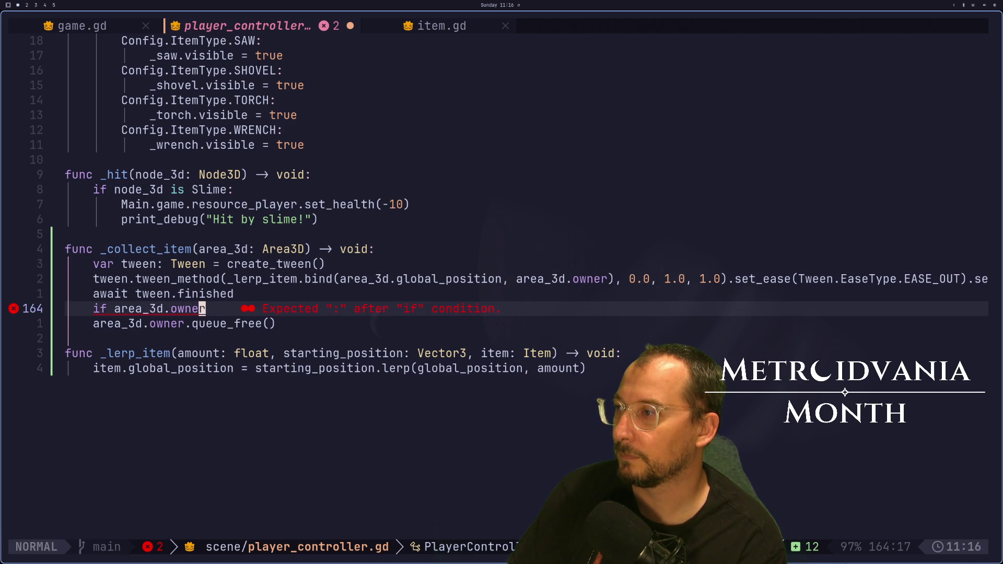
key(j)
key(shift+i)
key(Escape)
text(kwi()
key(Escape)
key(e)
key(e)
text(a_3d.owner as Item).)
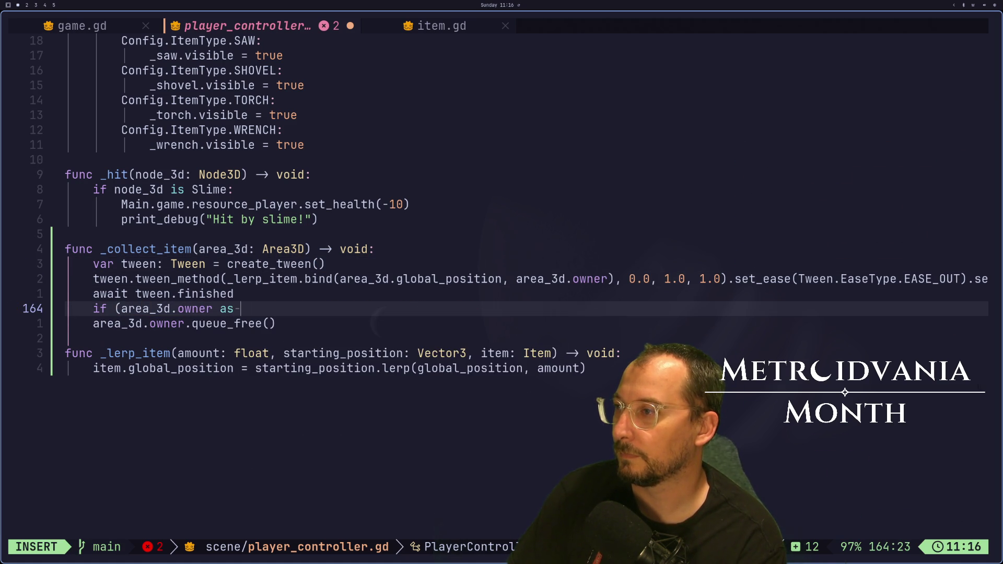
text(type)
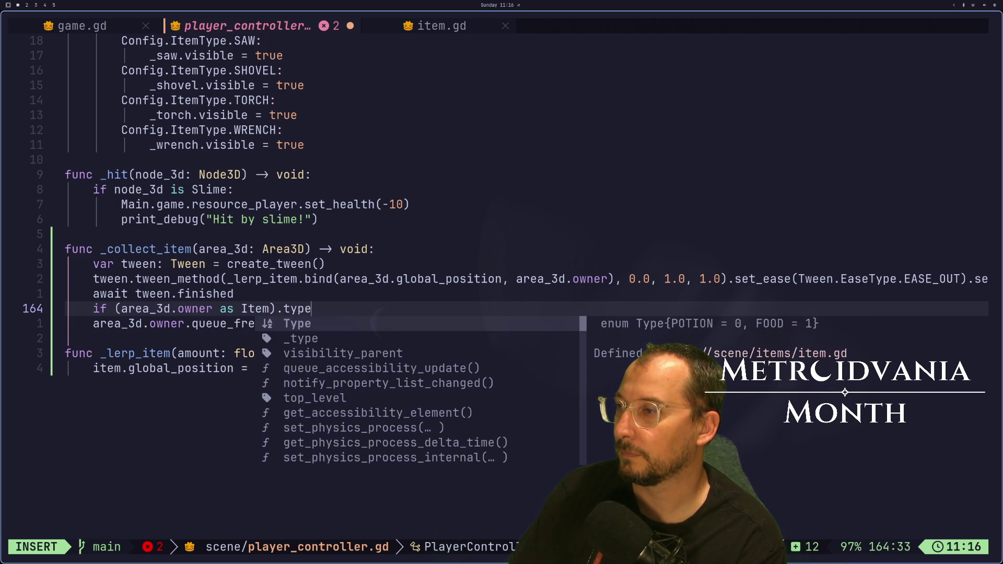
key(Escape)
key(shift+l)
Rename the exported variable _type to type in item.gd and save.
key(k)
key(k)
key(k)
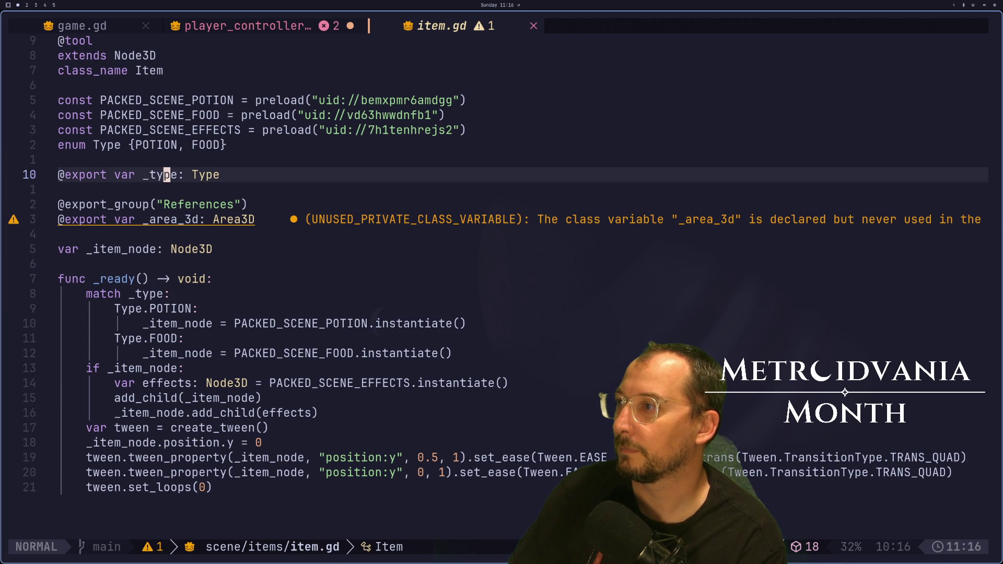
key(h)
key(h)
key(i)
key(BackSpace)
key(Escape)
text(:w)
key(Return)
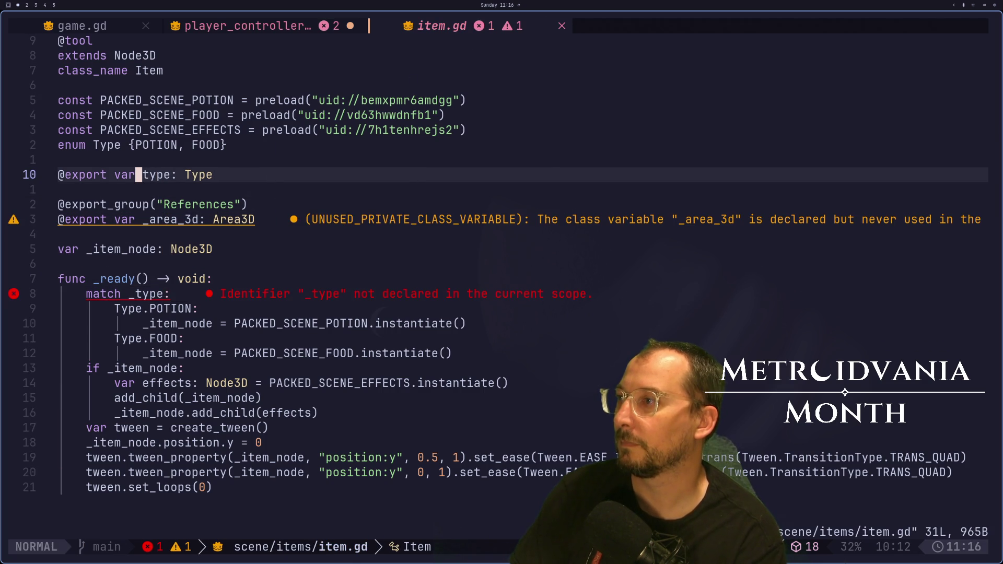
Change 'match _type' to 'match type', save, and extend the controller check to == Item.Type.POTION.
key(alt+Tab)
key(alt+Tab)
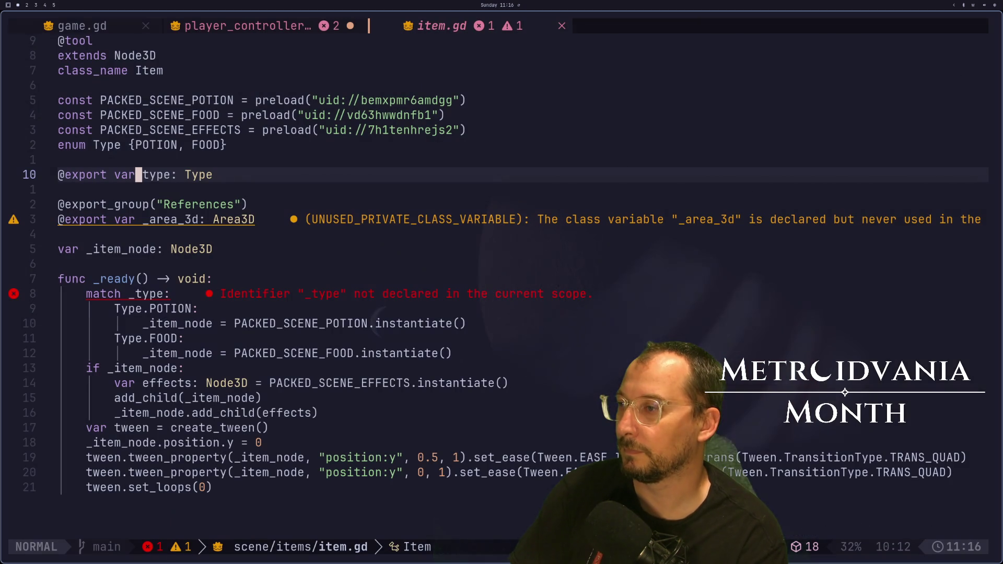
key(8)
key(j)
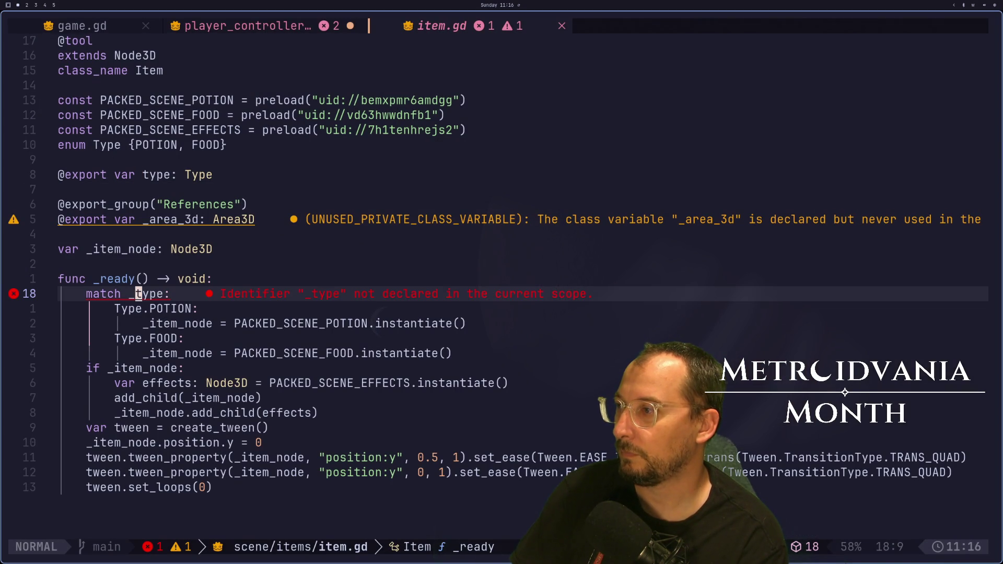
key(i)
key(BackSpace)
key(Escape)
text(:w)
key(Return)
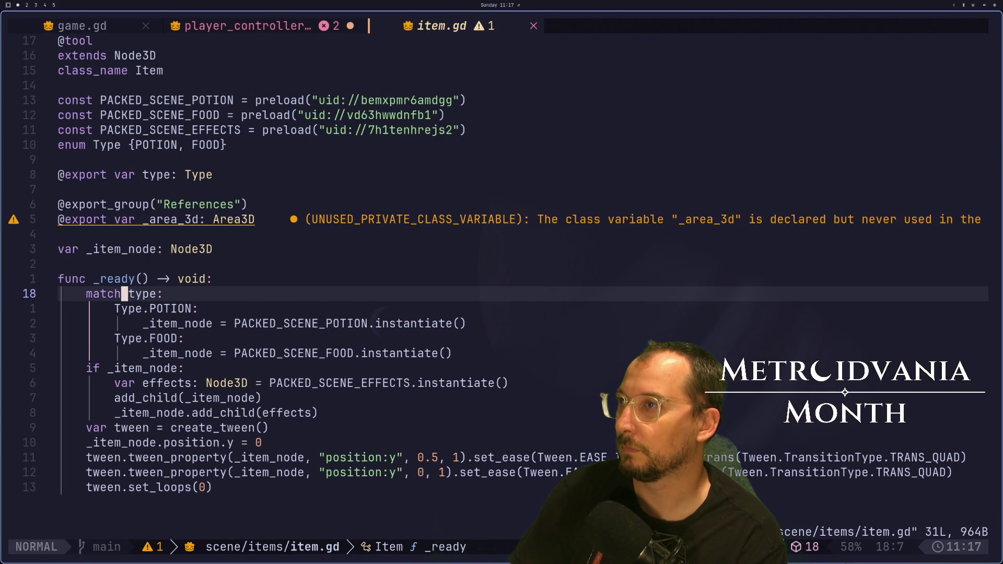
key(shift+h)
text(as )
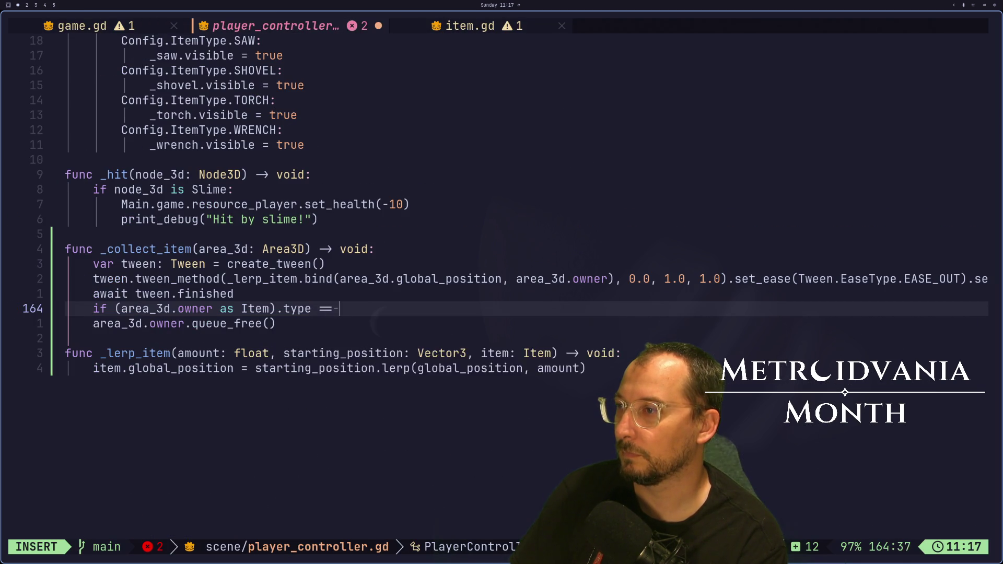
text(Item).type == Item.Type)
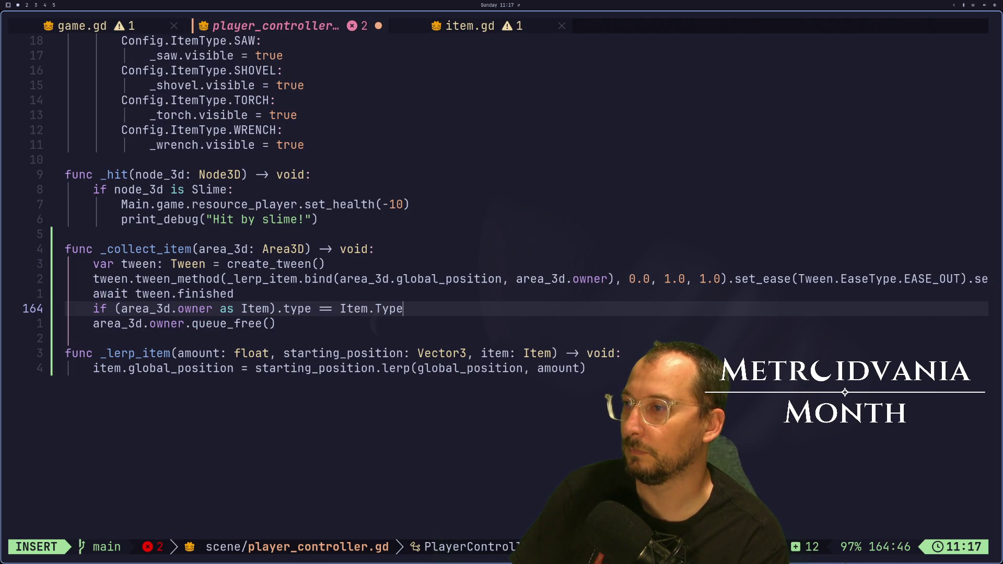
text(.POTION:)
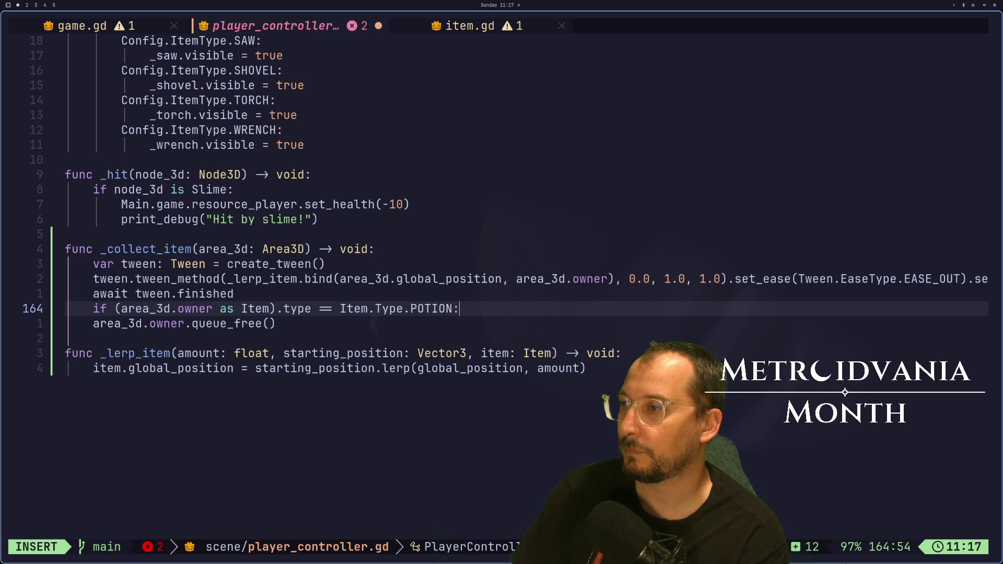
Finish the POTION condition and keep queue_free outside the if block, with a blank line above it.
key(Escape)
key(j)
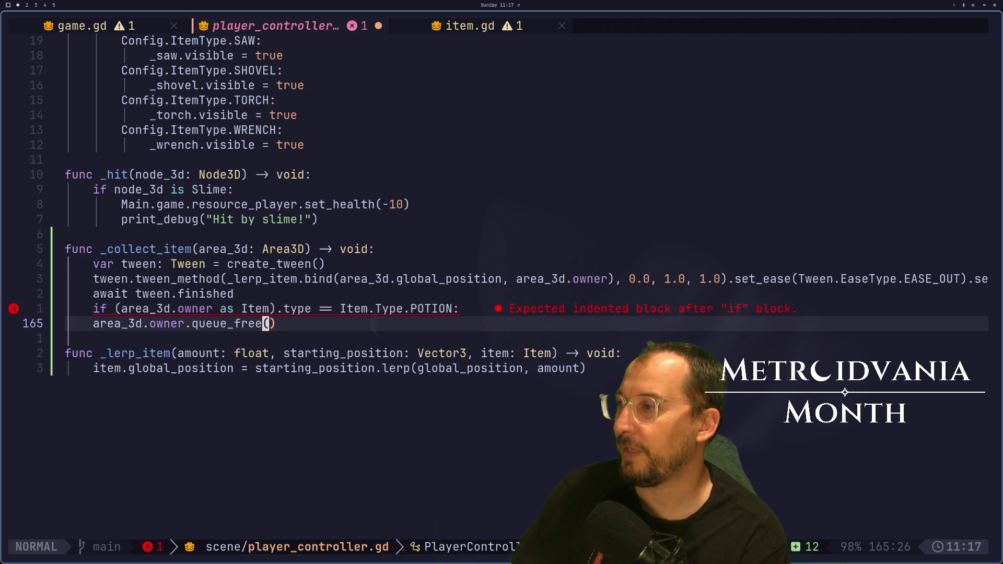
key(b)
key(b)
key(b)
key(i)
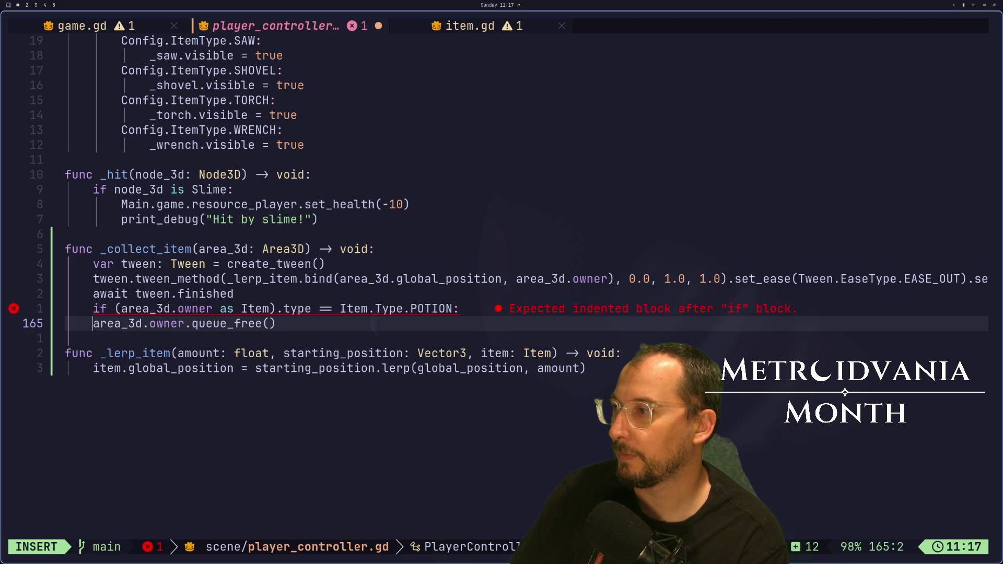
key(Tab)
key(Return)
key(Escape)
key(i)
key(BackSpace)
key(Escape)
key(k)
key(k)
text(:w)
Duplicate the POTION check, change the copy to Item.Type.MANA, and save player_controller.gd.
key(Return)
key(y)
key(y)
key(p)
key(l)
key(l)
key(l)
key(w)
key(w)
key(w)
key(d)
key(i)
key(Escape)
text(b)
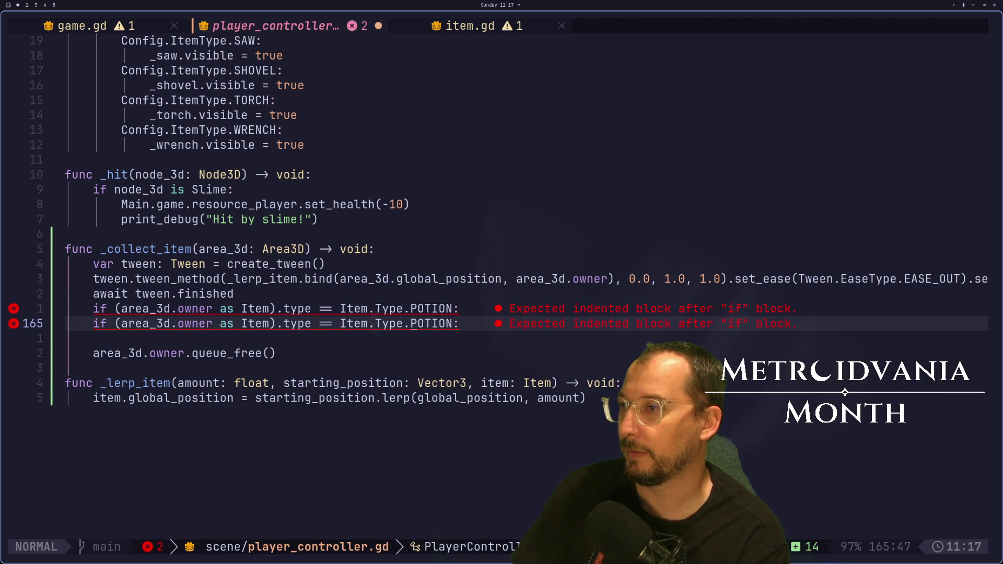
text(ciwMANA)
key(Escape)
text(:w)
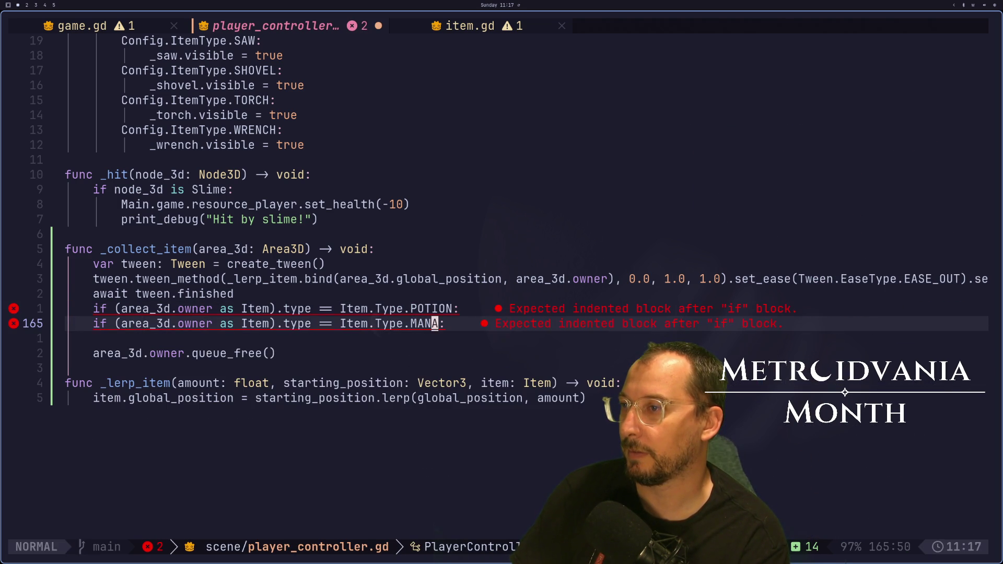
Add blank lines between the POTION and MANA checks and start the POTION branch body.
key(Return)
key(O)
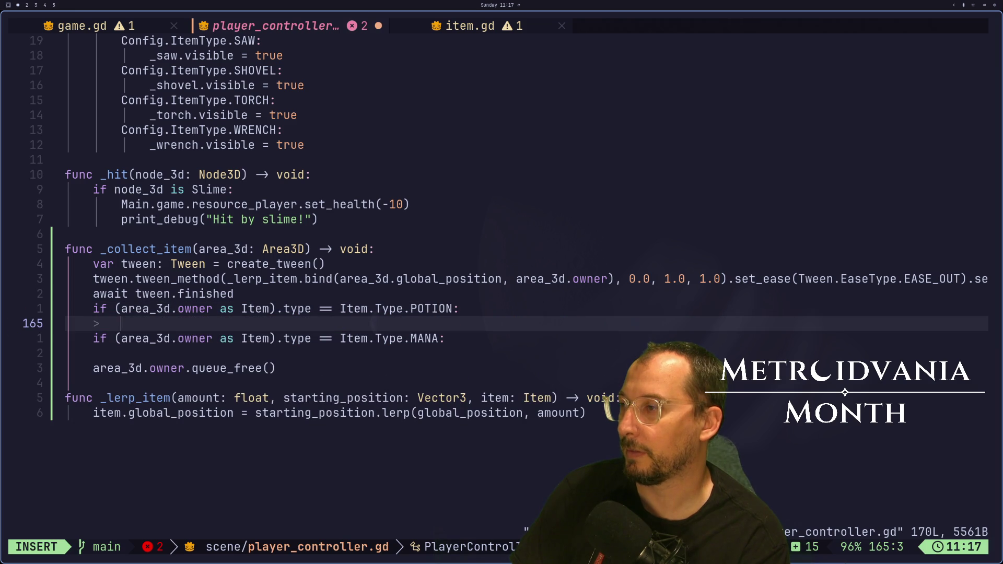
key(Escape)
key(k)
key(e)
key(e)
key(e)
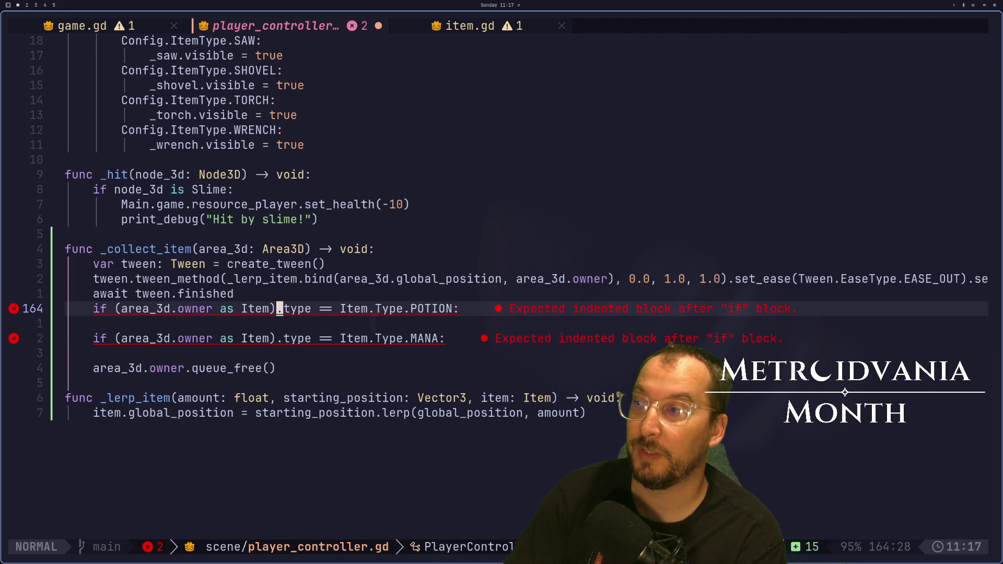
key(F)
key(space)
key(h)
key(h)
key(h)
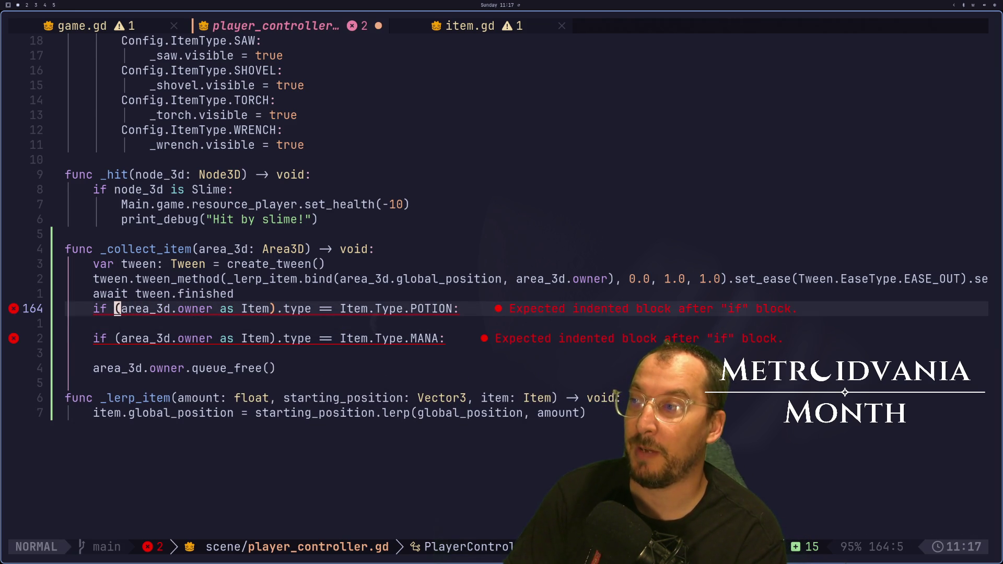
key(h)
key(l)
key(l)
key(l)
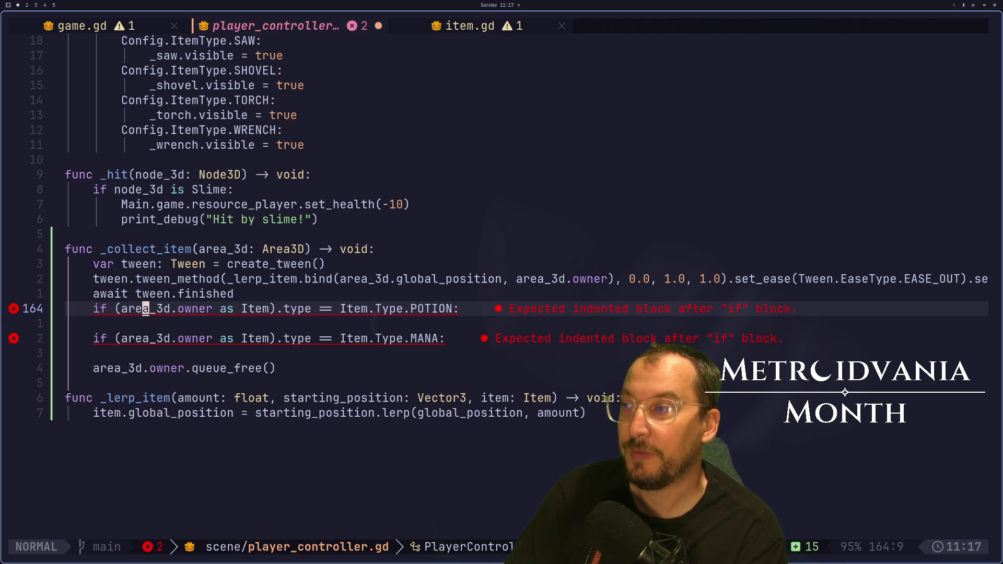
key(o)
key(Escape)
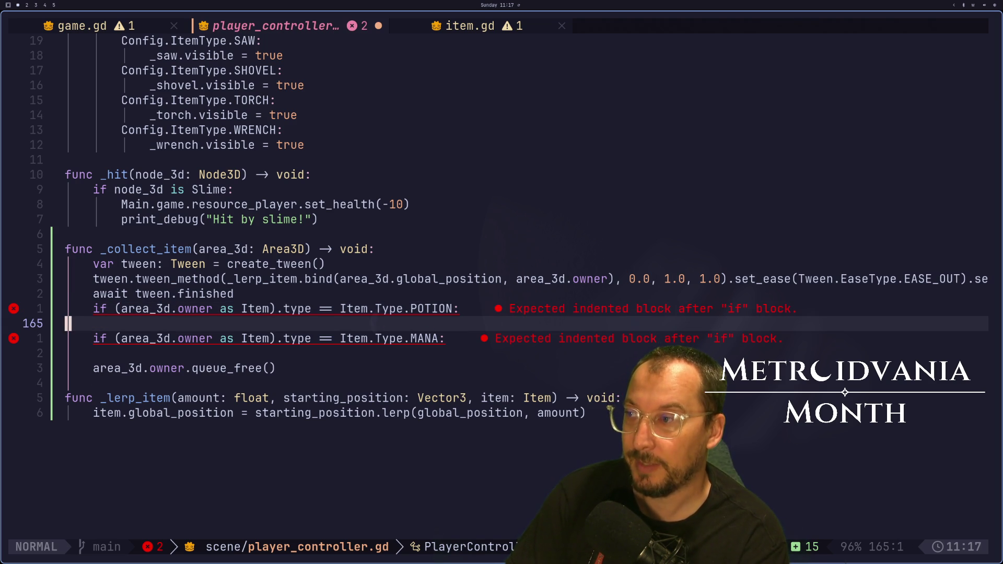
key(S)
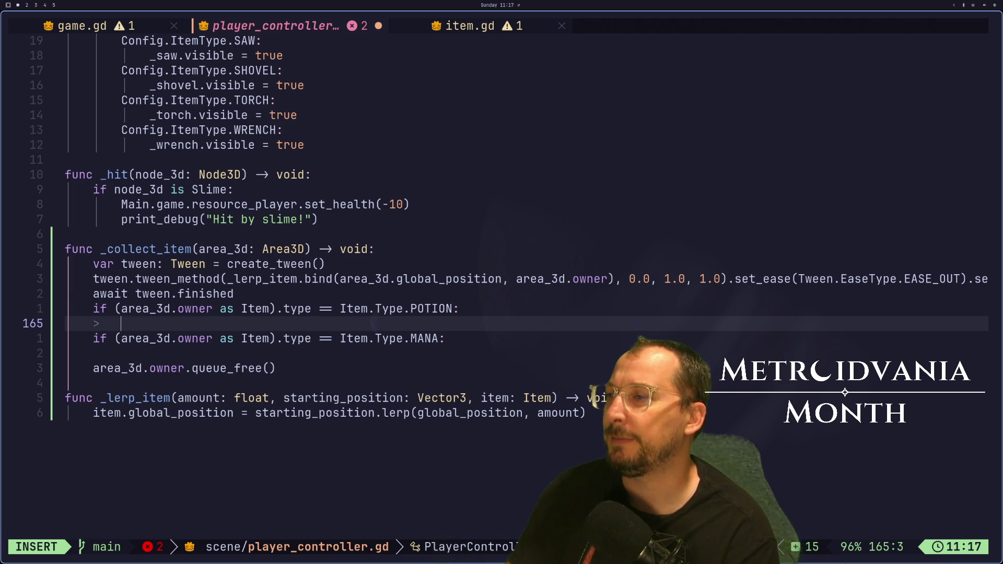
key(Escape)
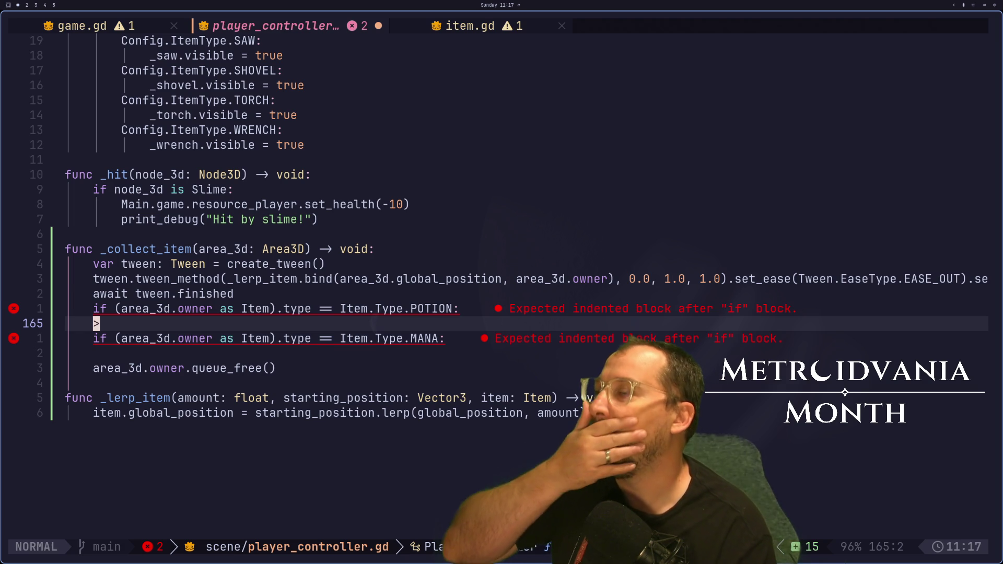
key(shift+h)
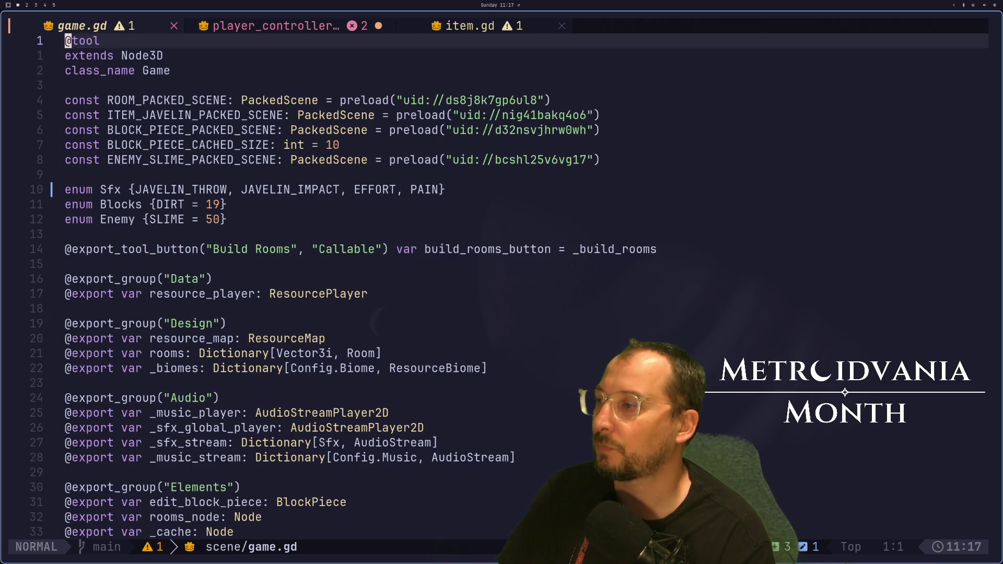
In player_controller.gd, add Main.game.resource_player.set_health(10) under the POTION check.
key(shift+l)
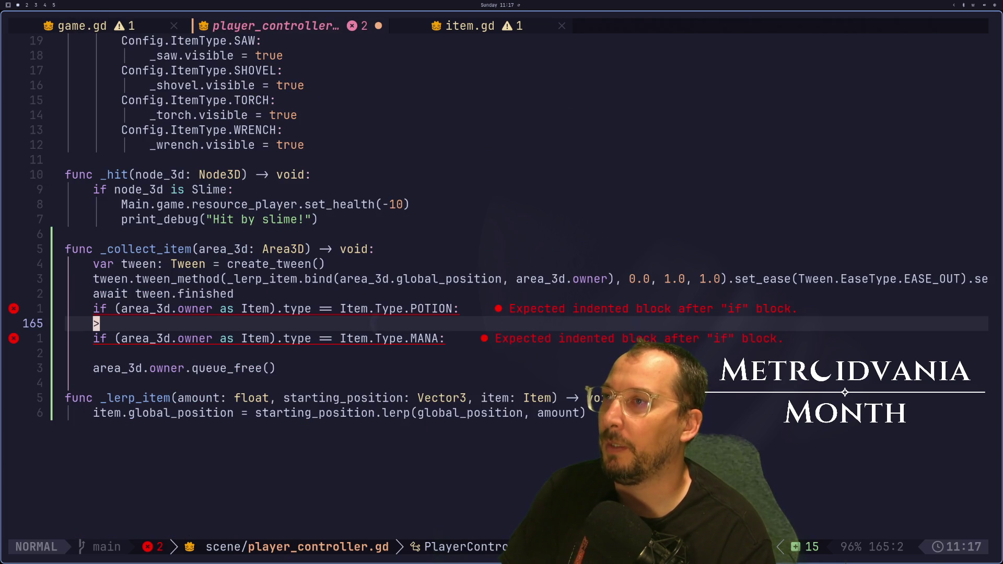
key(i)
key(Tab)
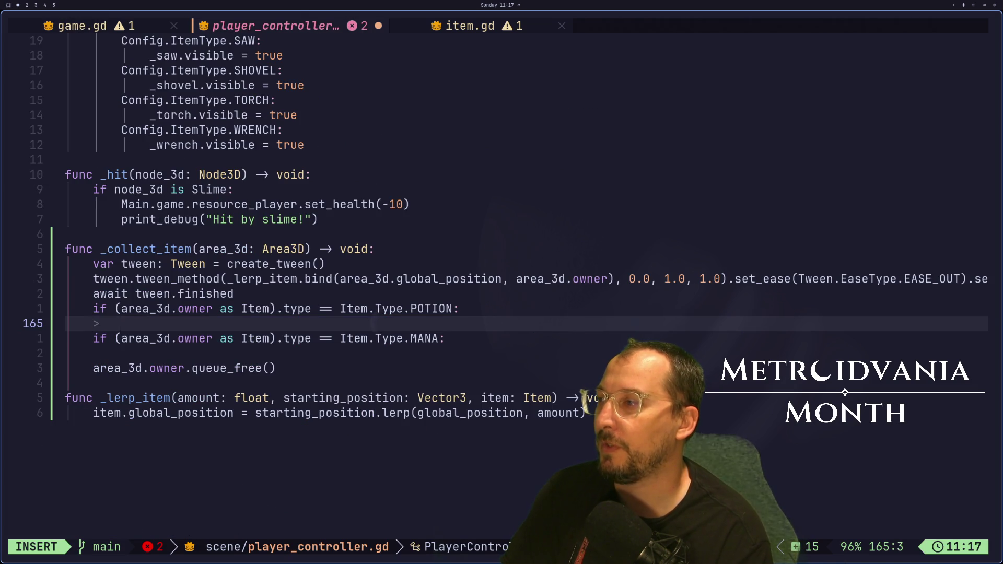
text(a)
key(BackSpace)
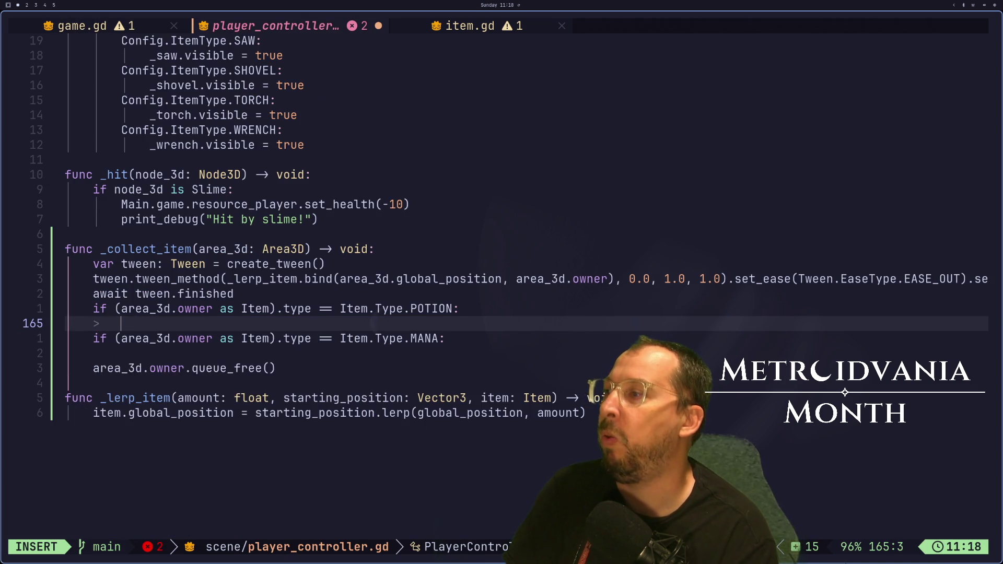
text(Main.game.pl)
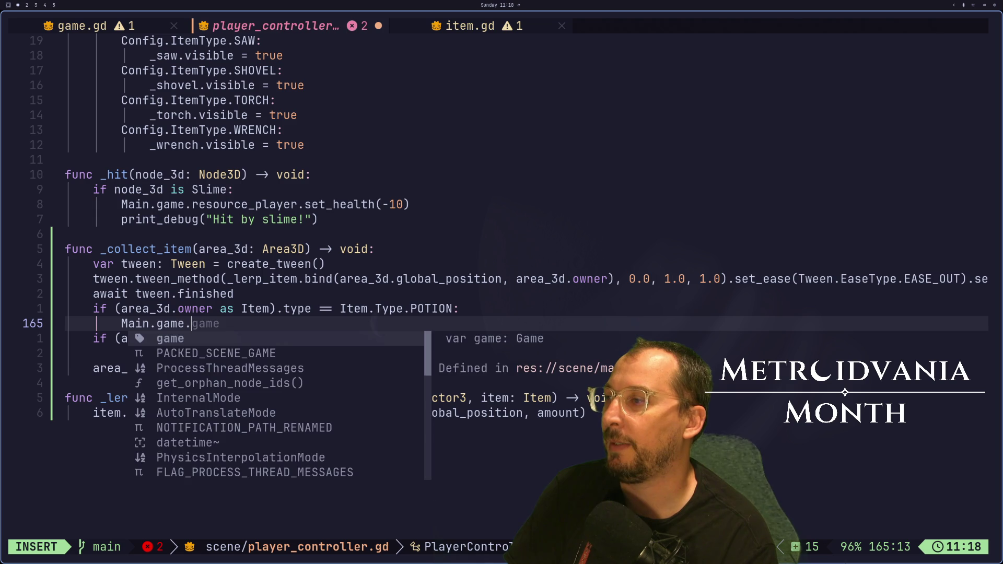
key(BackSpace)
key(BackSpace)
text(res)
key(Return)
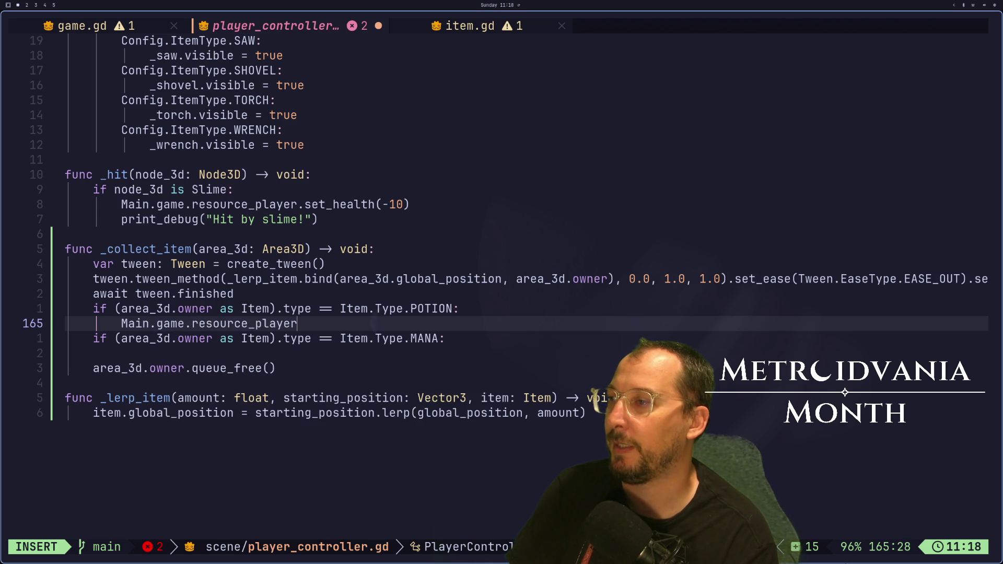
text(.)
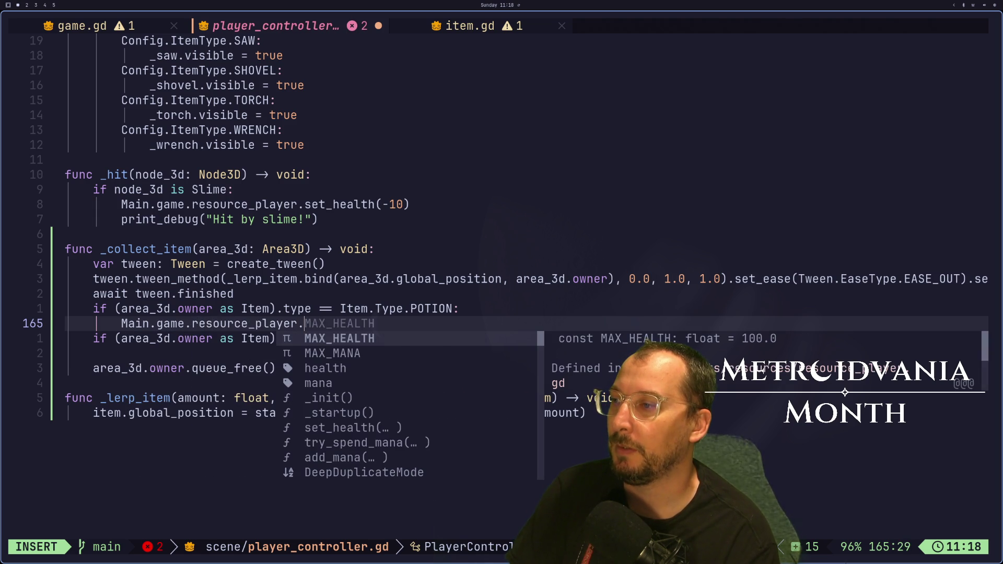
text(set)
key(Return)
text(10)
key(Escape)
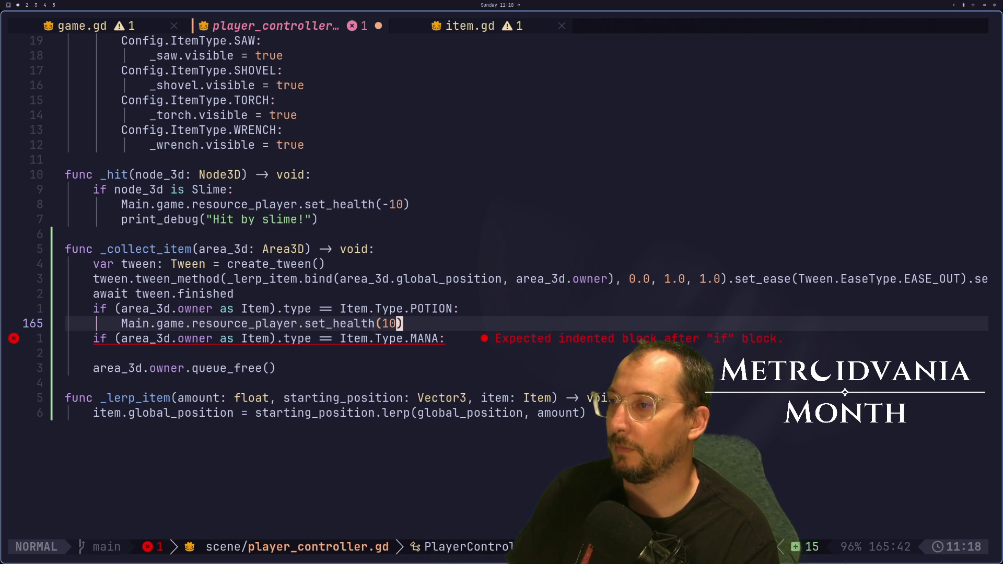
Save player_controller.gd and briefly check the item.gd script.
key(ctrl+s)
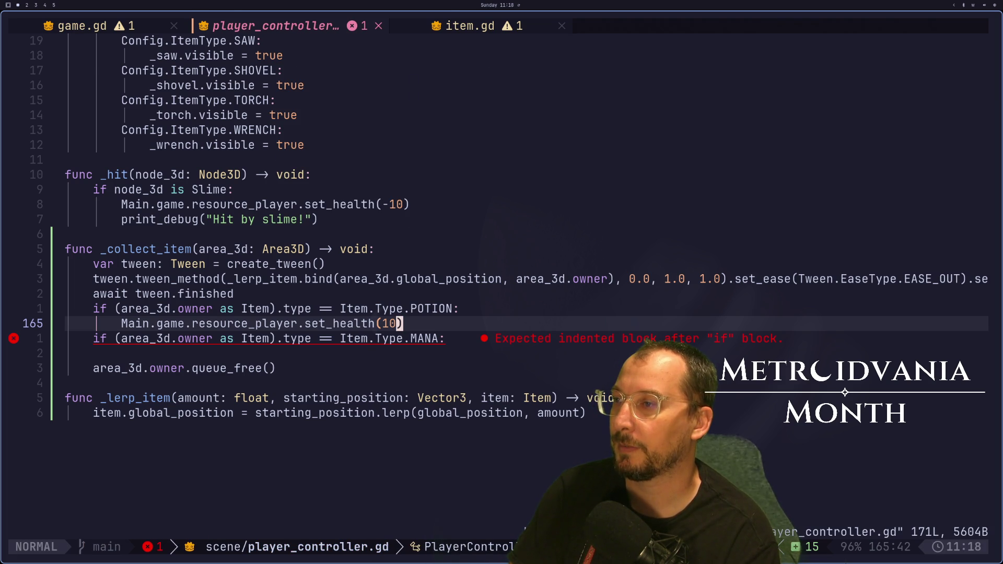
key(shift+h)
key(shift+h)
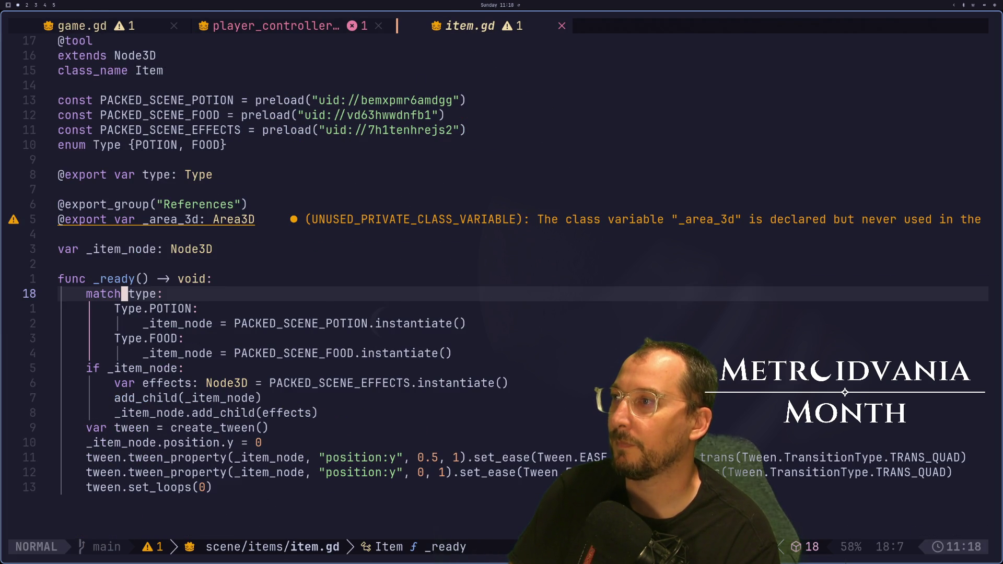
key(shift+l)
key(shift+l)
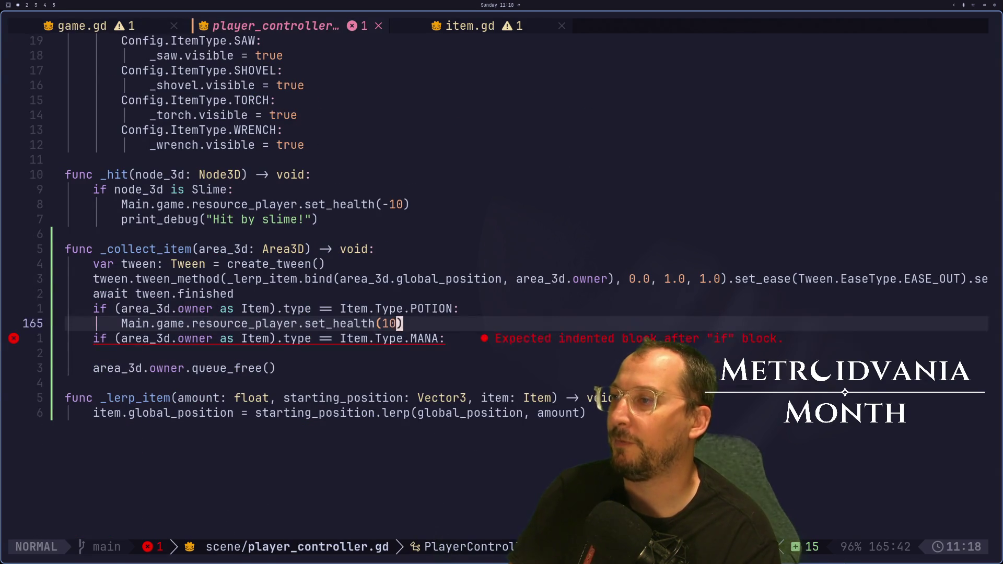
text(jwciwFOOD)
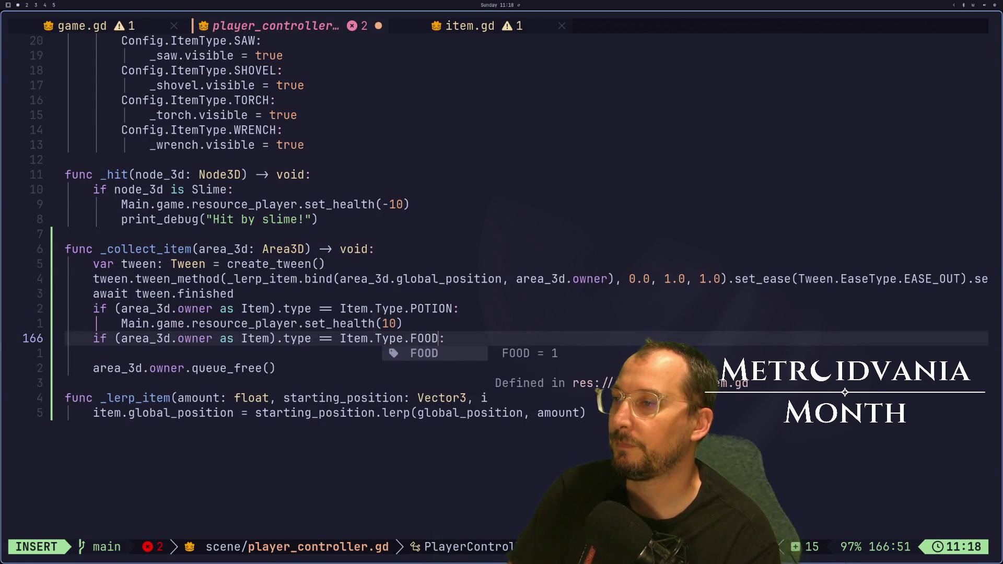
Move the set_health(10) line under the FOOD check, keeping a copy under POTION.
key(Escape)
key(k)
key(y)
key(y)
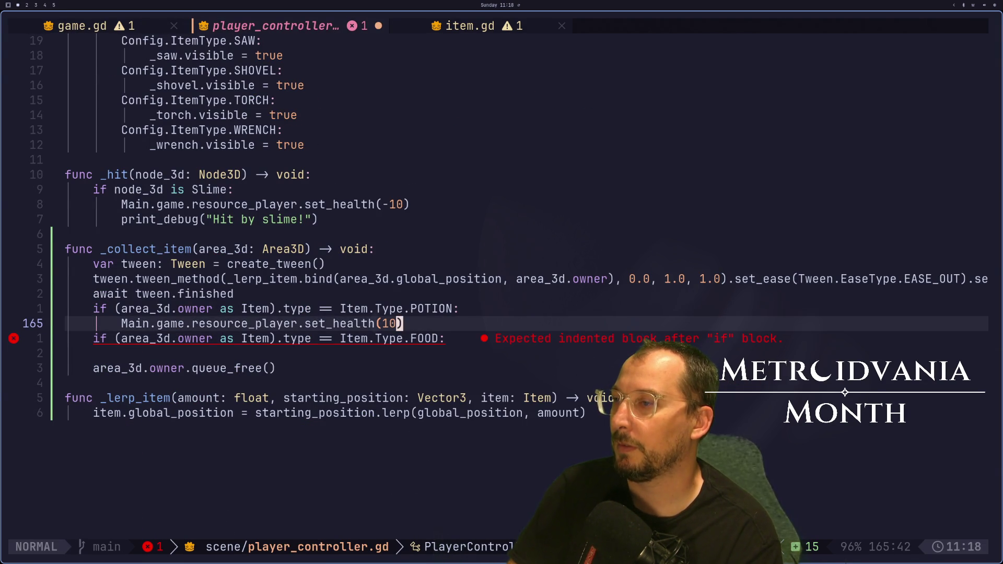
key(d)
key(d)
key(p)
key(k)
key(k)
key(o)
key(Escape)
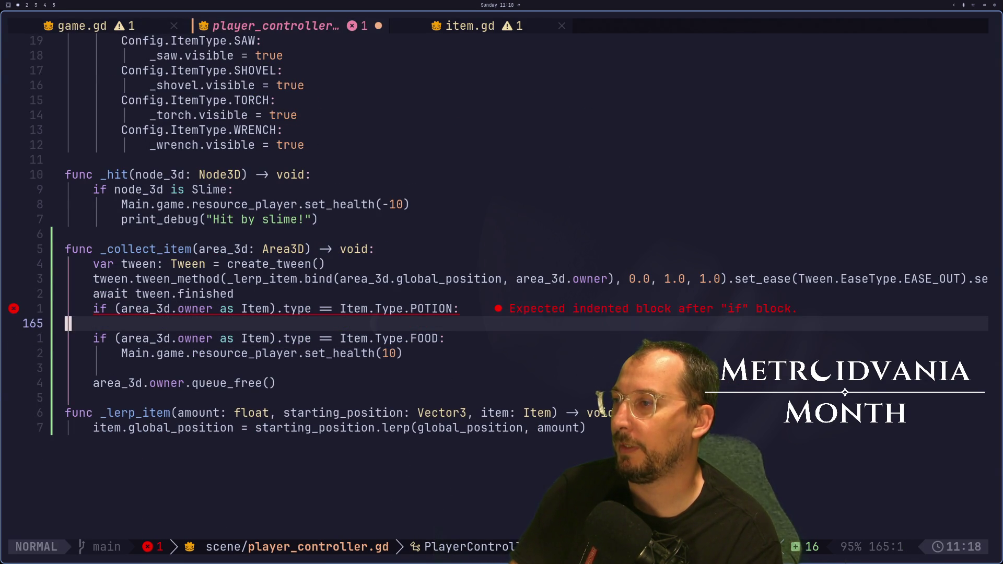
key(p)
Change the POTION branch's set_health call to add_mana(10).
key(k)
key(d)
key(d)
key(w)
key(f)
key(o)
key(e)
key(f)
key(l)
key(l)
key(c)
key(t)
key(()
key(BackSpace)
key(BackSpace)
key(BackSpace)
text(me.resource_player.m(10)
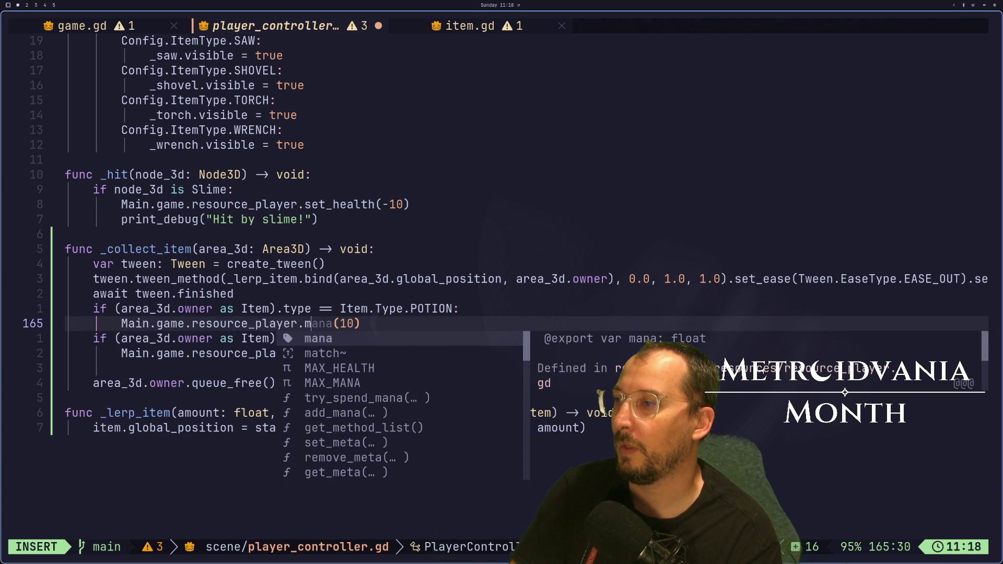
text(a)
key(Tab)
key(Tab)
key(Tab)
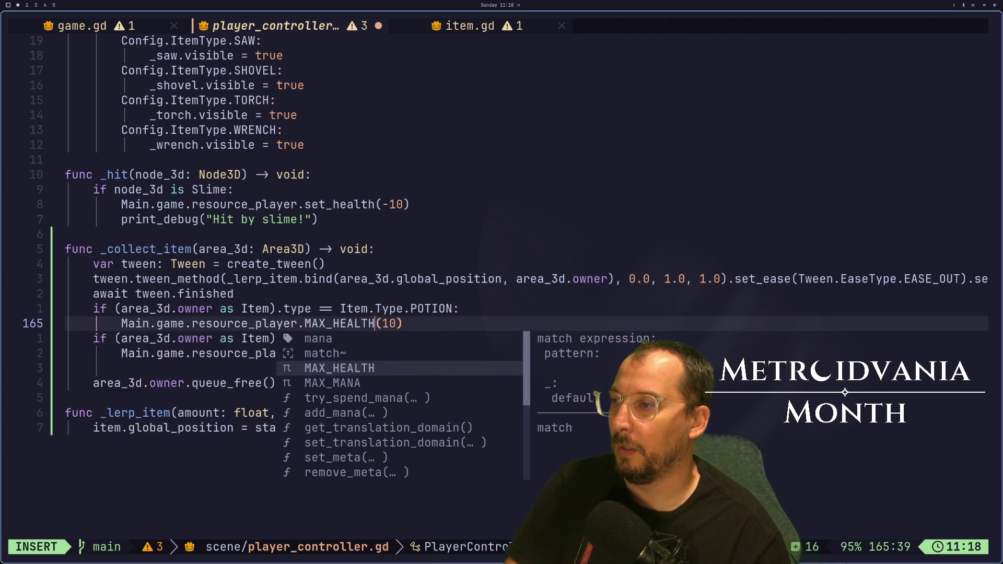
key(Return)
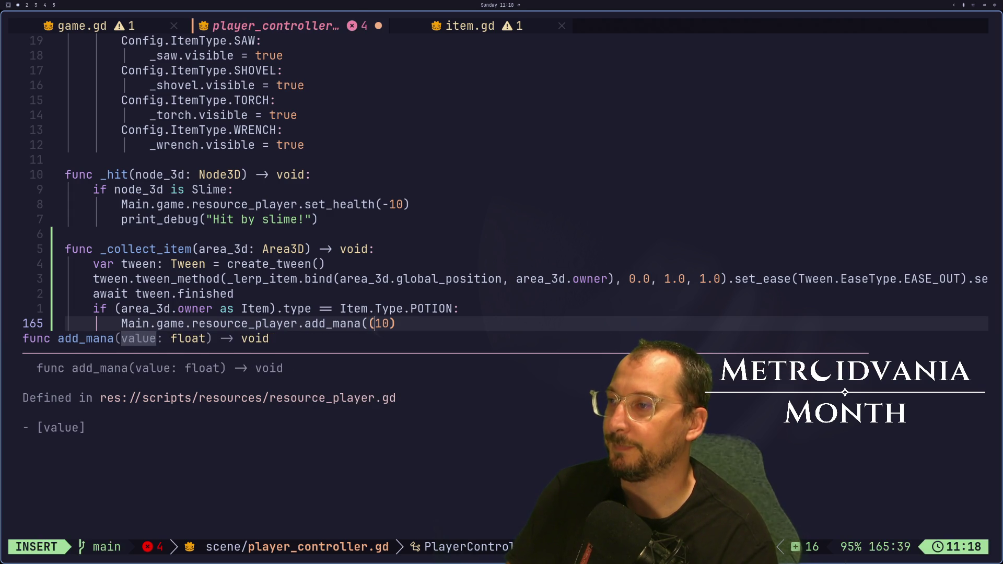
key(BackSpace)
key(Escape)
Save player_controller.gd with :w and show the Trouble diagnostics list.
text(:w)
key(Return)
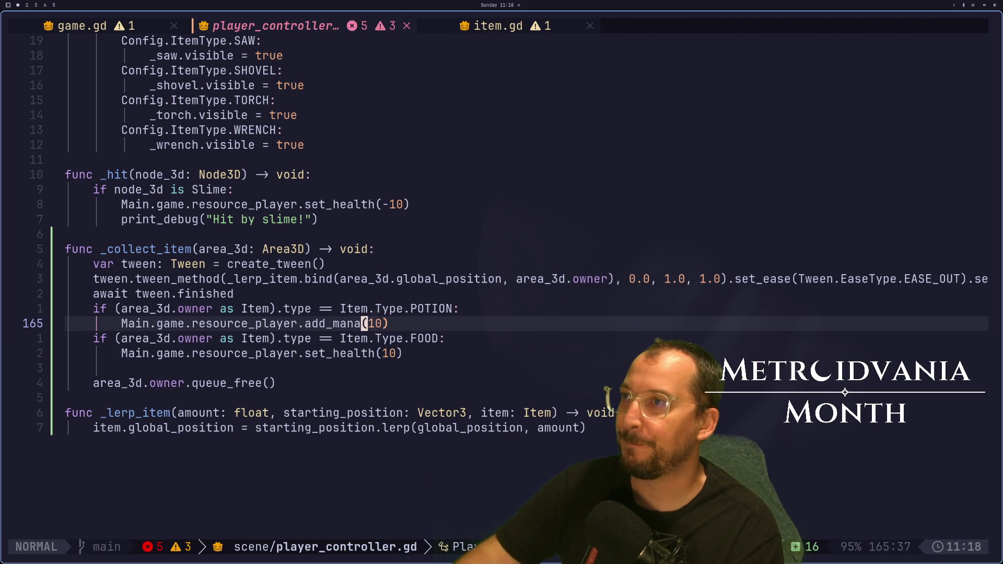
key(j)
key(k)
key(shift+l)
key(shift+h)
key(shift+l)
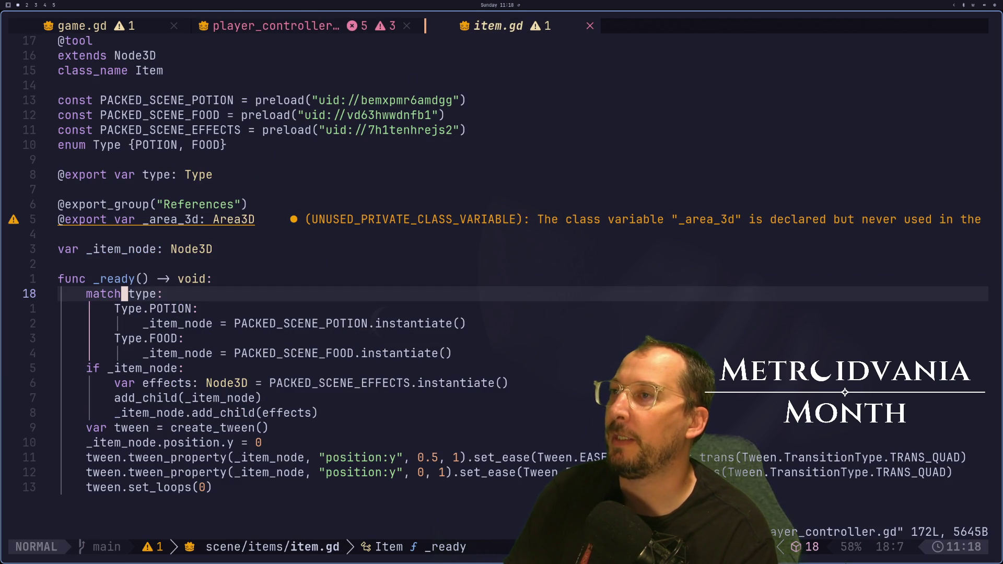
key(shift+h)
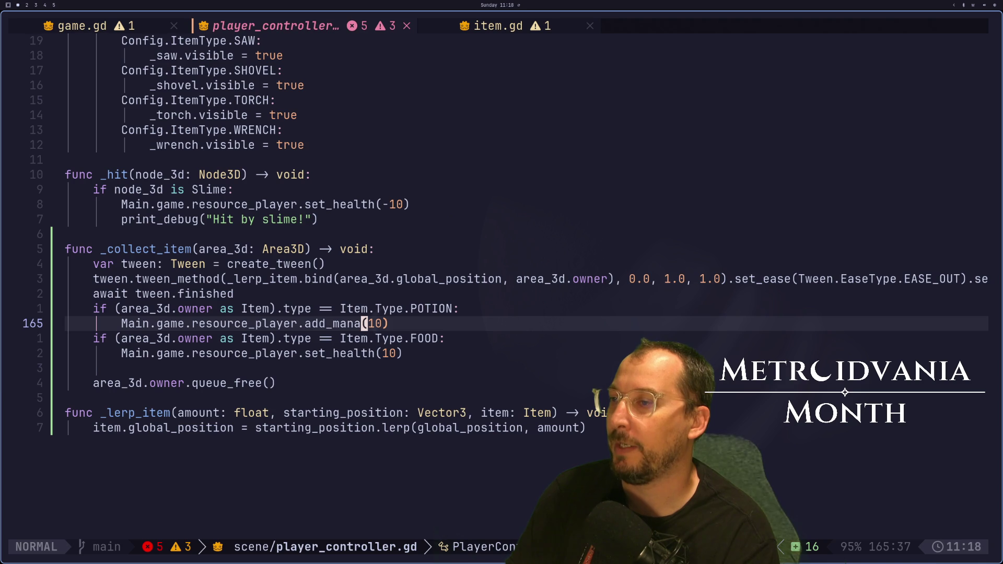
key(space)
key(x)
key(x)
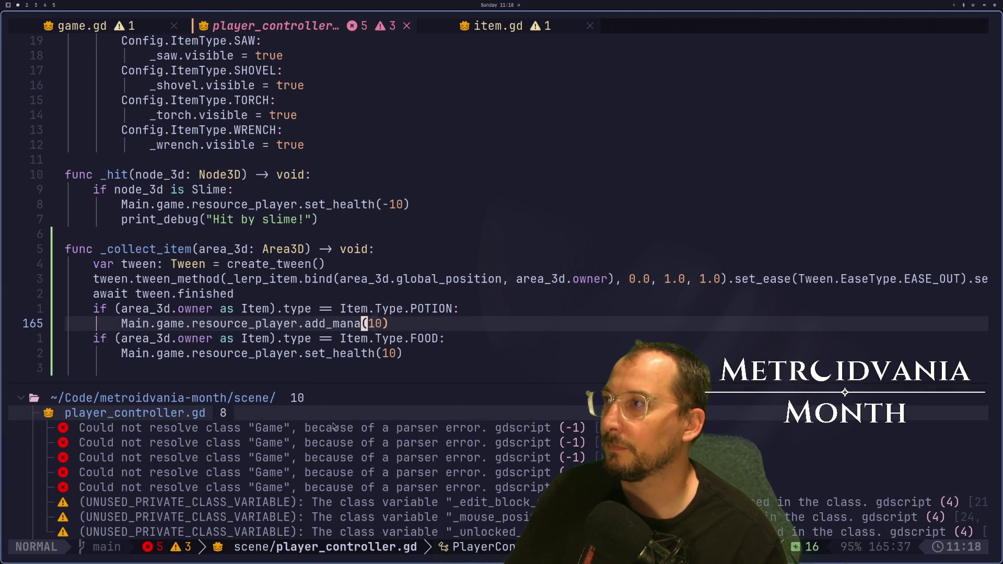
Jump to the first Game parser error, touch line 49, and re-save player_controller.gd to clear it.
click(336, 428)
click(352, 203)
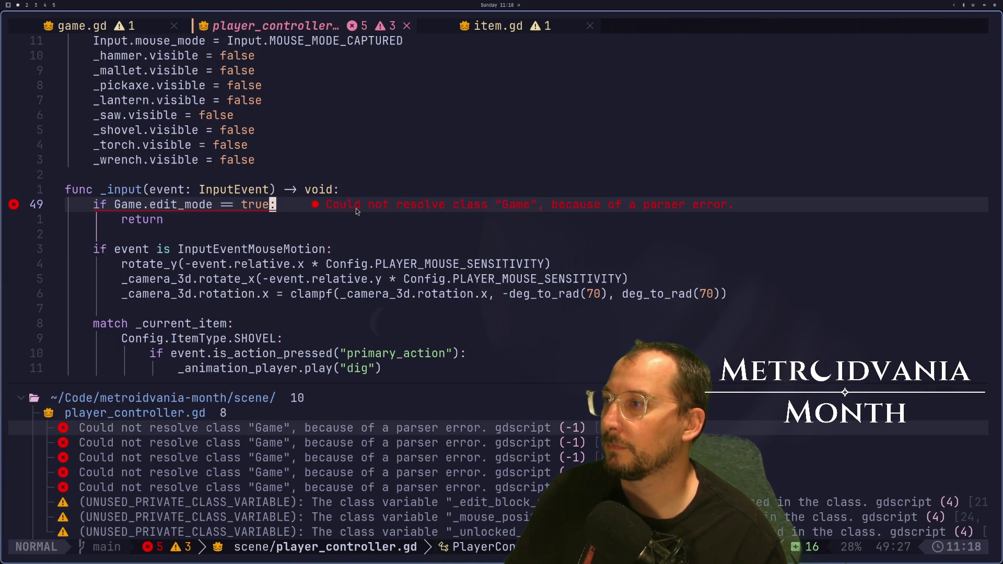
key(a)
key(Escape)
key(colon)
text(w)
key(Return)
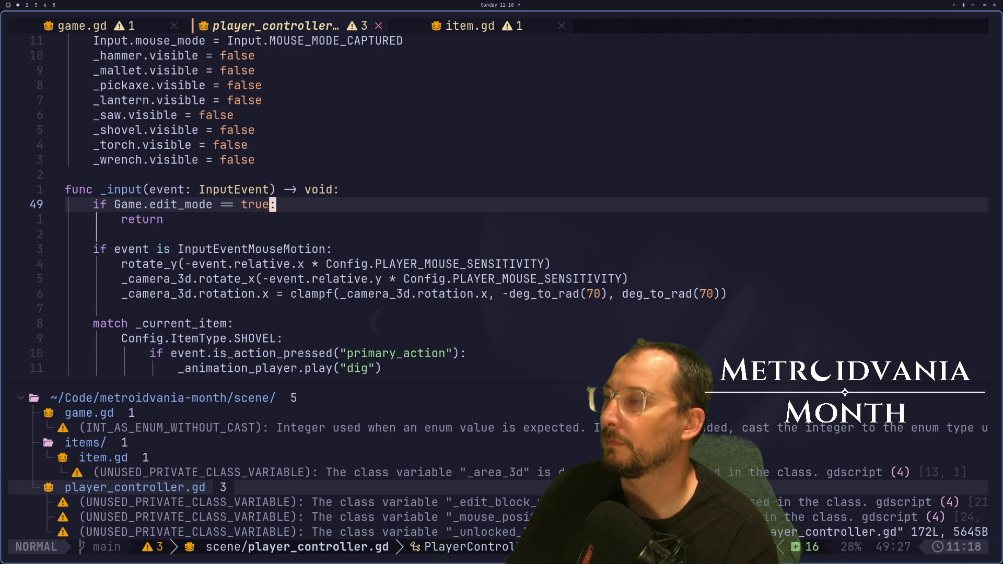
Switch to item.gd and move up to the match on type in _ready.
key(shift+l)
key(j)
key(j)
key(j)
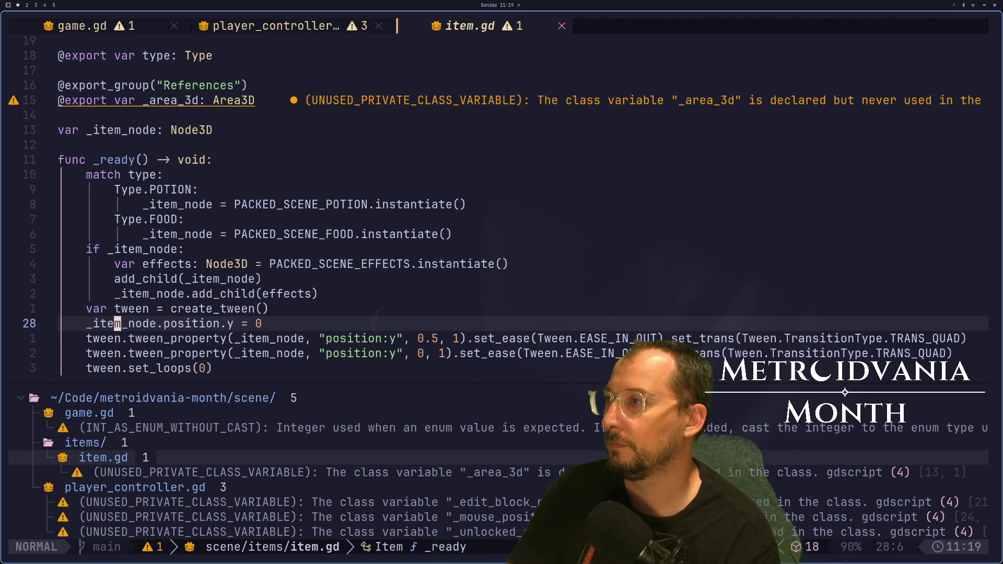
key(k)
key(k)
key(k)
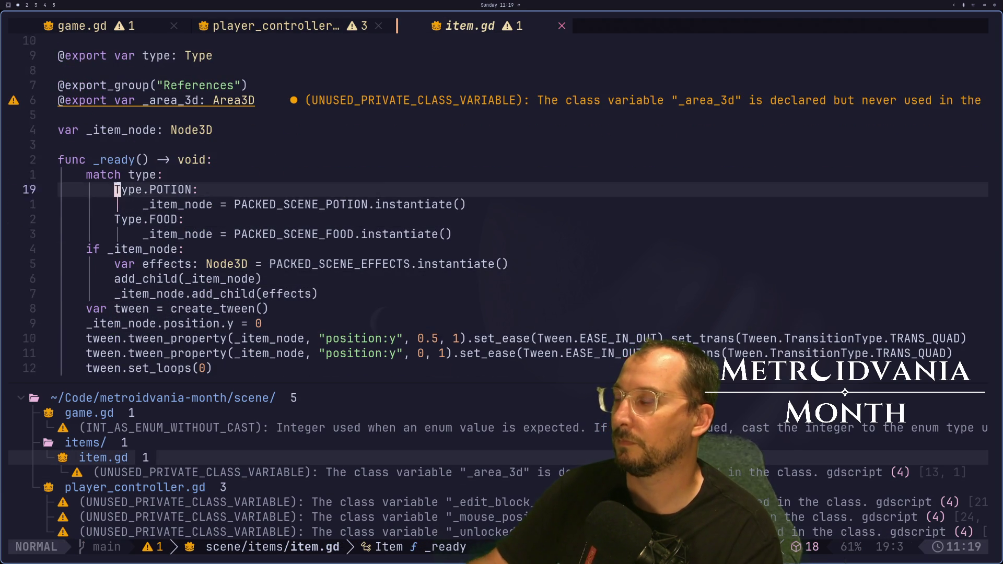
key(k)
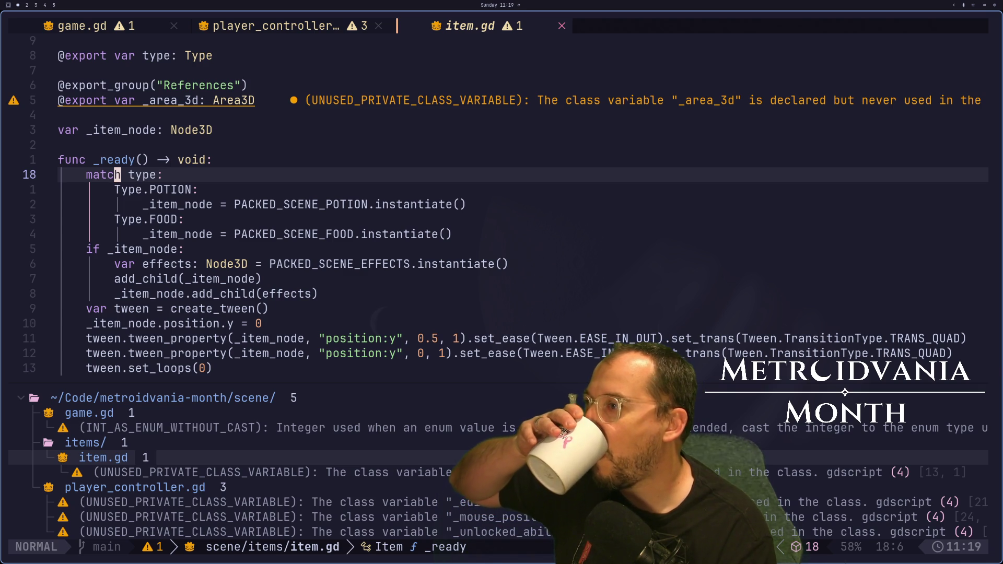
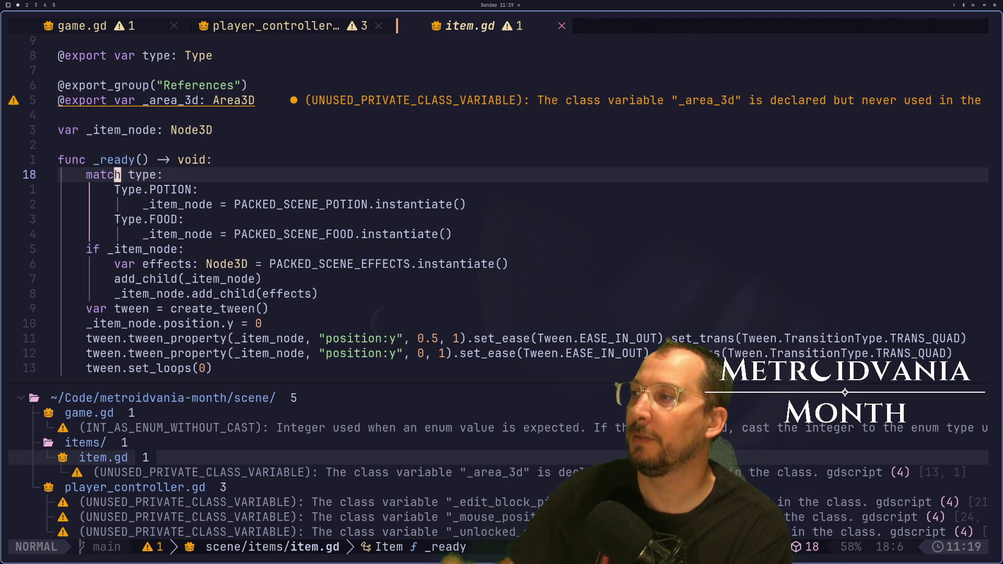
Start a new line at the top of _ready reading 'type = randi_range' via completion.
key(j)
key(j)
key(j)
key(k)
key(k)
key(k)
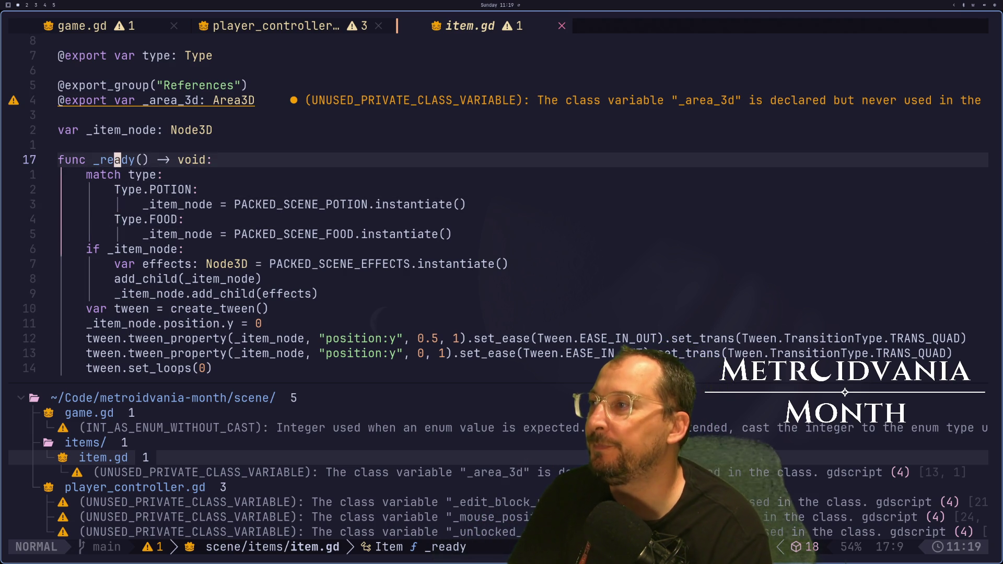
text(o)
text(tw)
key(BackSpace)
text(ype)
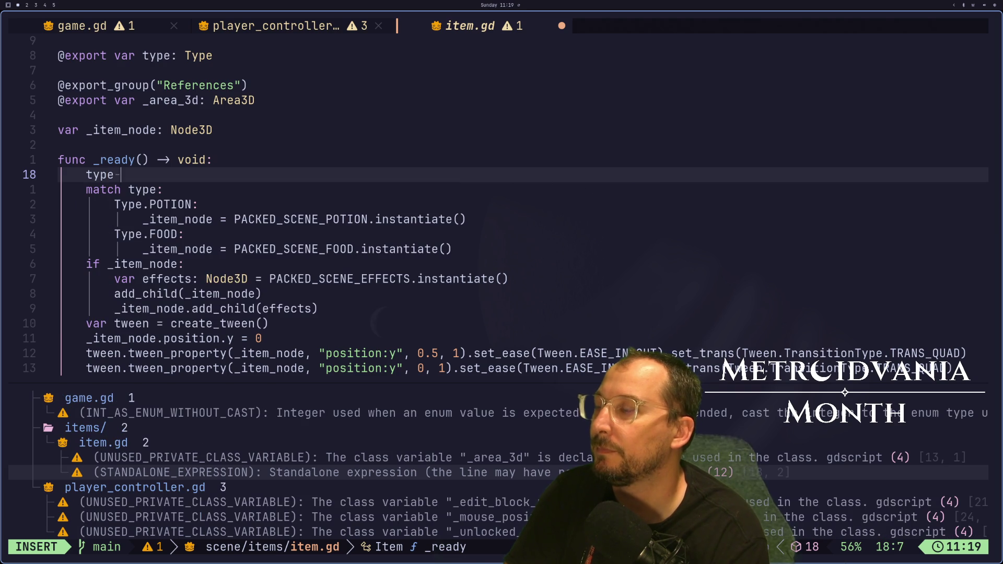
text( = ra)
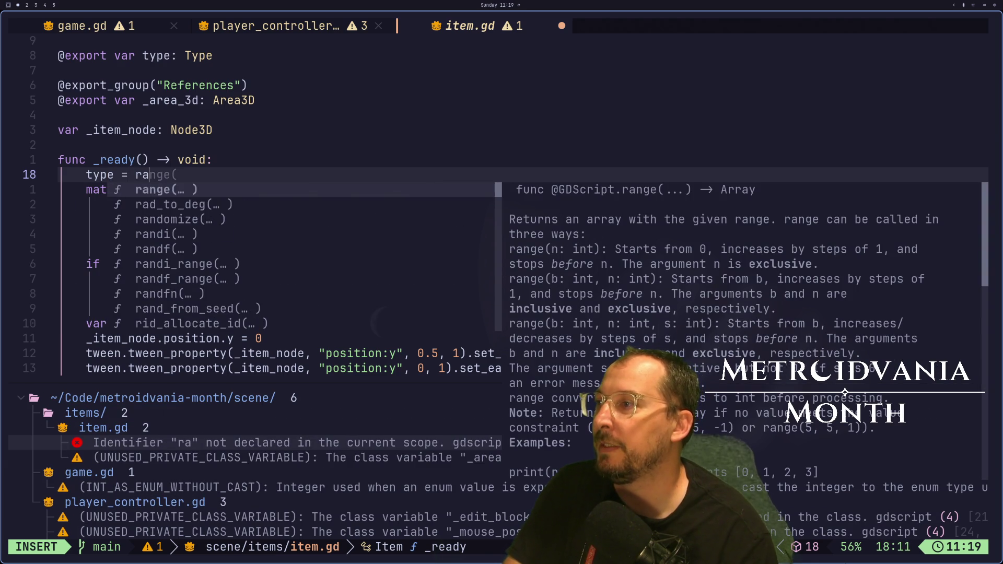
key(Tab)
key(Tab)
key(Tab)
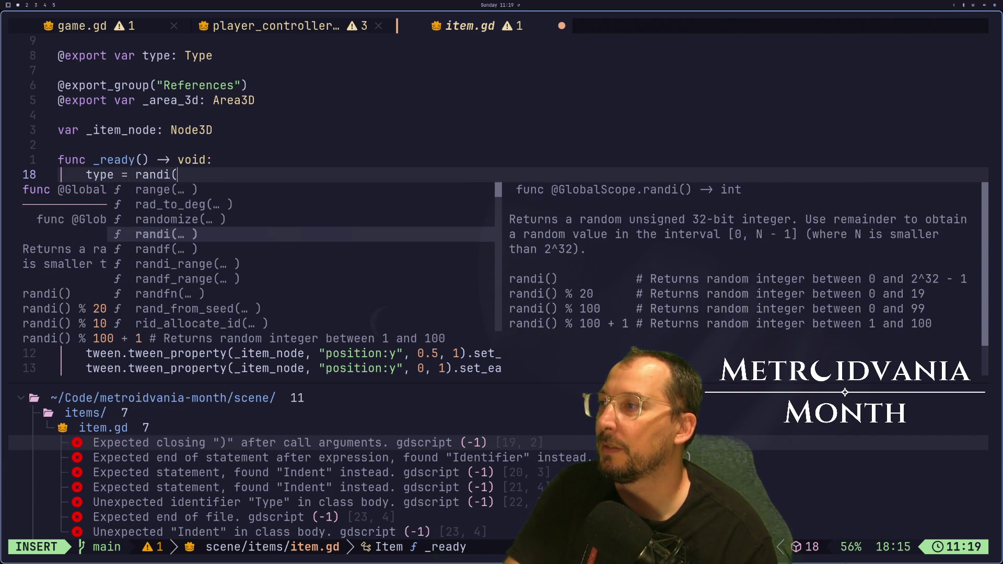
key(Tab)
key(Tab)
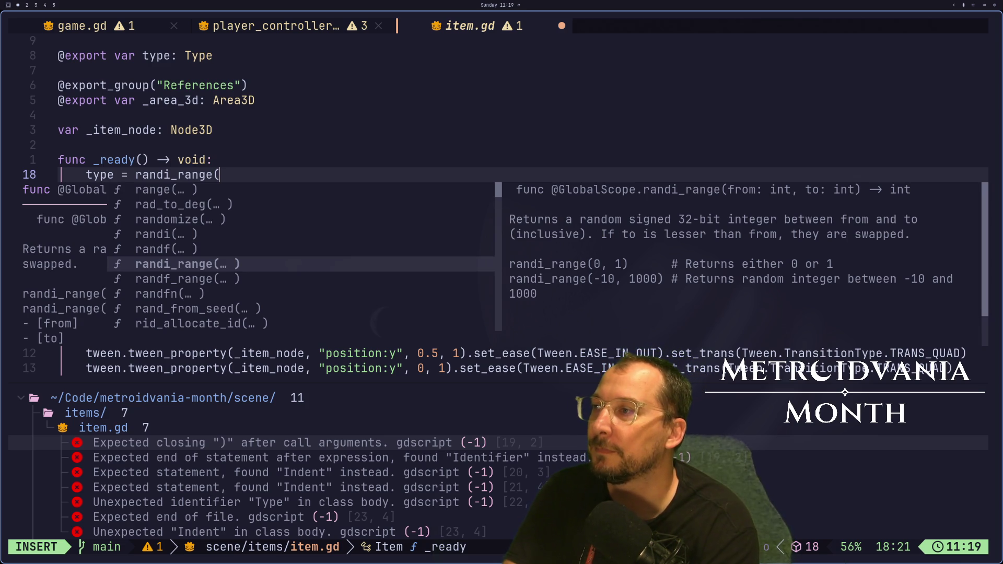
key(Return)
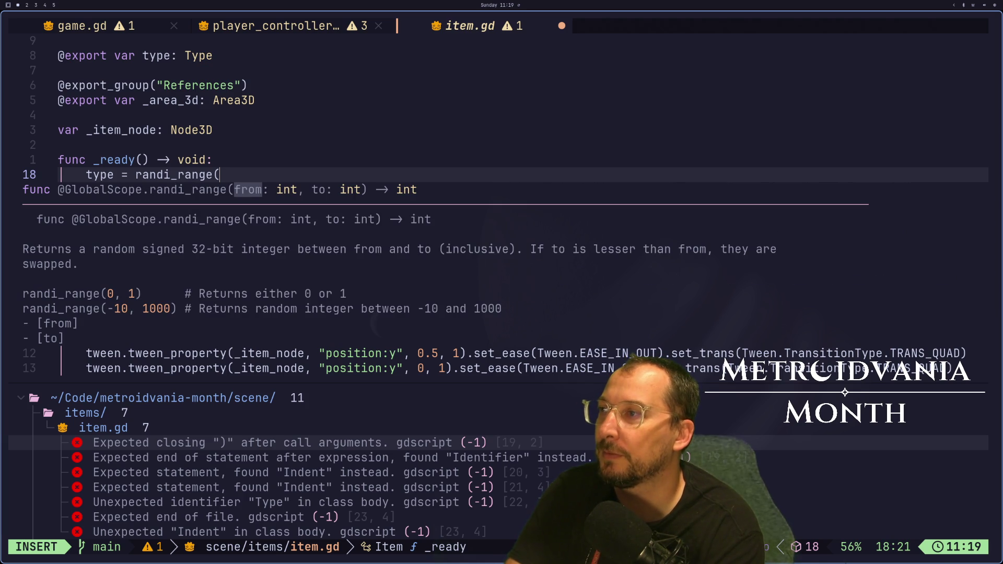
Fill in the arguments as randi_range(0, Type.size()) and save item.gd.
text(0)
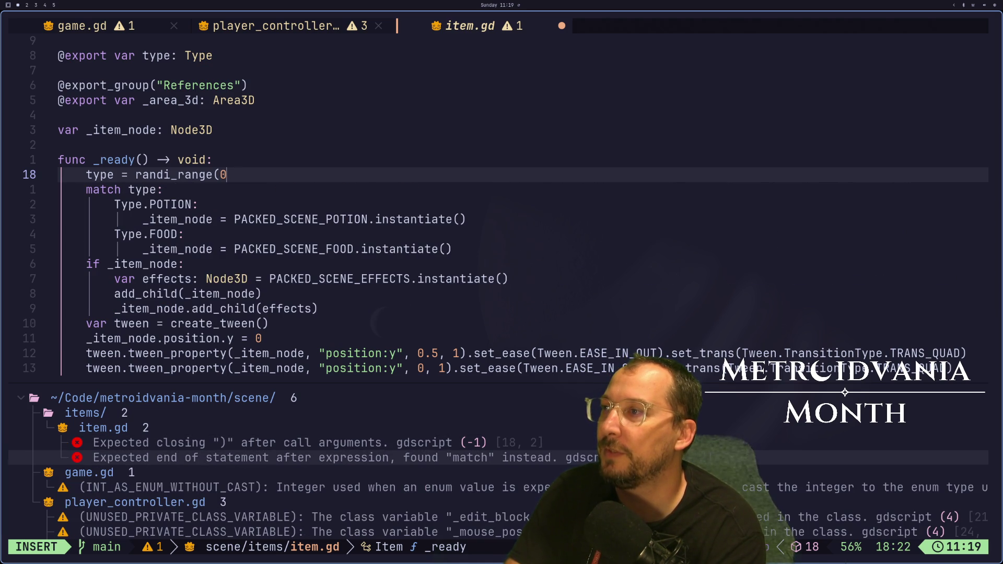
text(,)
key(Escape)
text(ange(0, Type.si)
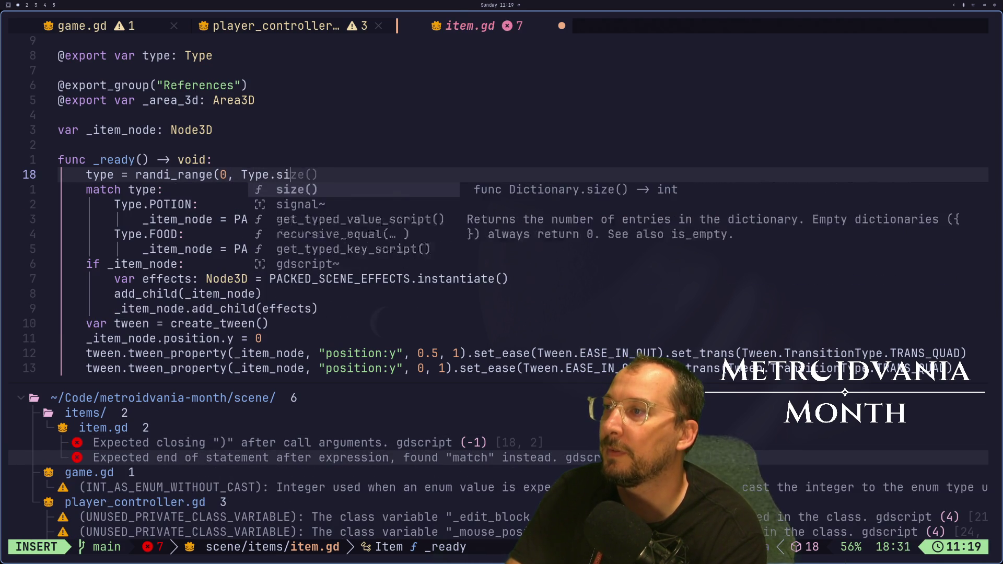
text(ze()))
key(Escape)
text(:w)
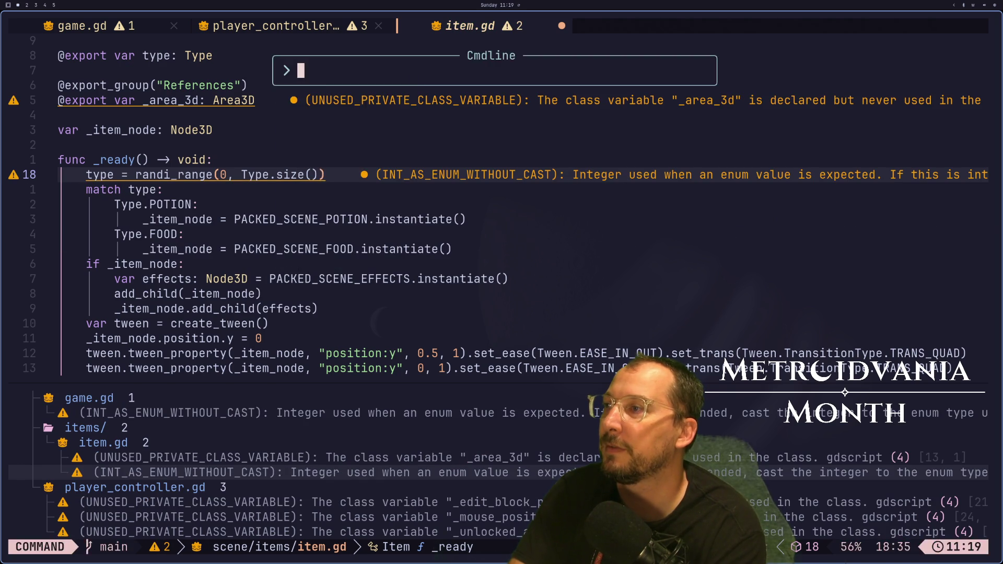
key(Return)
Delete the match type line, then undo the deletion and save item.gd.
key(b)
key(b)
key(b)
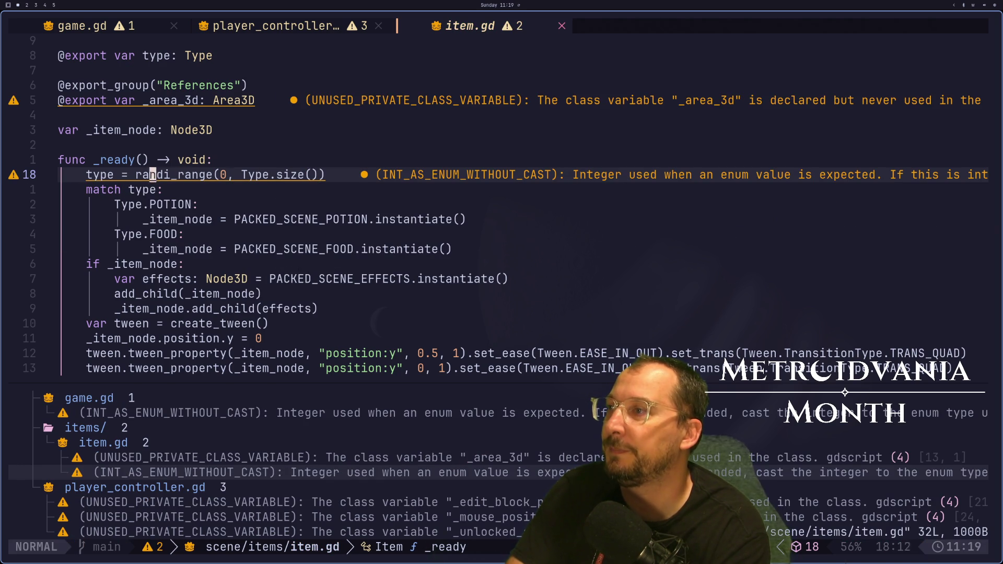
key(j)
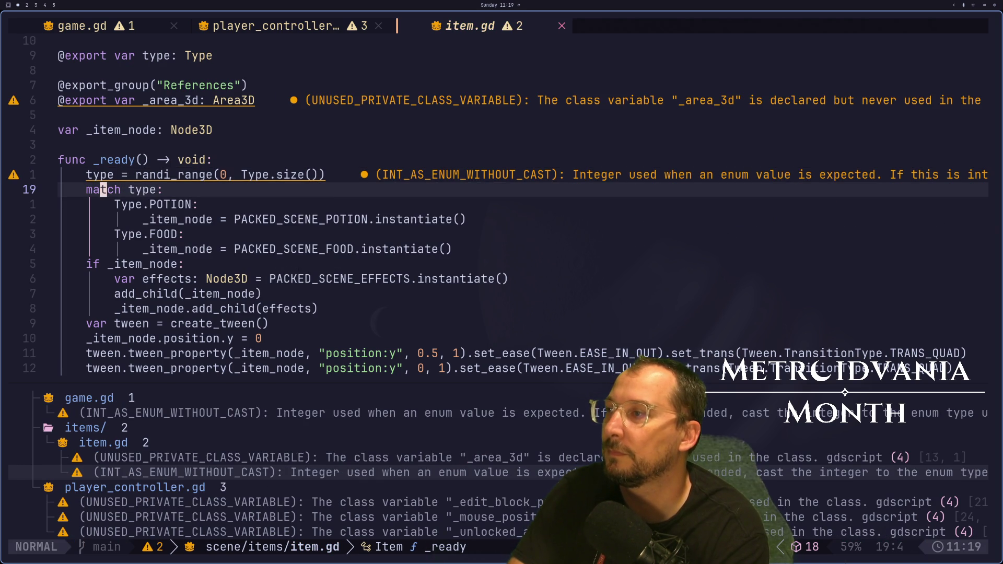
key(d)
key(d)
key(d)
key(d)
text(u)
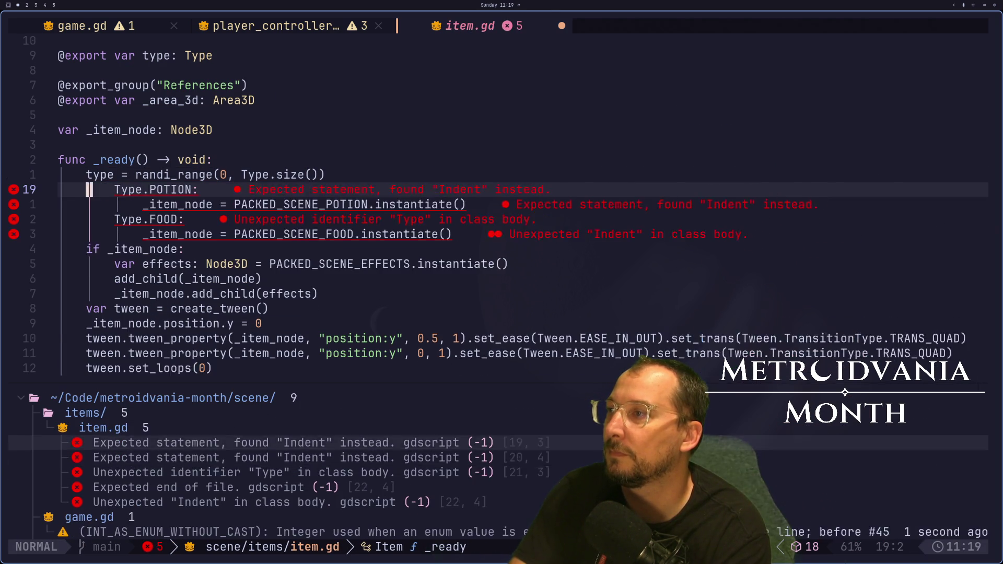
text(u:w)
key(Return)
key(k)
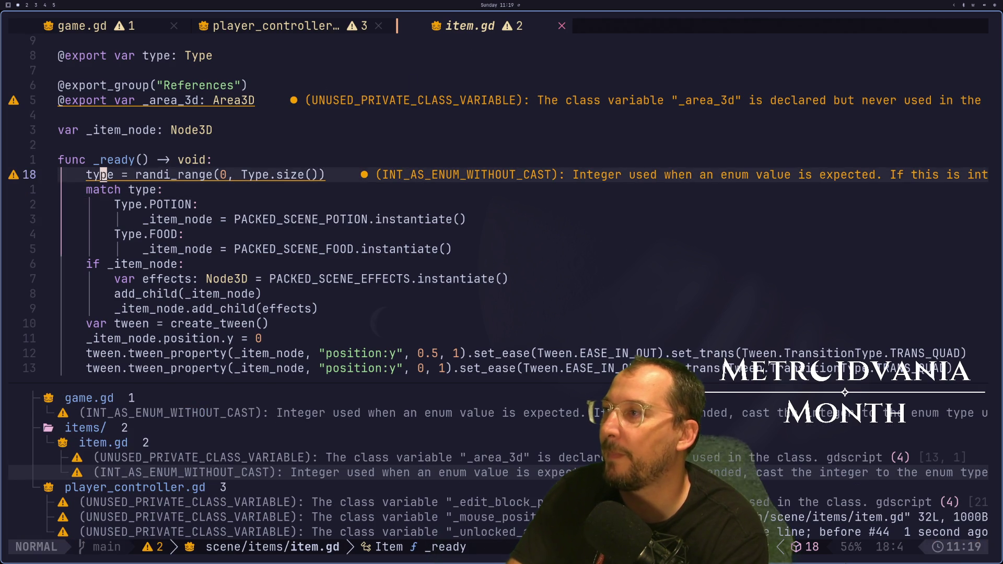
key(braceleft)
key(braceleft)
key(braceleft)
key(j)
key(j)
key(j)
key(l)
key(l)
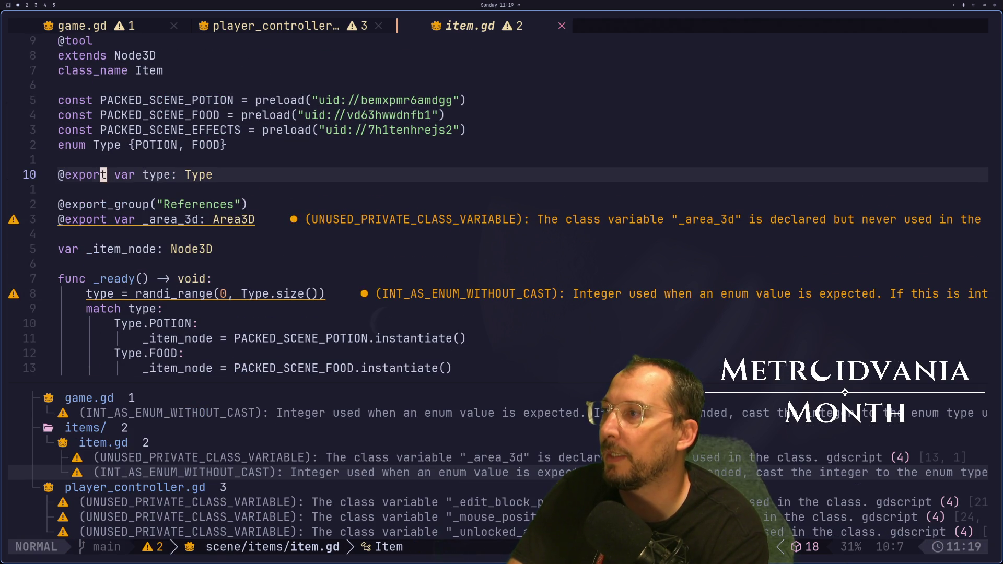
key(h)
key(i)
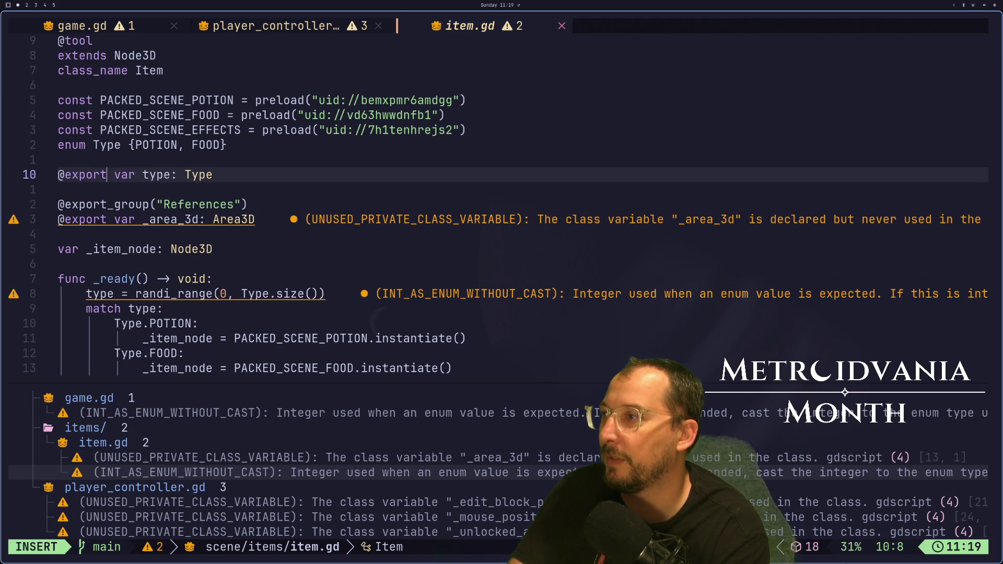
key(BackSpace)
key(BackSpace)
key(BackSpace)
key(BackSpace)
key(BackSpace)
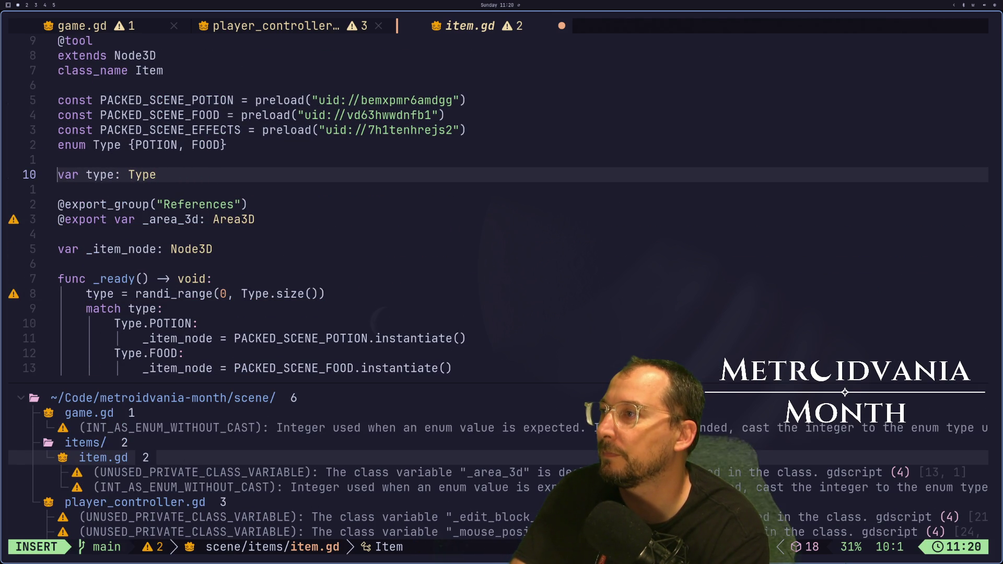
key(Escape)
Move the type variable above _item_node, drop the blank line, and save item.gd.
key(d)
key(d)
key(j)
key(j)
key(j)
key(p)
key(k)
key(k)
key(k)
key(d)
key(d)
text(:w)
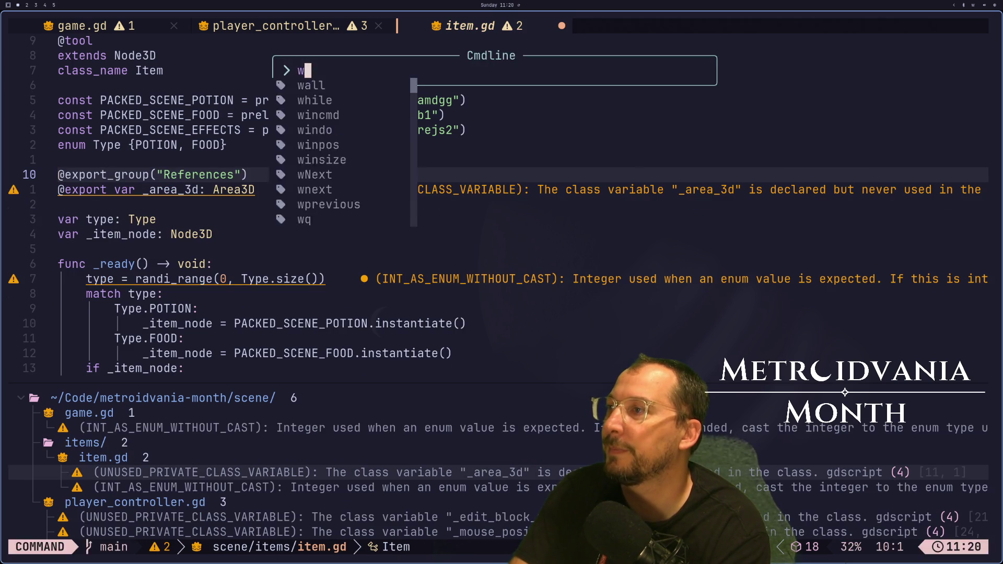
key(Return)
key(super+2)
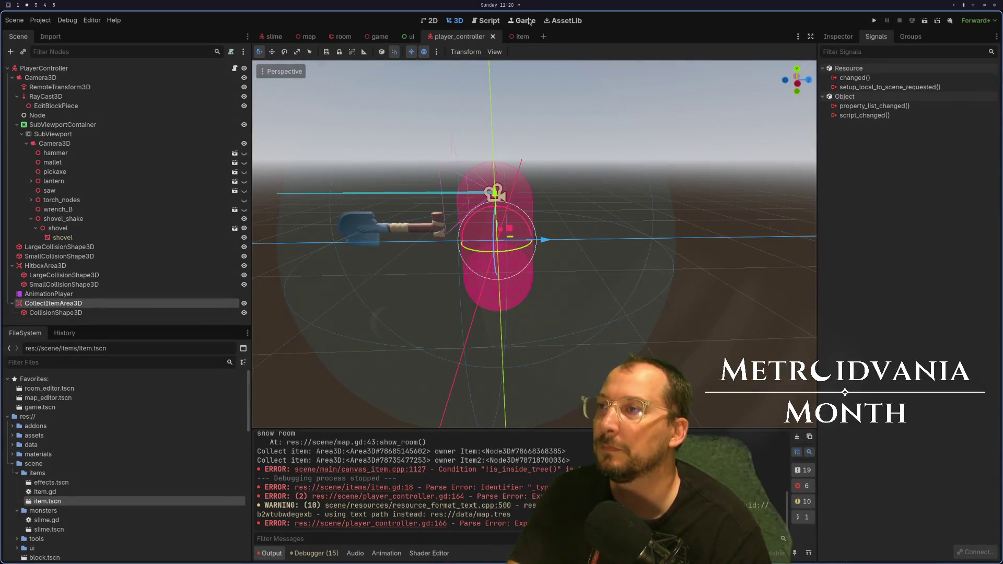
Open the game scene and drop four more item.tscn instances into the room, up to Item6.
click(374, 38)
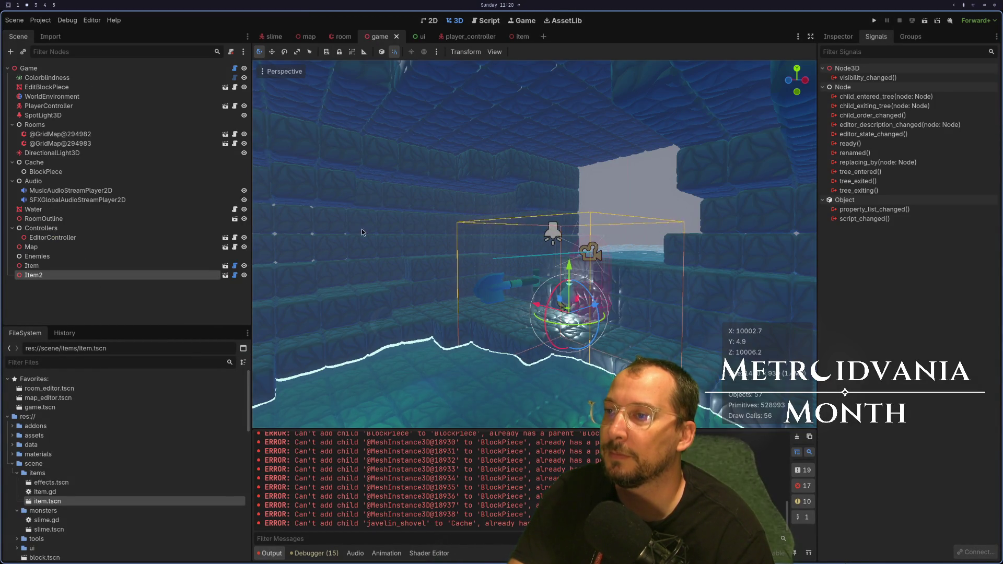
scroll(400, 243, up, 3)
scroll(398, 246, up, 5)
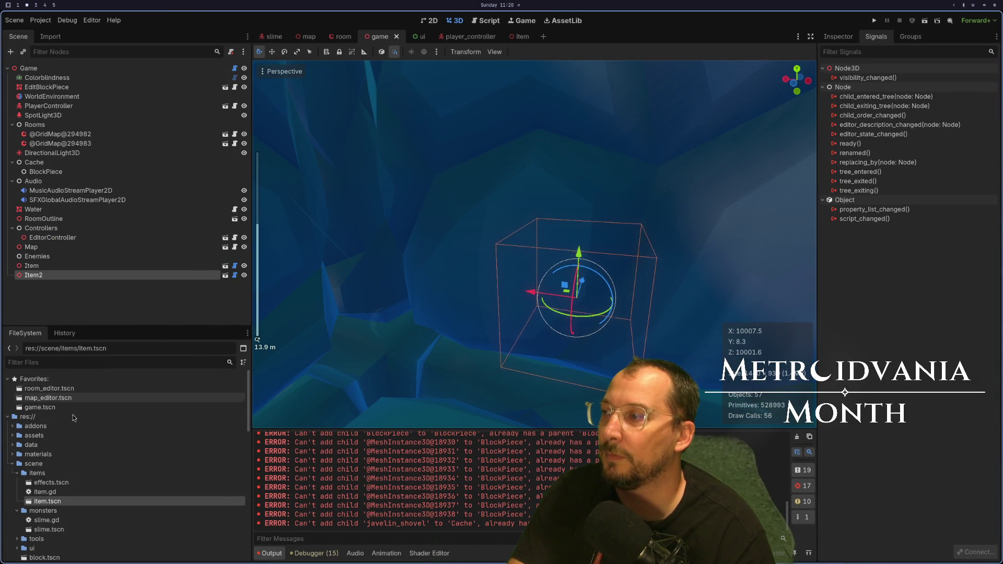
scroll(438, 402, up, 3)
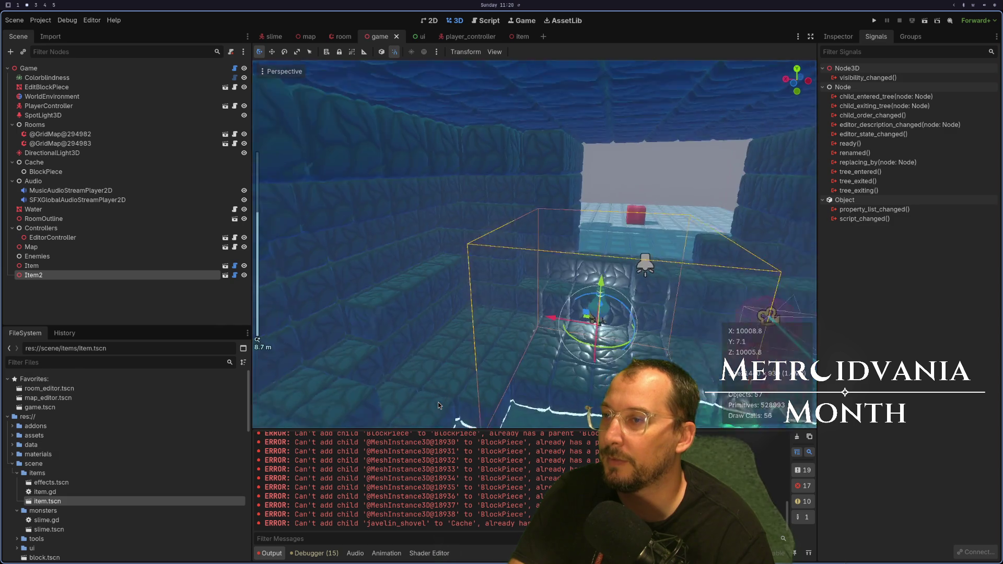
mouse_move(103, 502)
mouse_down()
mouse_move(396, 340)
mouse_move(378, 368)
mouse_move(415, 352)
mouse_up()
mouse_move(47, 502)
mouse_down()
mouse_move(314, 397)
mouse_move(567, 351)
mouse_up()
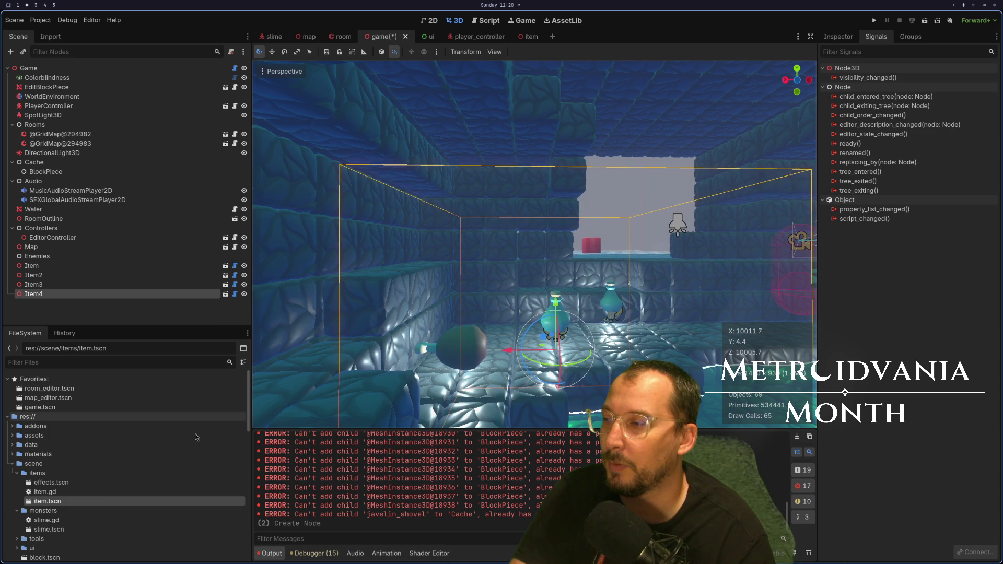
mouse_move(83, 501)
mouse_down()
mouse_move(532, 340)
mouse_move(515, 335)
mouse_up()
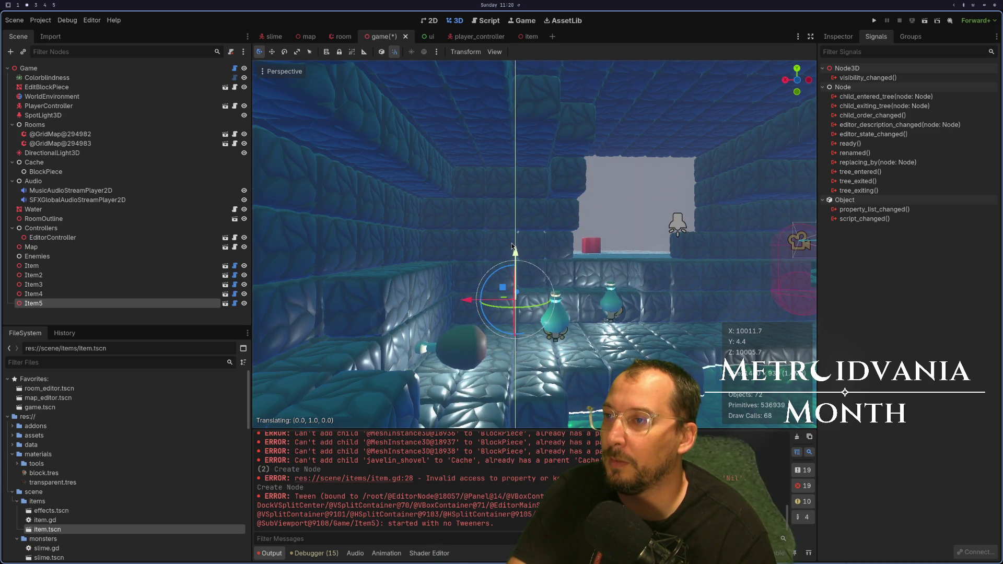
drag(516, 296, 513, 335)
key(ctrl+z)
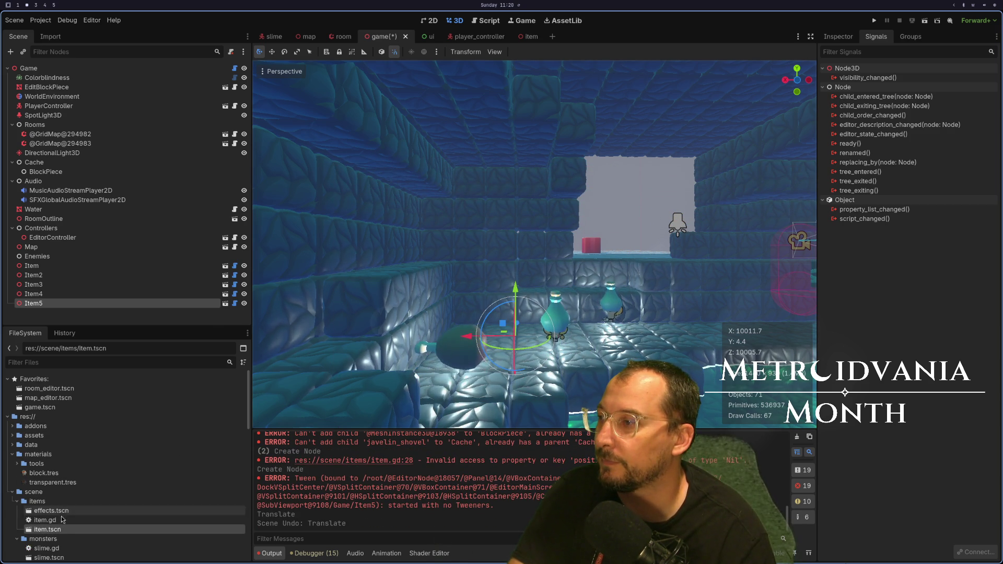
mouse_move(47, 530)
mouse_down()
mouse_move(653, 366)
mouse_move(648, 324)
mouse_up()
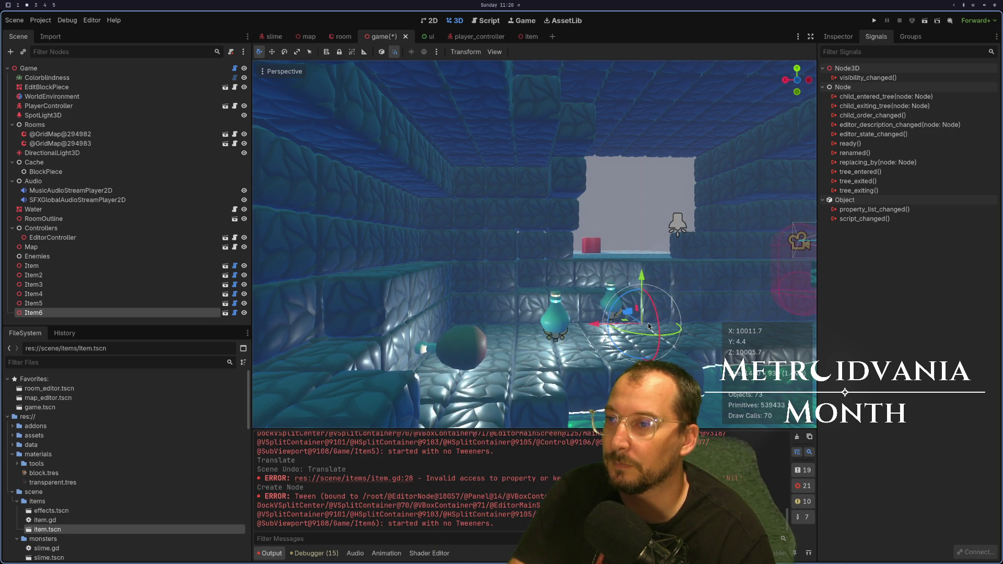
Change the range to randi_range(0, Type.size() - 1), save item.gd, and add another item instance.
key(super+1)
key(braceright)
key(braceright)
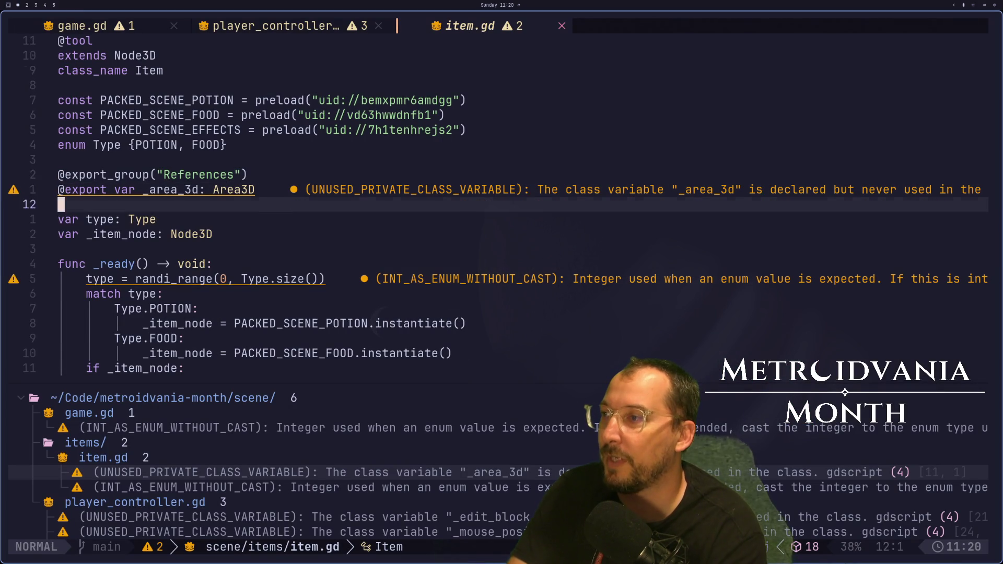
key(j)
key(w)
key(j)
key(w)
key(w)
key(w)
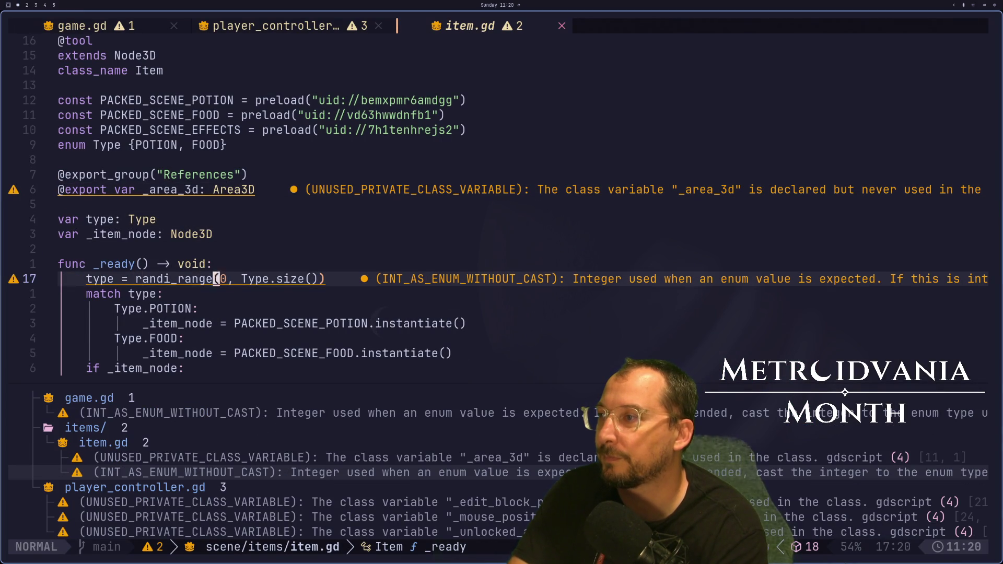
text(la - 1)
key(Escape)
text(:w)
key(Return)
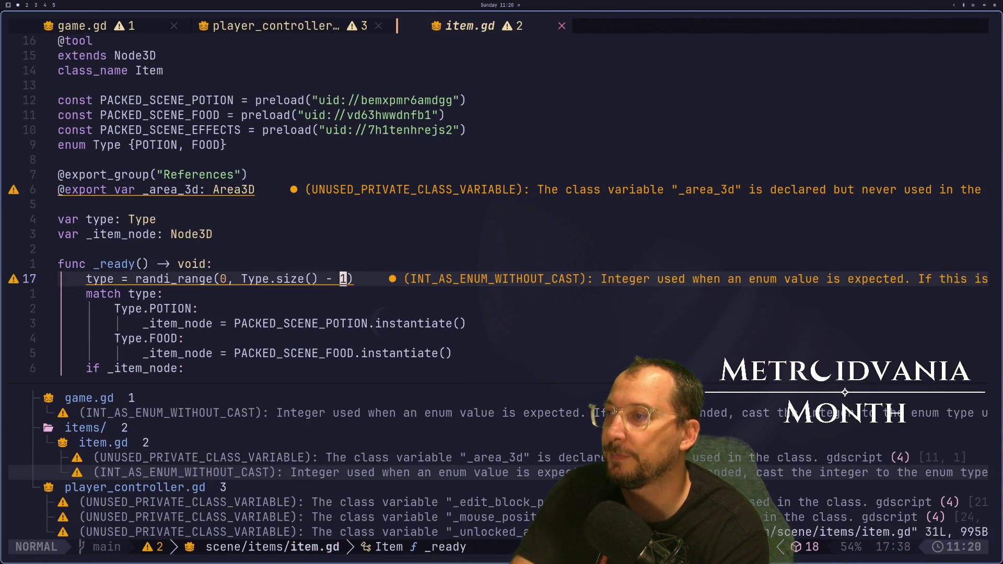
key(super+2)
mouse_move(102, 538)
mouse_down()
mouse_move(475, 387)
mouse_move(512, 354)
mouse_up()
Add two more item instances, then select Item through Item9 and delete all nine.
mouse_move(106, 535)
mouse_down()
mouse_move(600, 376)
mouse_move(623, 359)
mouse_move(611, 358)
mouse_up()
mouse_move(120, 529)
mouse_down()
mouse_move(523, 370)
mouse_move(511, 366)
mouse_up()
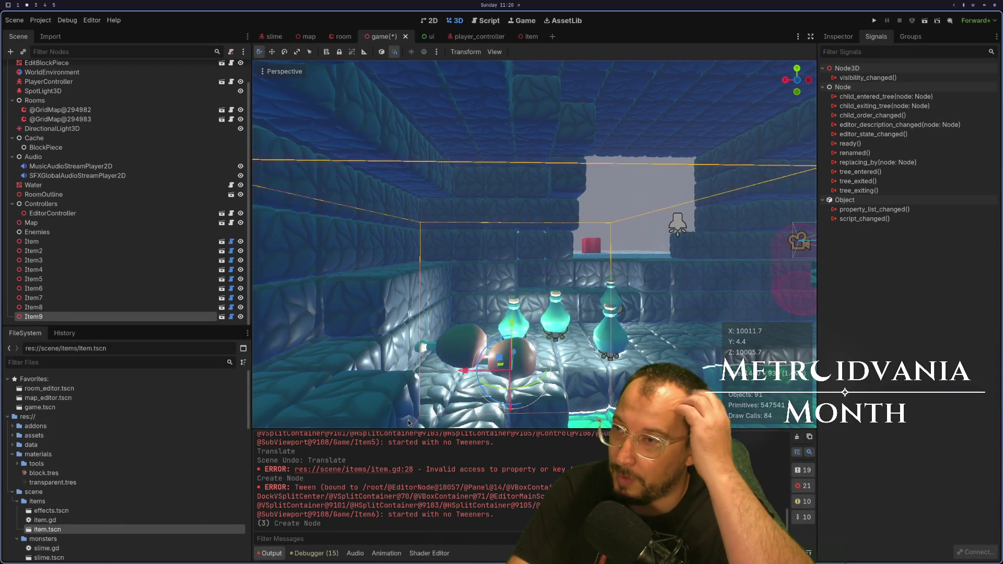
shift+click(105, 243)
right_click(106, 243)
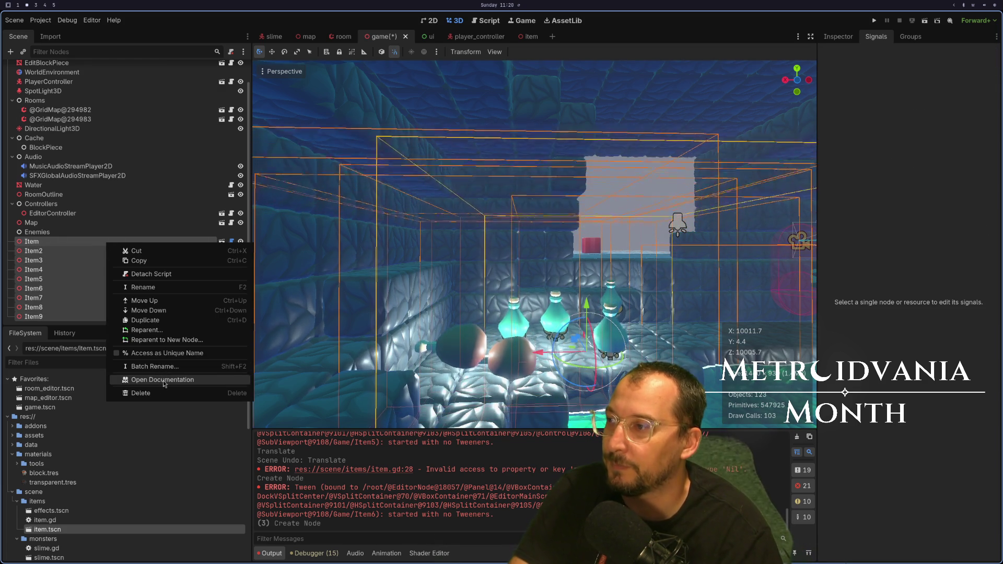
click(140, 393)
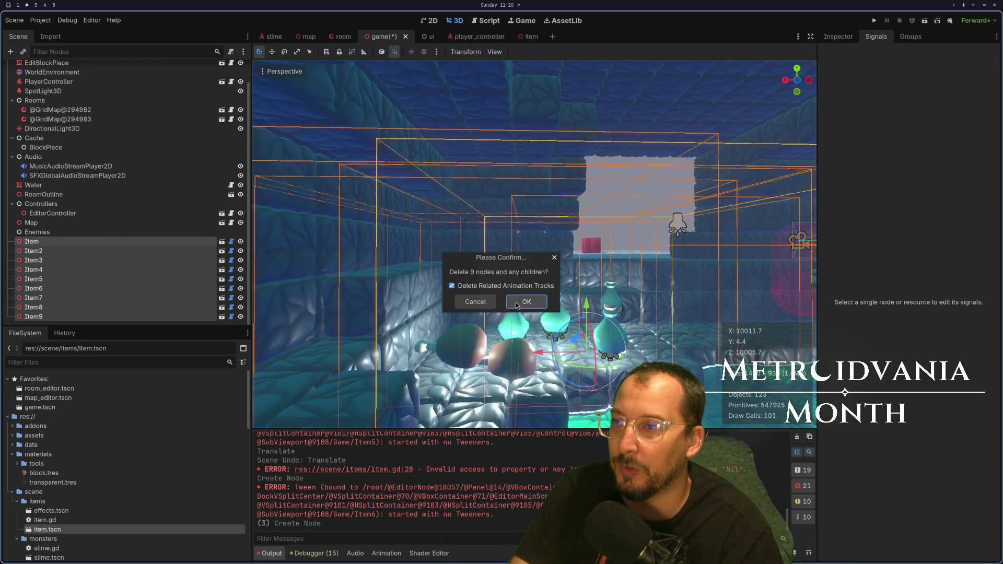
click(517, 304)
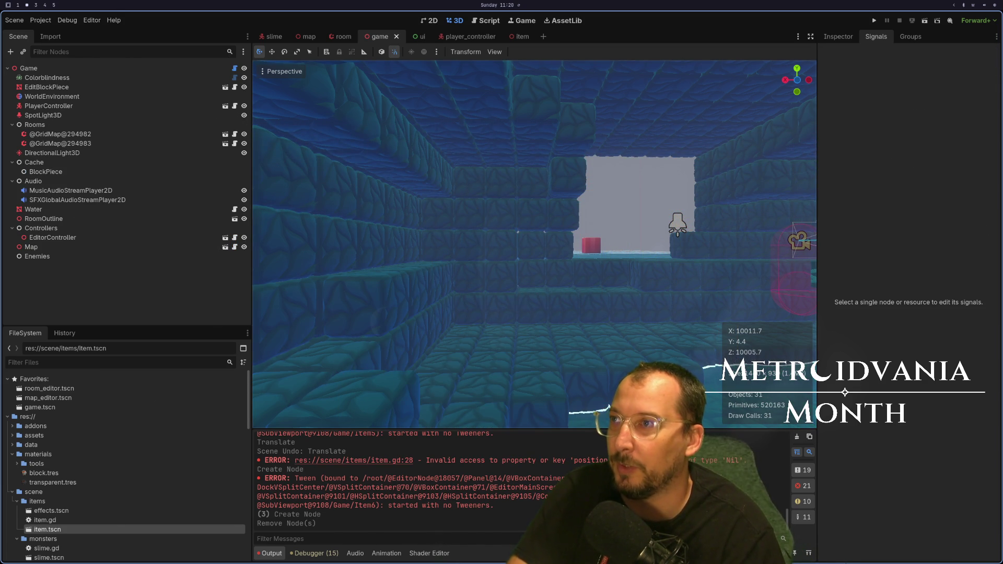
key(super+4)
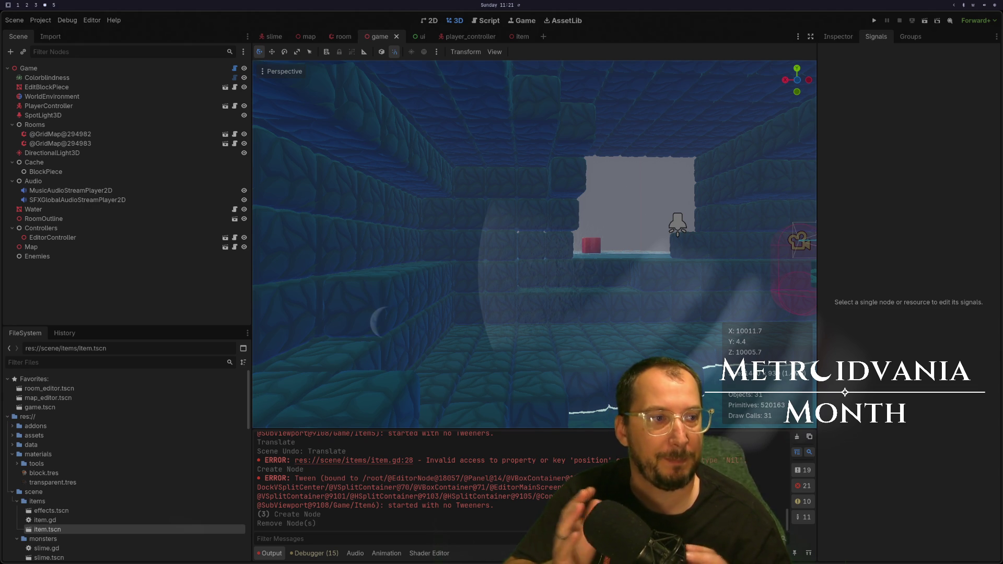
Switch from the Godot editor over to item.gd in Neovim.
key(super+2)
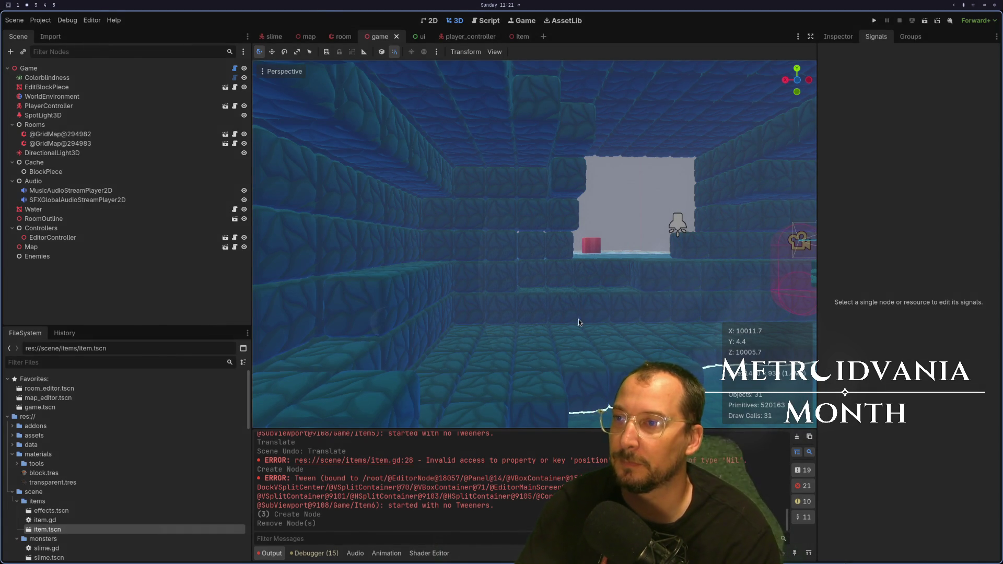
key(super+1)
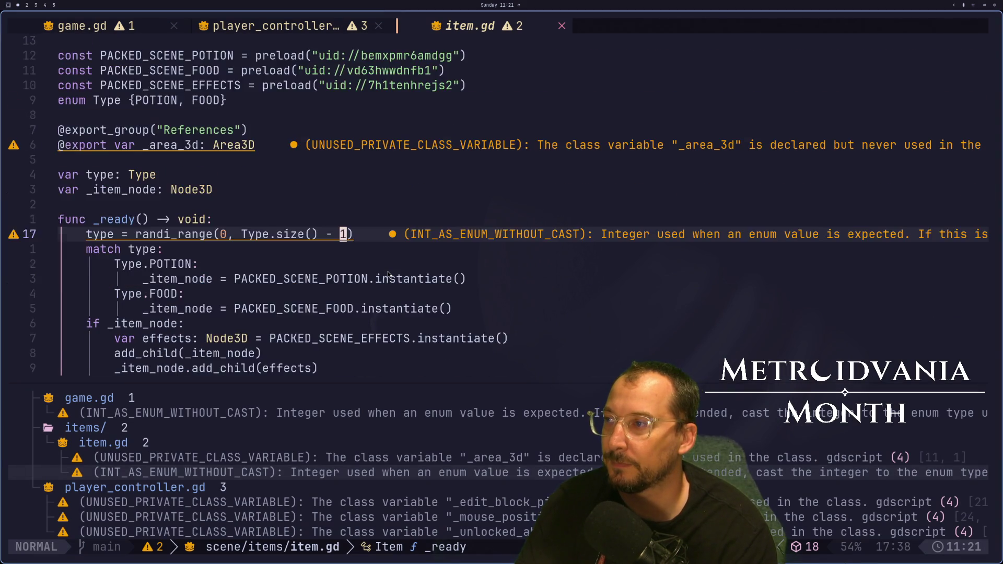
Glance at the Obsidian task board and cheatsheet, then return to the Godot editor.
scroll(388, 273, down, 3)
key(super+3)
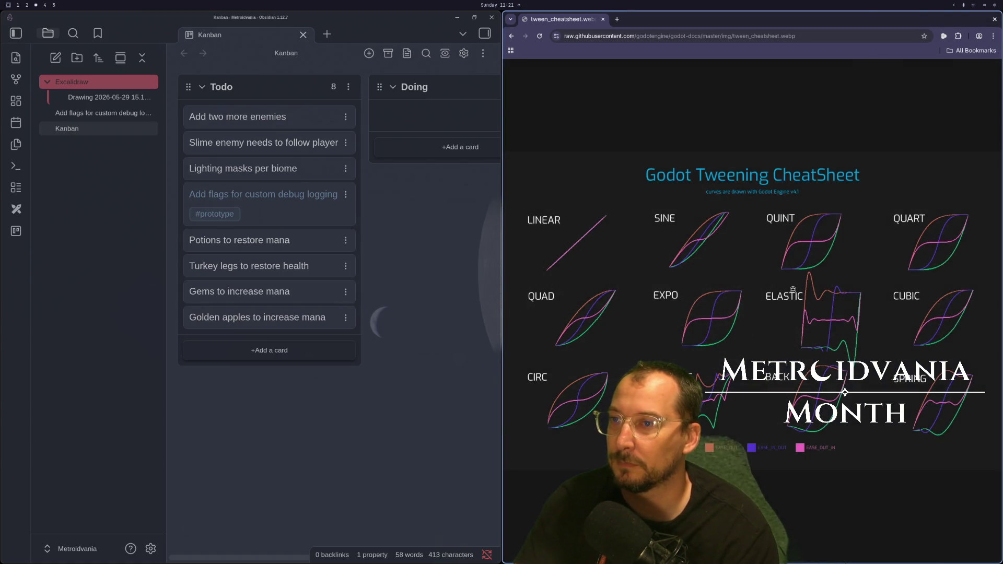
key(super+2)
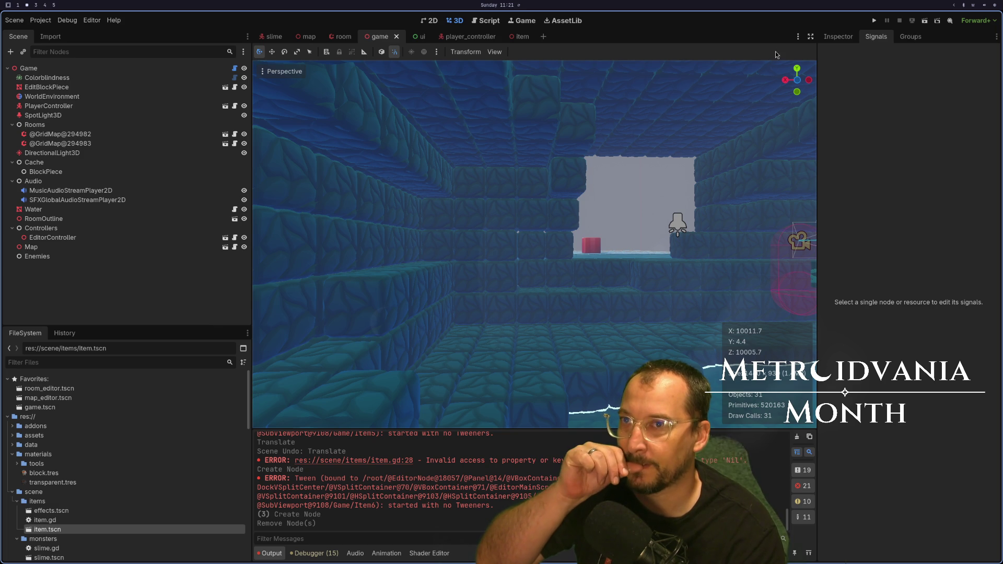
Run the project to test the item-free room, stop it with F8, and return to item.gd.
click(875, 22)
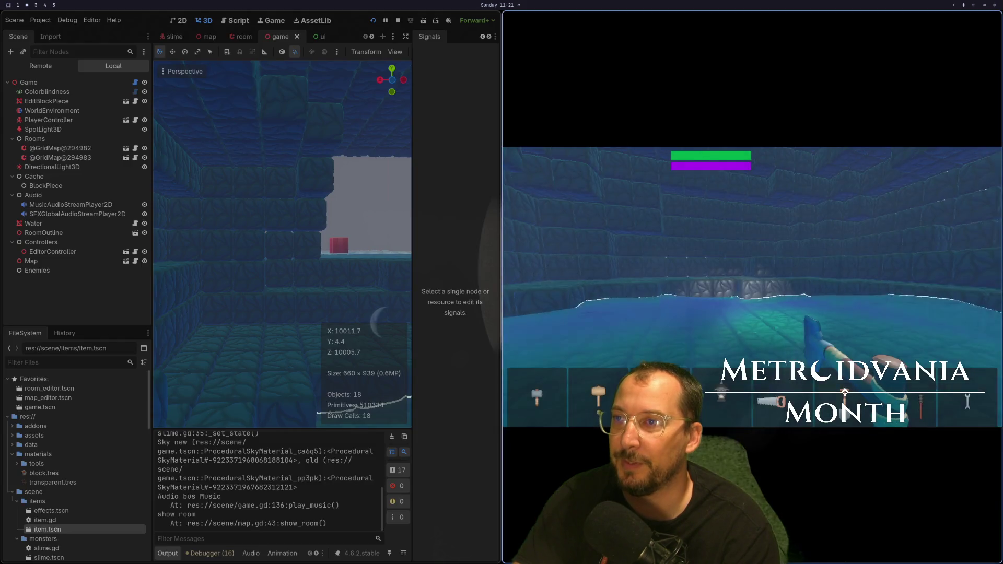
key(F8)
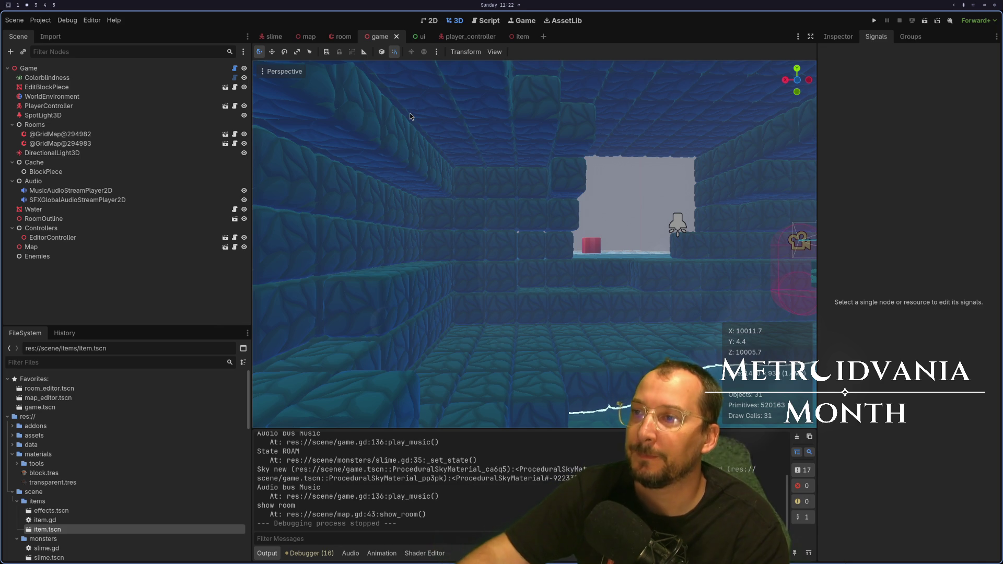
key(super+1)
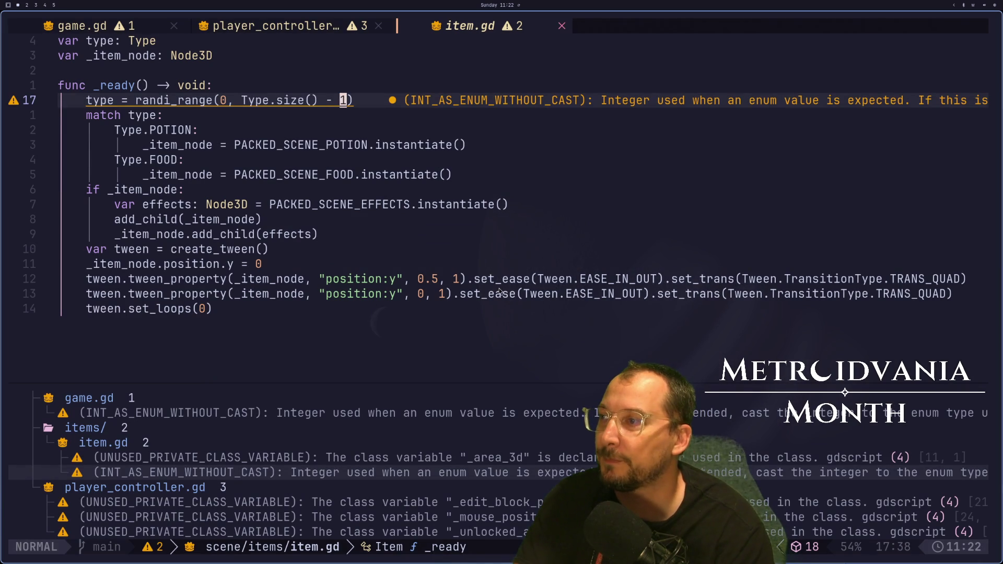
Switch through Godot to the Obsidian Kanban board and tweening cheatsheet workspace.
key(super+2)
key(super+3)
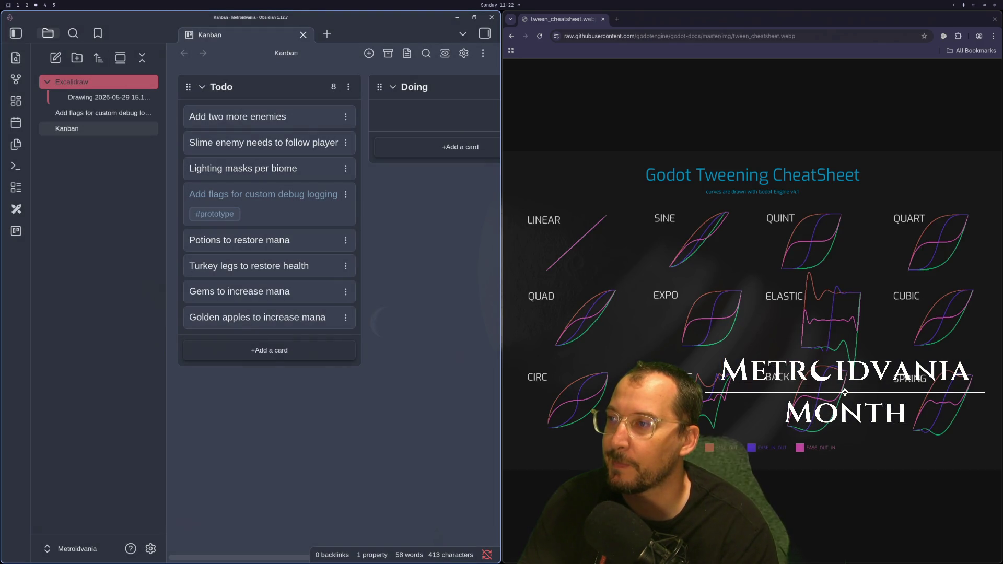
Review item.gd in Neovim and the notes workspace, then return to the Godot editor.
key(super+2)
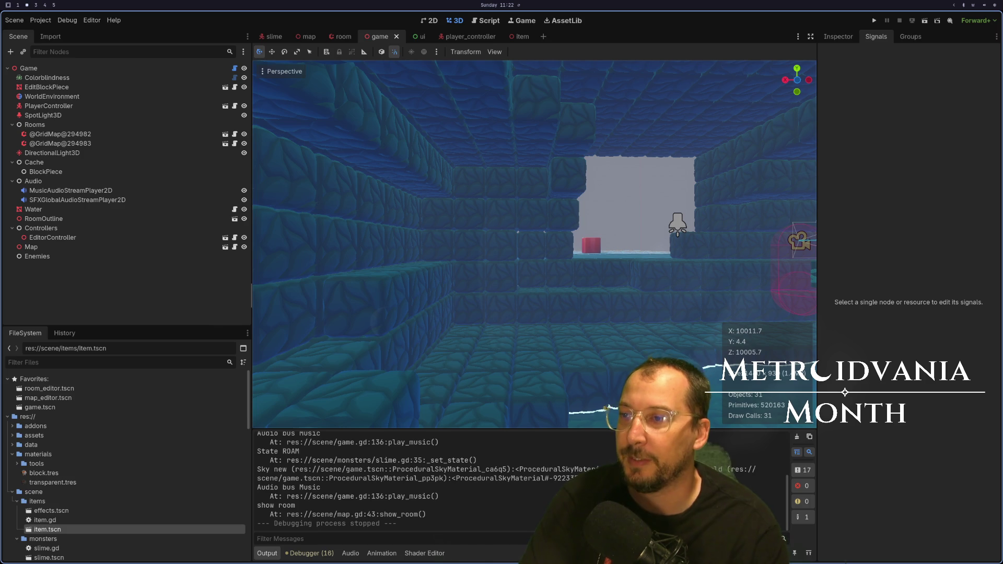
key(super+1)
scroll(268, 217, up, 2)
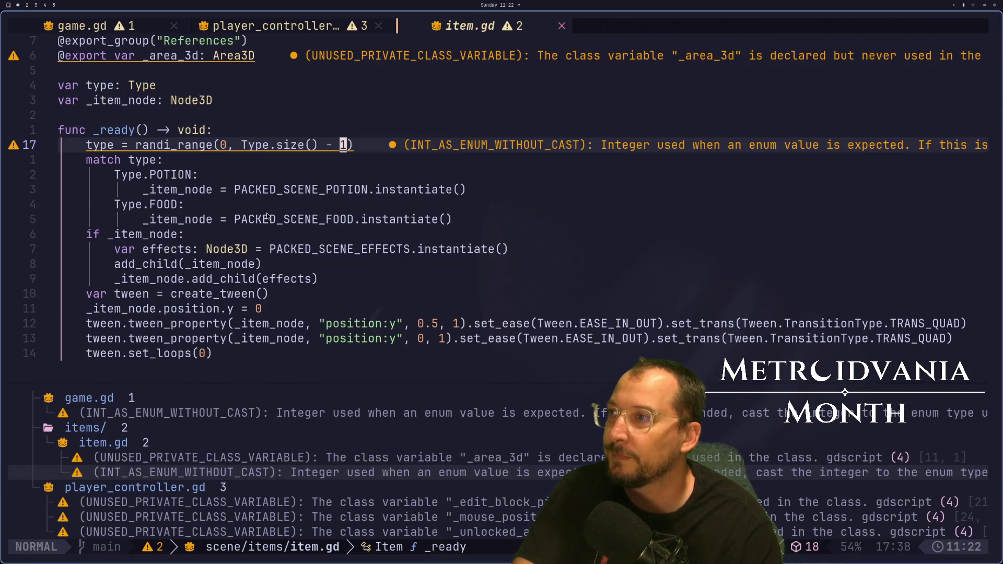
scroll(268, 216, down, 2)
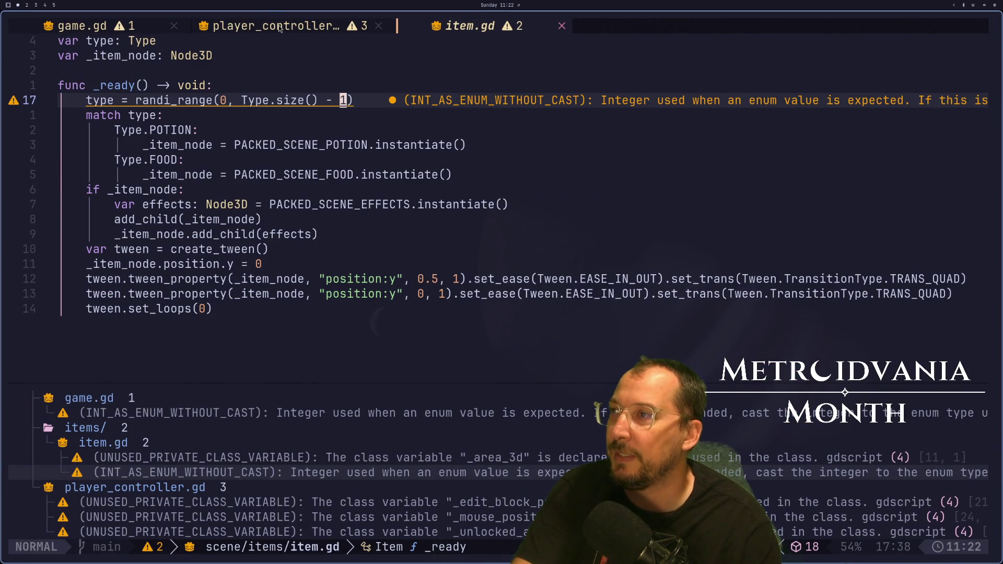
key(super+3)
key(super+2)
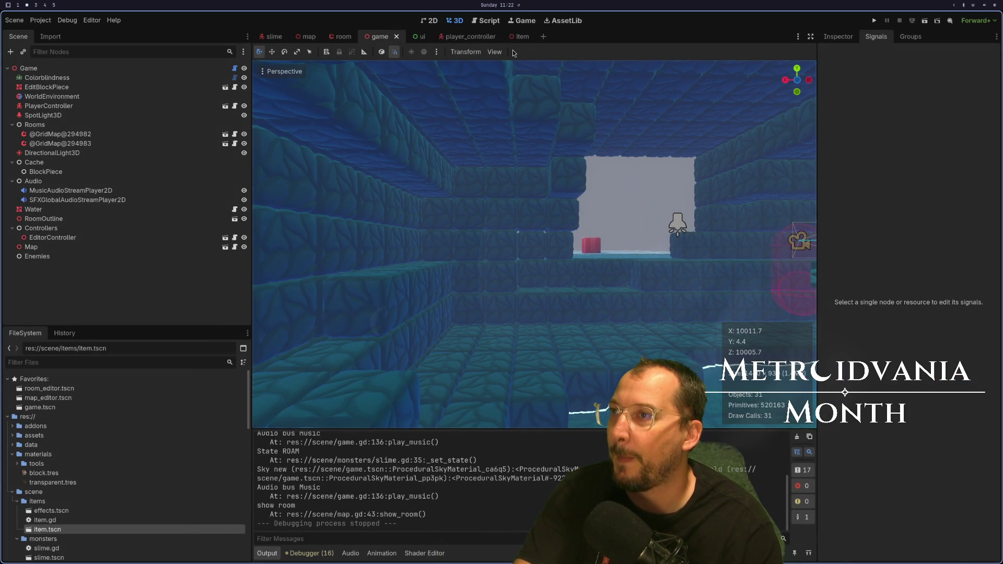
Open the slime scene, briefly check player_controller, and deselect the slime mesh.
click(271, 36)
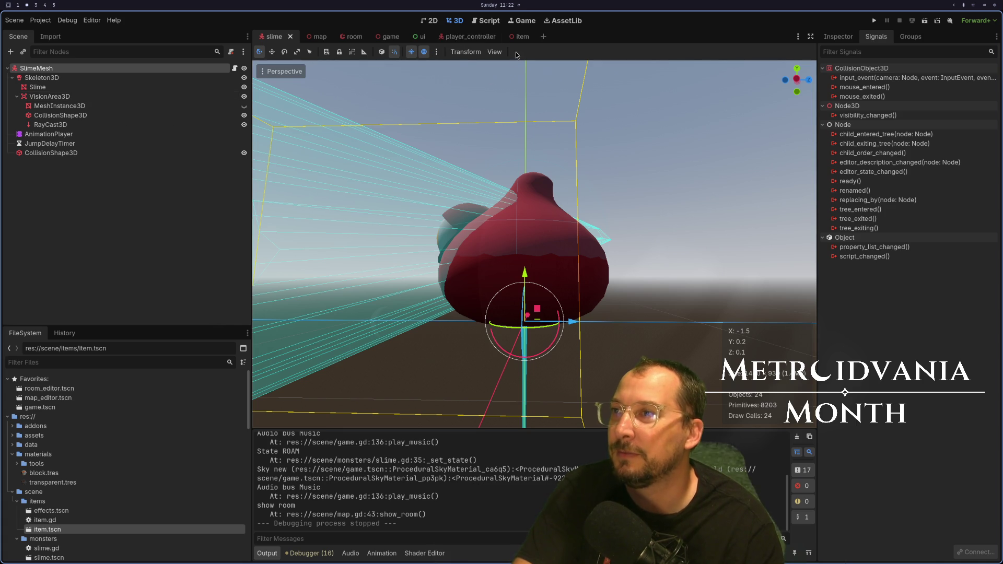
click(462, 36)
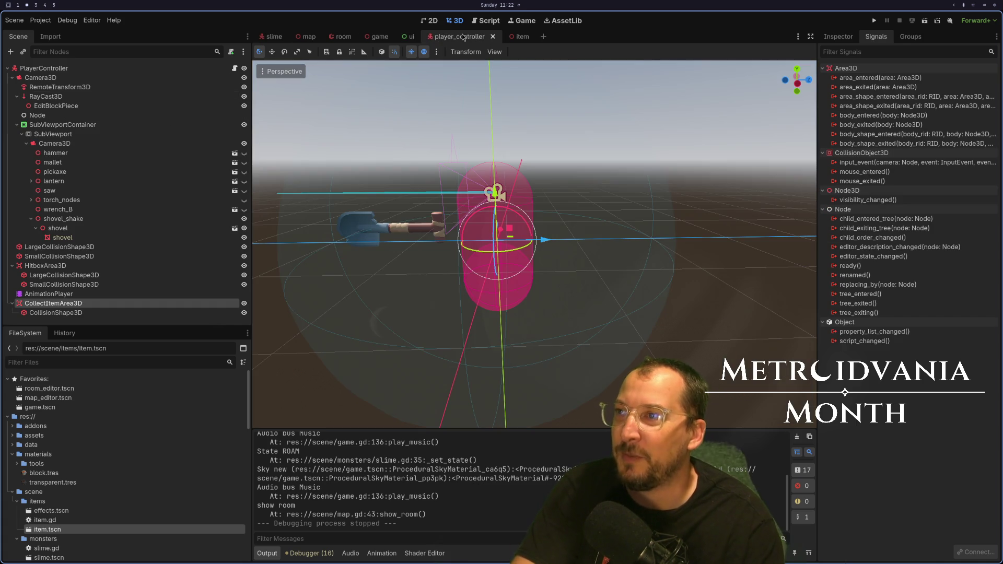
click(274, 38)
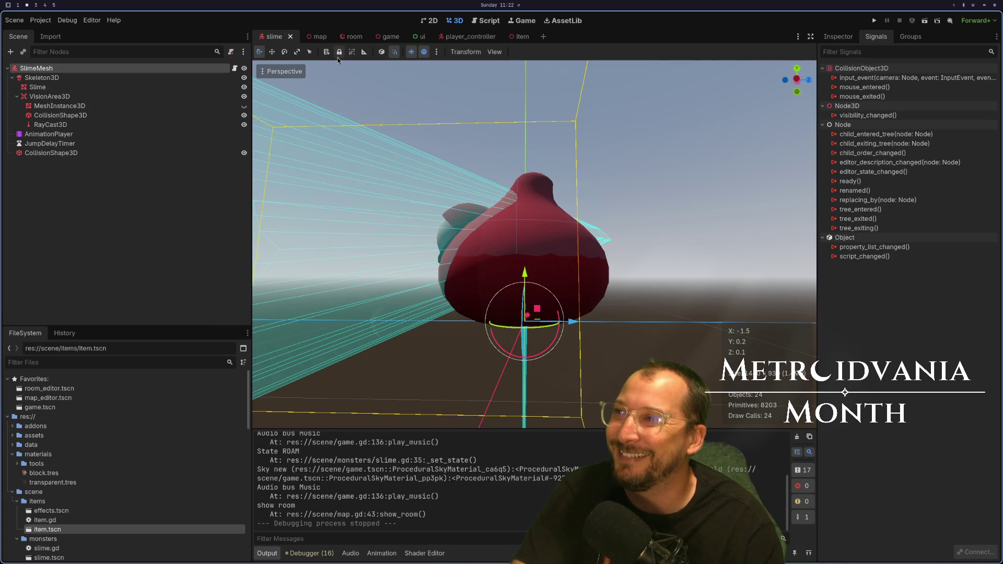
key(super+1)
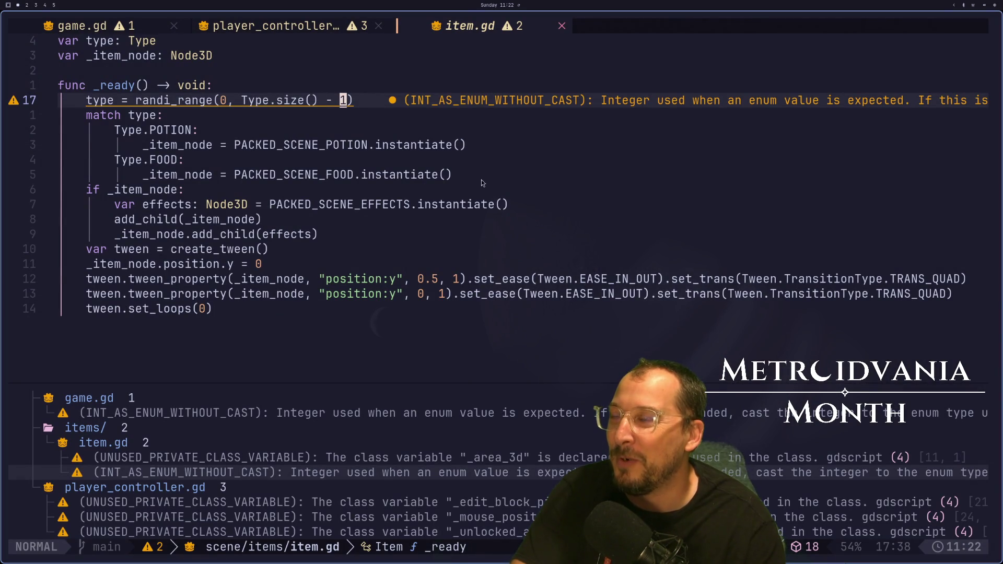
key(super+3)
key(super+2)
key(super+3)
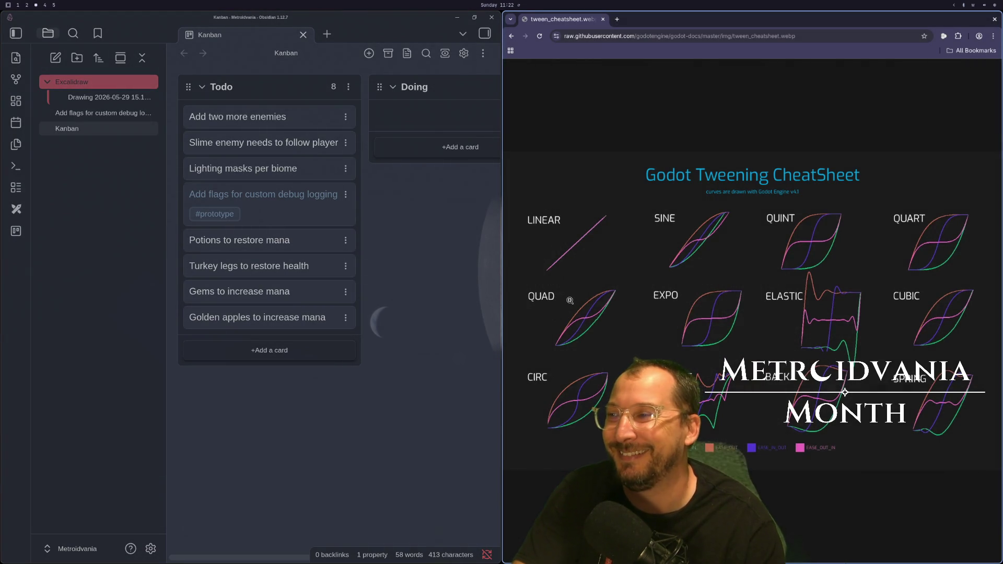
key(super+2)
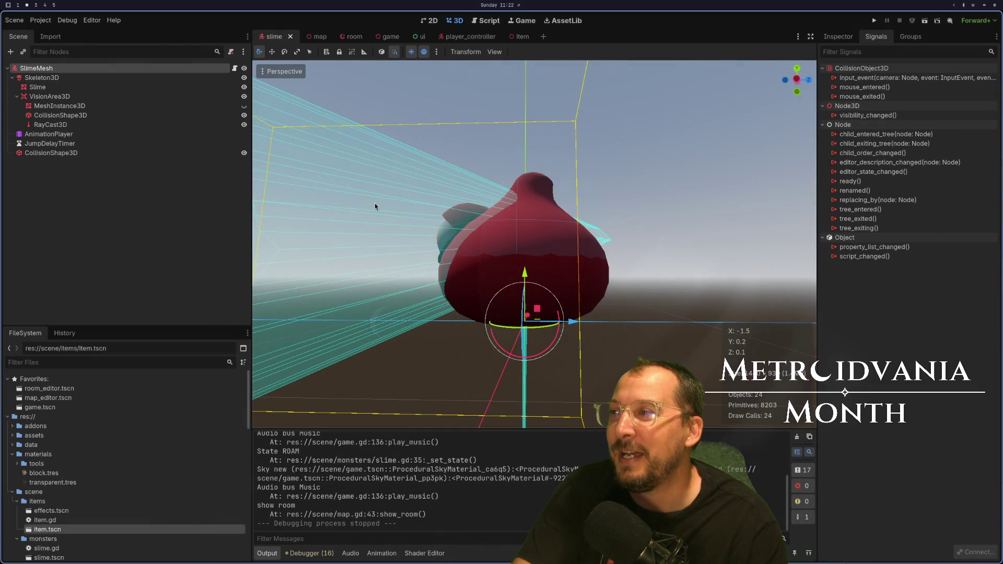
click(205, 237)
Check item.gd once more, then switch to the task board and cheatsheet.
key(super+1)
key(super+2)
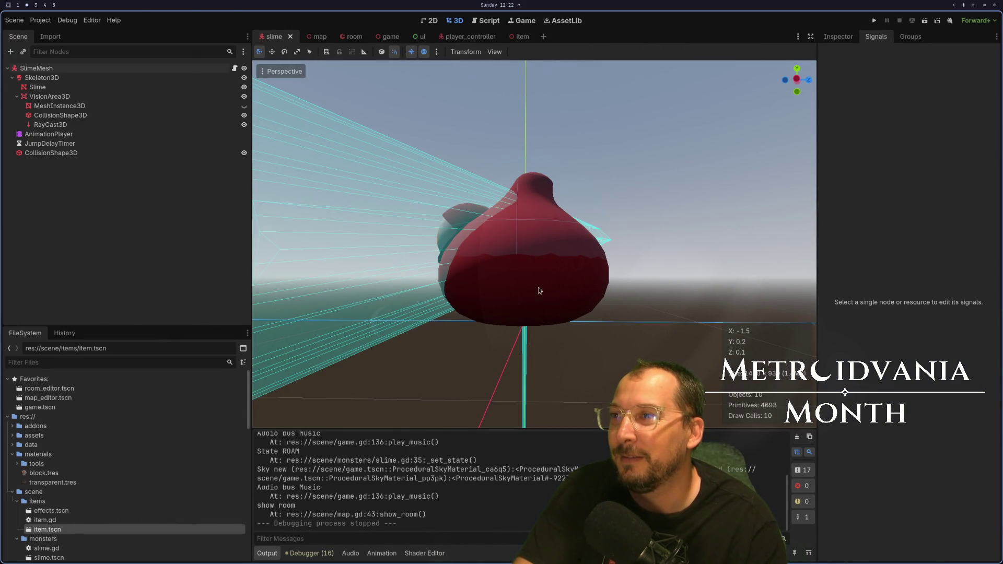
key(super+1)
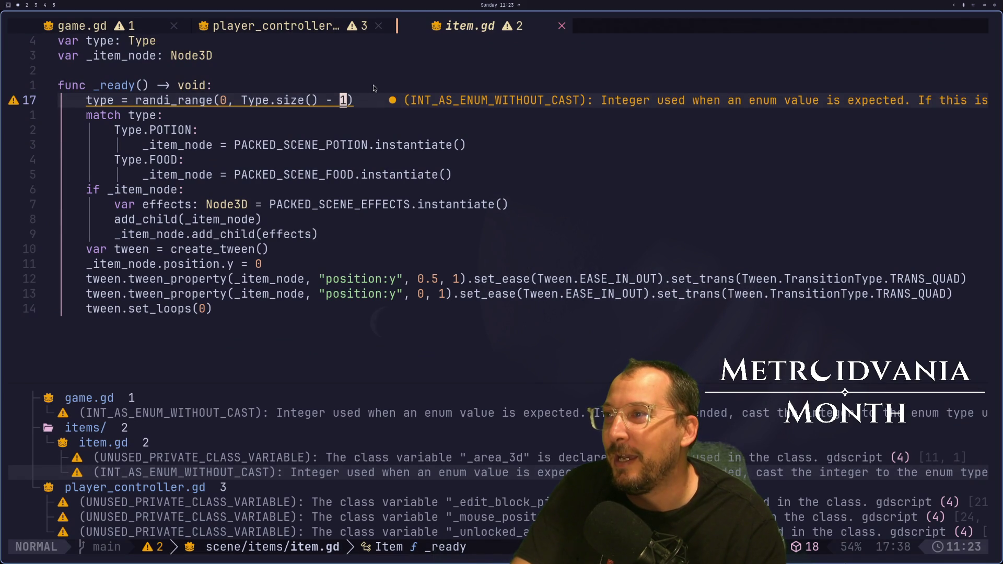
key(super+2)
key(super+3)
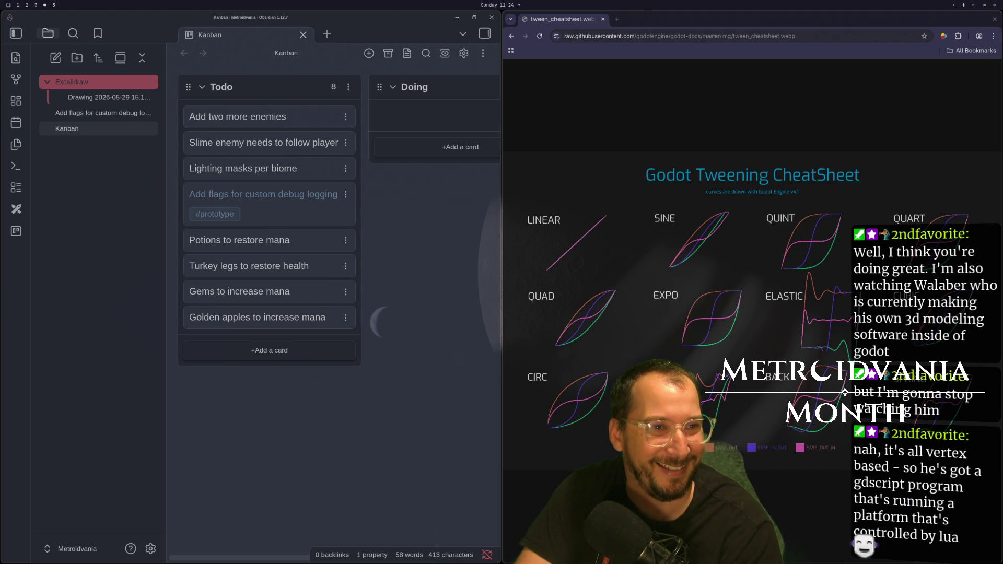
key(super+s)
Fullscreen the Twitch page and open the channel's most recent past broadcast.
key(super+shift+space)
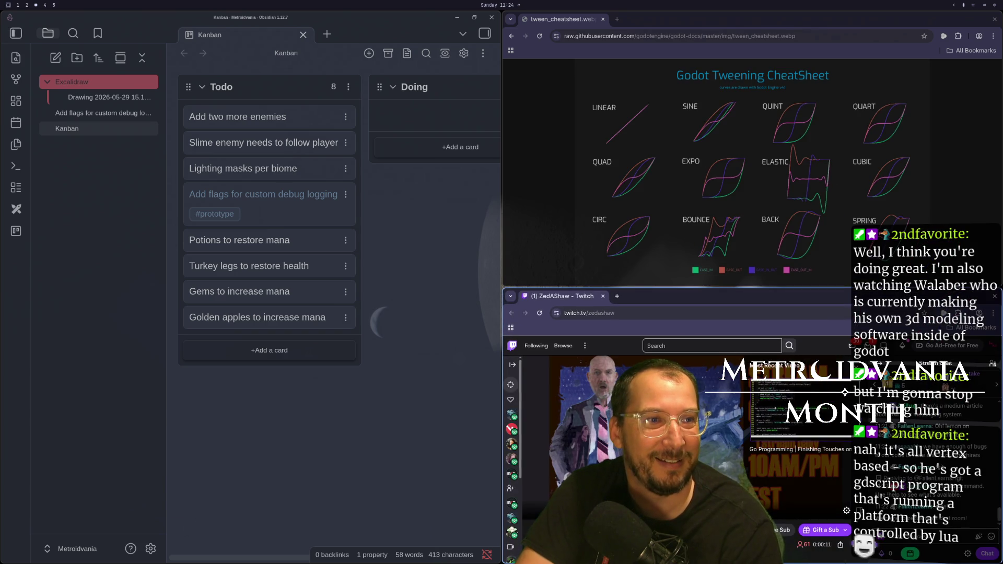
key(F11)
scroll(437, 330, down, 7)
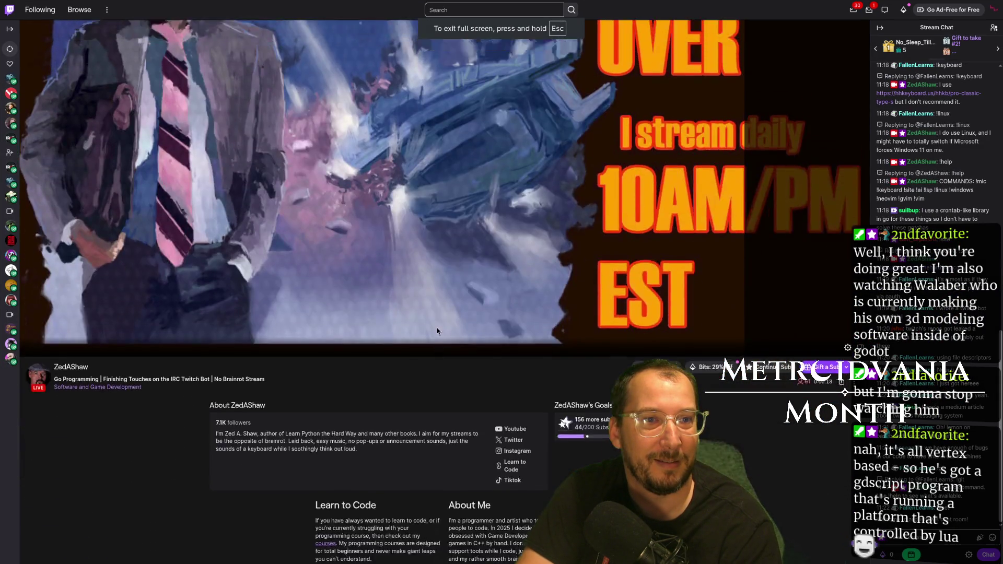
scroll(435, 245, up, 4)
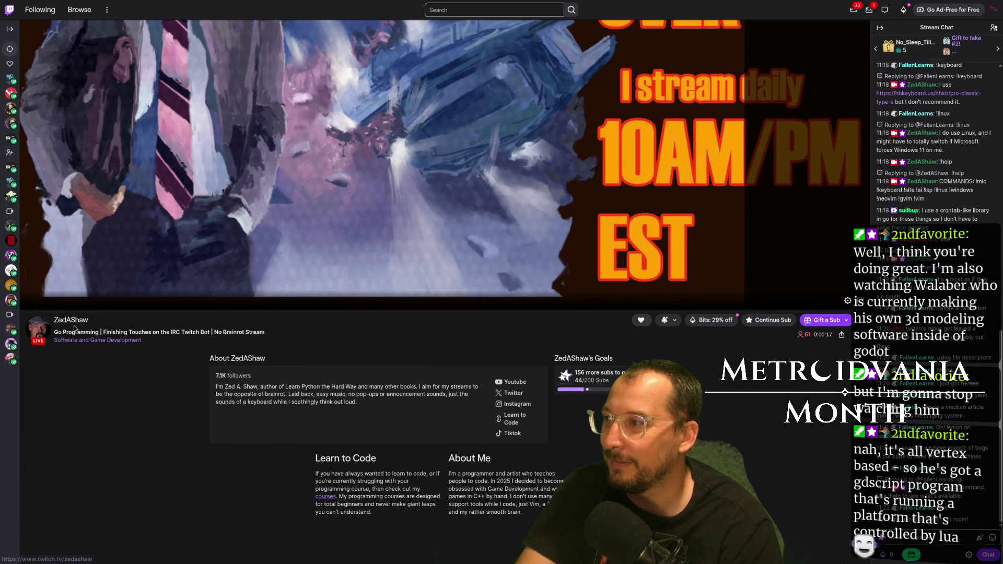
click(75, 329)
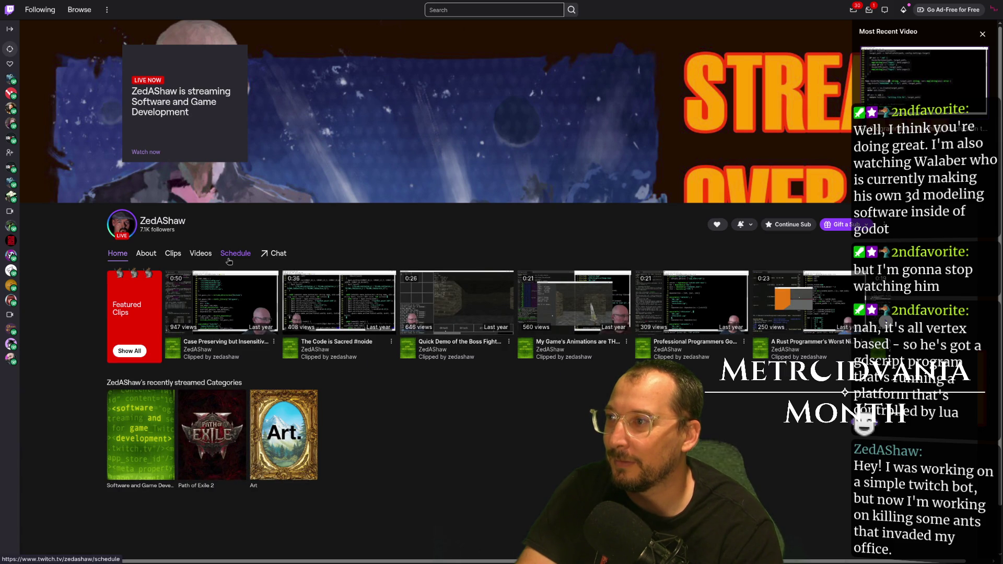
click(207, 254)
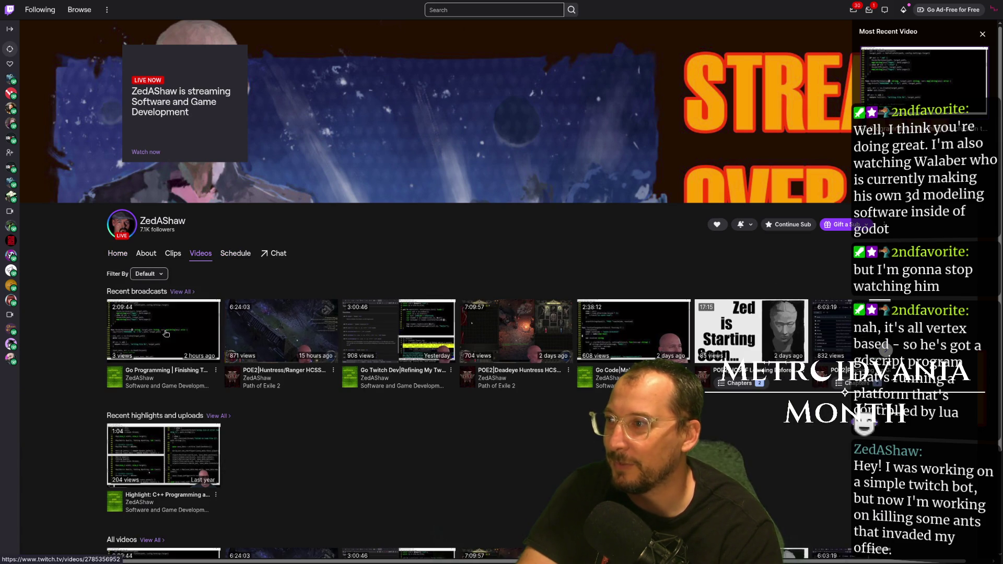
scroll(165, 340, down, 2)
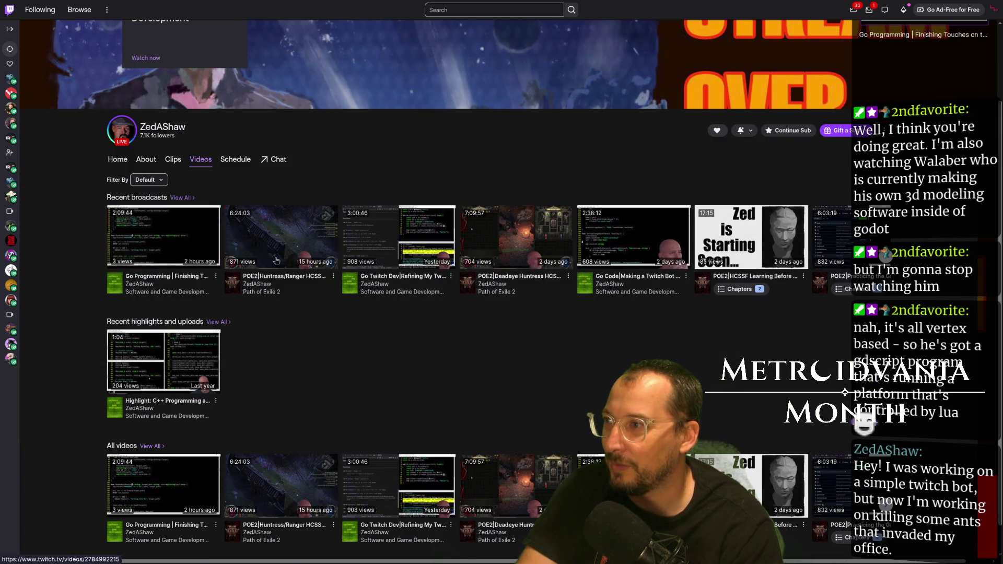
click(175, 239)
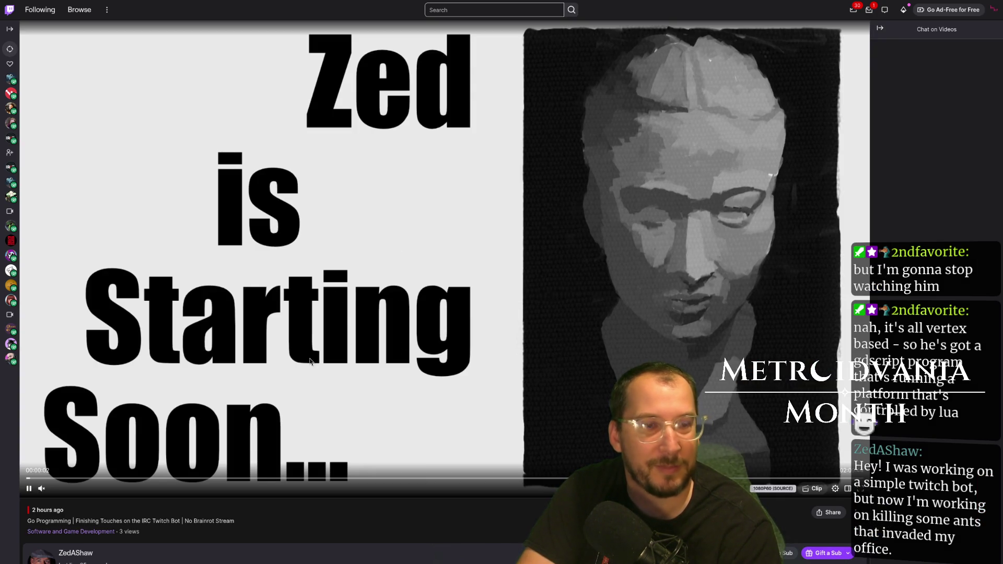
Seek through the broadcast in fullscreen, then close the browser and return to Neovim.
click(343, 477)
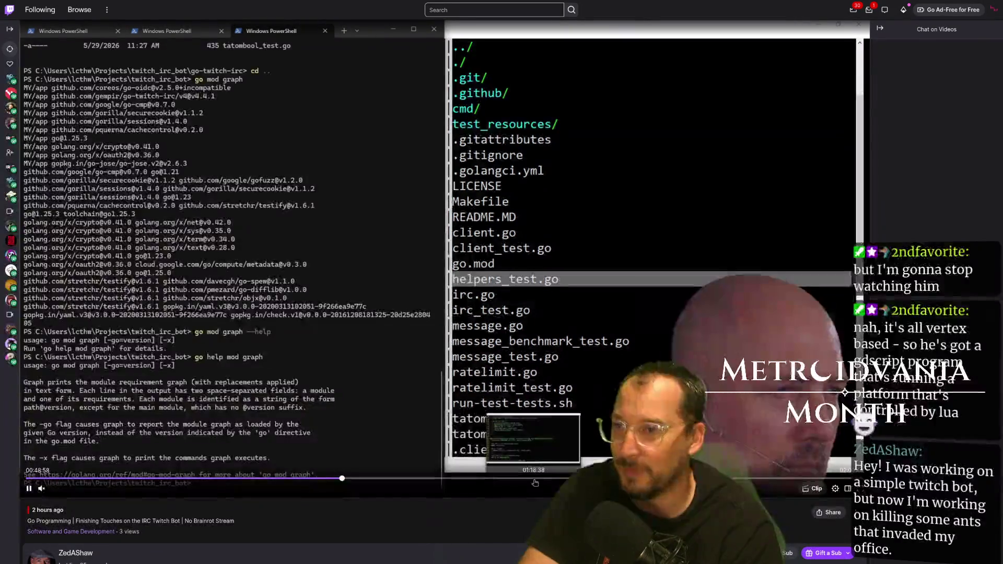
click(520, 322)
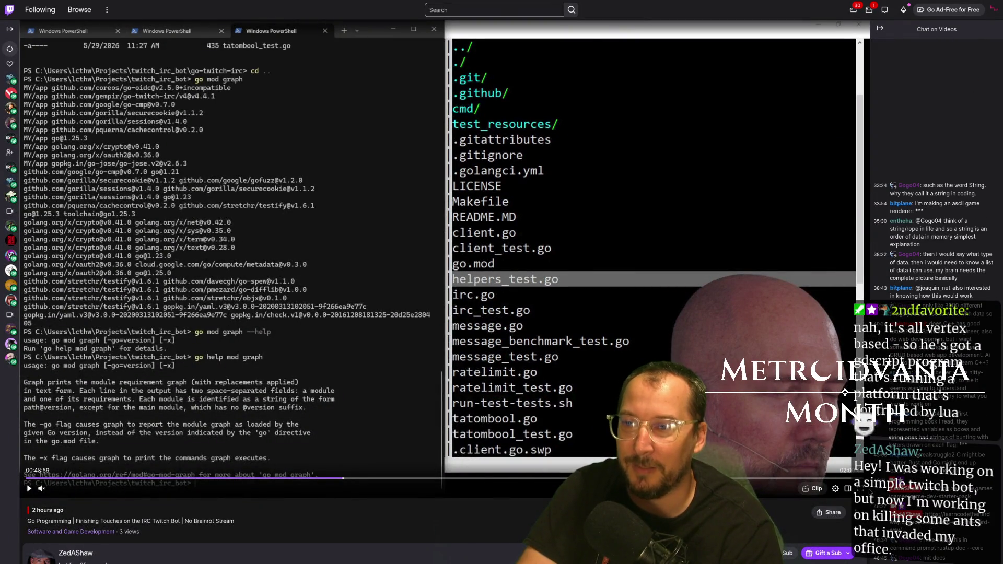
double_click(559, 392)
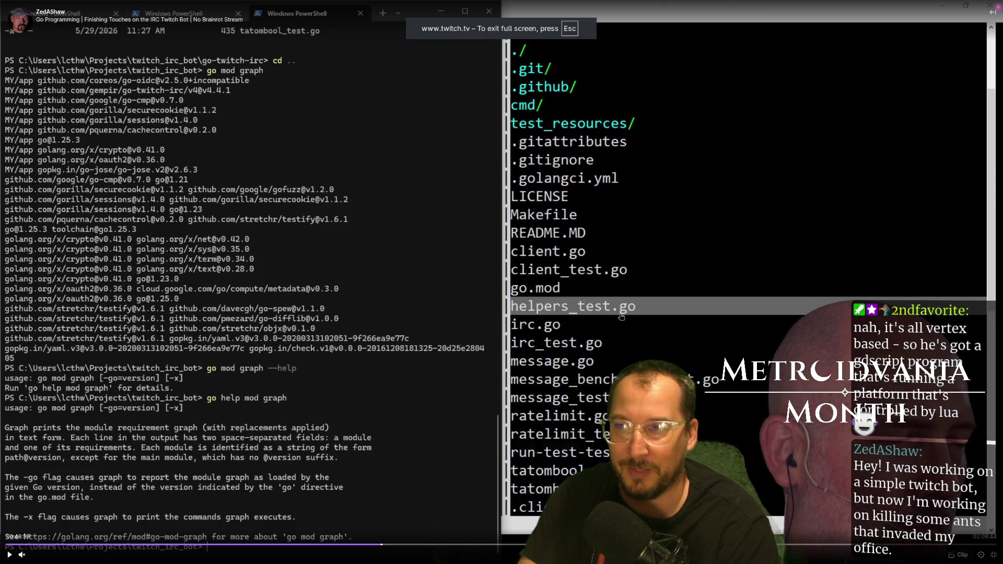
key(Escape)
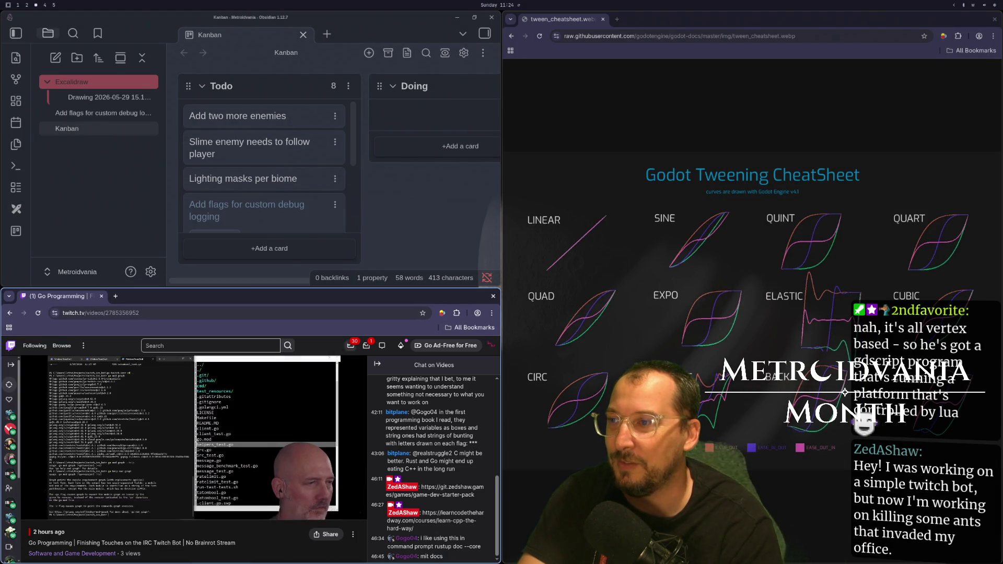
double_click(279, 424)
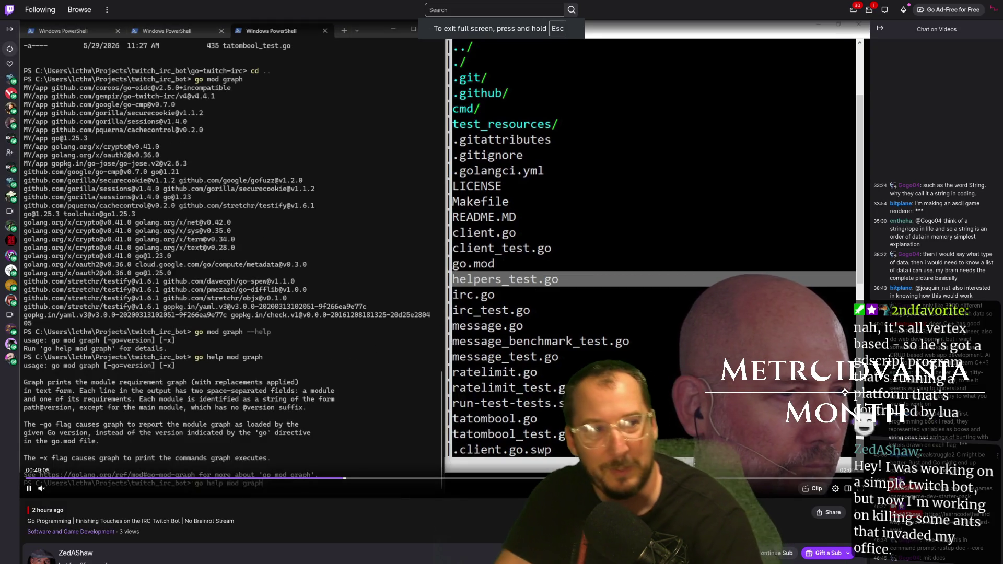
double_click(758, 456)
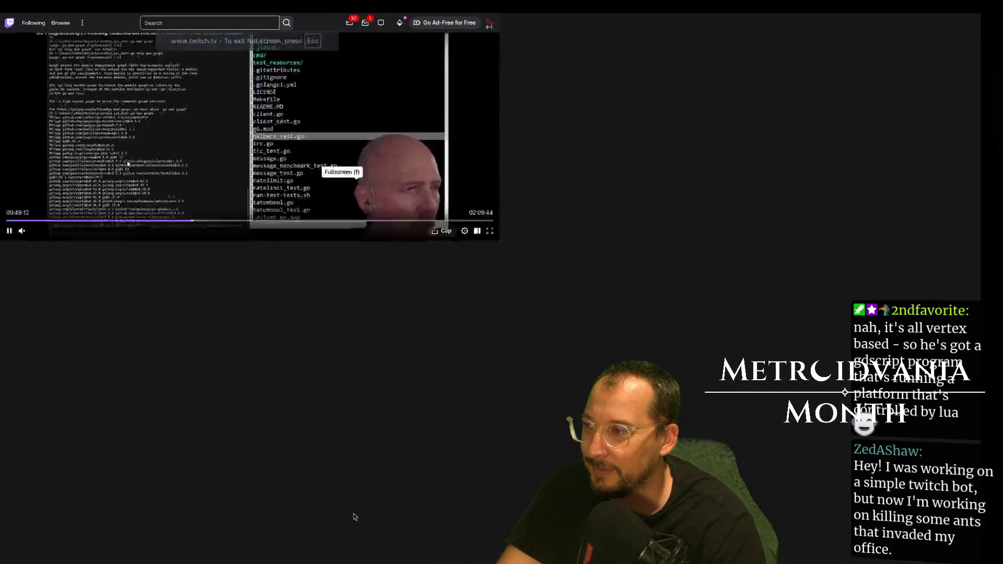
click(352, 511)
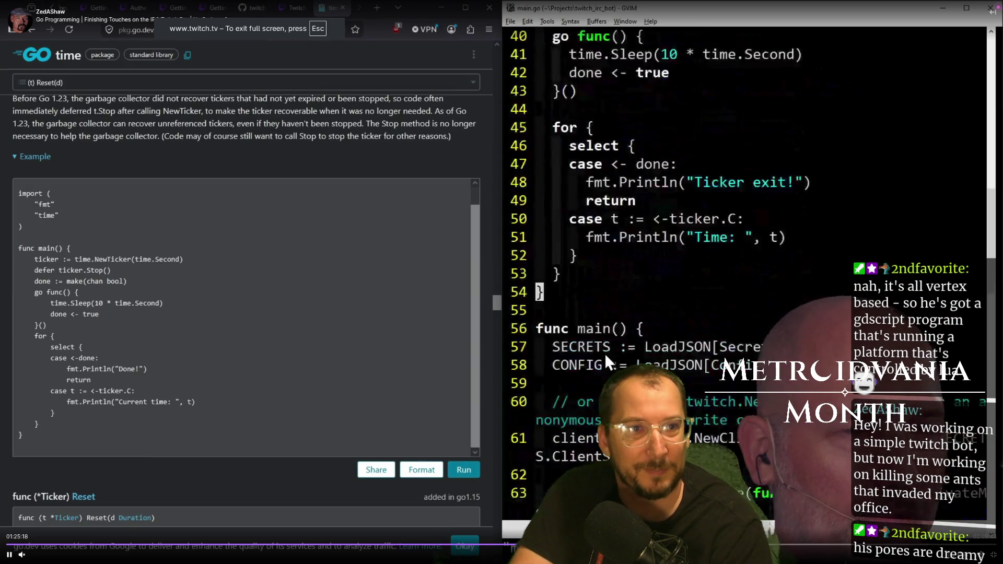
click(192, 545)
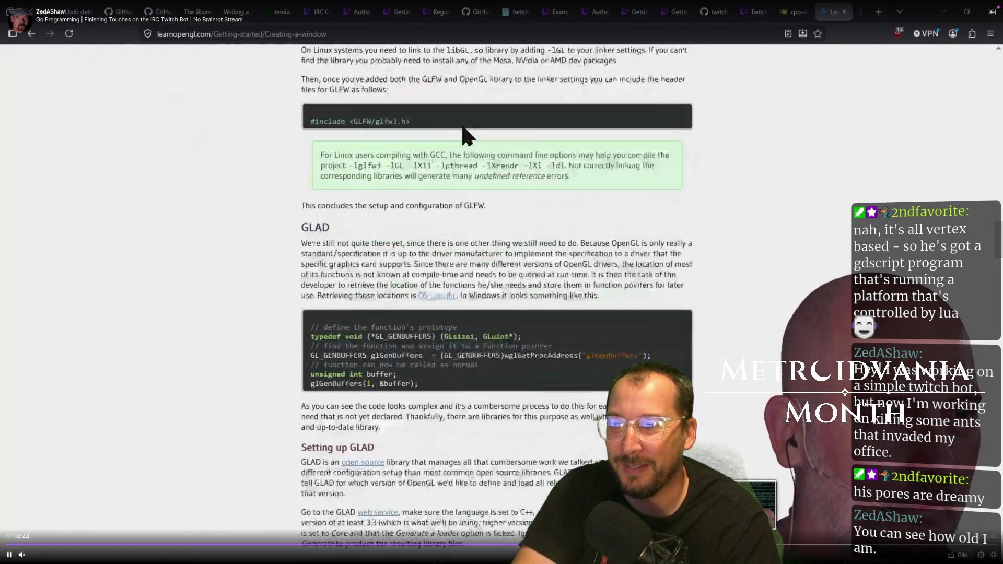
click(521, 545)
key(Escape)
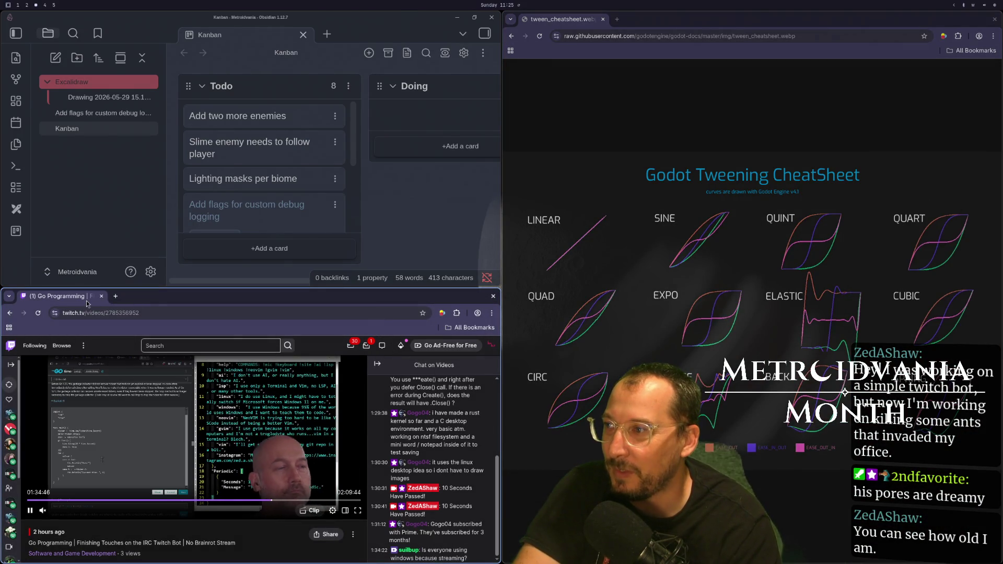
click(102, 296)
key(super+1)
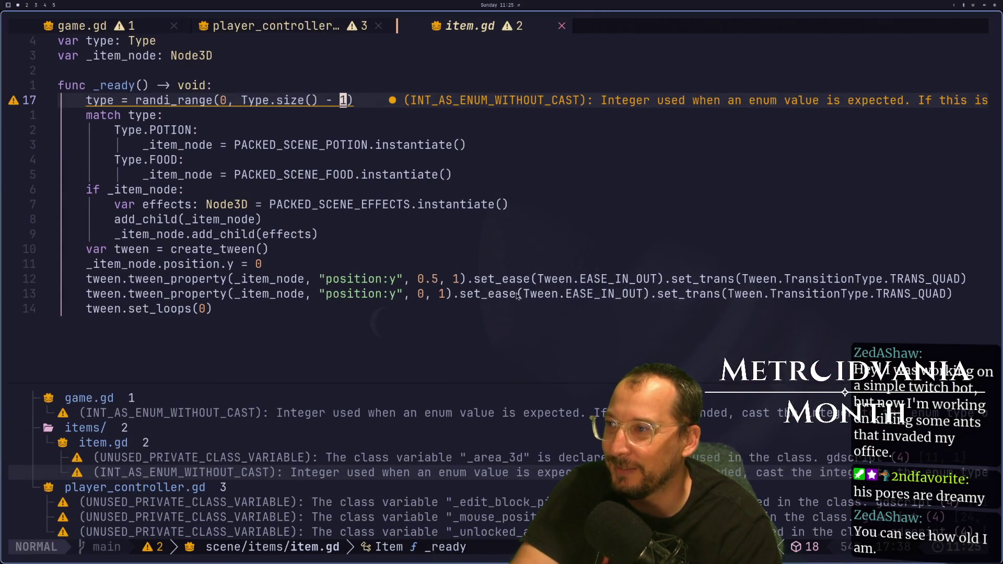
key(super+2)
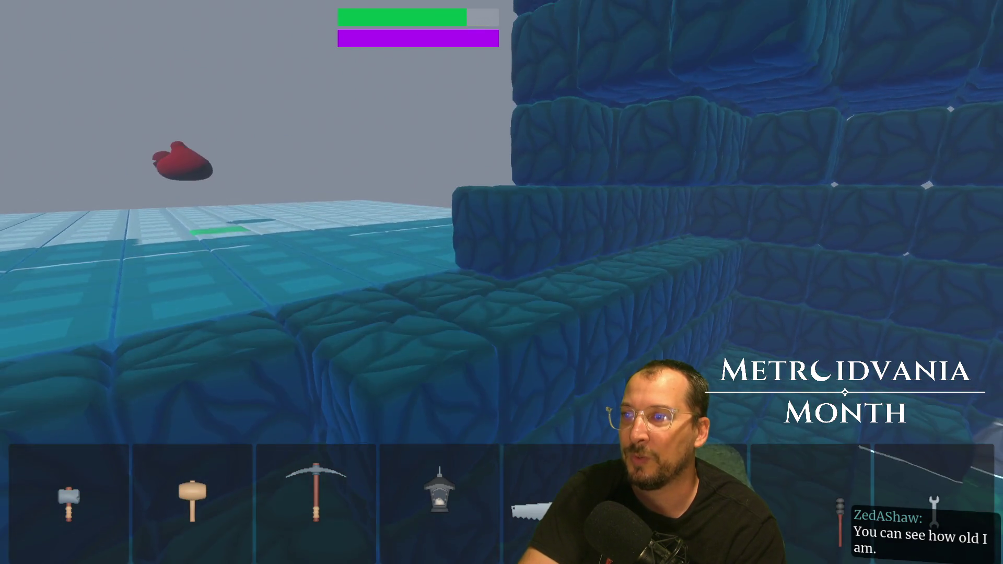
key(alt+Tab)
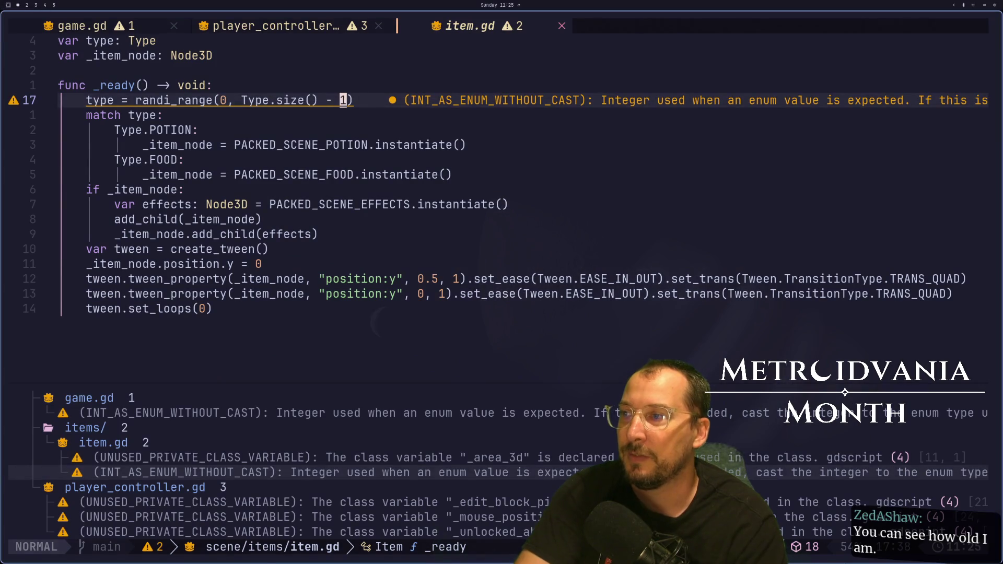
Stop the running game with F8 and bring up the item scene, then the Game scene.
key(super+Right)
key(super+Right)
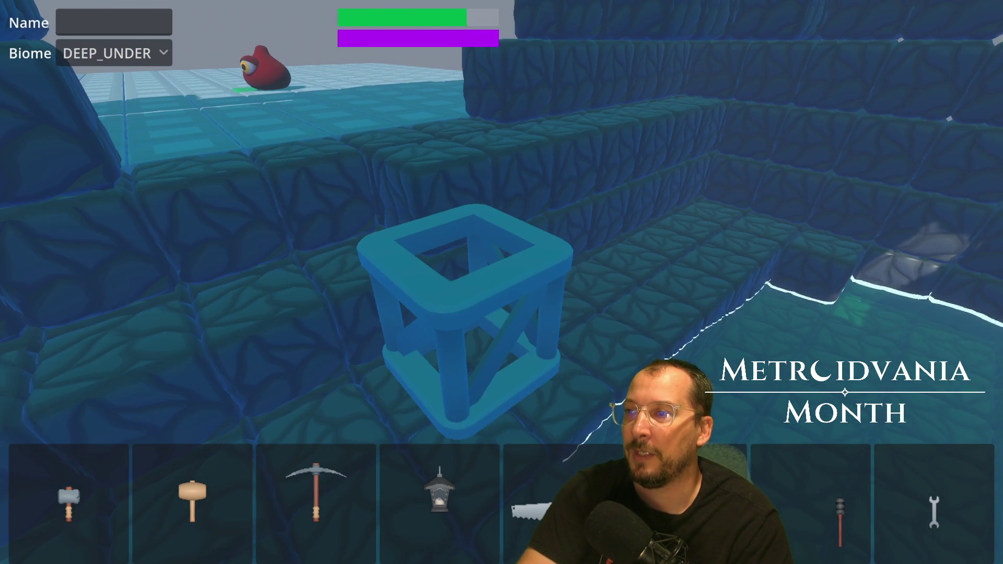
key(F8)
click(515, 36)
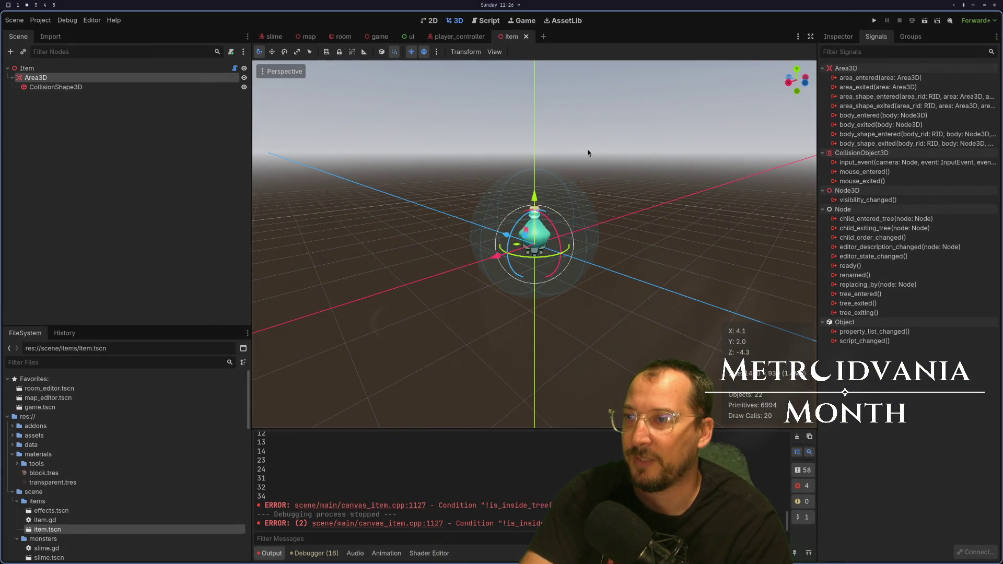
click(374, 36)
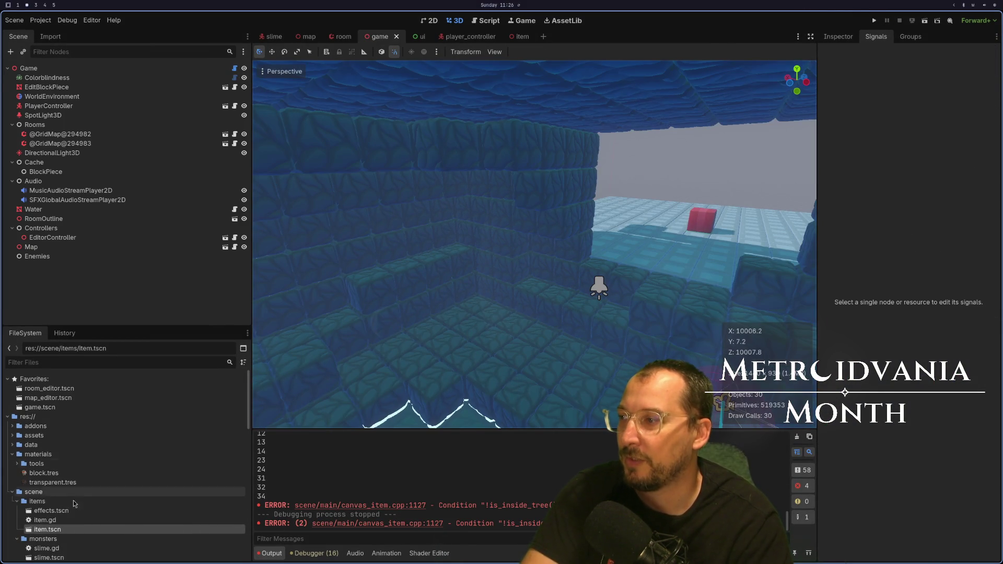
Drop an item.tscn instance into the game room, focus on it, then undo the placement.
mouse_move(457, 371)
mouse_down()
mouse_move(224, 465)
mouse_move(605, 314)
mouse_move(585, 297)
mouse_up()
key(f)
scroll(555, 272, down, 3)
scroll(555, 272, up, 5)
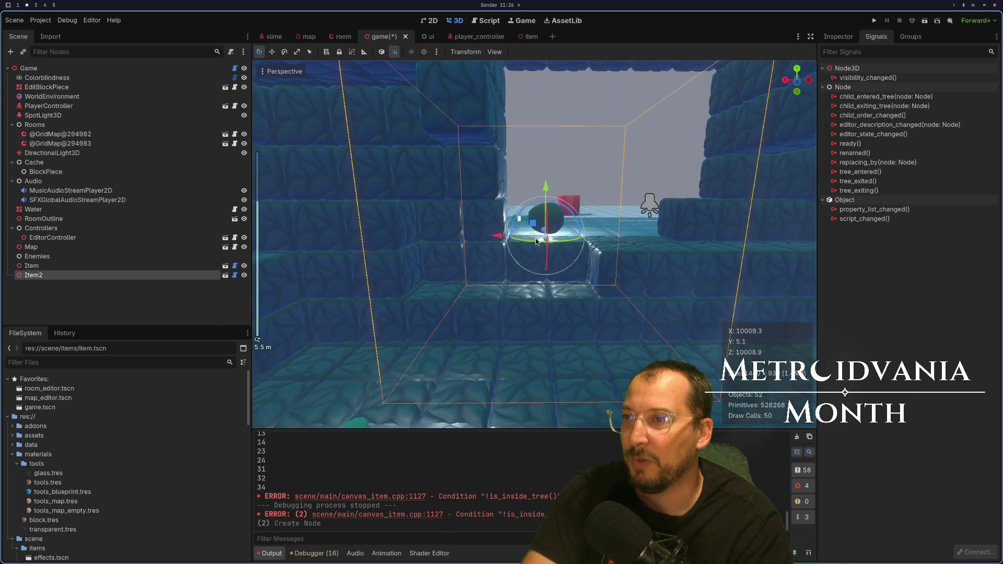
scroll(535, 239, down, 5)
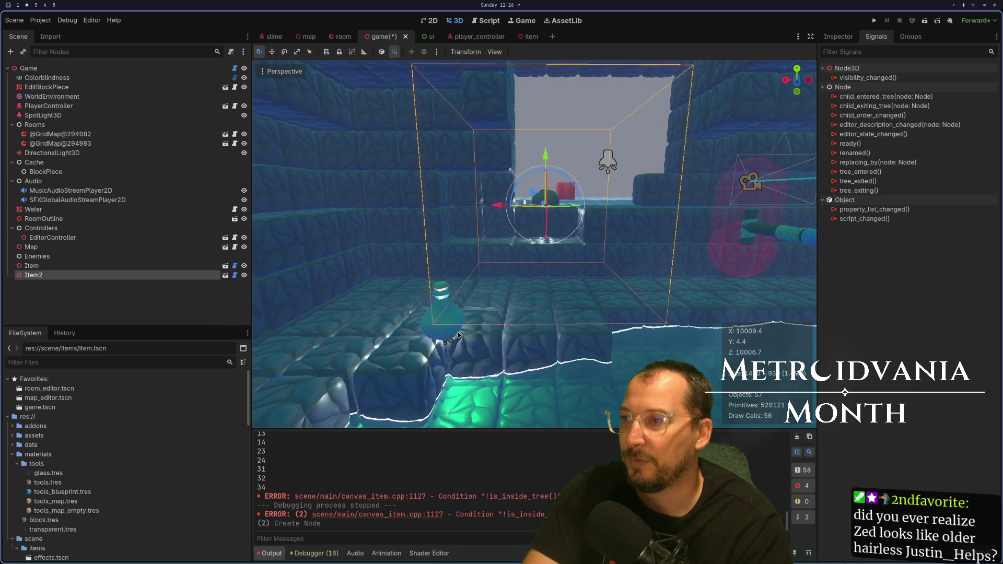
key(ctrl+z)
key(ctrl+z)
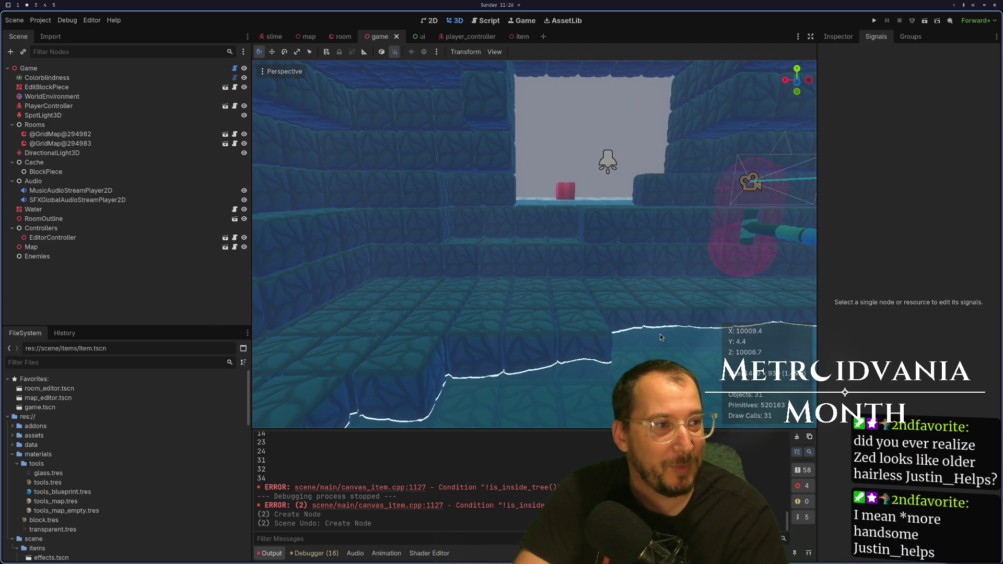
mouse_move(659, 334)
mouse_down()
mouse_move(660, 293)
mouse_move(616, 374)
mouse_up()
scroll(628, 344, up, 5)
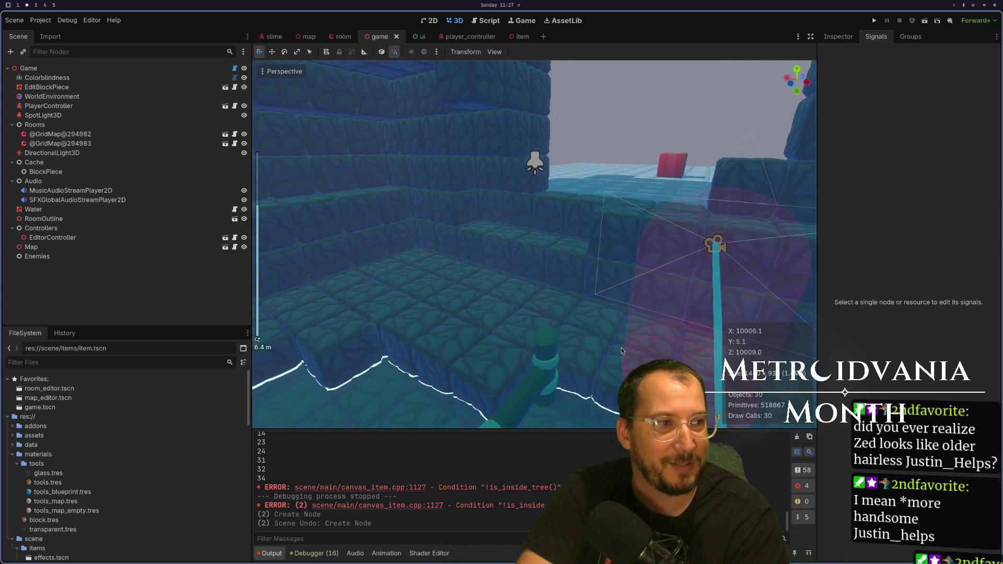
scroll(622, 348, up, 3)
scroll(622, 350, down, 3)
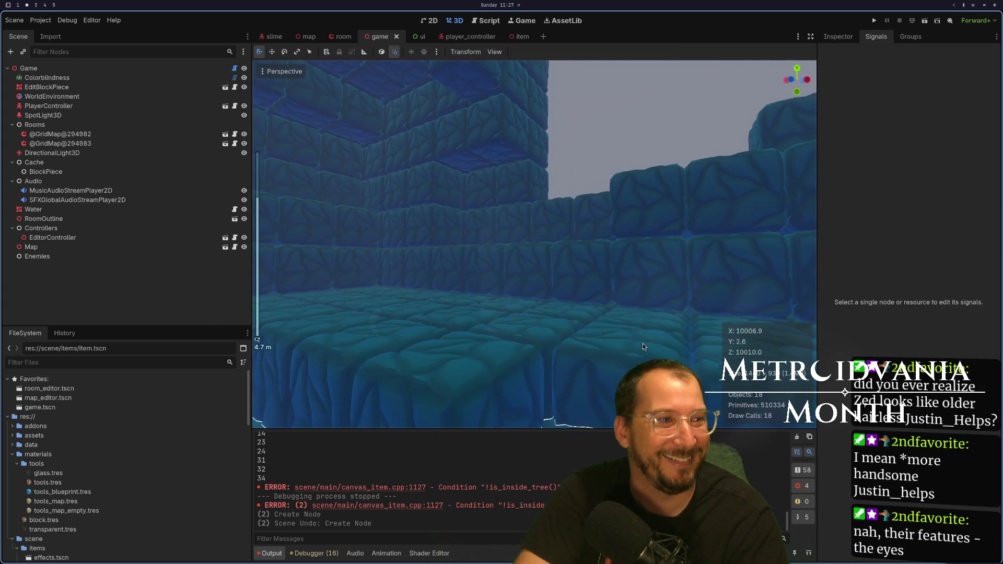
scroll(643, 343, down, 2)
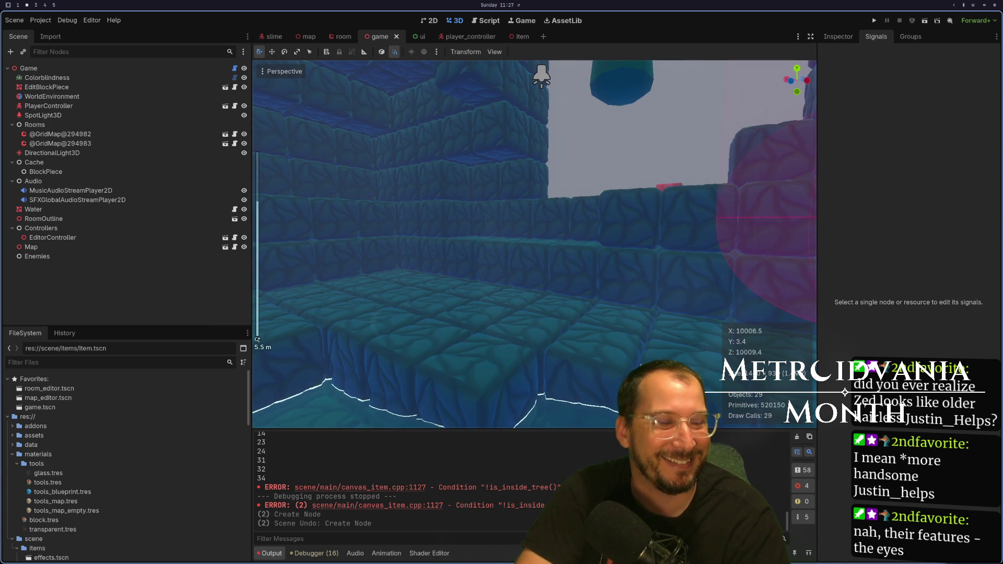
key(super+4)
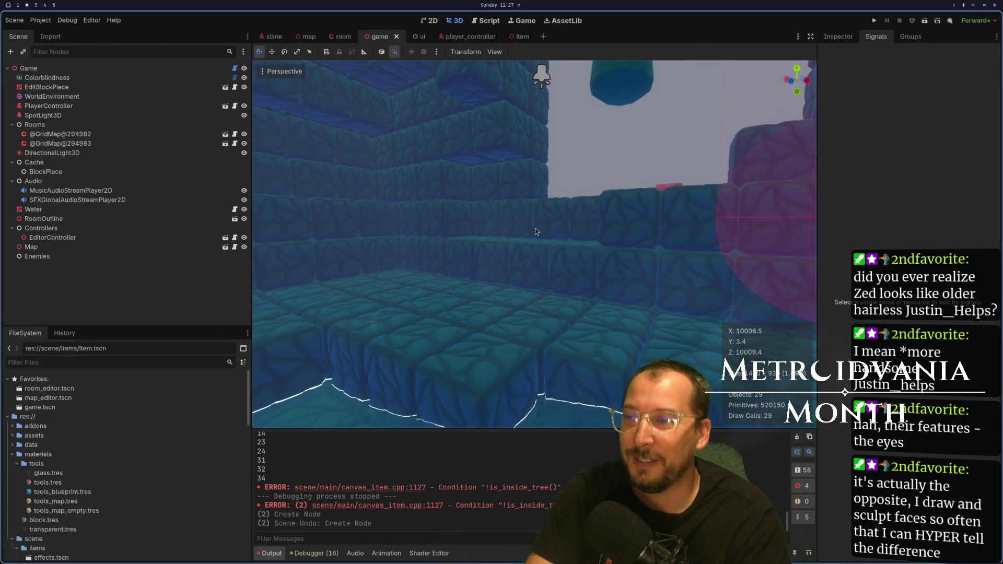
scroll(538, 240, down, 5)
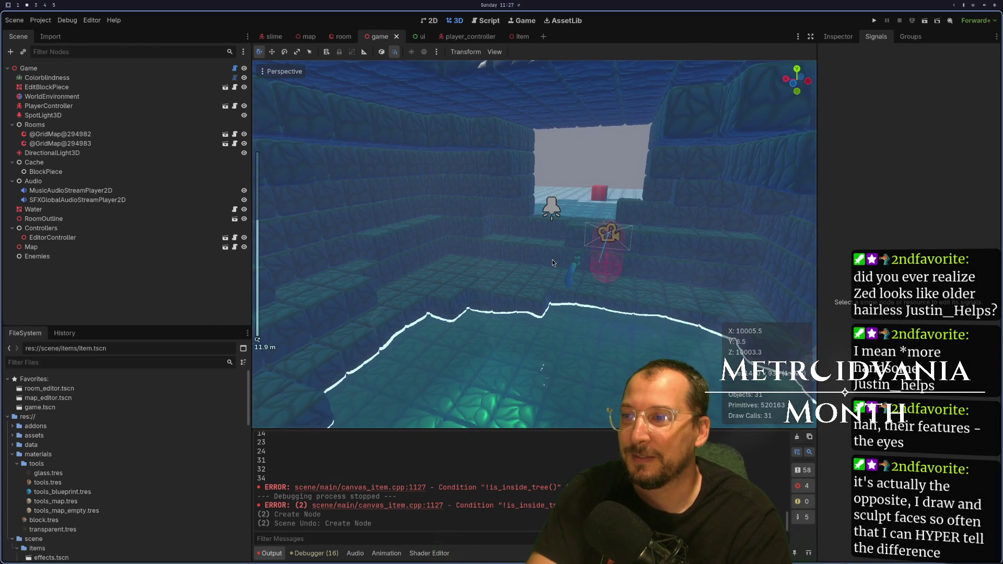
scroll(553, 259, down, 3)
drag(553, 260, 568, 217)
scroll(568, 220, up, 3)
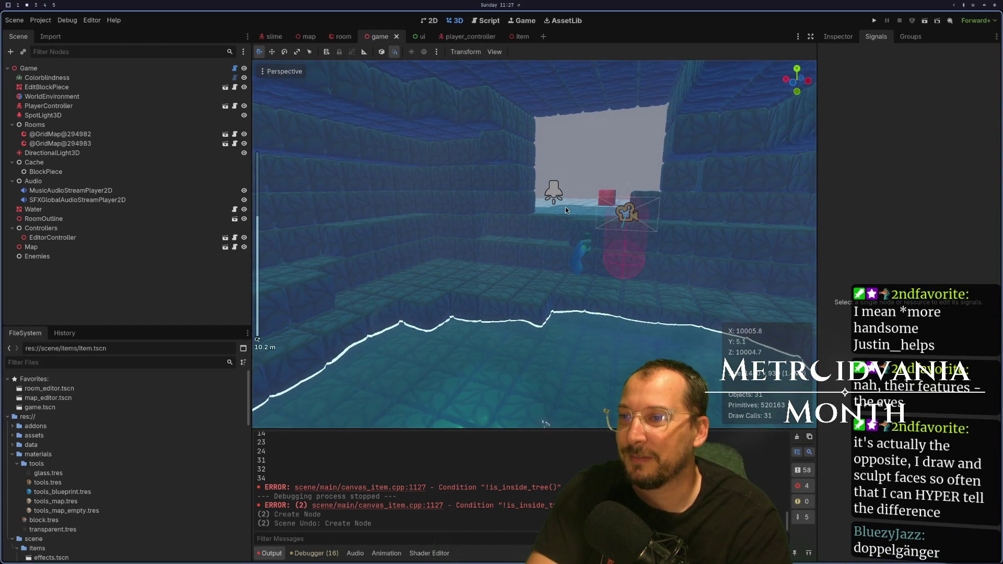
Switch the rendering method to Compatibility and restart the editor.
click(970, 21)
click(969, 56)
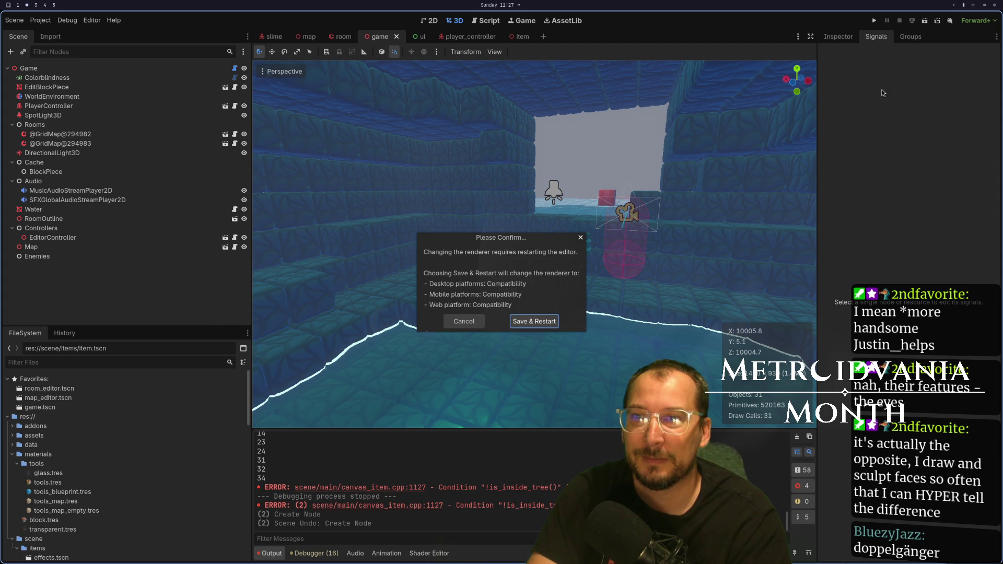
click(541, 321)
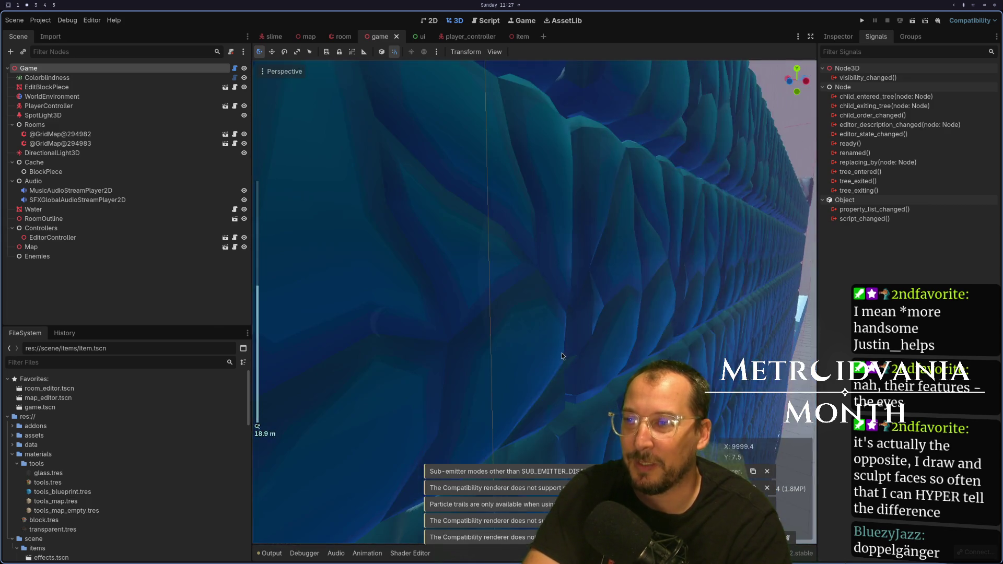
scroll(560, 356, down, 3)
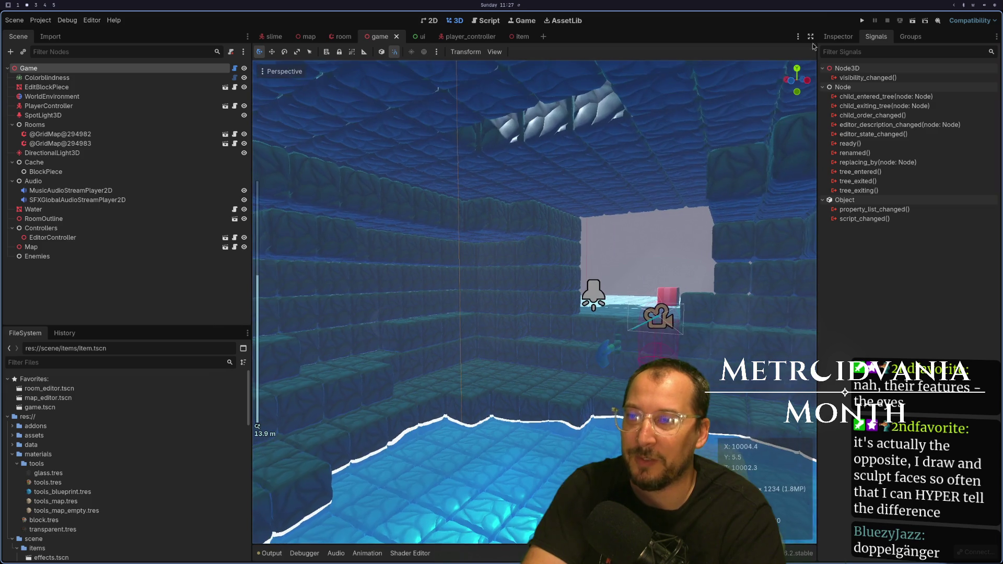
Run the project, walk through the pool and jump onto the slime's platform, then stop.
click(862, 20)
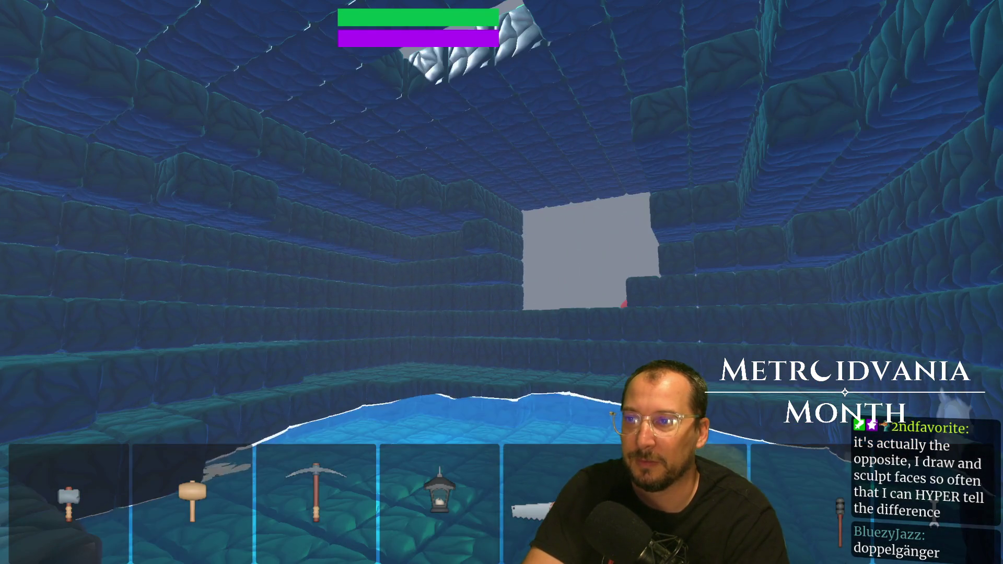
key(w)
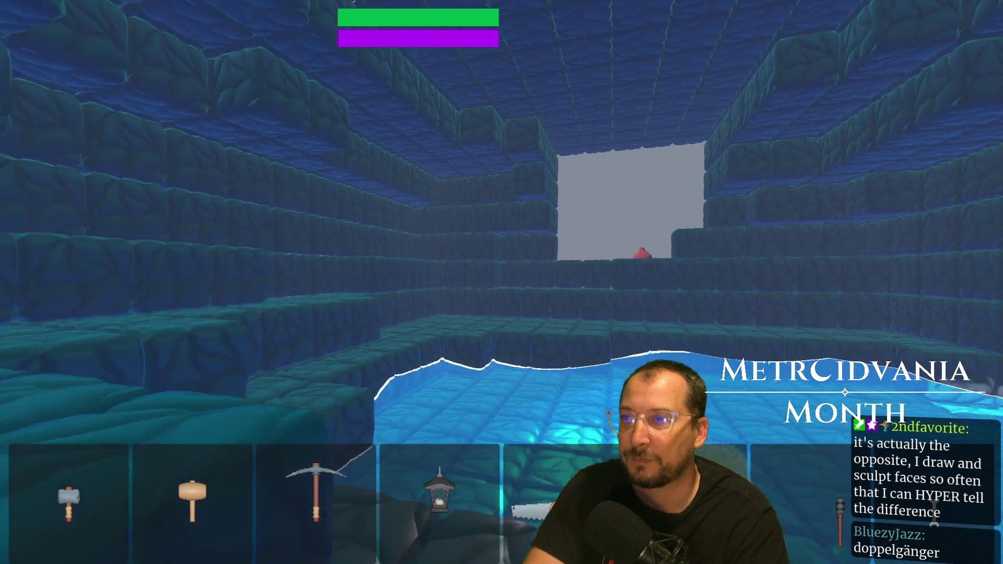
key(space)
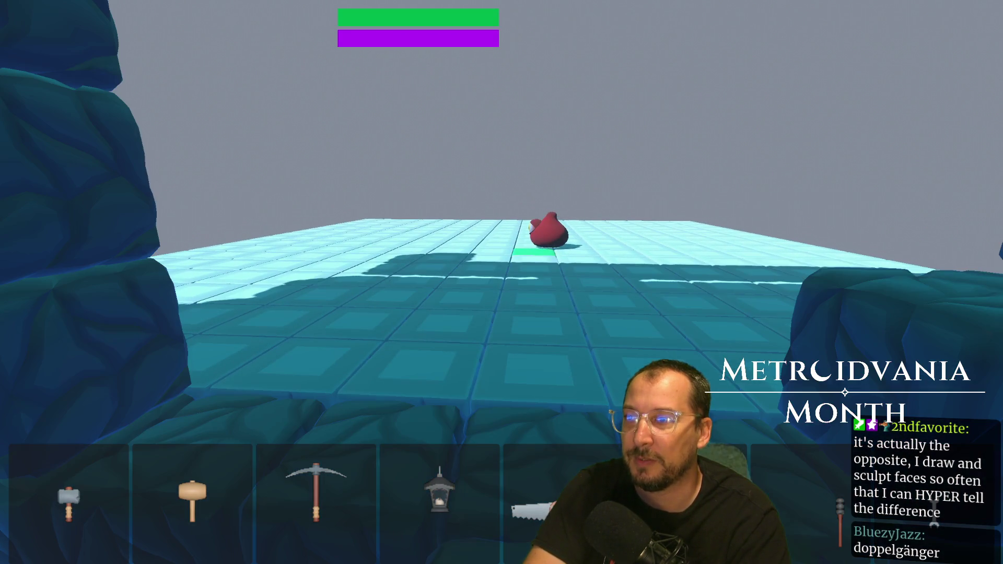
key(F8)
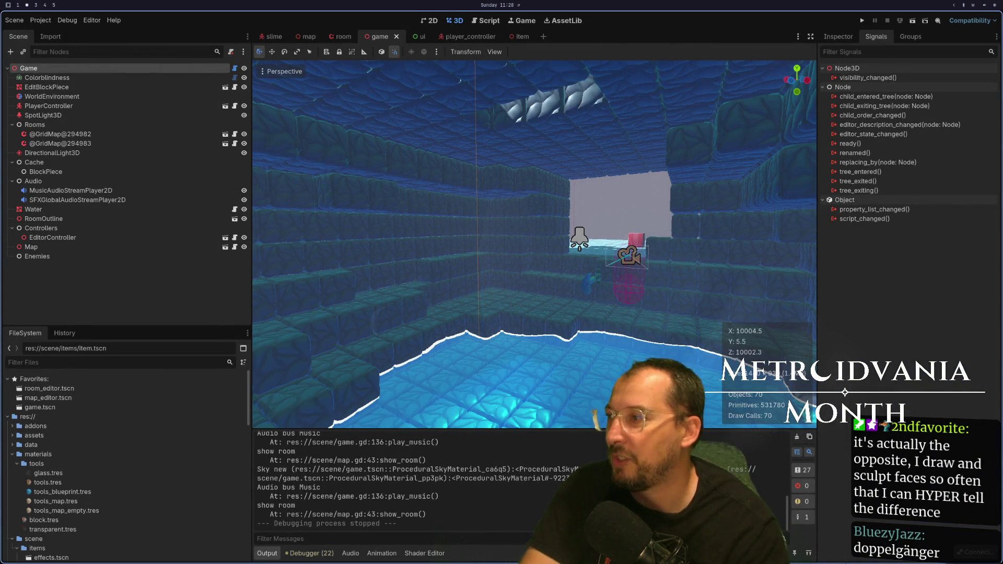
Filter the FileSystem by 'jav' and open scene/tools/javelin_shovel.tscn.
click(61, 362)
text(ka)
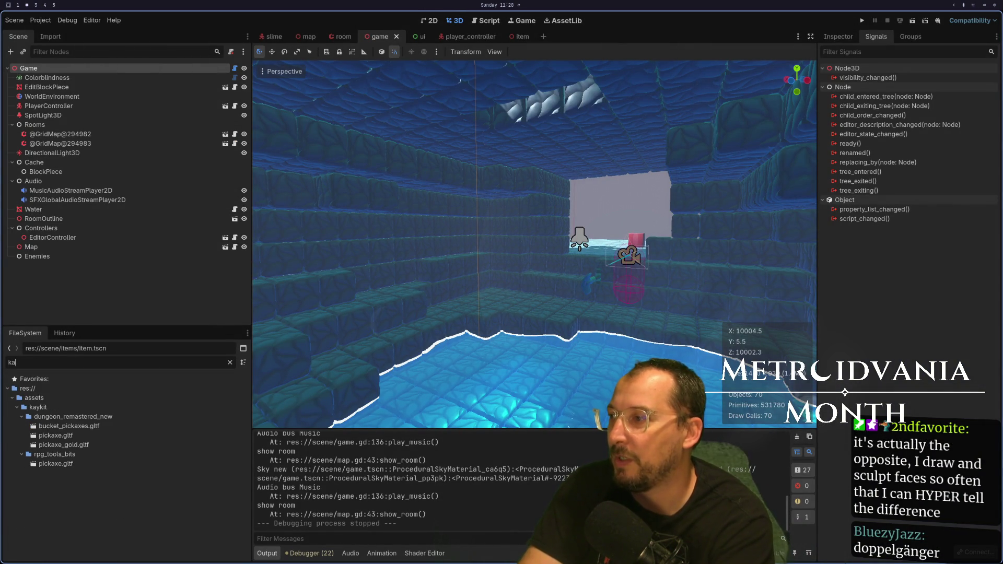
text(v)
key(BackSpace)
key(BackSpace)
key(BackSpace)
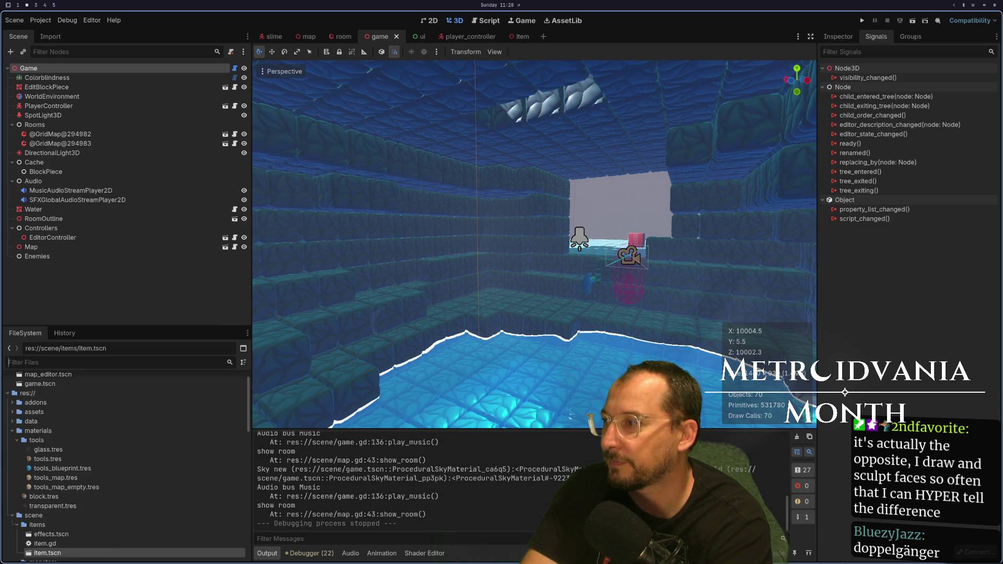
text(jav)
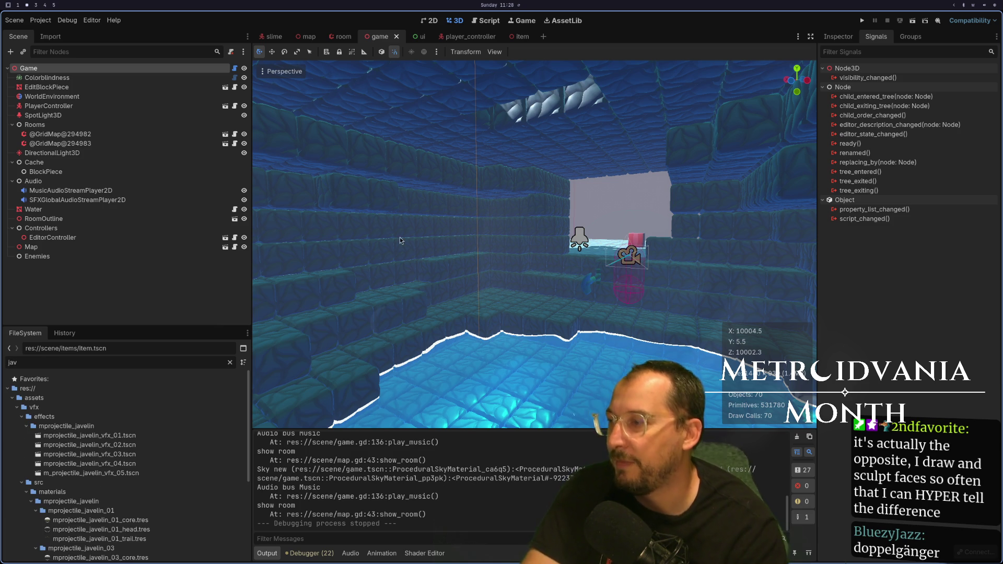
scroll(169, 416, down, 5)
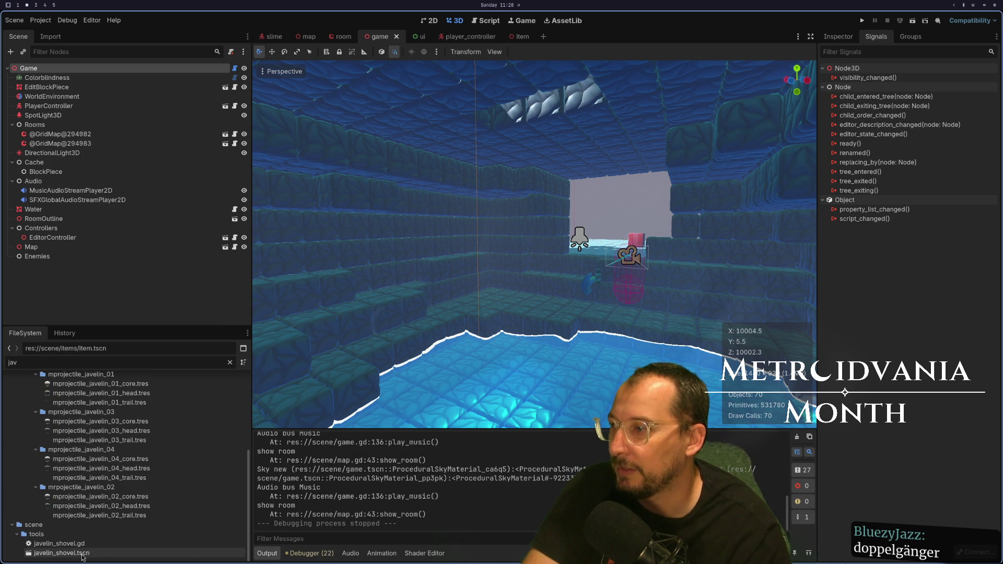
double_click(82, 553)
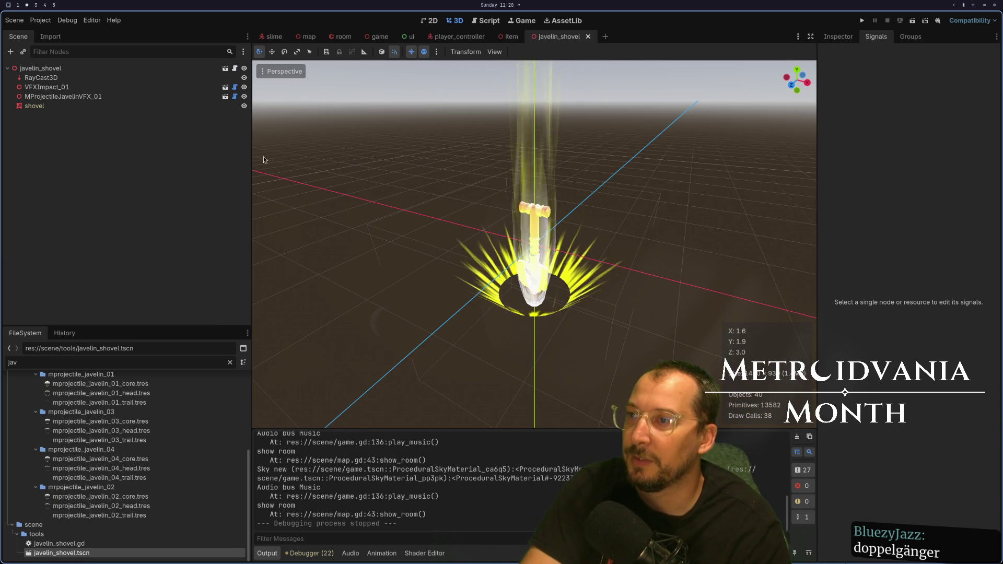
Orbit around the javelin shovel, then test-run the game and stop it.
drag(365, 188, 410, 185)
click(866, 21)
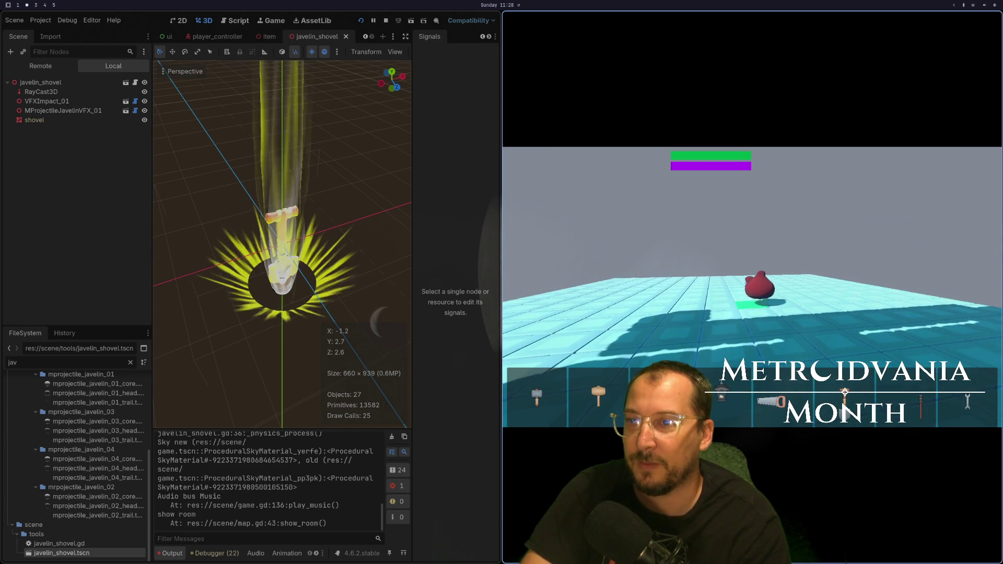
key(F8)
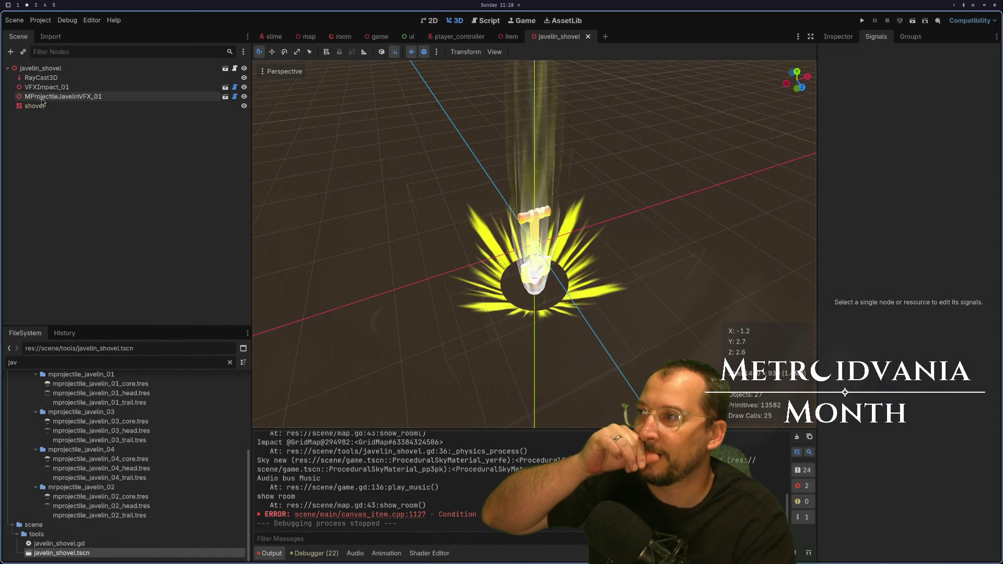
click(46, 70)
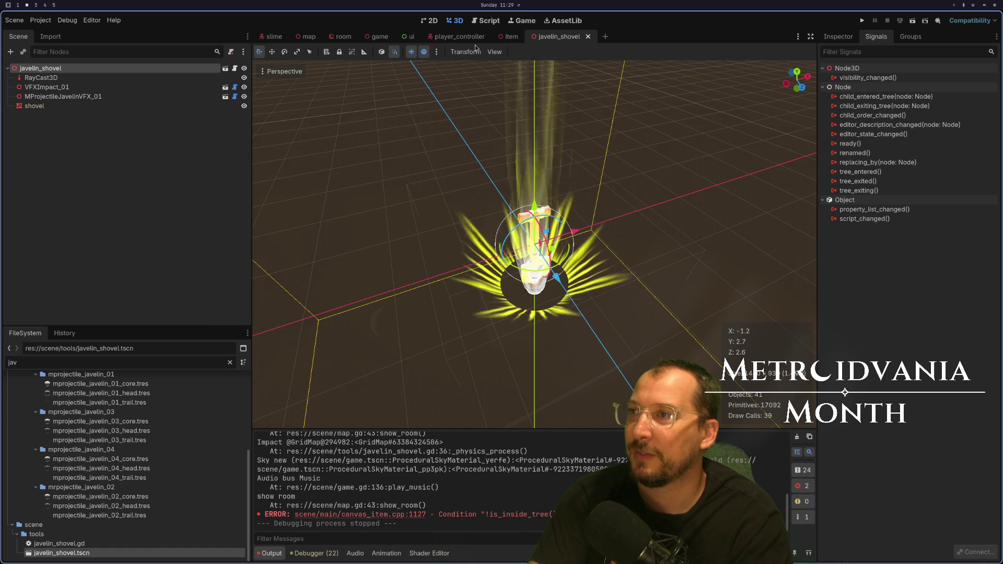
click(262, 39)
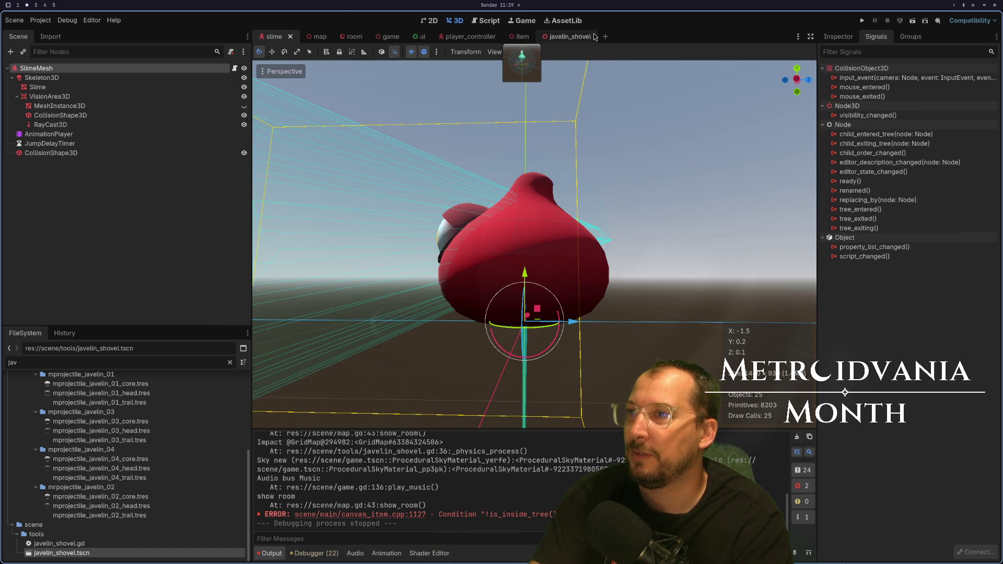
click(577, 36)
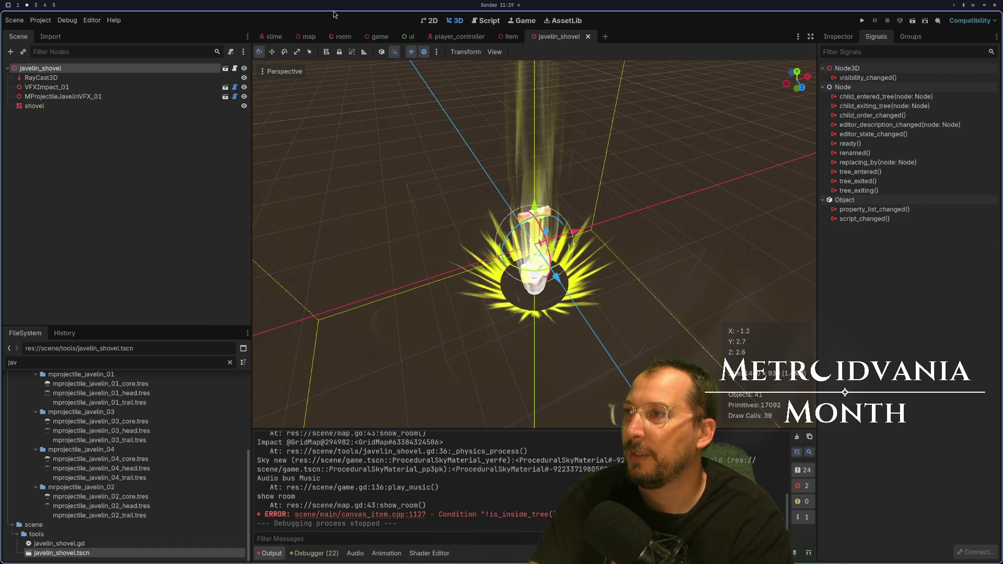
click(272, 37)
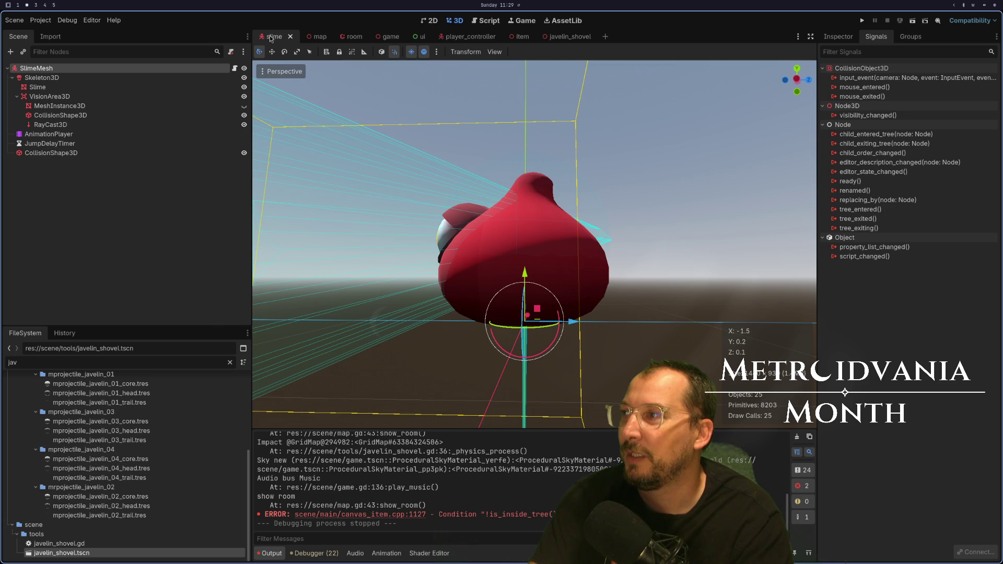
click(544, 35)
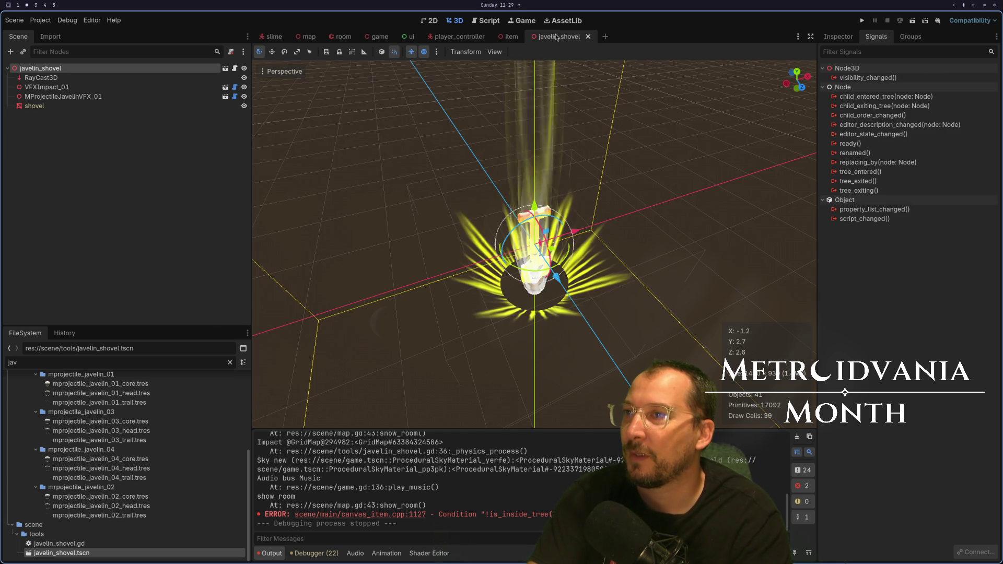
right_click(57, 69)
click(161, 90)
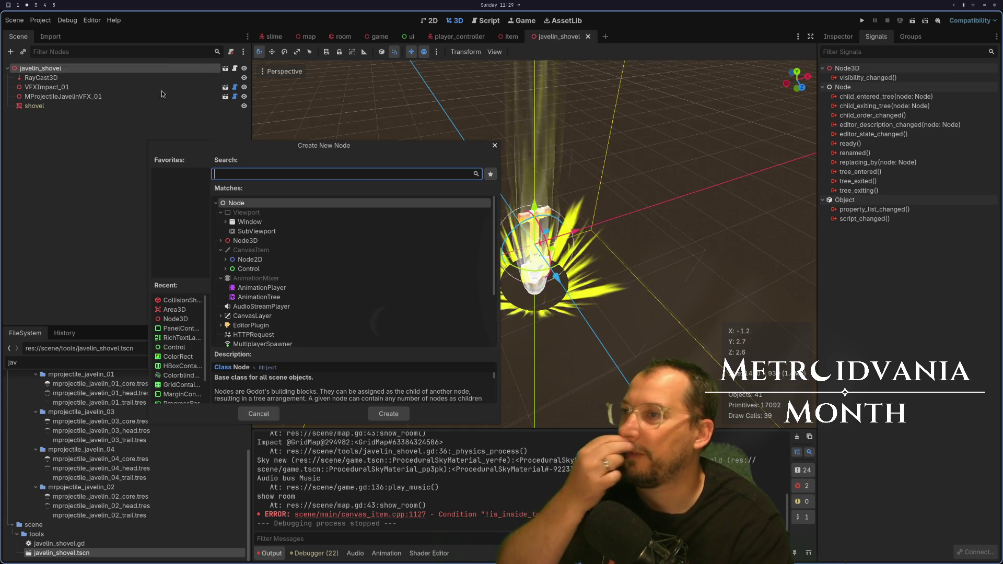
text(a)
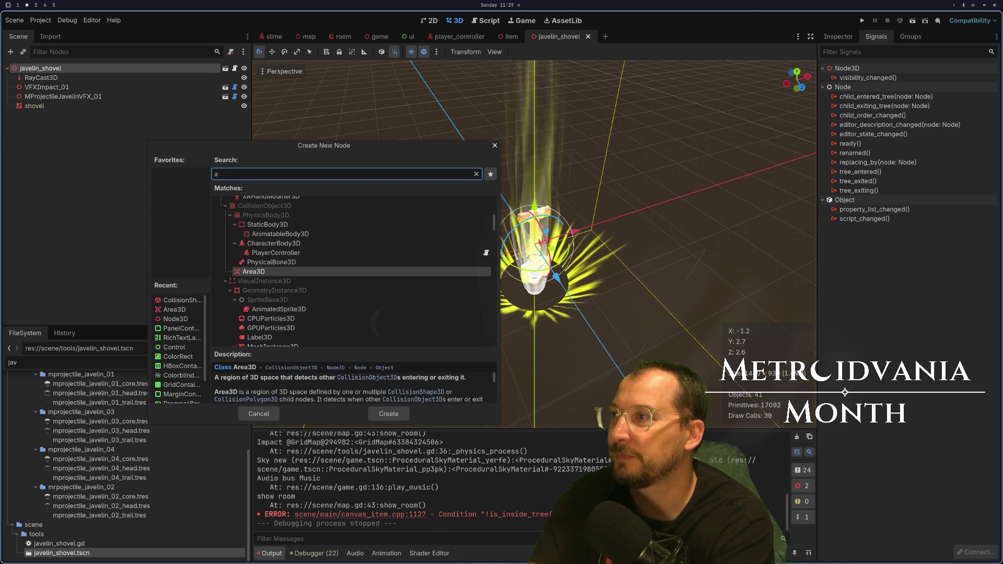
key(BackSpace)
text(A)
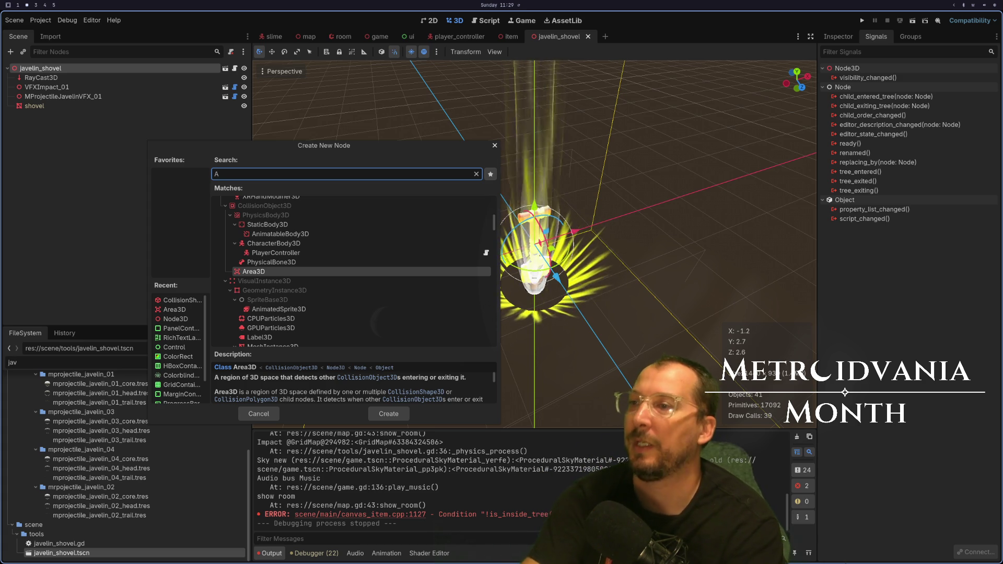
key(Escape)
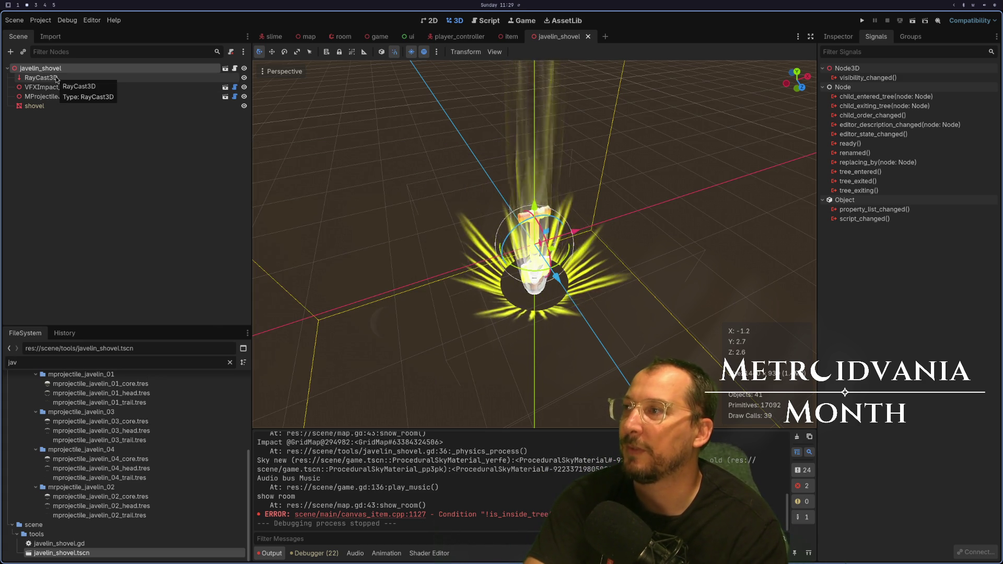
click(57, 79)
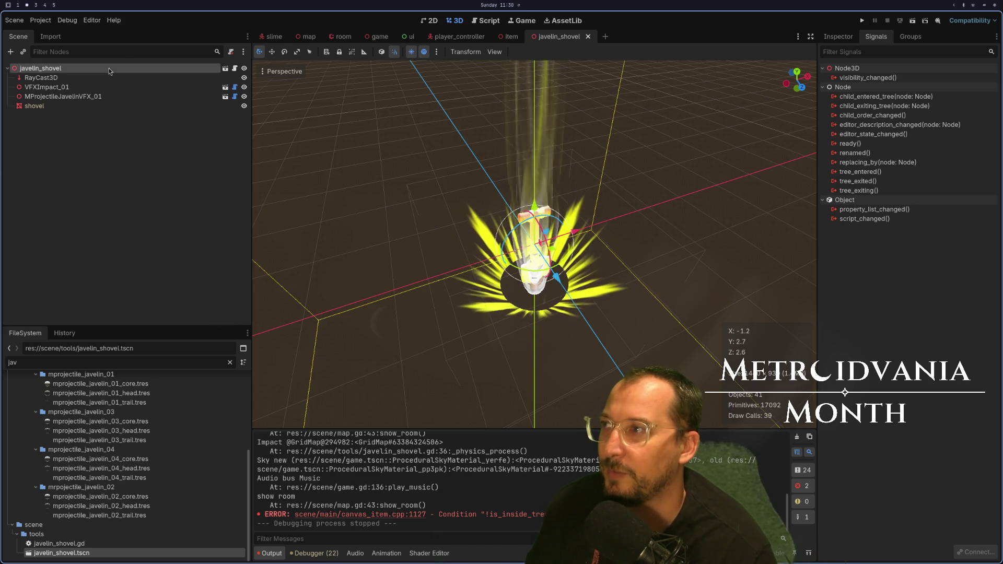
Add layer 3 to the RayCast3D's collision_mask, save javelin_shovel, and run the game.
click(826, 35)
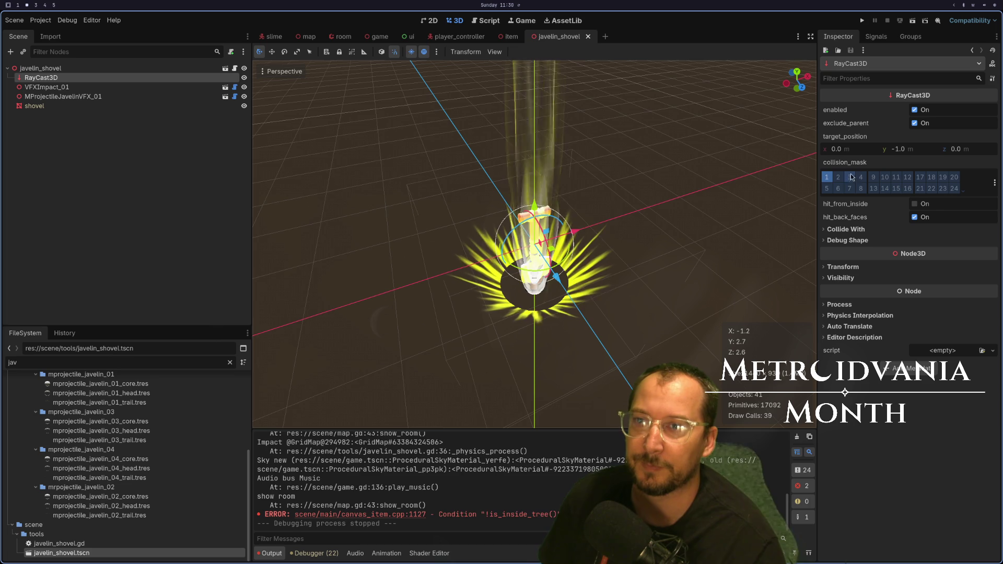
click(850, 178)
key(ctrl+s)
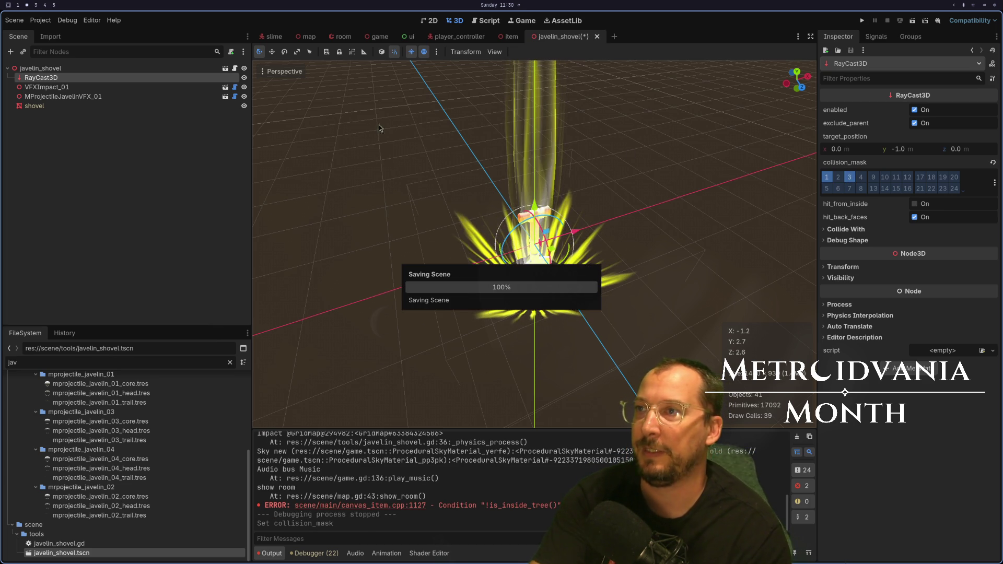
click(865, 23)
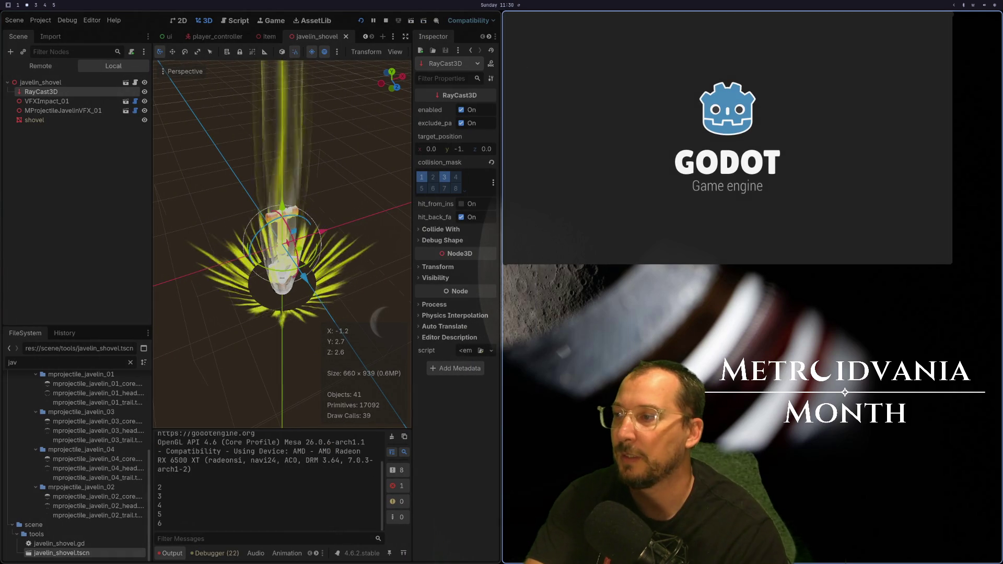
Fullscreen the game, walk up to the red slime, strike it four times, then leave the game.
key(super+f)
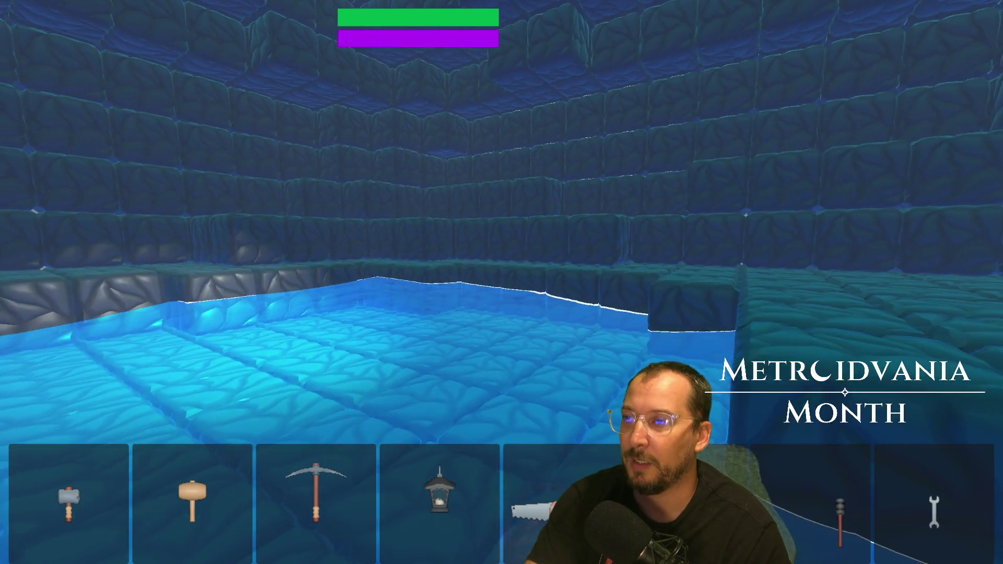
key(w)
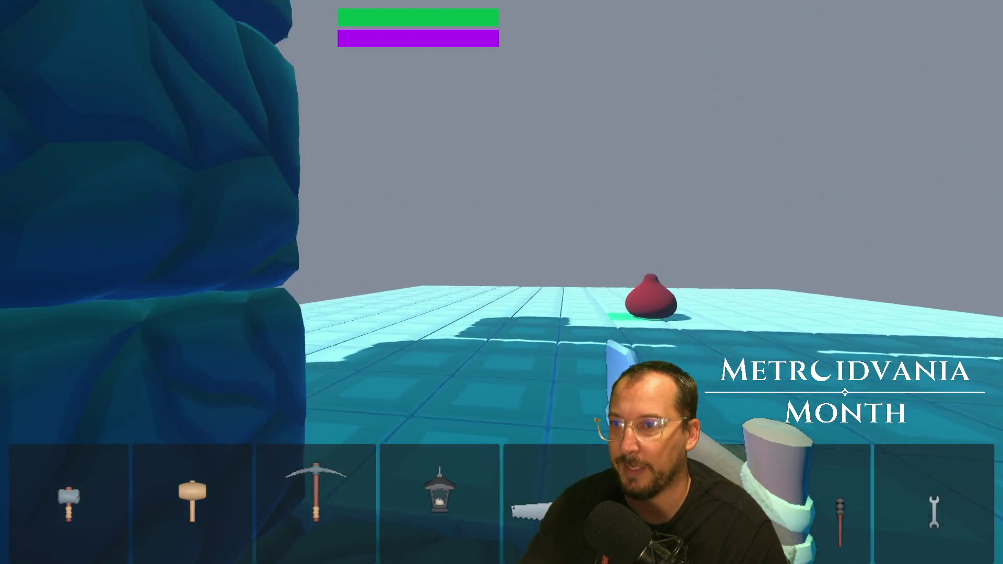
key(w)
click(502, 282)
click(502, 282)
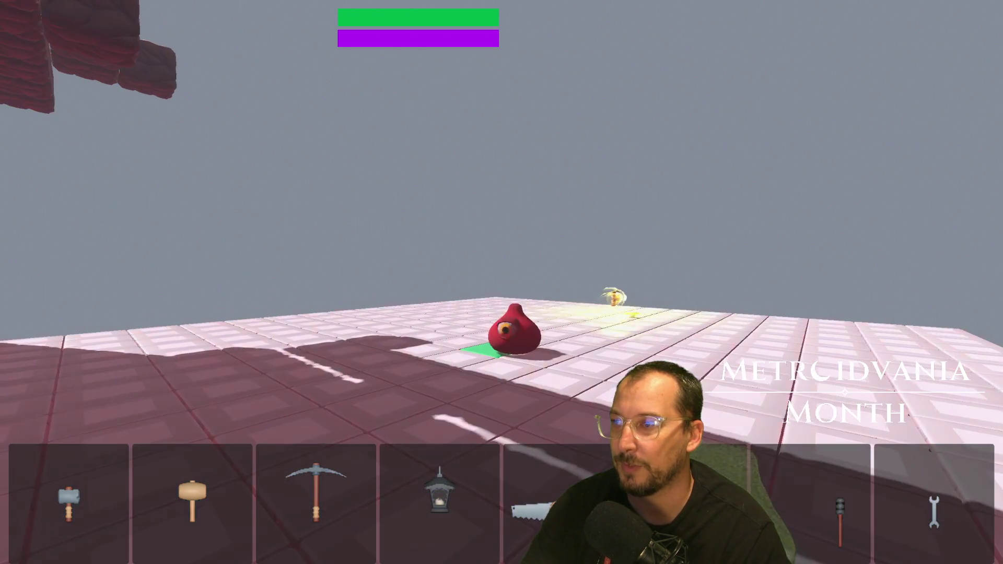
click(502, 282)
click(501, 282)
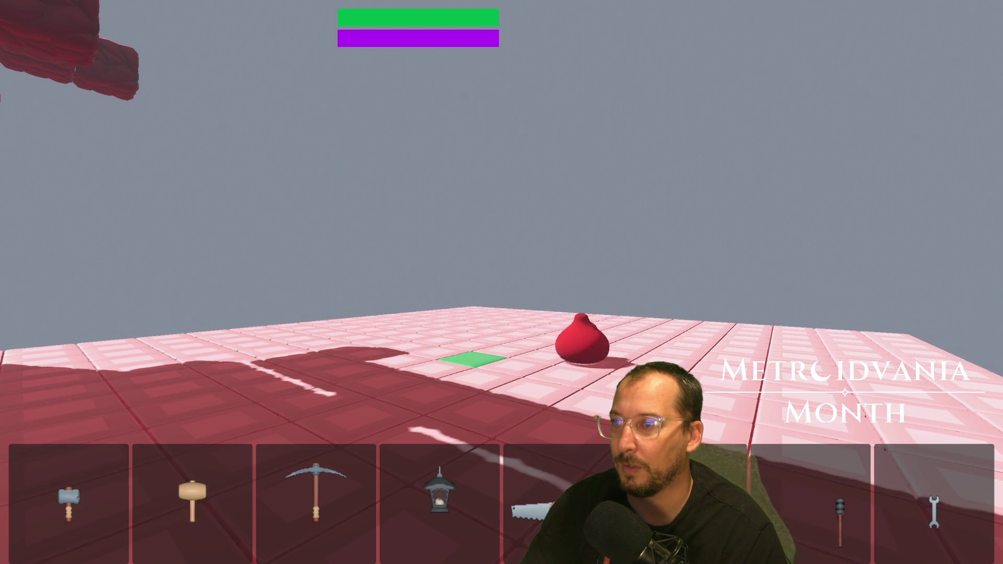
key(Escape)
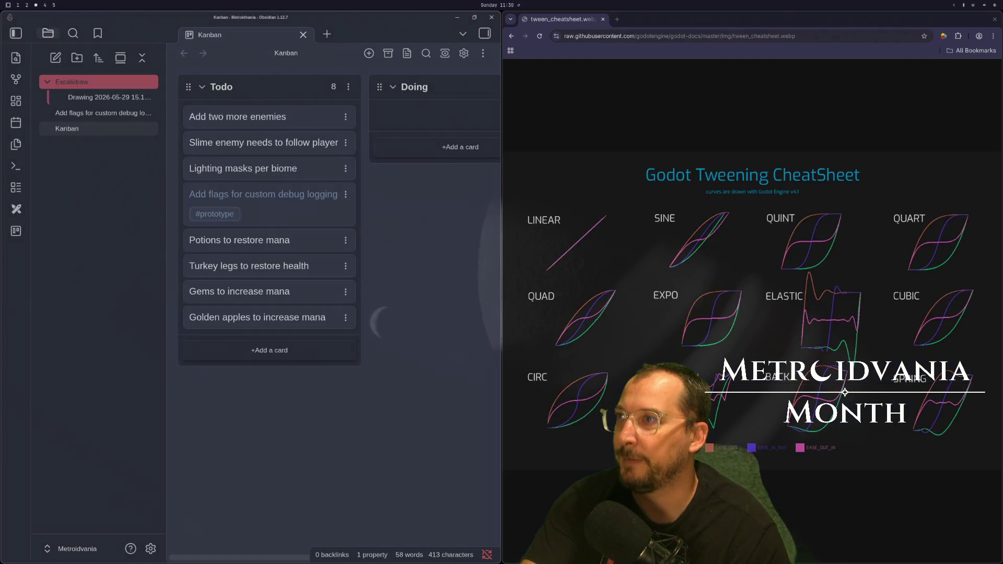
Switch to Helix, open slime.gd and move down to line 77.
key(super+1)
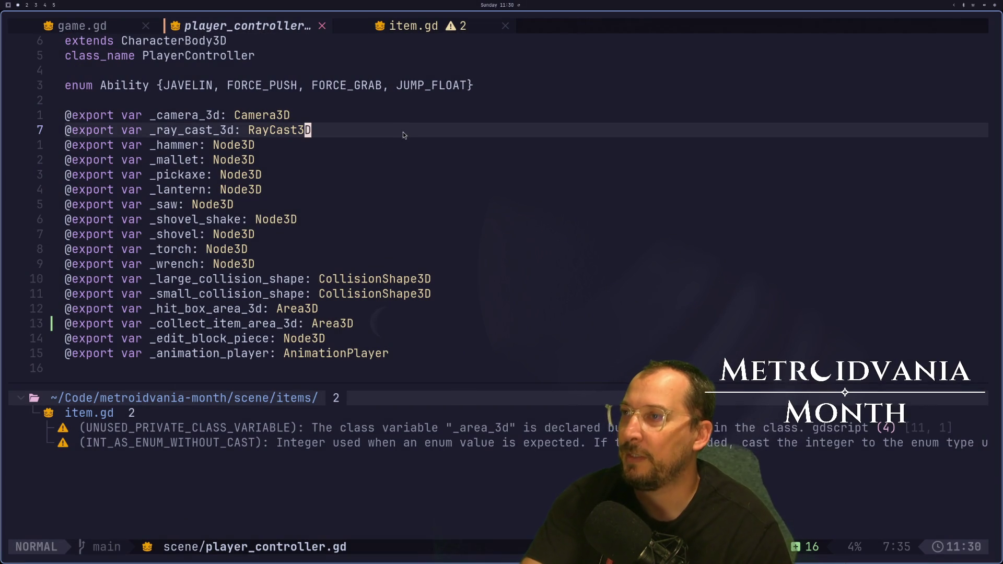
key(space)
key(space)
text(sli)
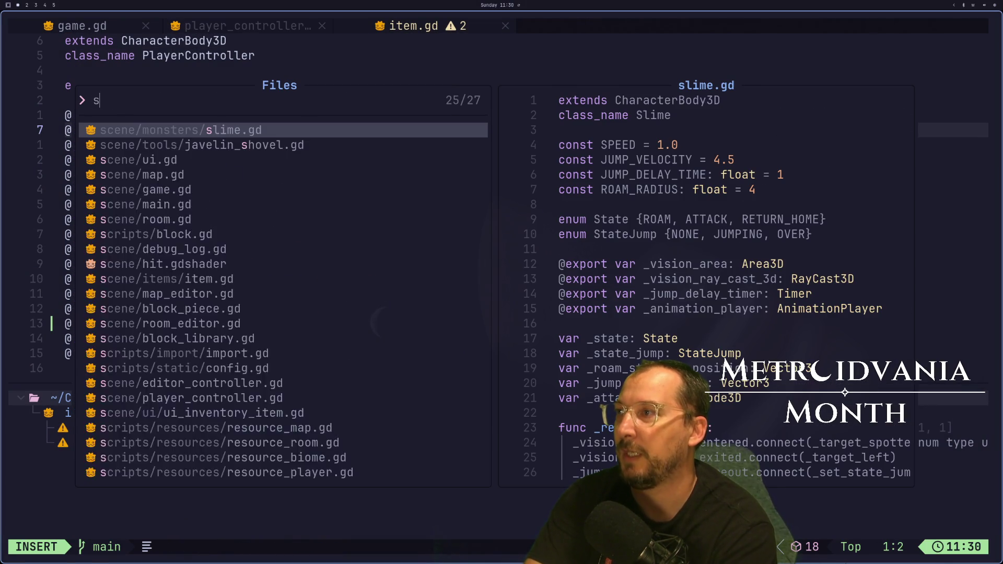
key(Return)
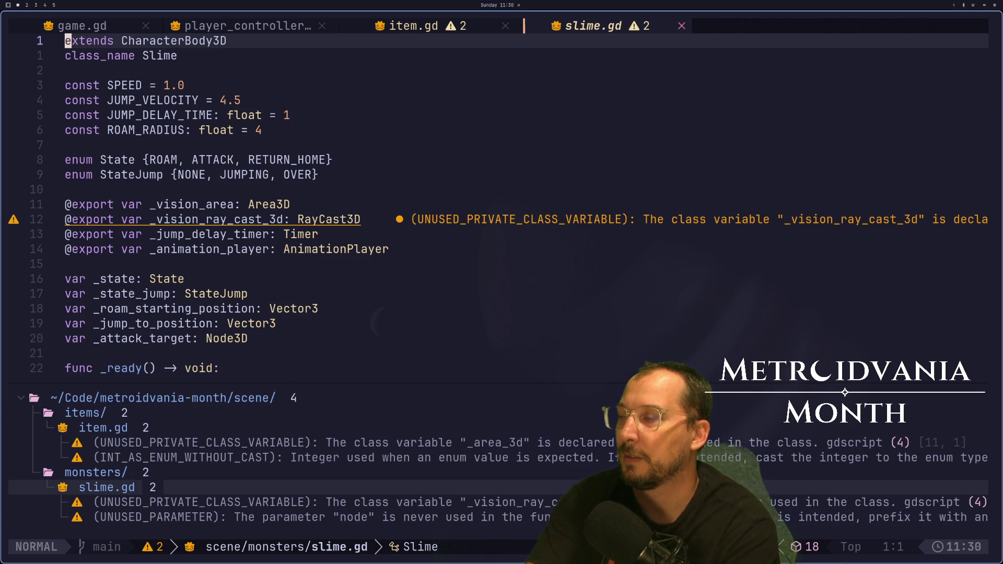
key(j)
key(j)
key(j)
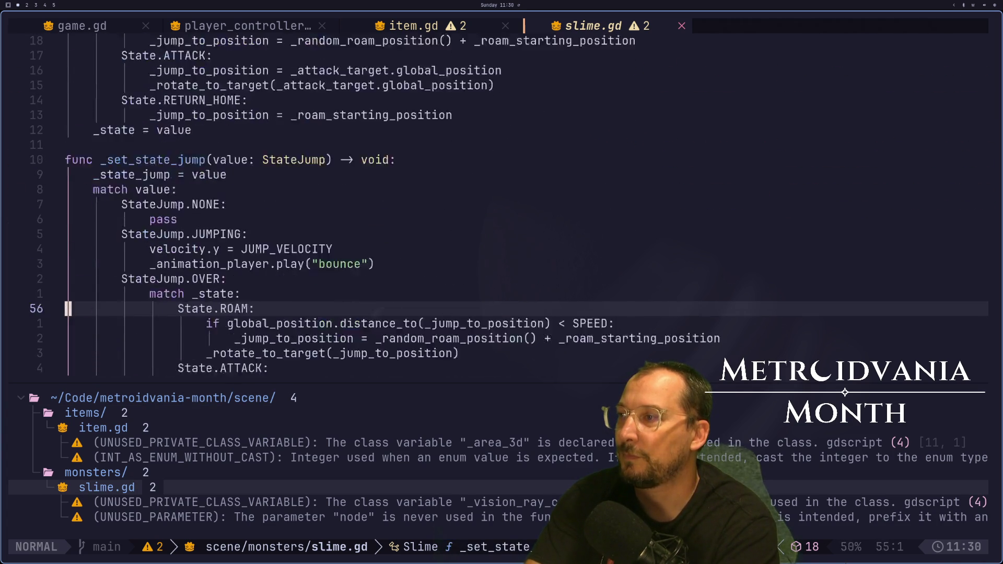
key(j)
key(j)
key(j)
Open javelin_shovel.gd and move to the is_colliding check in _physics_process.
key(space)
key(space)
text(ja)
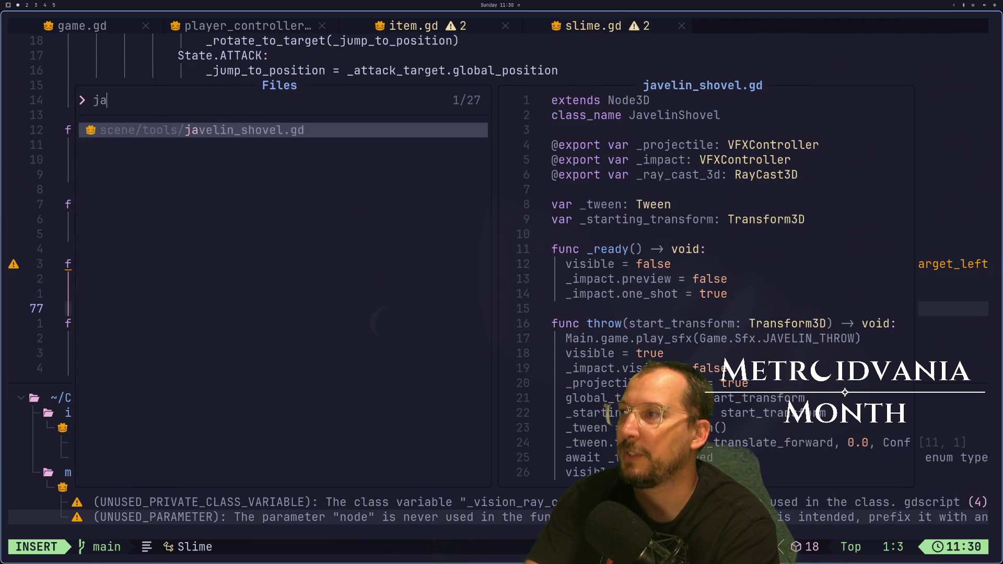
key(Return)
key(j)
key(j)
key(j)
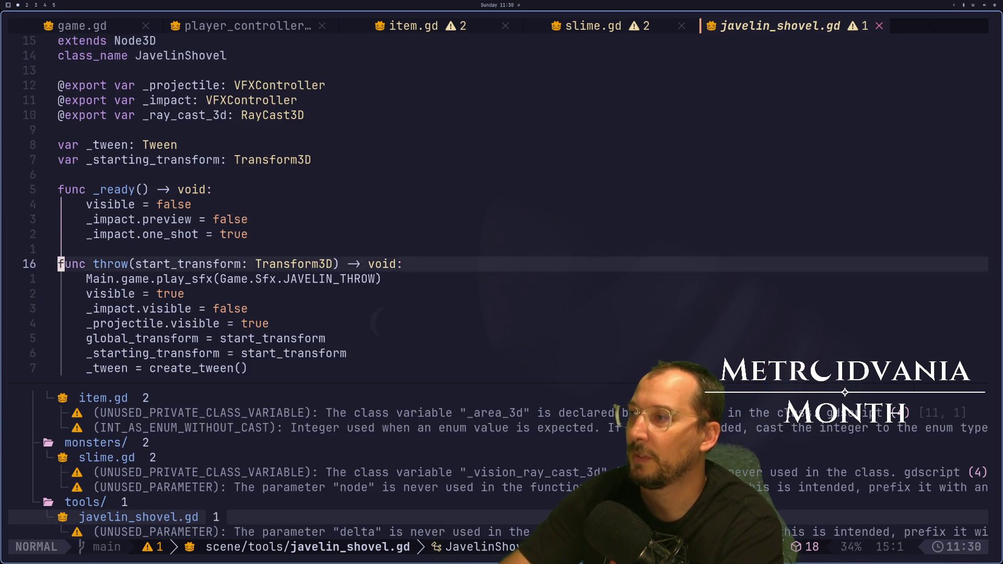
key(j)
key(j)
key(j)
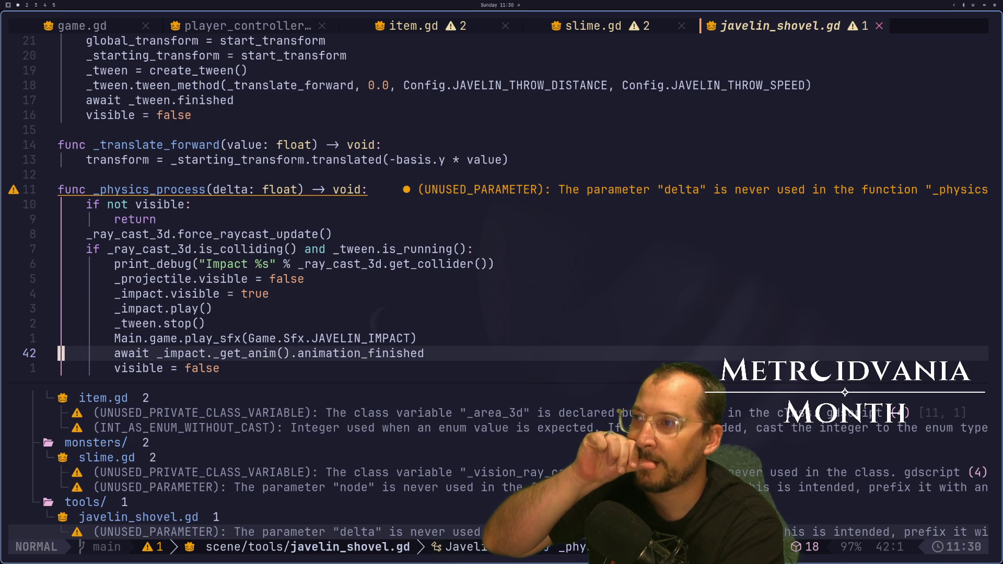
key(k)
key(k)
key(k)
key(f)
key(s)
key(j)
key(j)
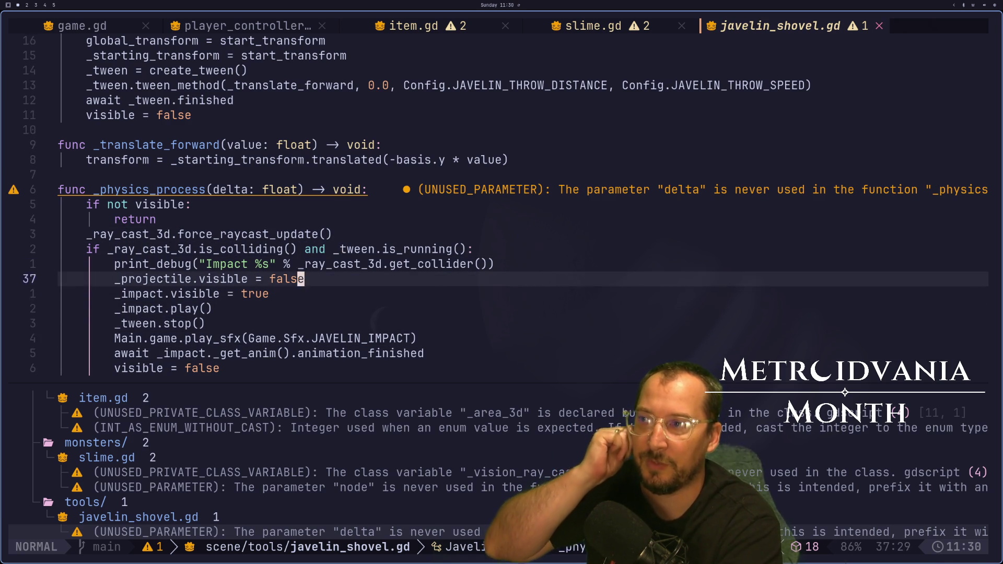
key(k)
key(k)
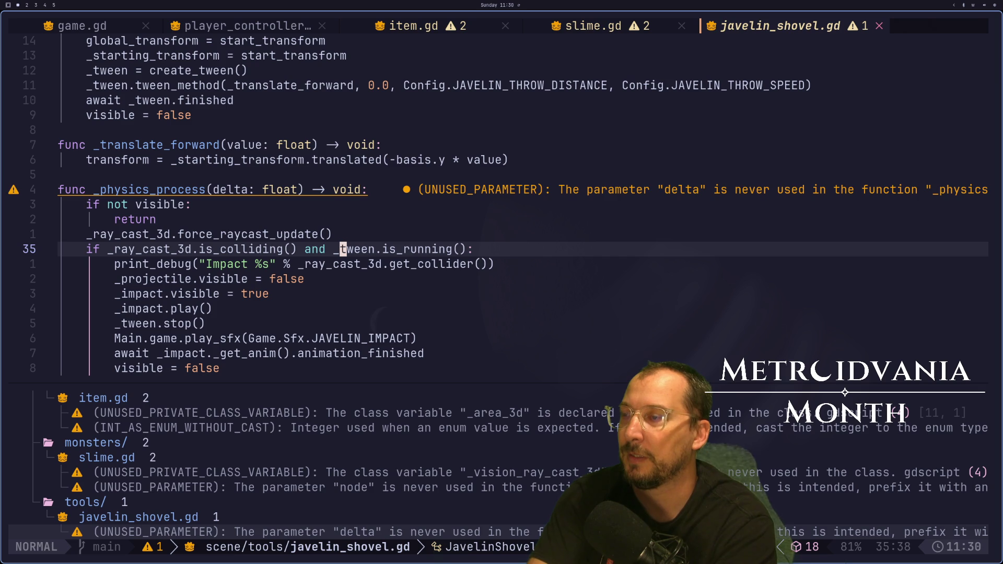
key(j)
key(k)
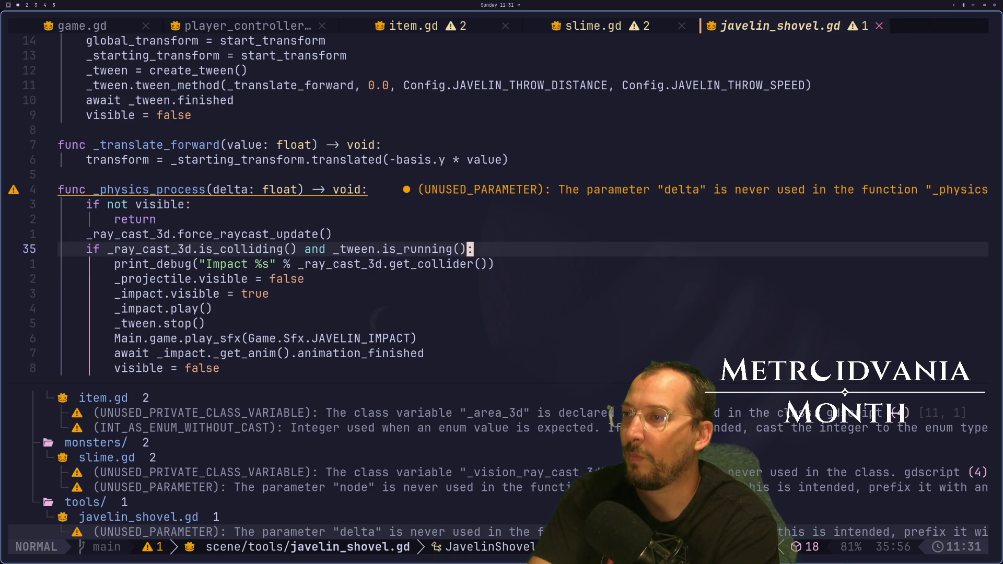
Add a _ray_cast_3d.get_collider() line below the collision check.
key(o)
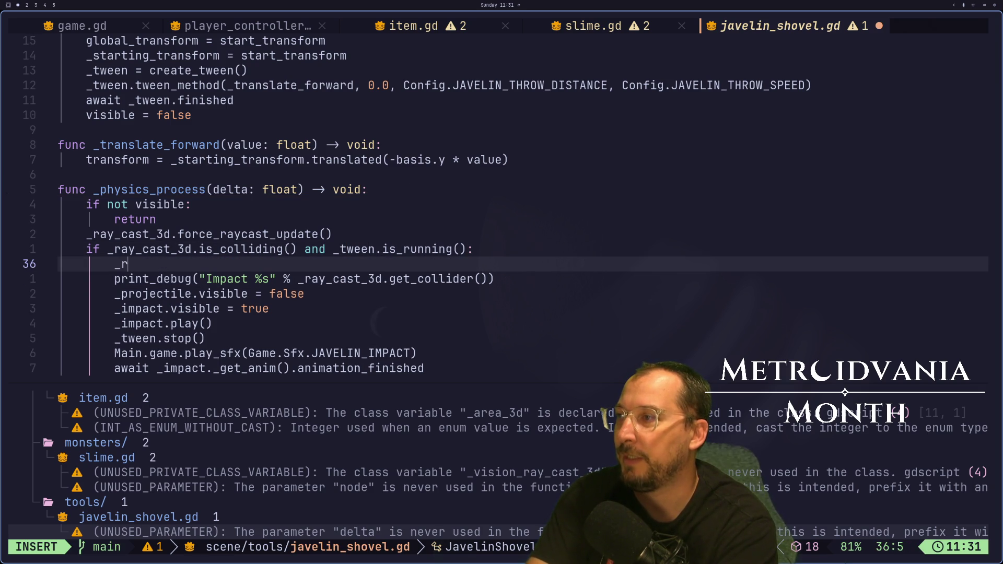
key(Tab)
key(Tab)
text(.)
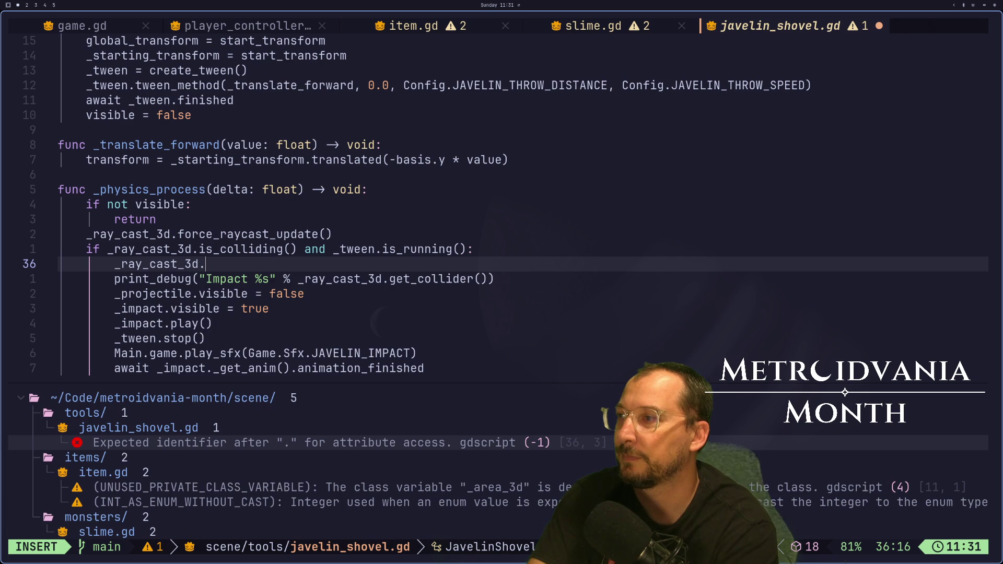
text(get)
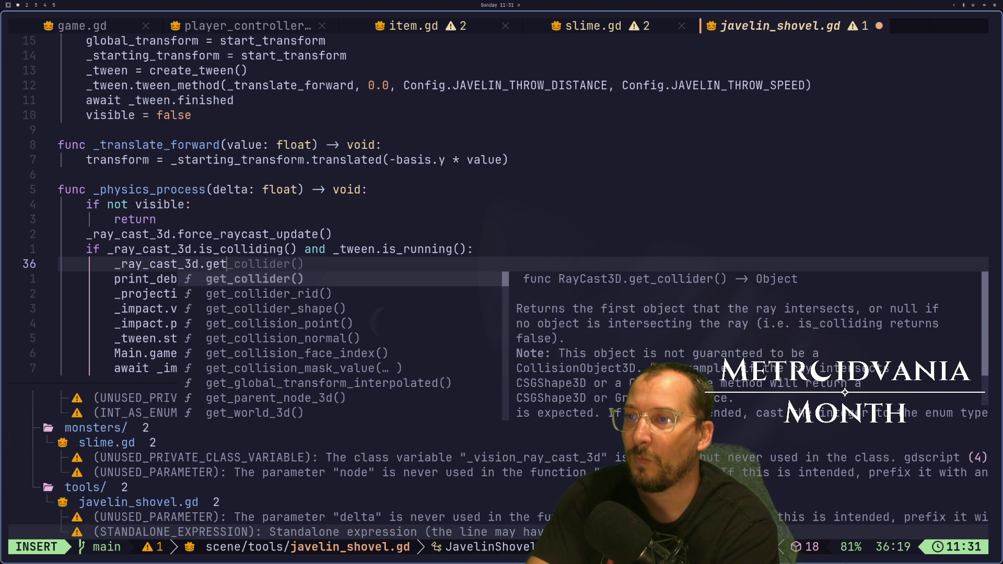
key(Tab)
key(Escape)
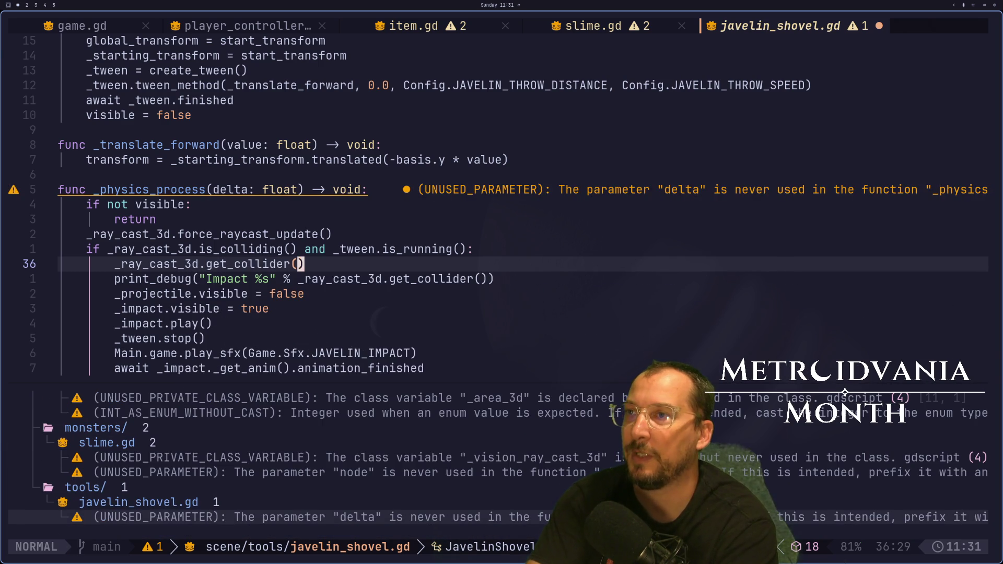
Flip between slime.gd and javelin_shovel.gd, then return to the Godot workspace.
key(shift+h)
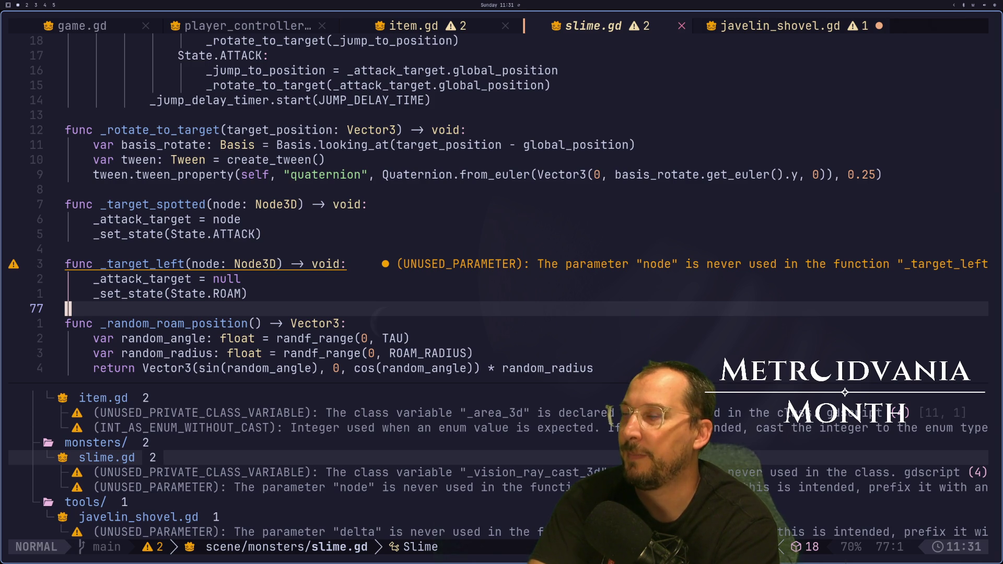
key(shift+l)
key(super+1)
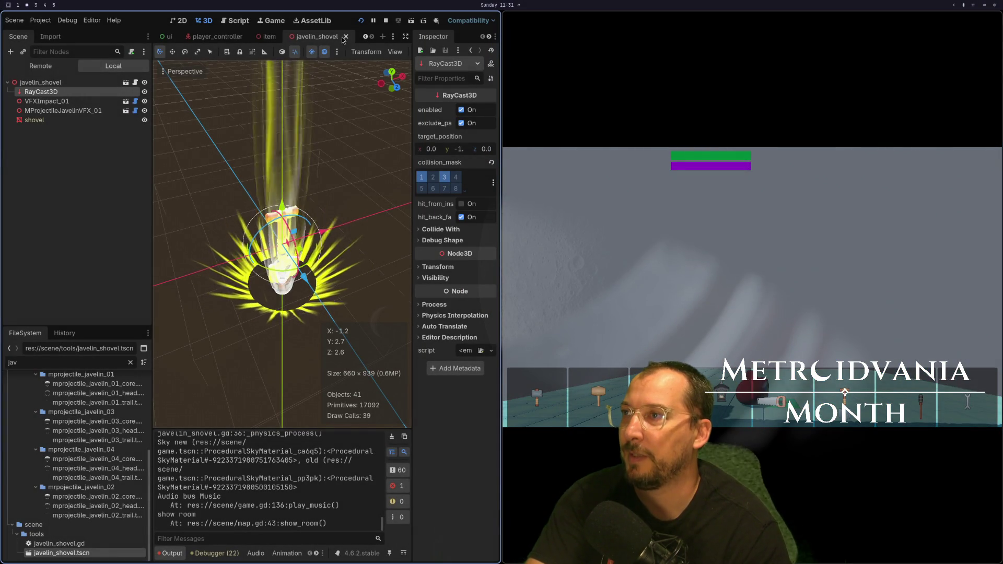
scroll(293, 37, up, 1)
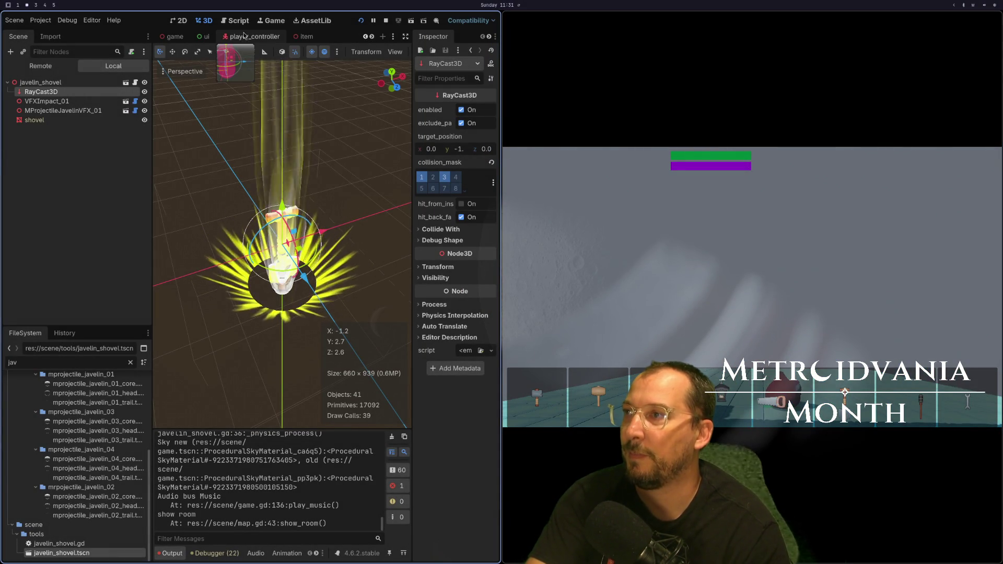
Stop the game and compare HitboxArea3D and CollectItemArea3D collision masks in player_controller.
click(245, 36)
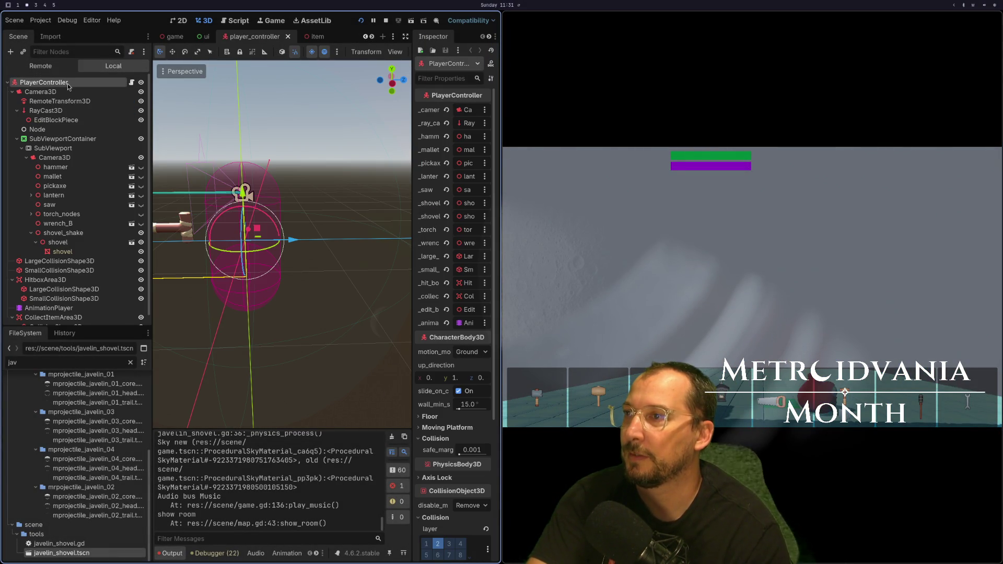
scroll(443, 453, down, 3)
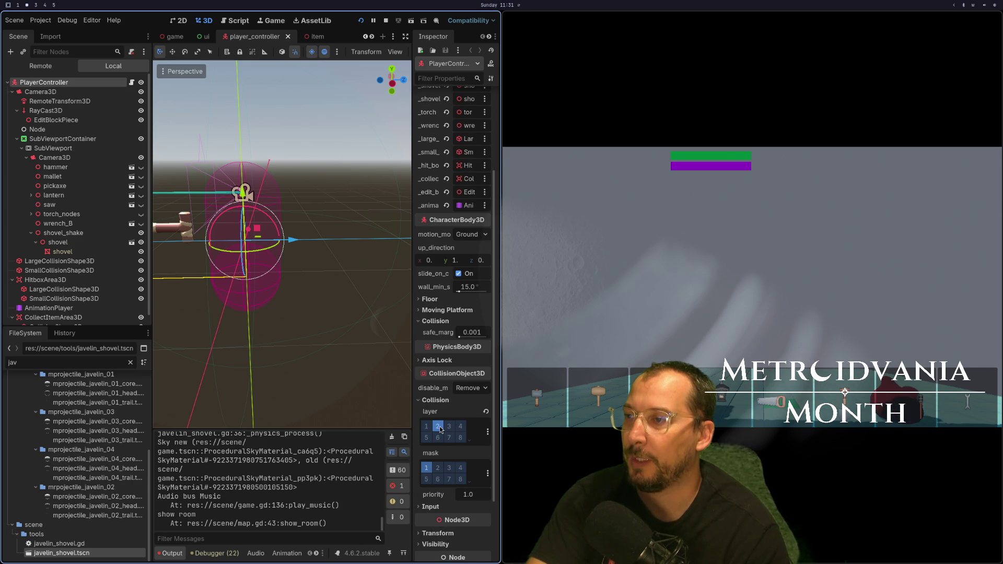
key(F8)
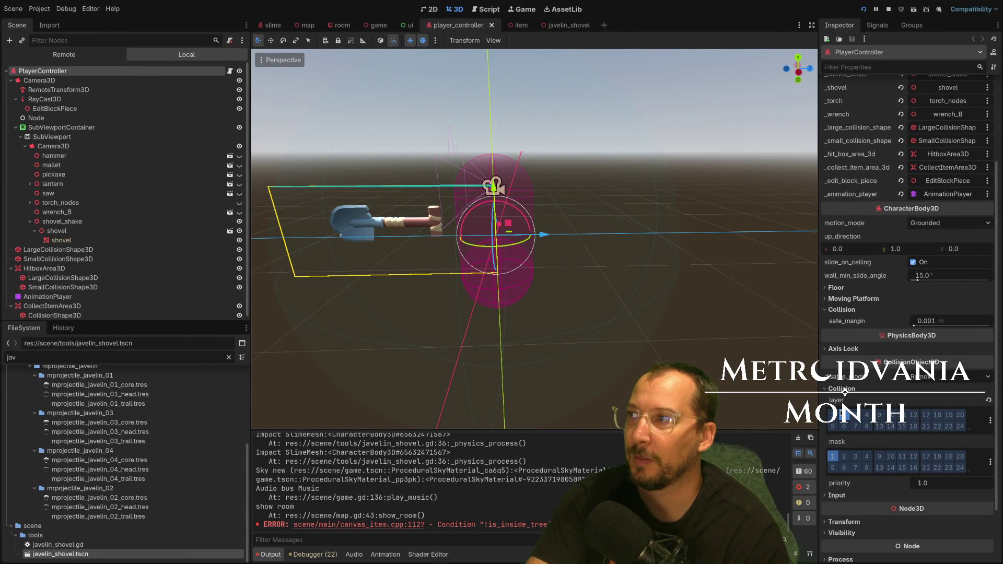
click(11, 81)
click(63, 112)
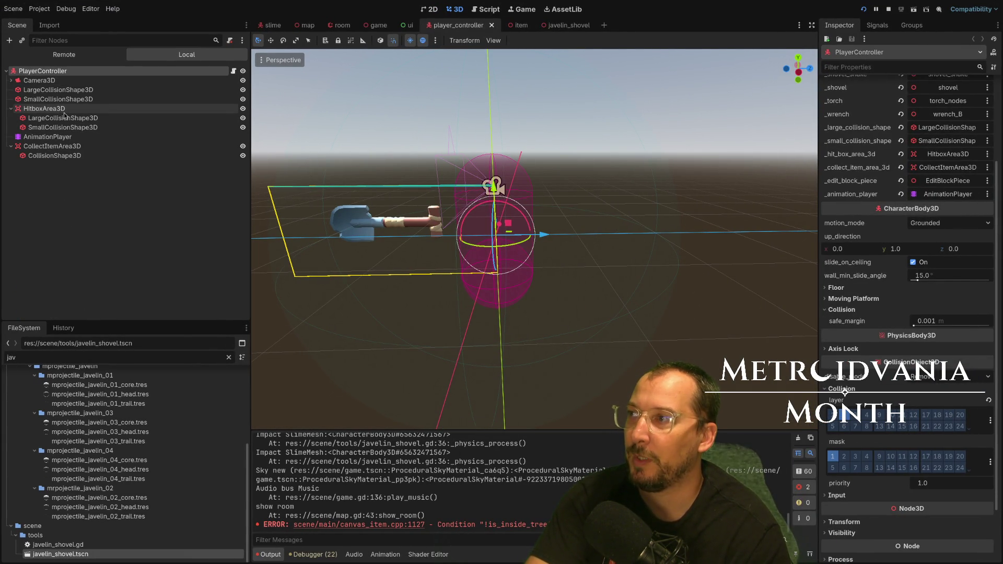
click(44, 147)
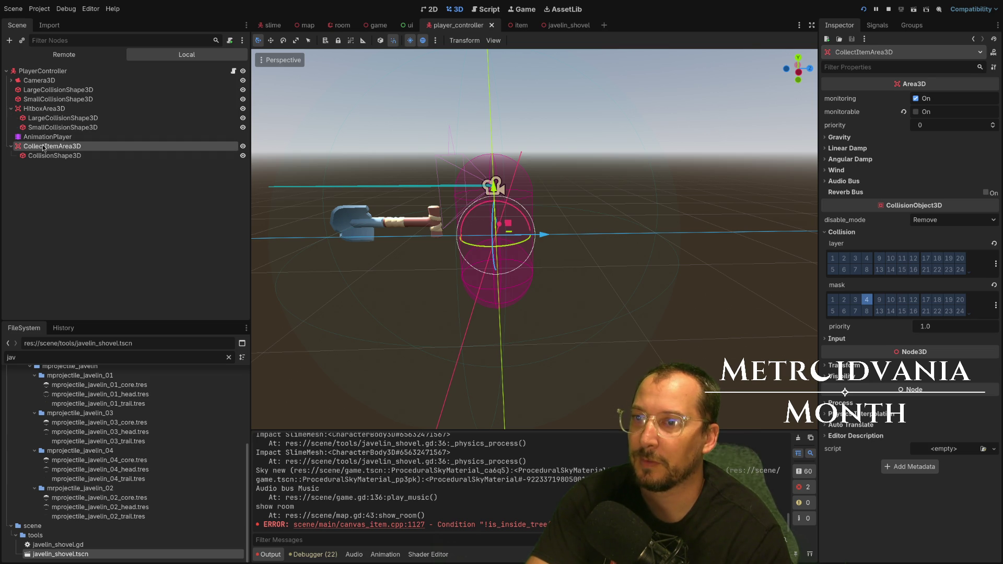
click(50, 110)
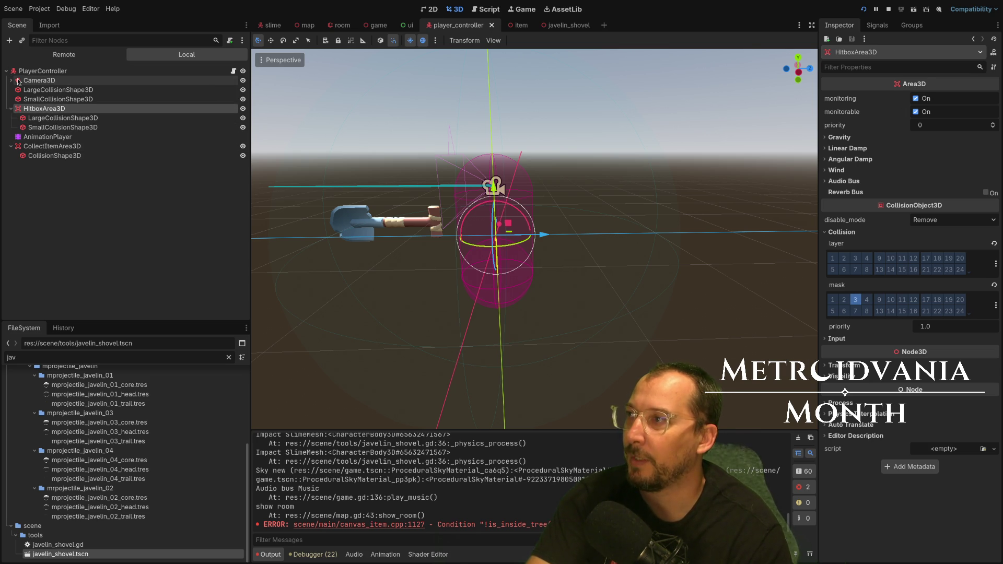
Close the player_controller scene, show the slime scene, and return to the code editor.
click(492, 25)
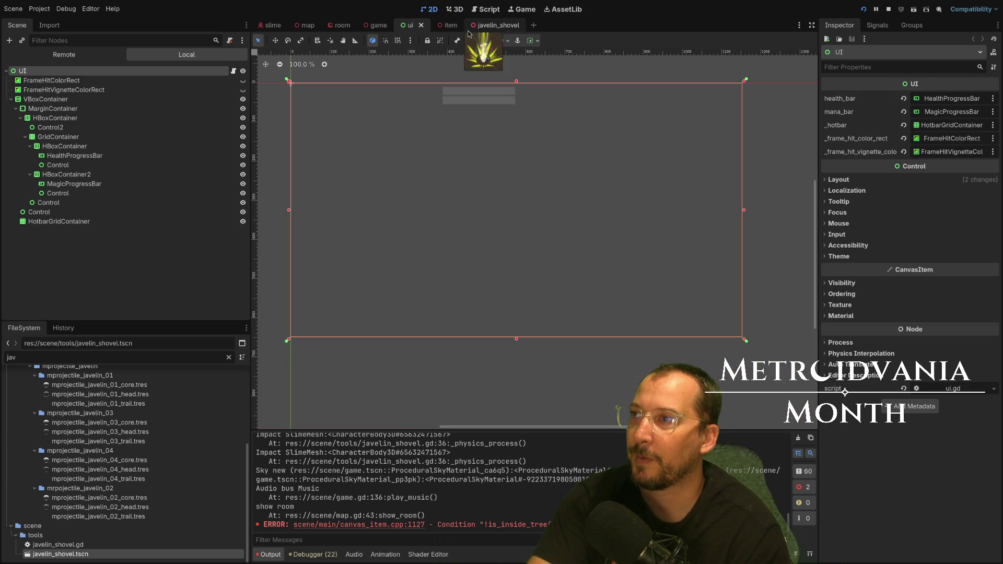
click(272, 26)
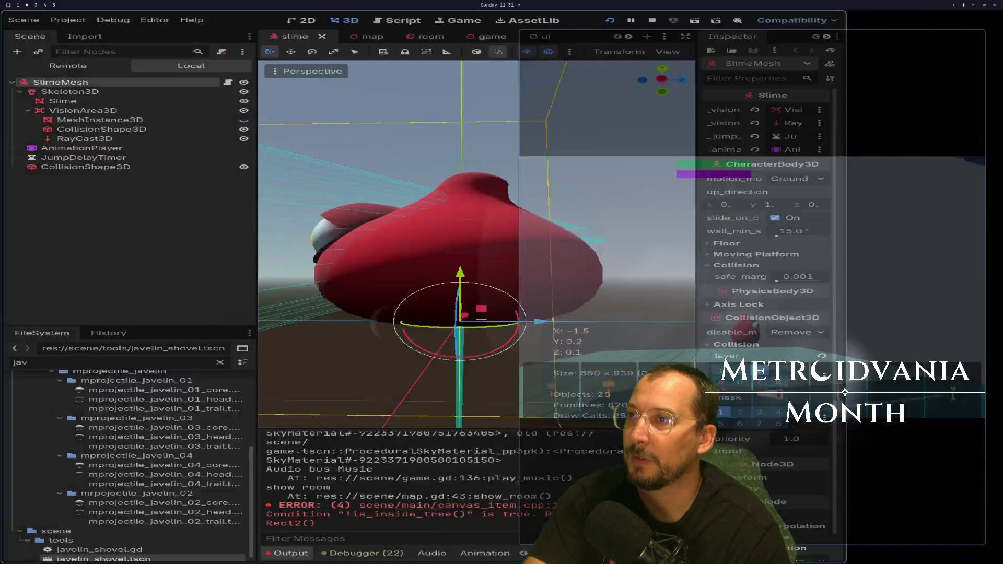
key(super+1)
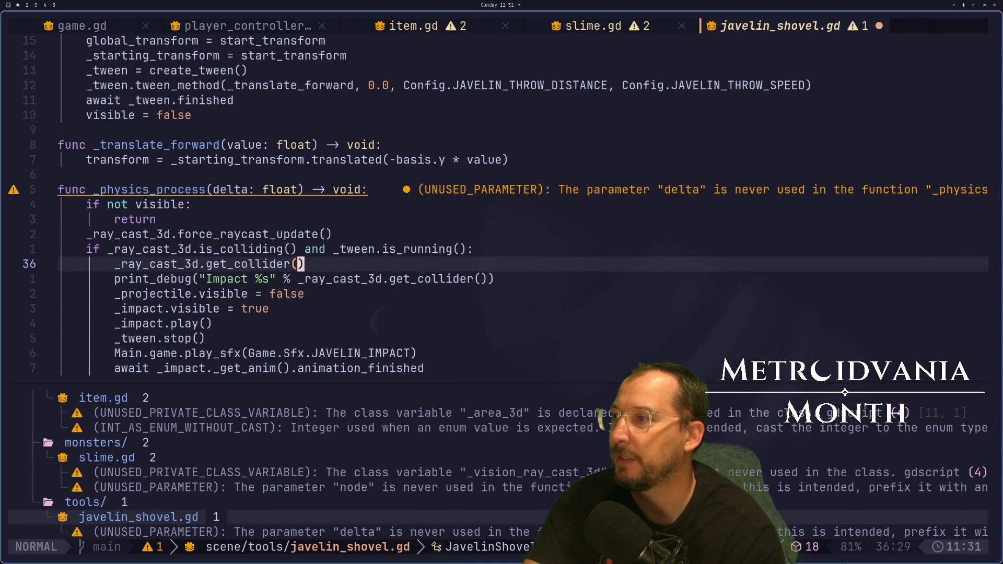
Append 'is Slime' to the get_collider() line and check its completion docs.
text(a)
text( is)
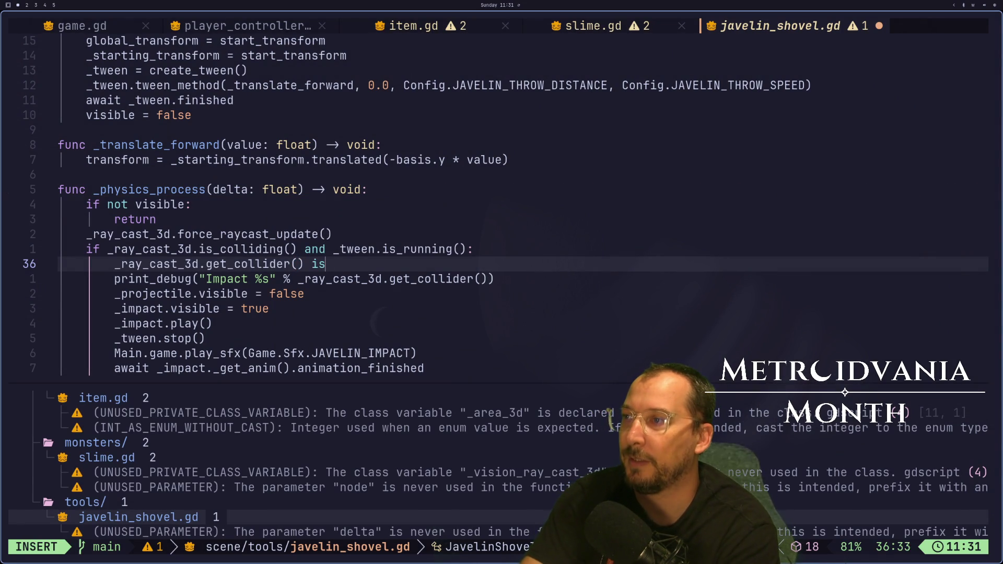
text(Slime)
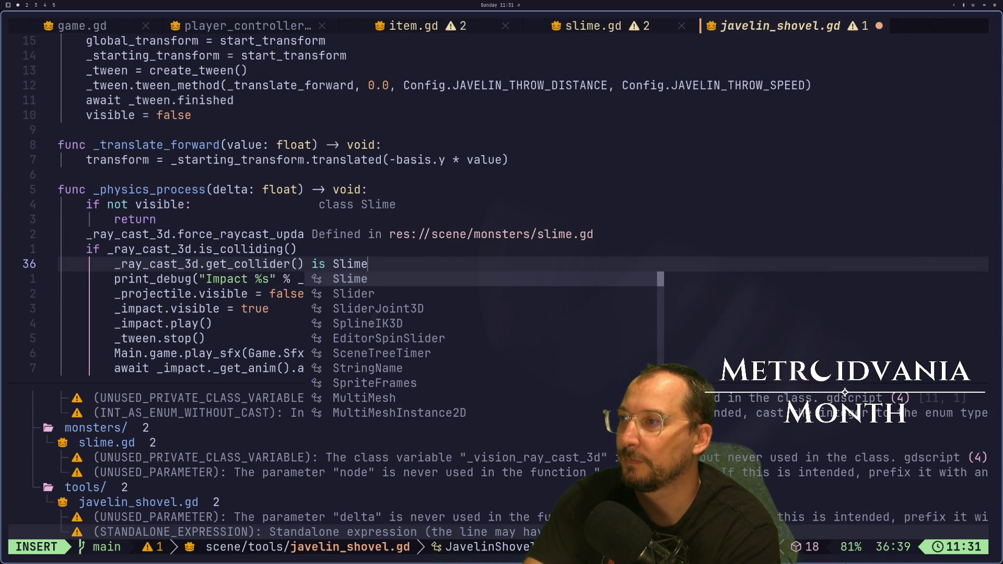
key(Escape)
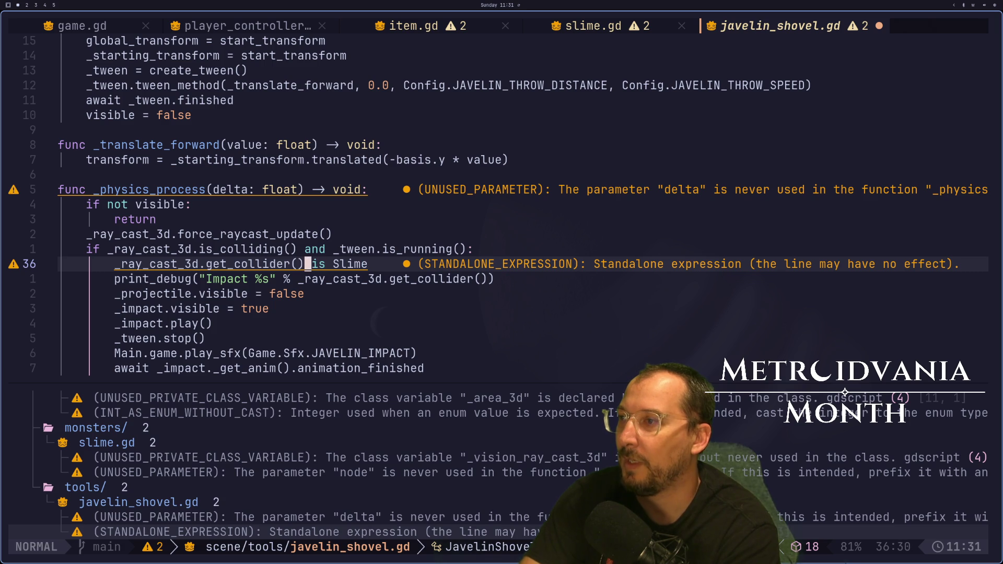
key(b)
key(i)
key(ctrl+space)
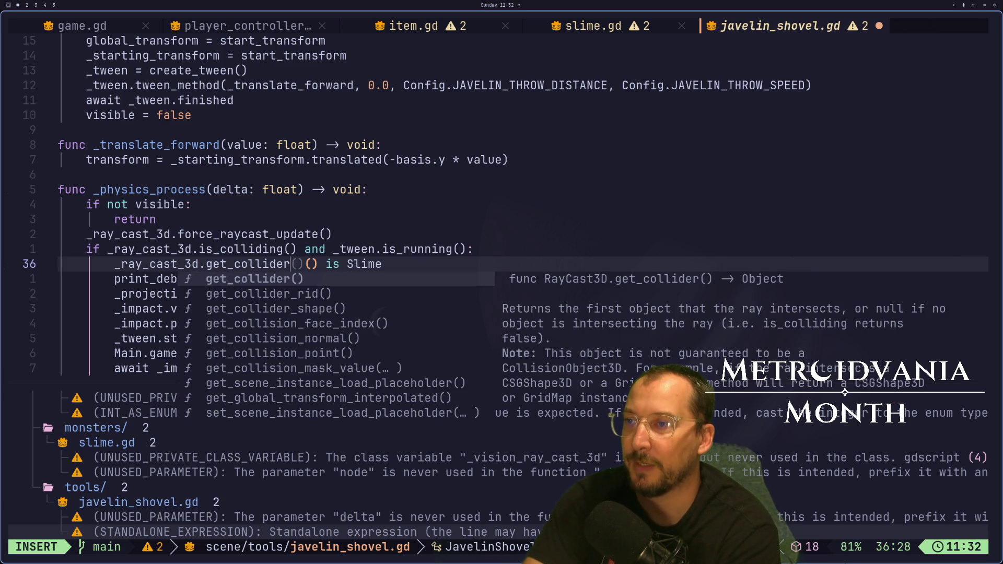
key(Escape)
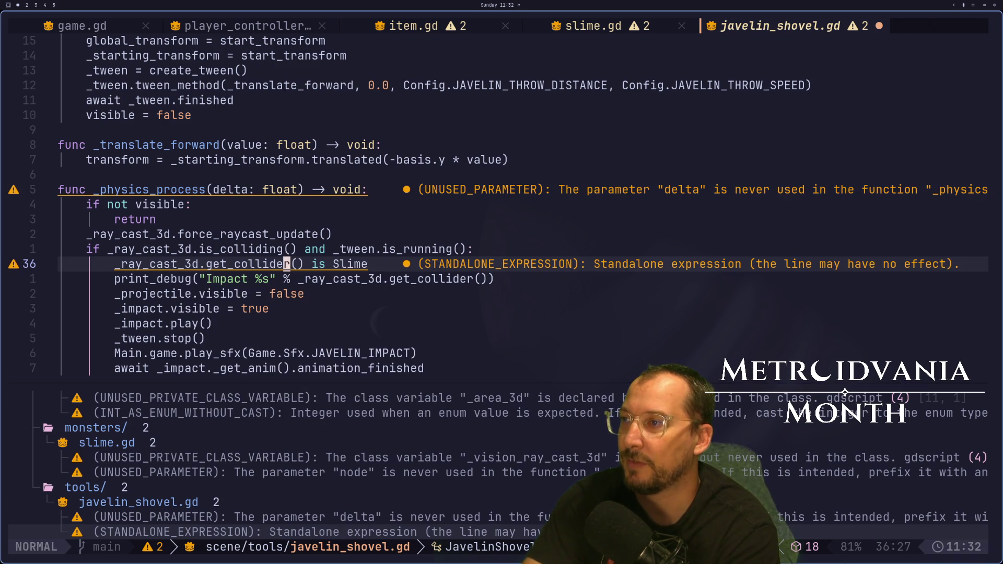
Make line 36 read 'if _ray_cast_3d.get_collider() is Slime:'.
text(A)
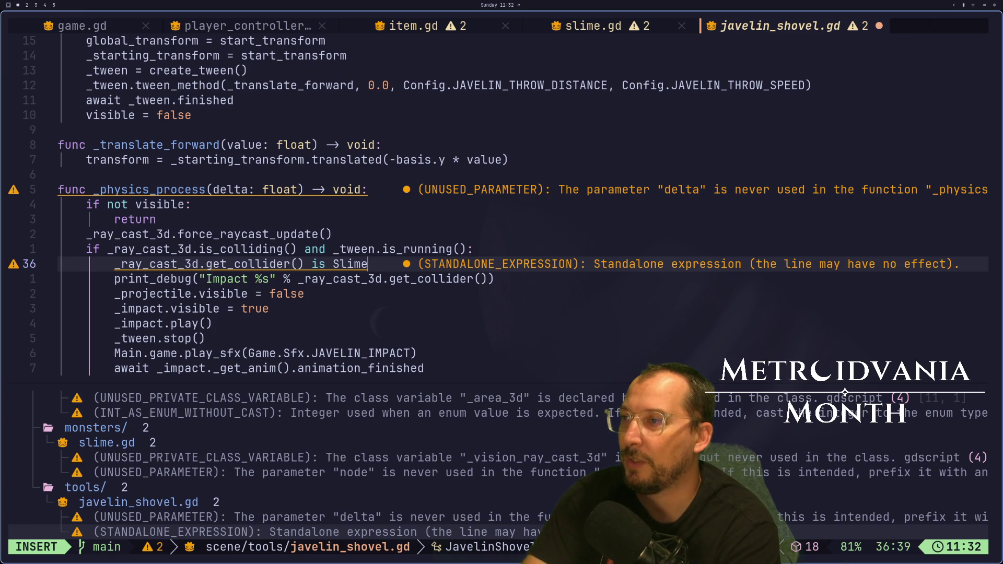
text(:)
key(Return)
key(Escape)
click(145, 264)
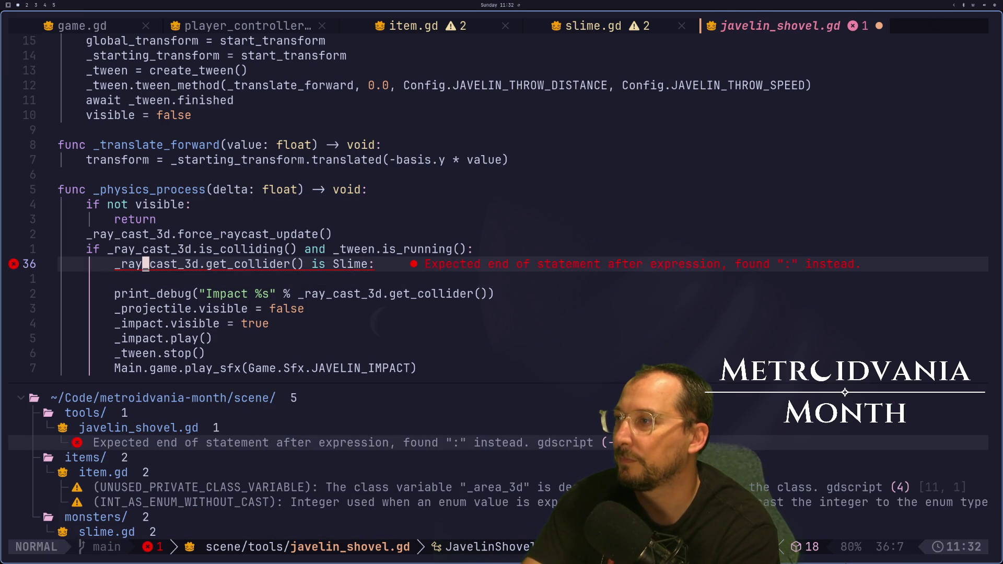
text(Iif)
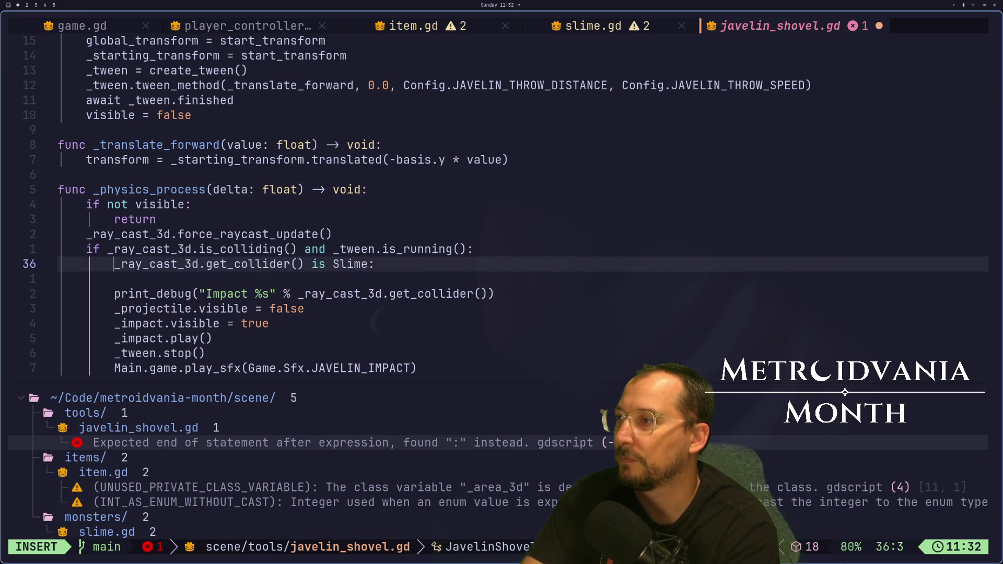
key(Escape)
Write an 'else:' line on line 37 below the Slime check.
click(118, 293)
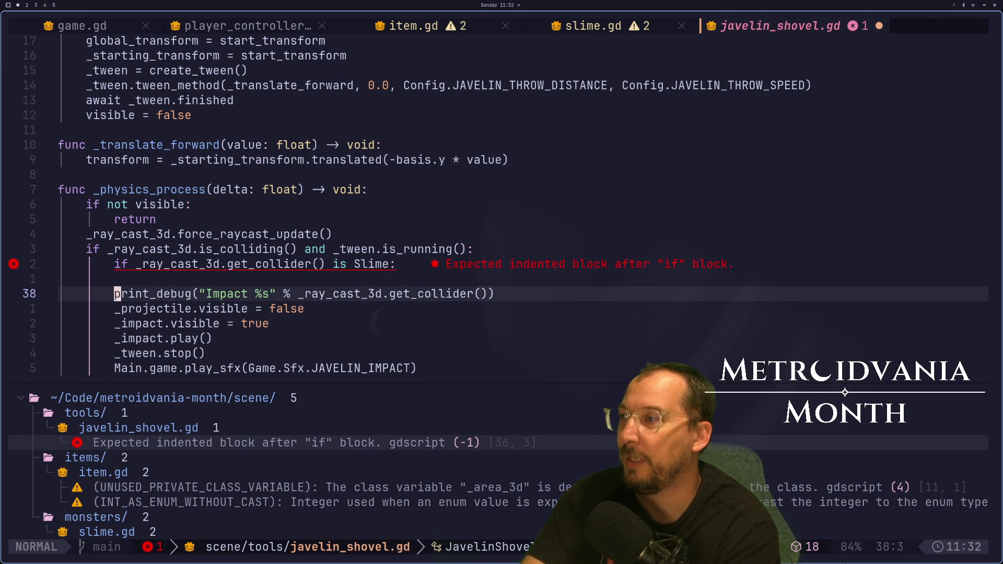
key(k)
key(k)
key(j)
key(j)
key(k)
key(i)
key(Tab)
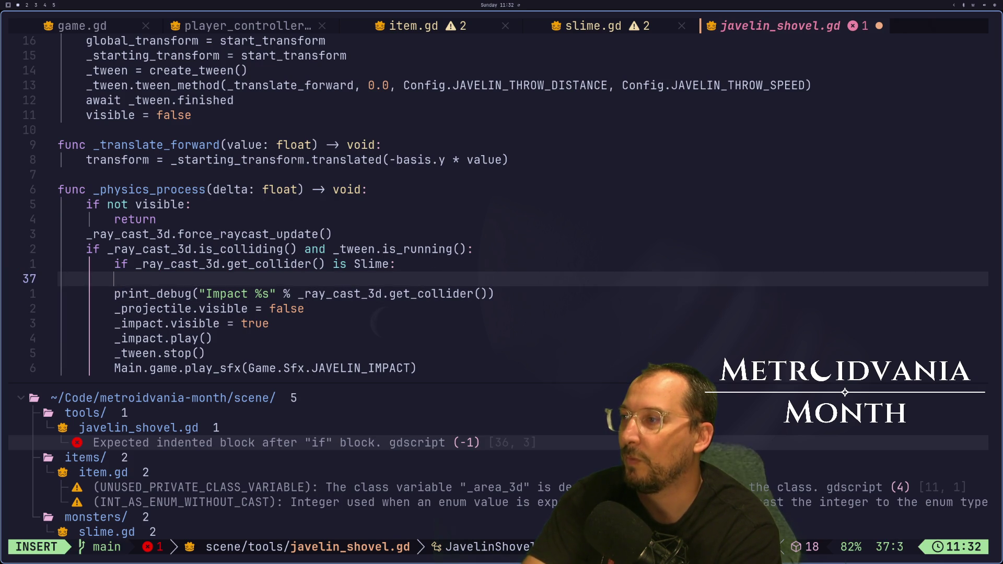
text(else:)
key(Return)
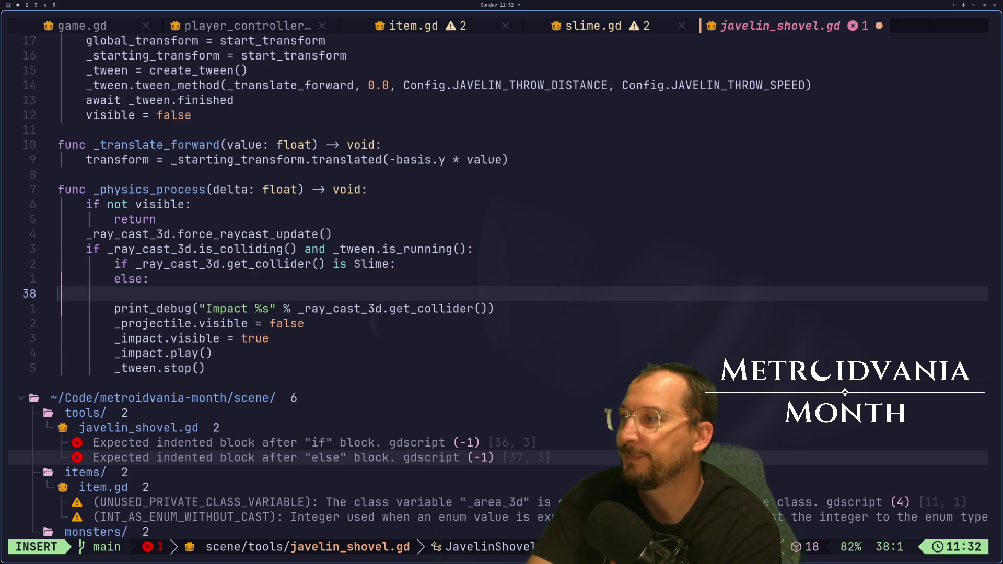
key(BackSpace)
key(Escape)
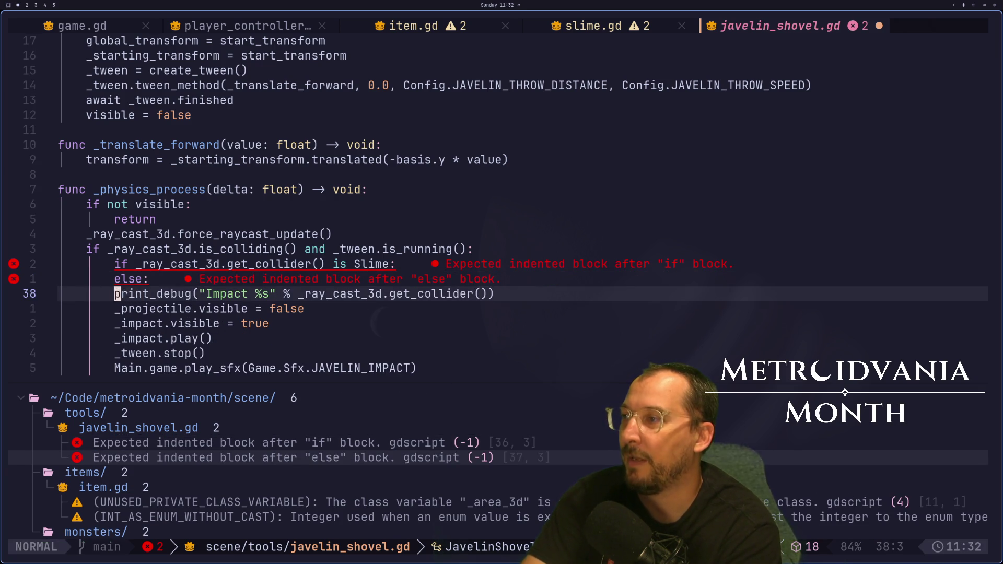
Indent the impact code under else, save with :w, and switch to slime.gd.
key(shift+v)
key(j)
key(j)
key(j)
key(greater)
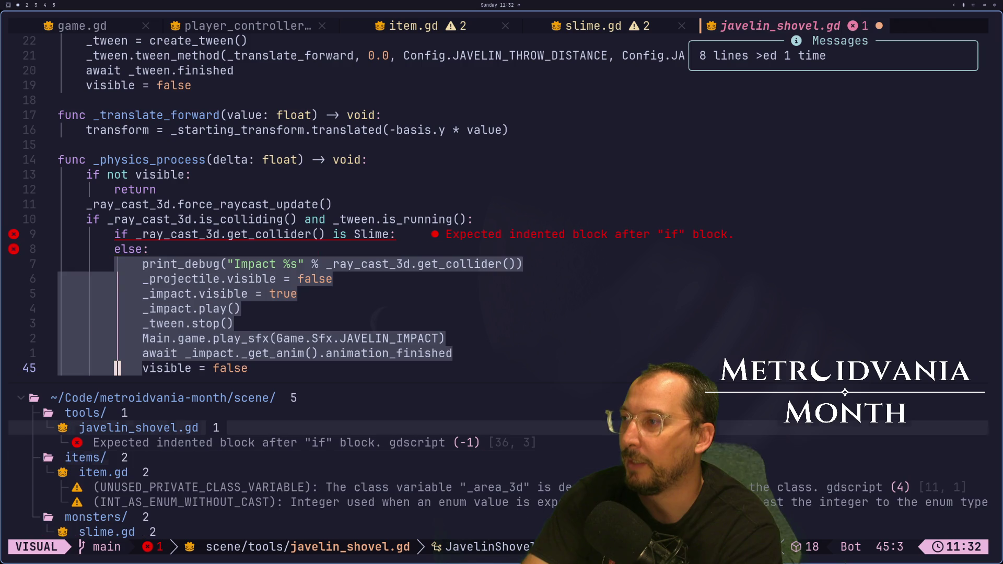
key(Escape)
text(:w)
key(Return)
key(k)
key(k)
key(k)
key(k)
key(k)
key(ctrl+o)
key(ctrl+o)
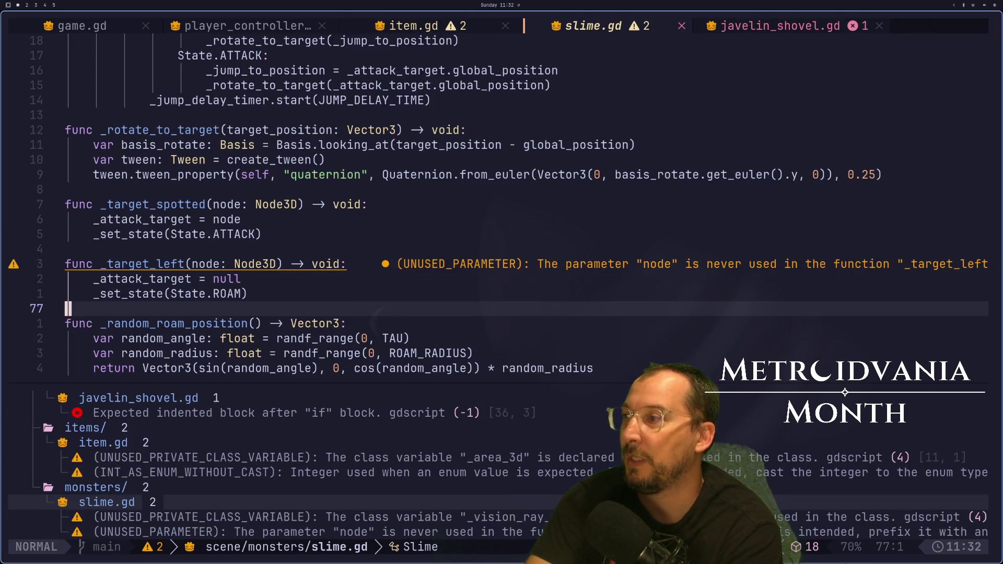
Add a `func hit() -> void:` stub with a `pass` body at the end of slime.gd.
key(j)
key(j)
key(j)
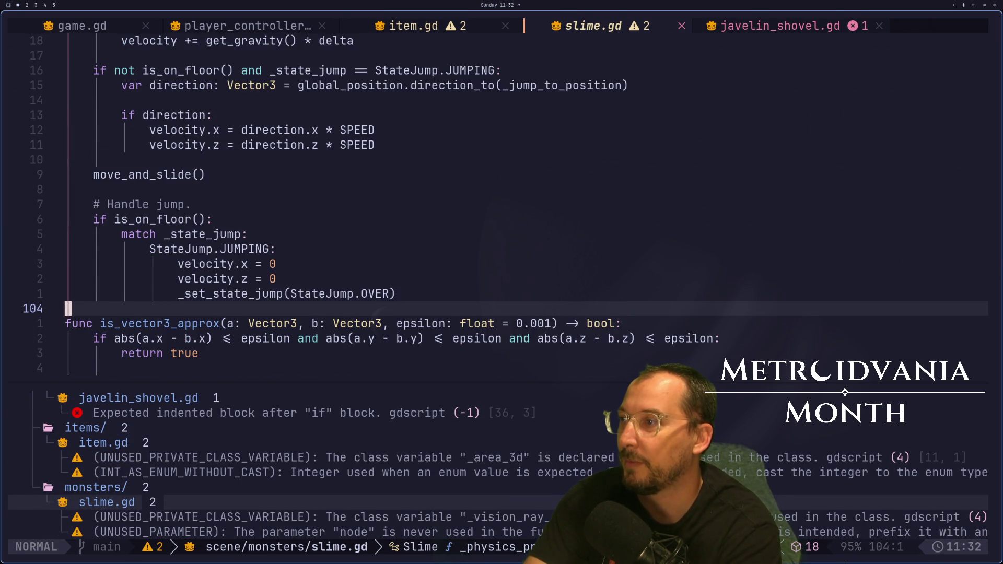
key(G)
key(o)
key(Return)
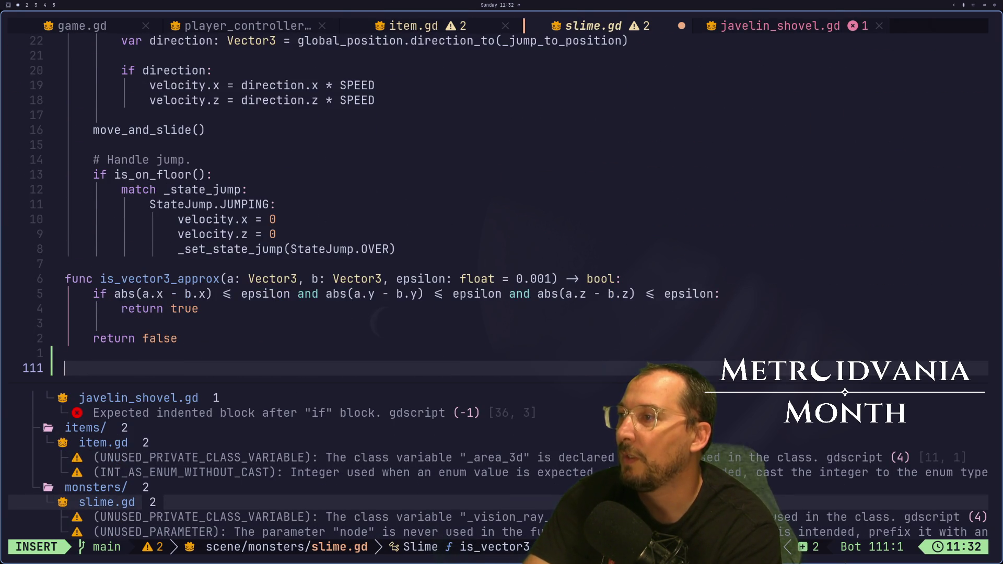
text(func hi)
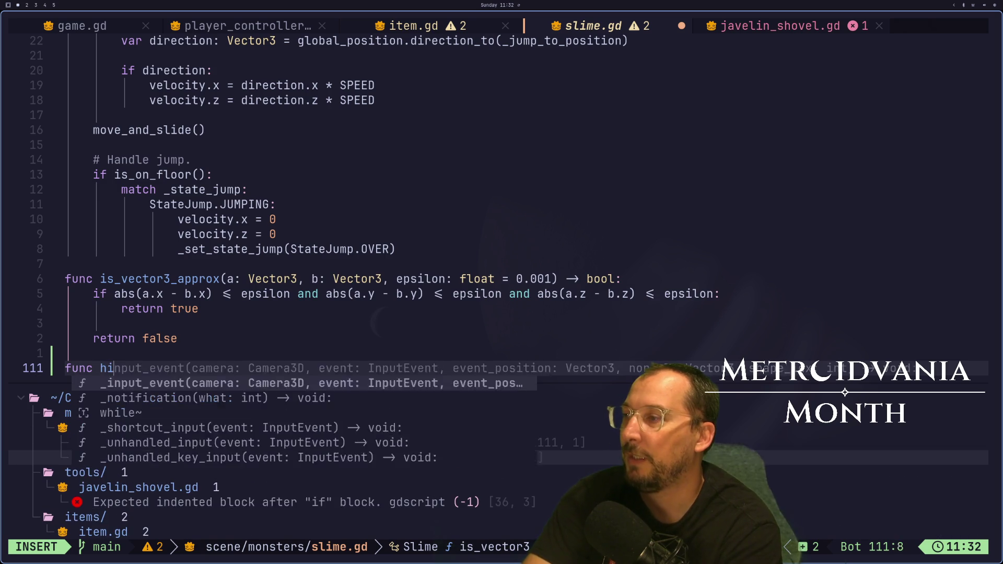
text(t())
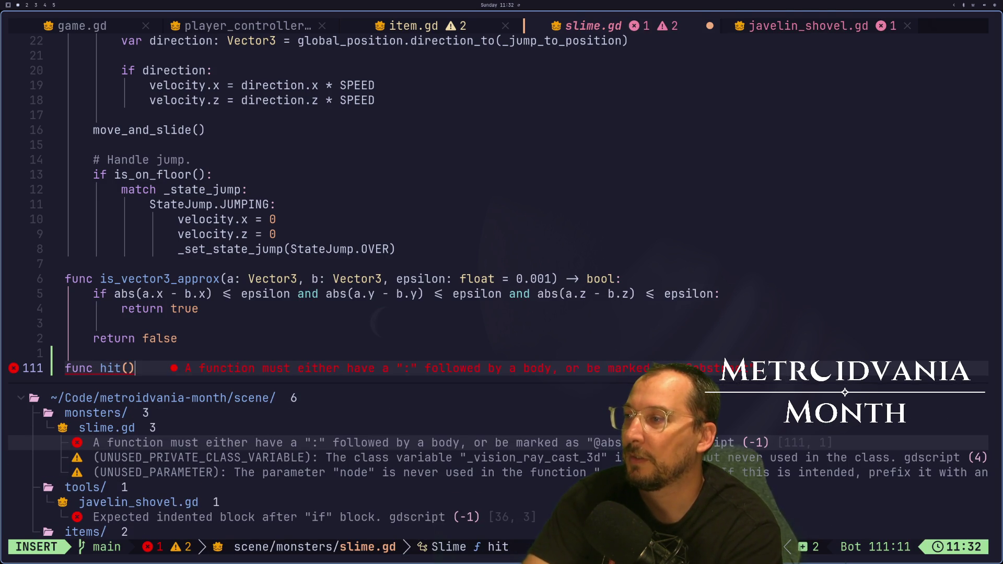
text( _)
key(BackSpace)
text(-> void:)
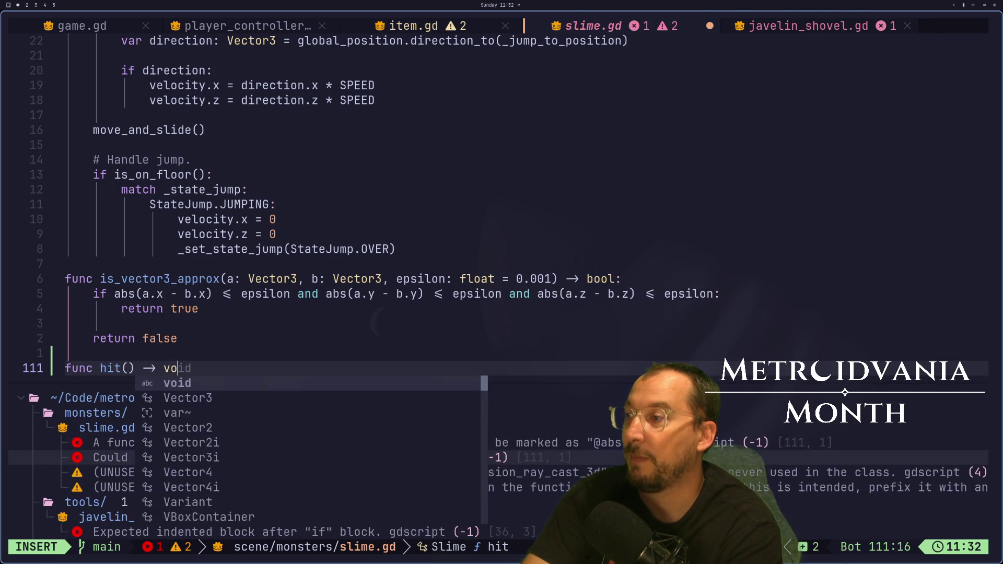
key(Return)
text(pass)
key(Escape)
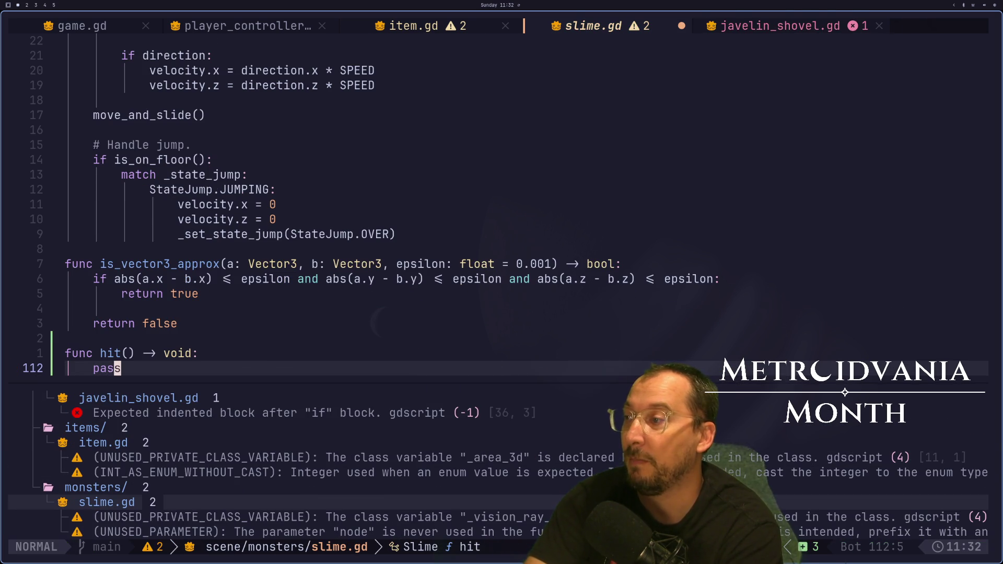
Save slime.gd with :w.
key(k)
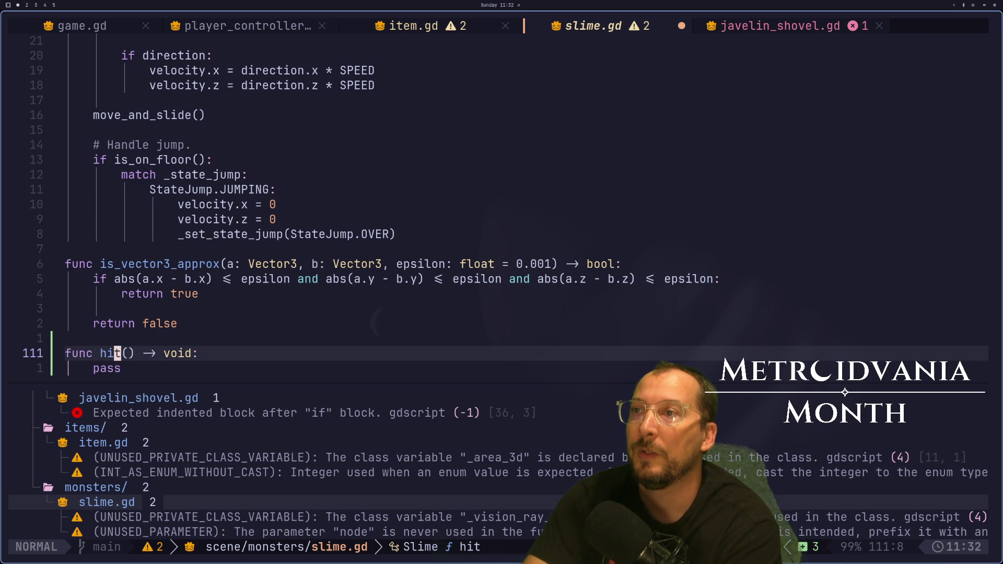
key(g)
key(g)
text(:w)
key(Return)
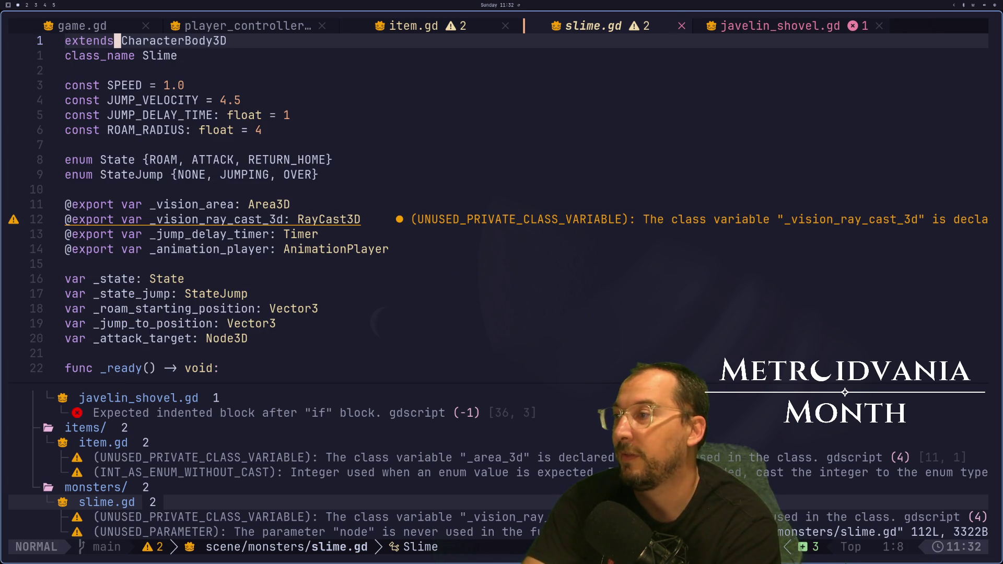
Add a `DEFAULT_HEALTH: float = 10` constant below ROAM_RADIUS.
key(j)
key(j)
key(j)
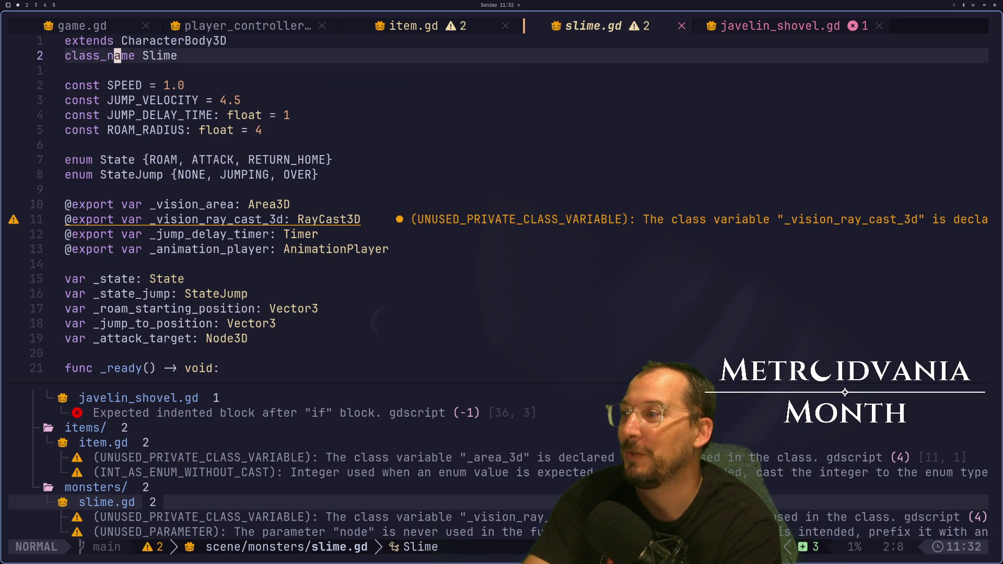
key(k)
key(k)
key(k)
key(k)
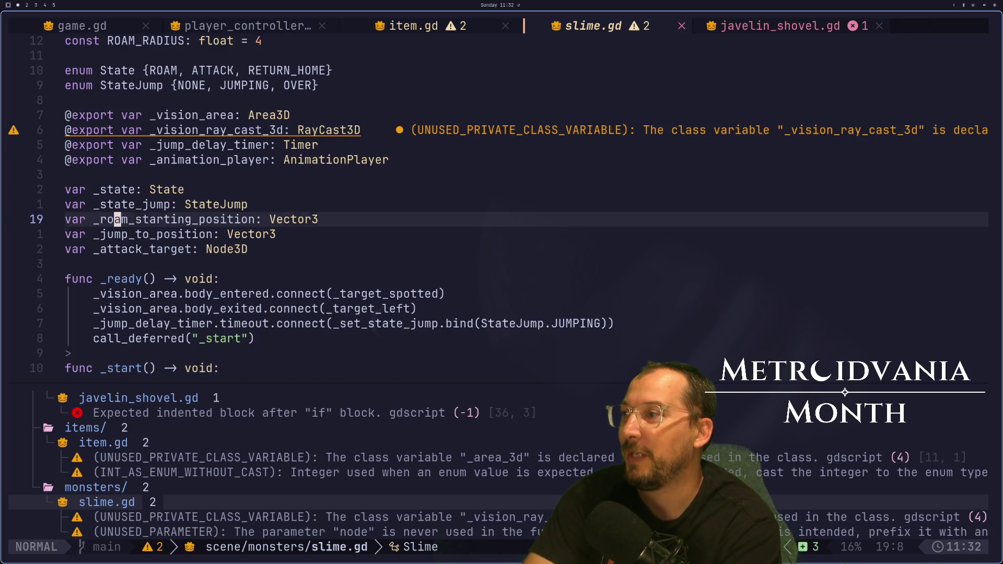
key(j)
key(j)
key(j)
key(j)
key(j)
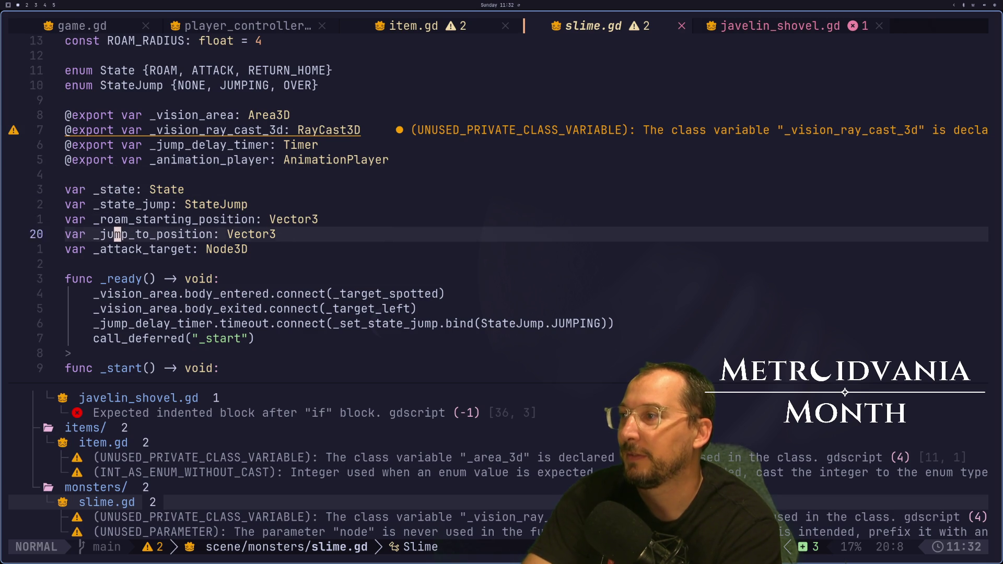
key(k)
key(k)
key(k)
key(k)
key(k)
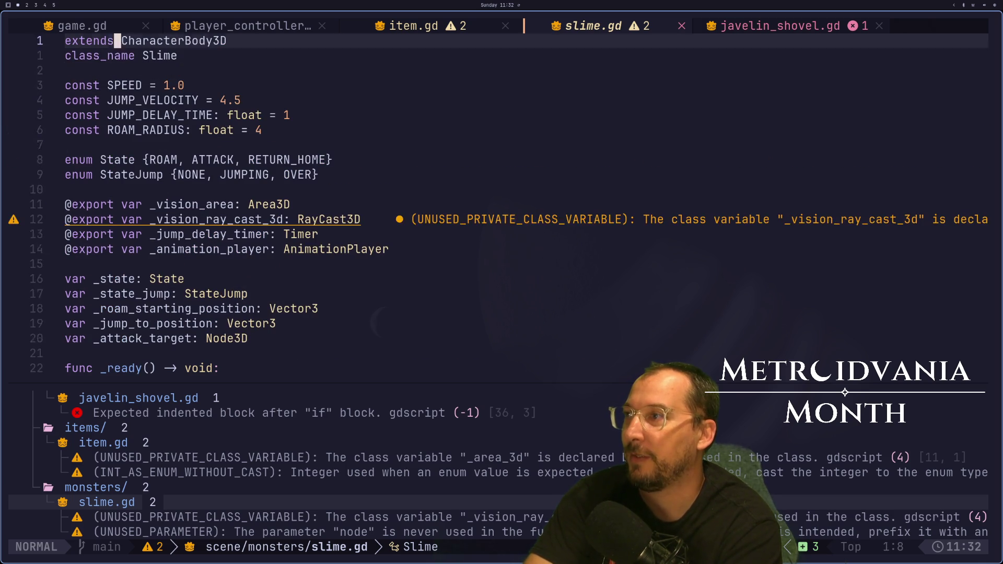
key(j)
key(j)
key(j)
text(ov)
key(BackSpace)
text(const DEFUA)
key(BackSpace)
key(BackSpace)
text(AULT_HEALTH:)
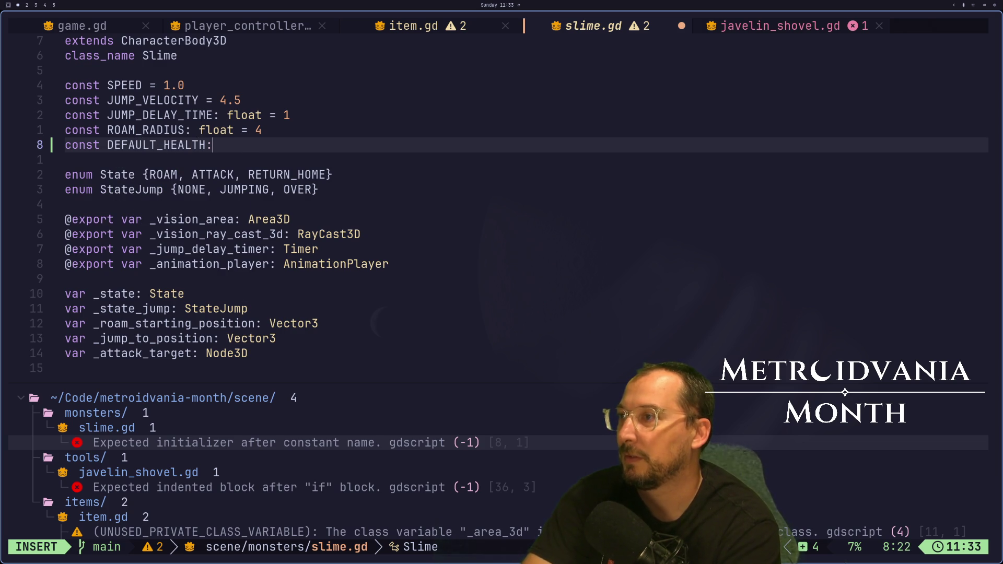
text( float = 1)
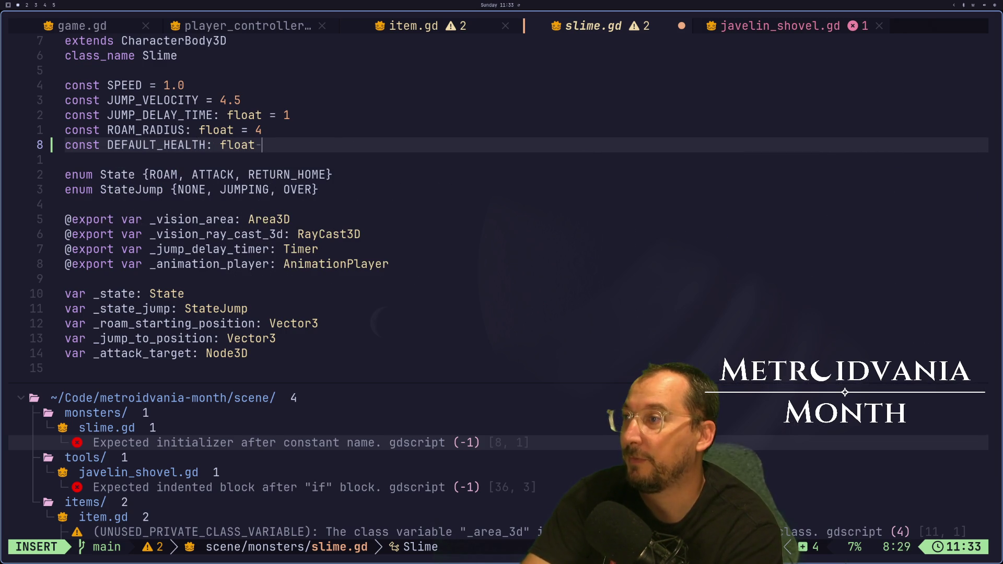
text(0)
key(Escape)
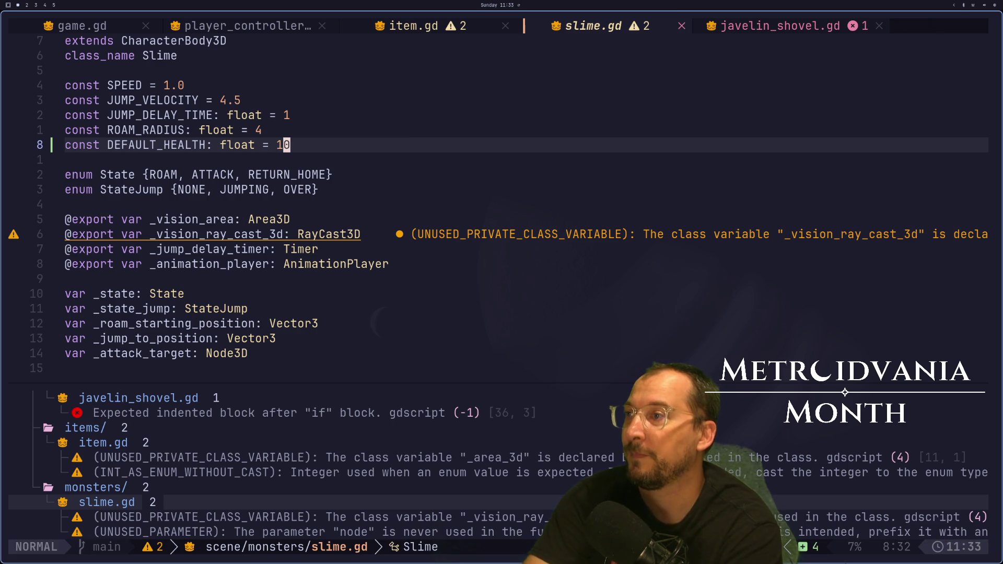
Declare `var _health: float = DEFAULT_HEALTH` below the _attack_target variable.
key(]d)
key(ctrl+d)
key(k)
key(k)
key(k)
key(k)
key(k)
key(k)
key(k)
key(k)
key(k)
key(a)
key(Escape)
text(ovra)
key(BackSpace)
key(BackSpace)
text(ar)
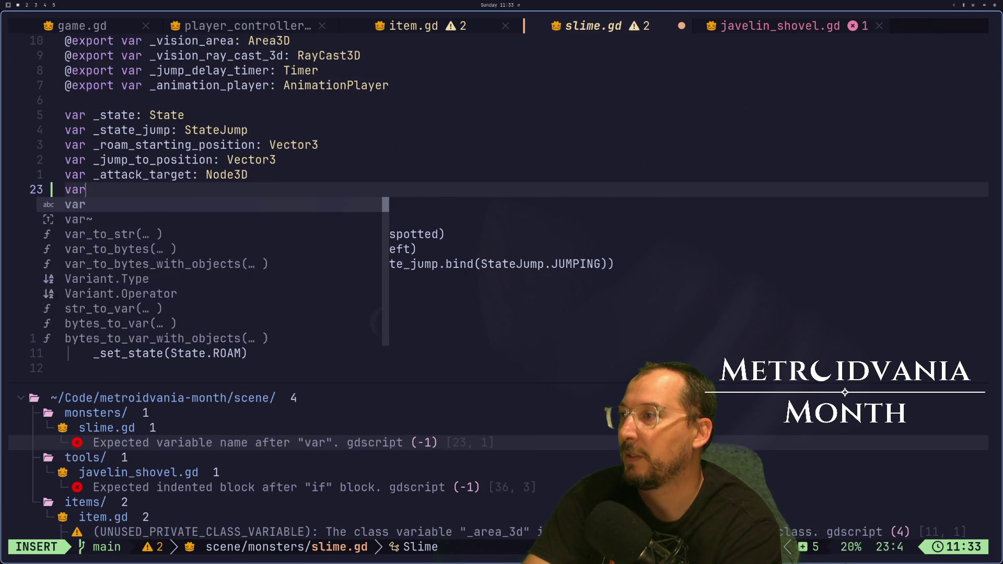
text( _health)
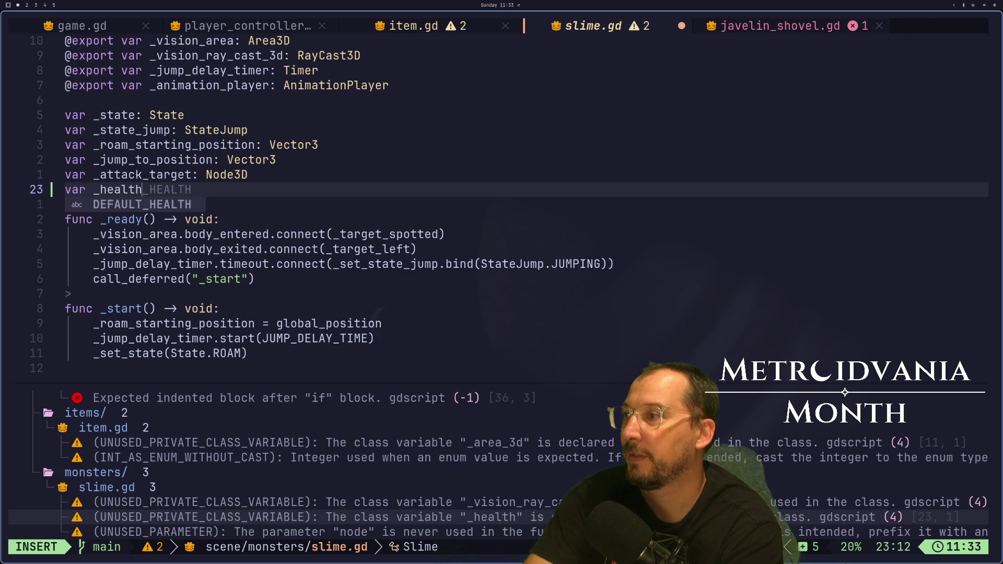
text(: )
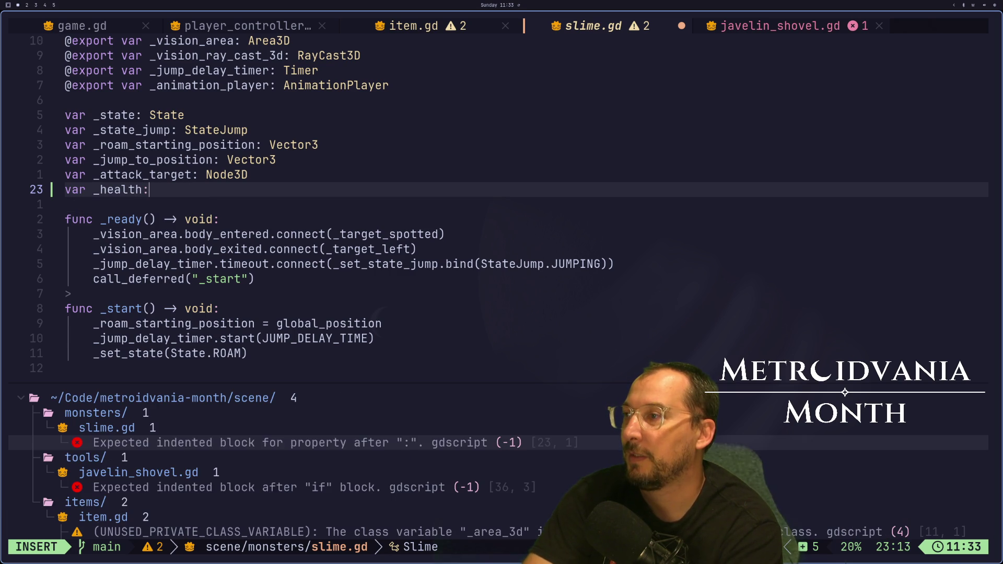
text(float )
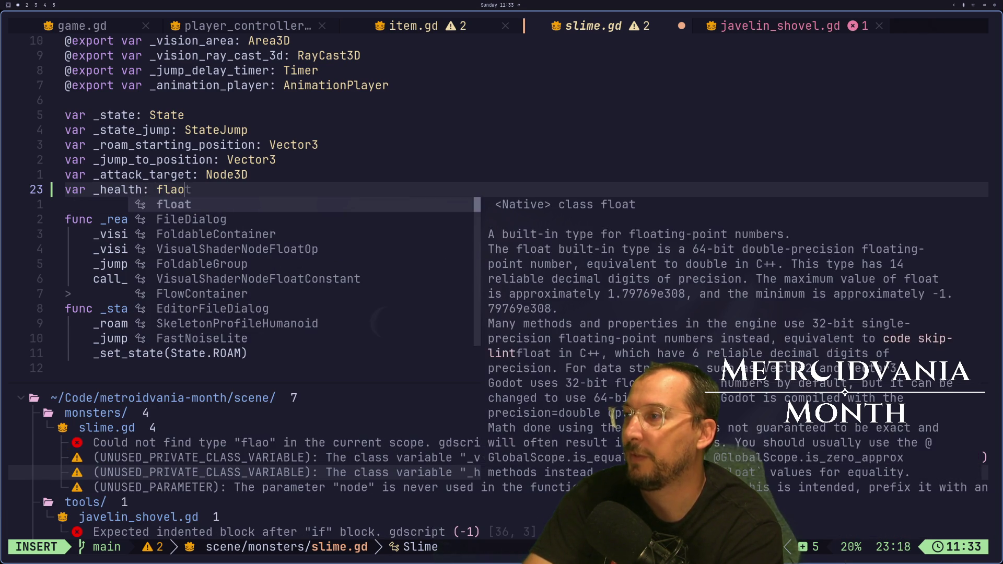
text(= DEFAULT_HEALTH)
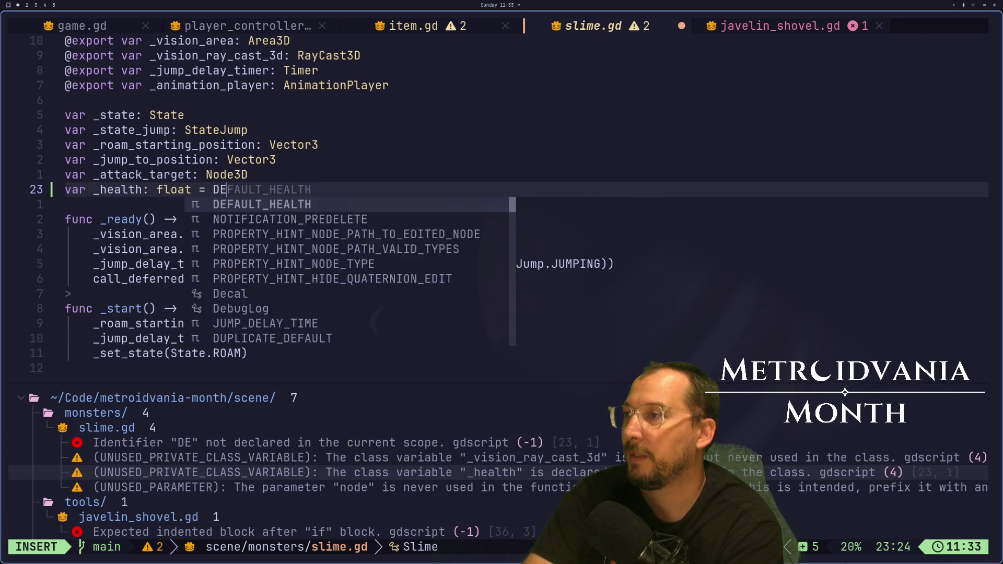
key(Tab)
key(Escape)
Save slime.gd with :w.
key(colon)
text(w)
key(Return)
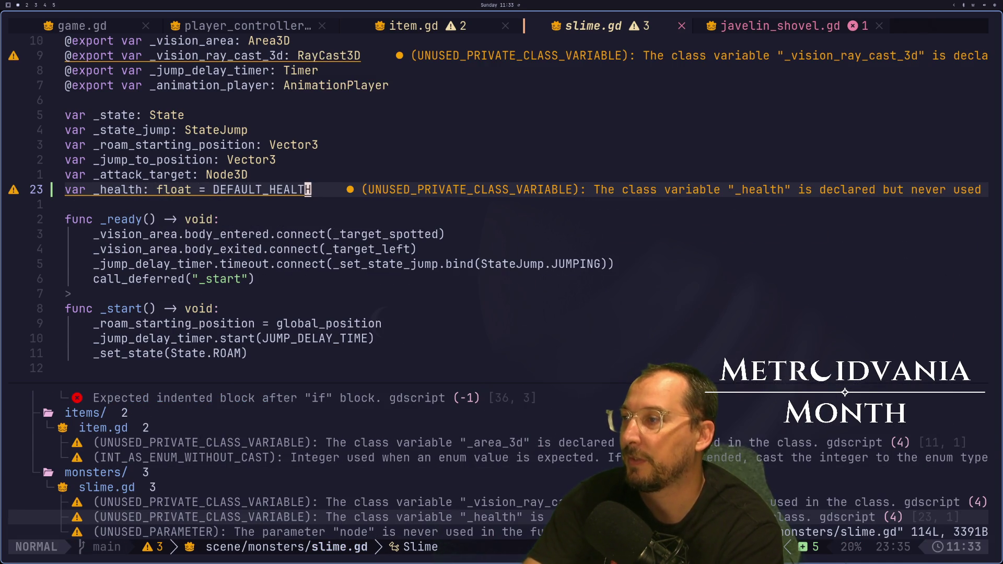
Start hit() with a line subtracting 10 from _health.
key(G)
key(O)
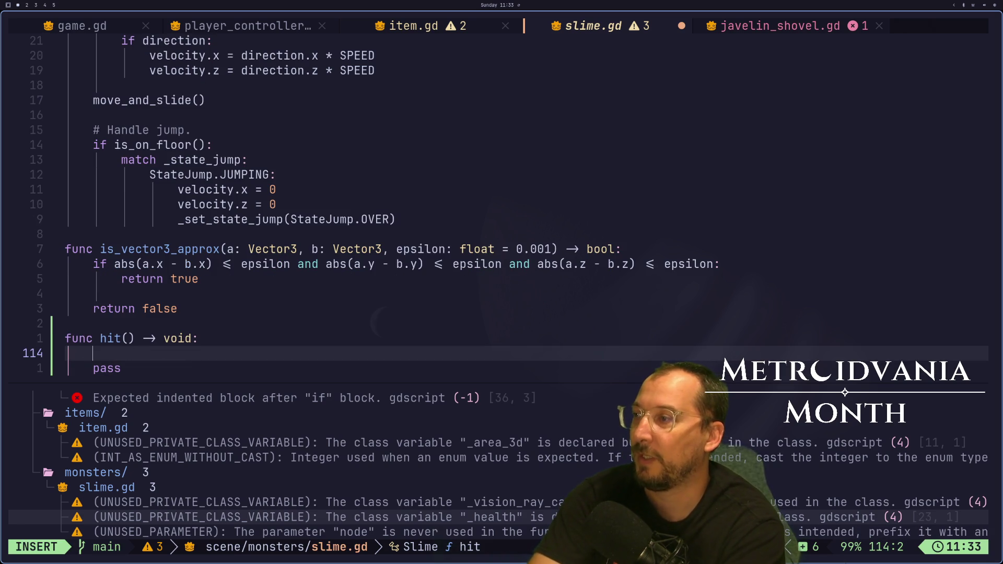
text(_de)
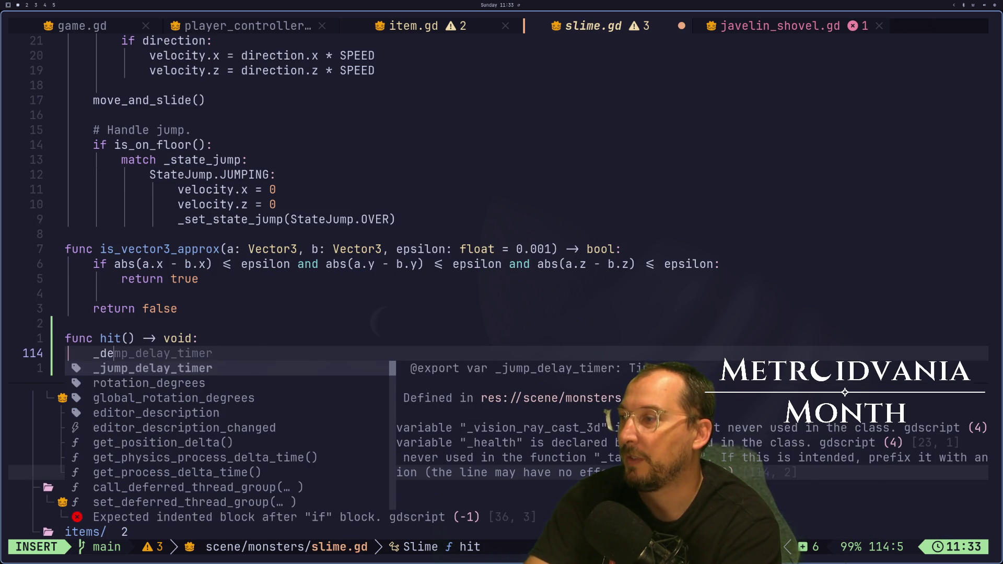
key(BackSpace)
key(BackSpace)
text(health - 10)
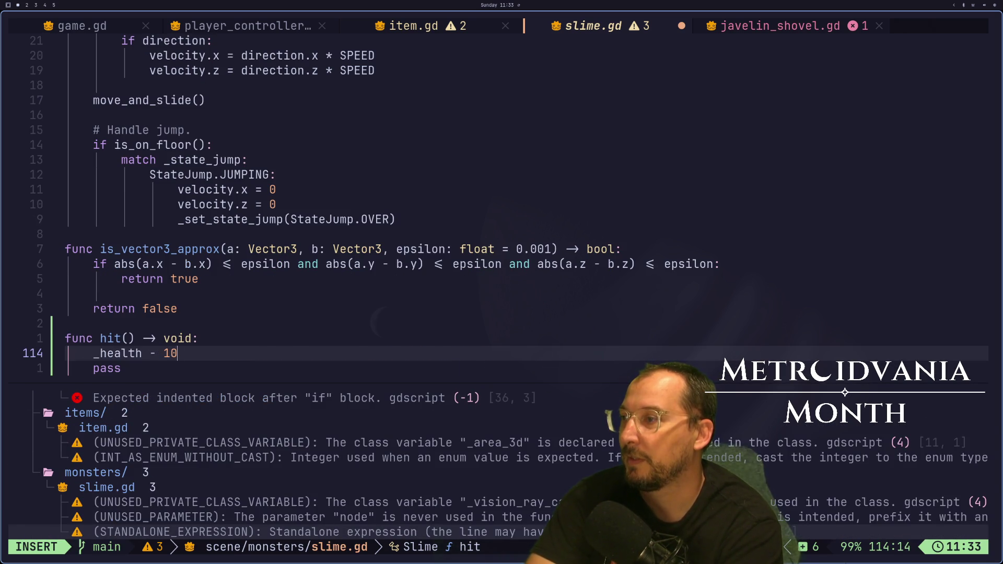
key(Escape)
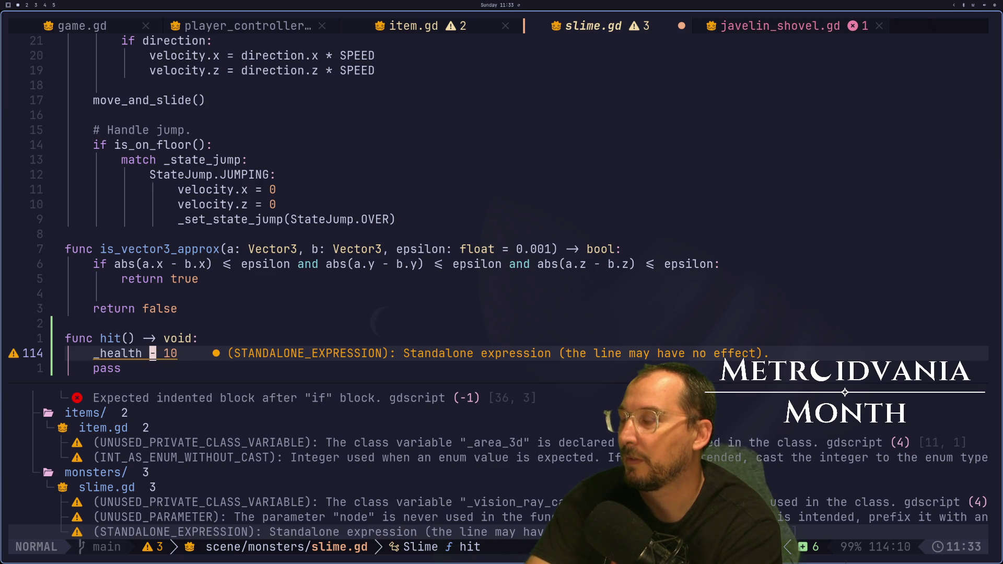
Turn the subtraction into `_health -= 10` and save slime.gd.
key(a)
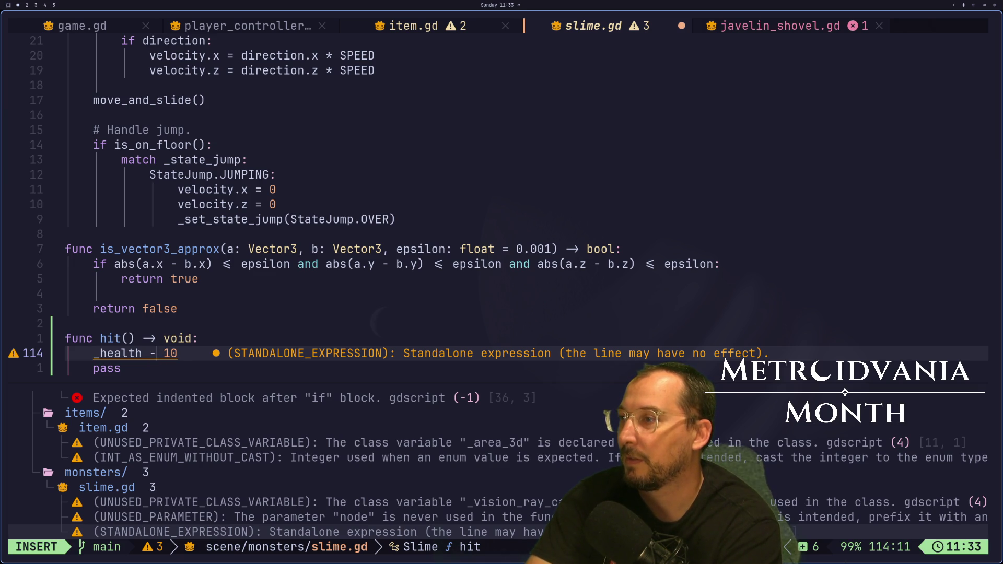
text(-)
key(Escape)
text(s=)
key(Escape)
key(colon)
text(w)
key(Return)
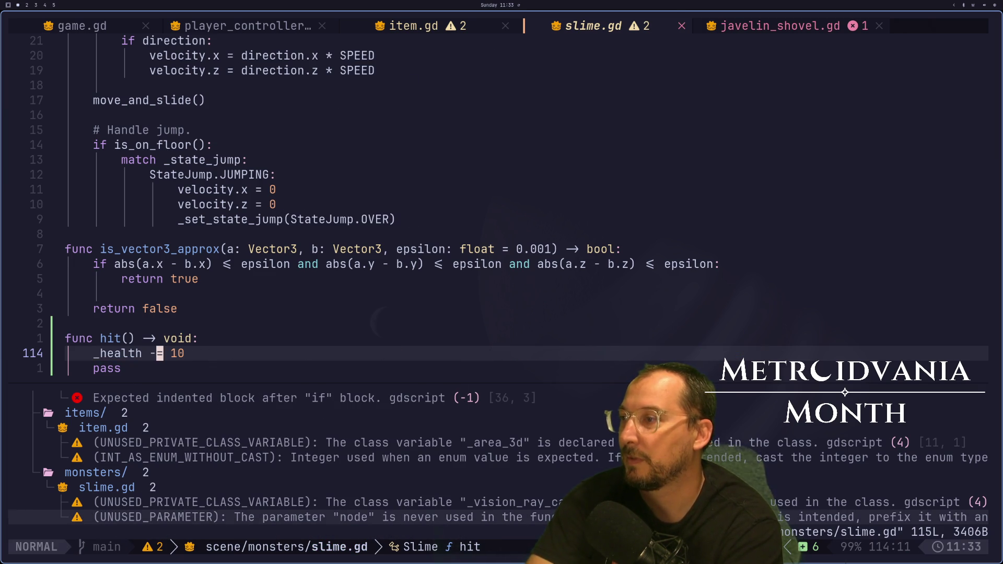
Add an `if _health <= 0:` block that calls queue_free().
key(j)
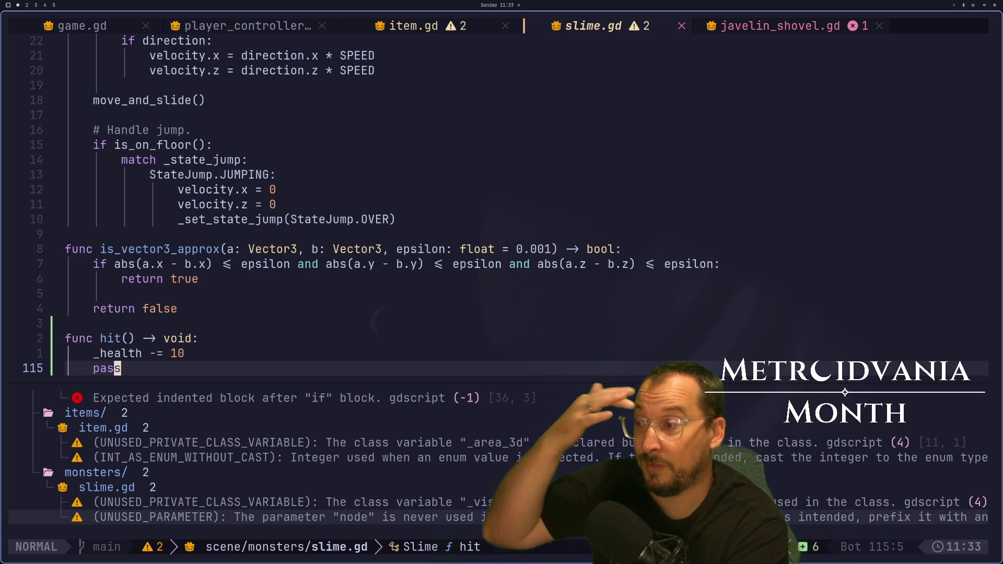
text(koif )
text(health)
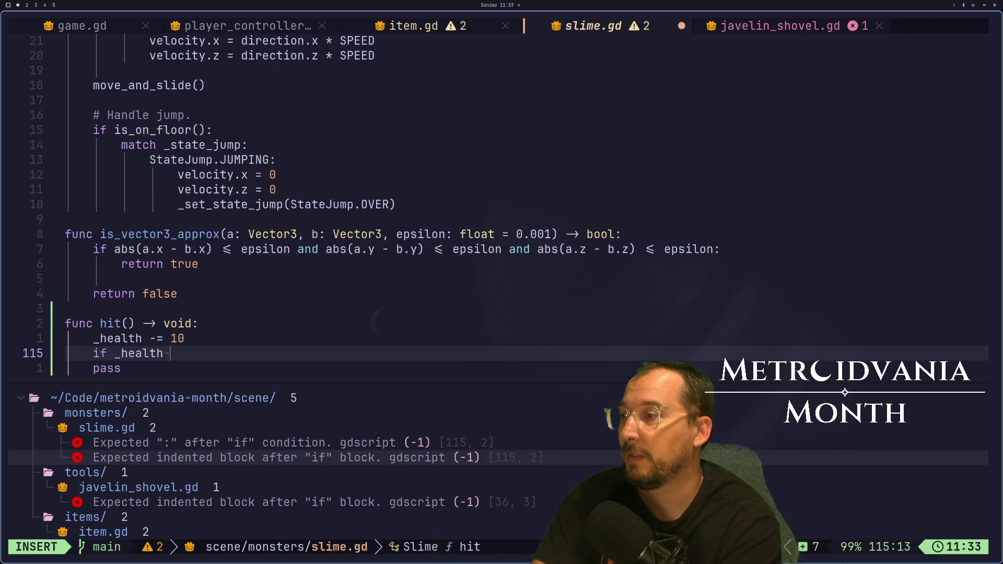
text(<=)
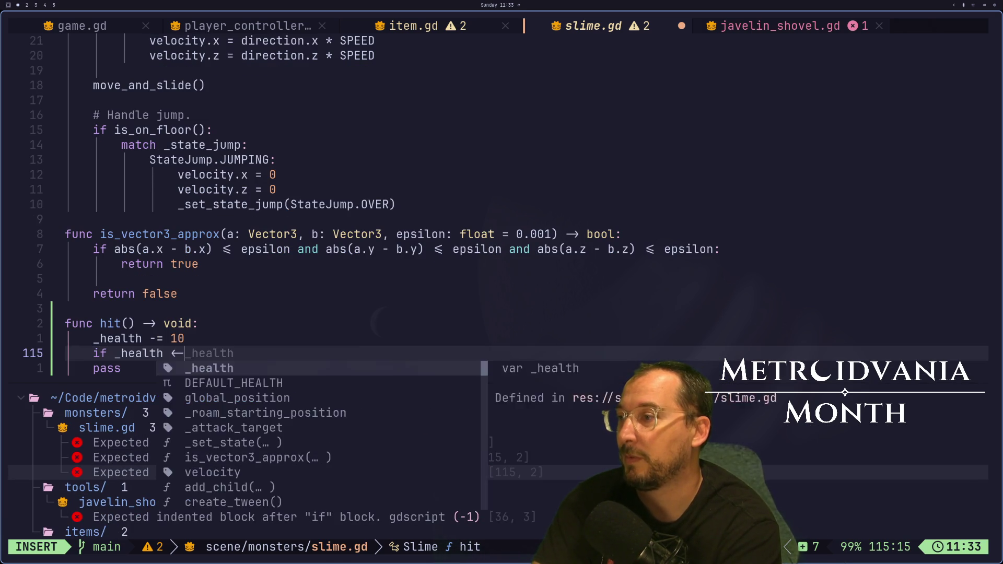
text( 0:)
key(Return)
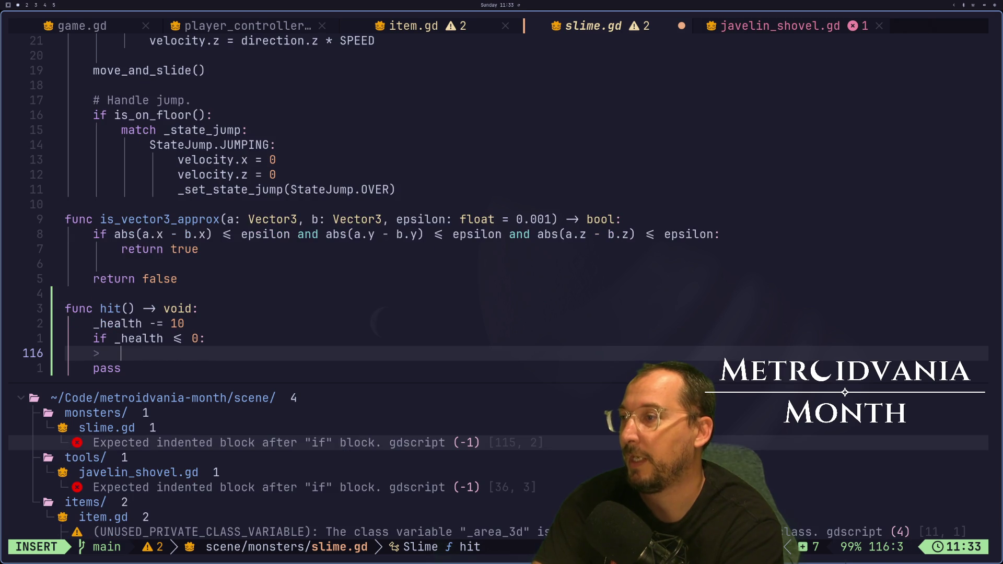
text(quer)
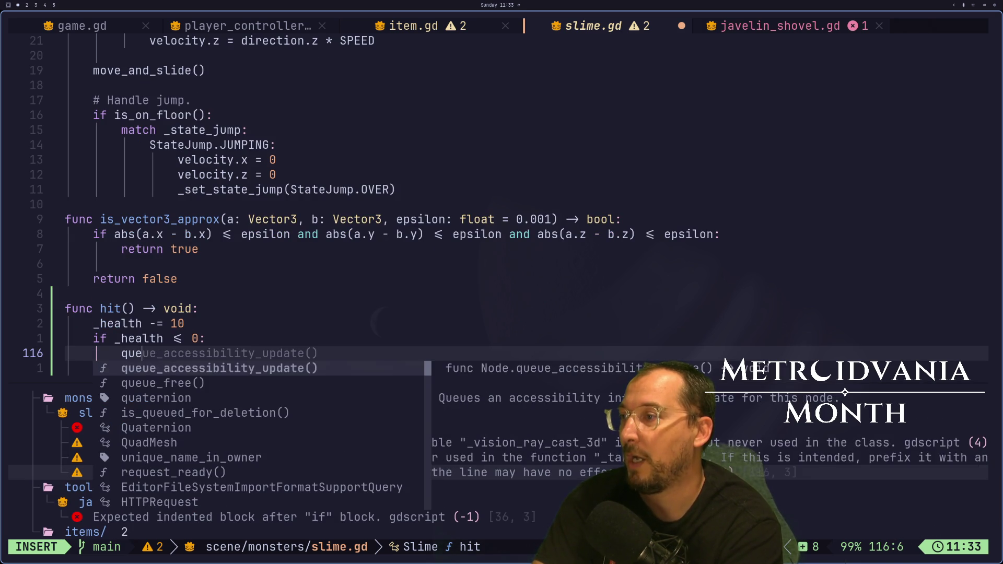
key(BackSpace)
text(u)
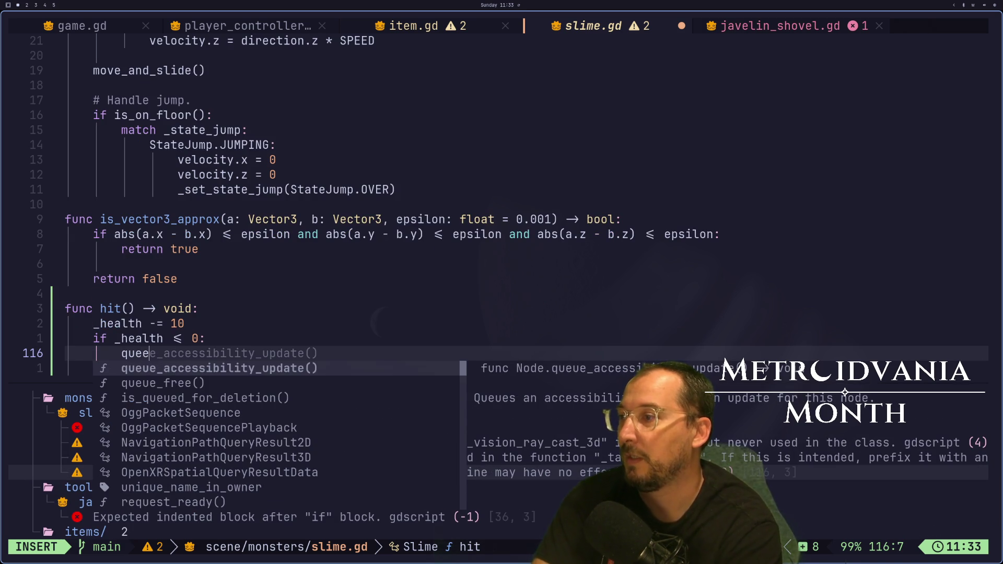
key(Tab)
key(Tab)
key(Return)
Delete the leftover pass line from hit() and save slime.gd.
key(Escape)
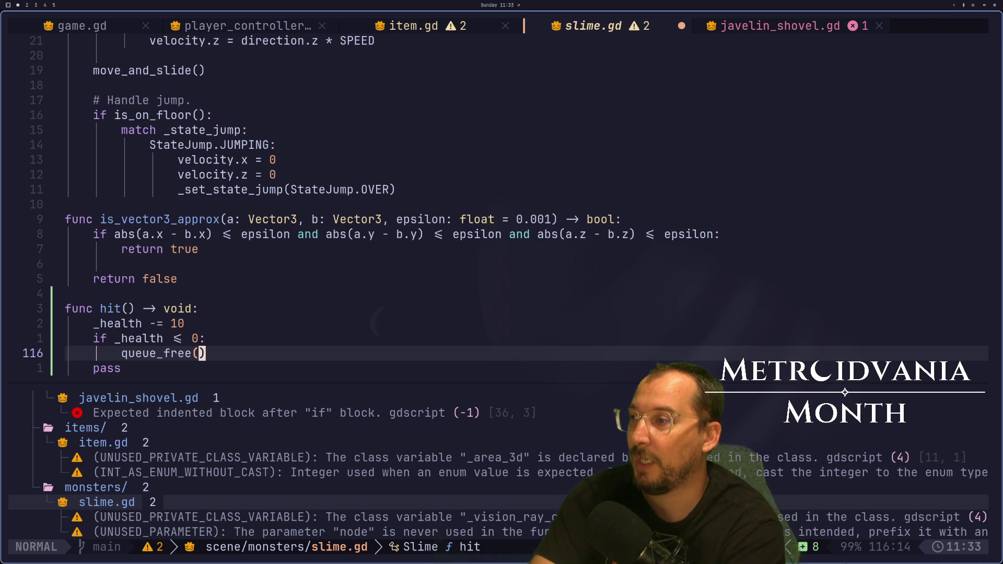
key(j)
key(d)
key(d)
text(:w)
key(Return)
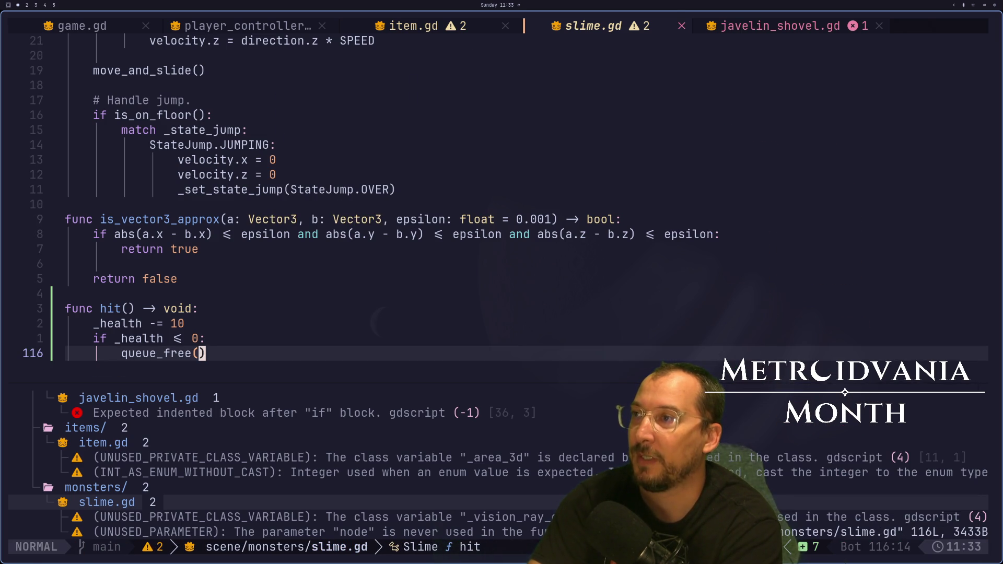
Review the finished hit() lines and save slime.gd again.
key(k)
key(k)
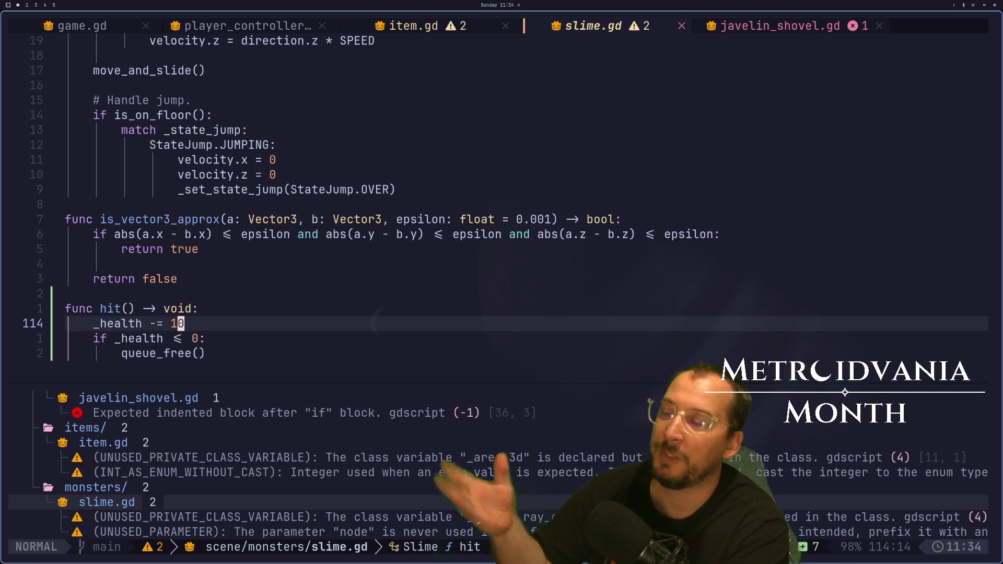
key(j)
key(j)
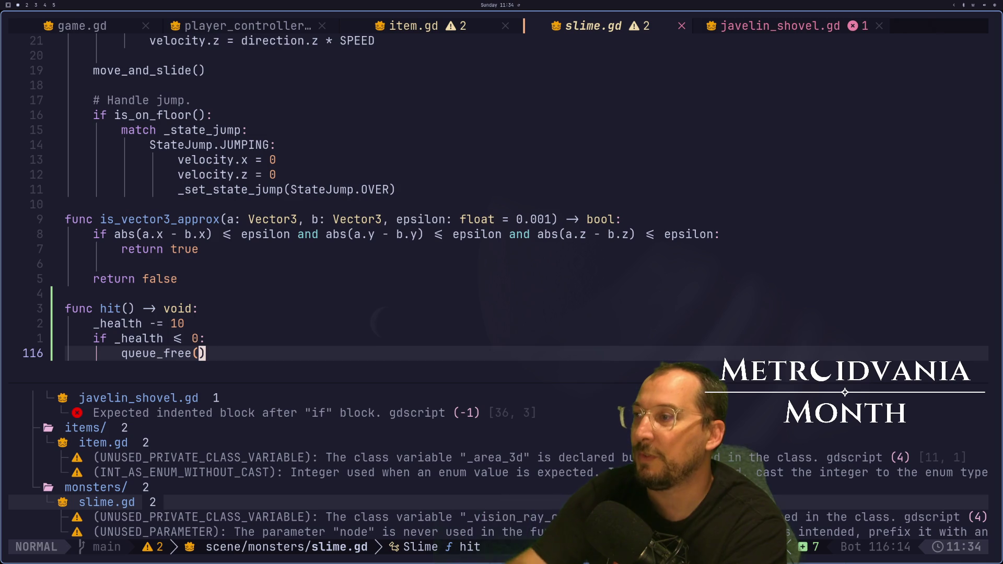
key(k)
key($)
key(j)
key(k)
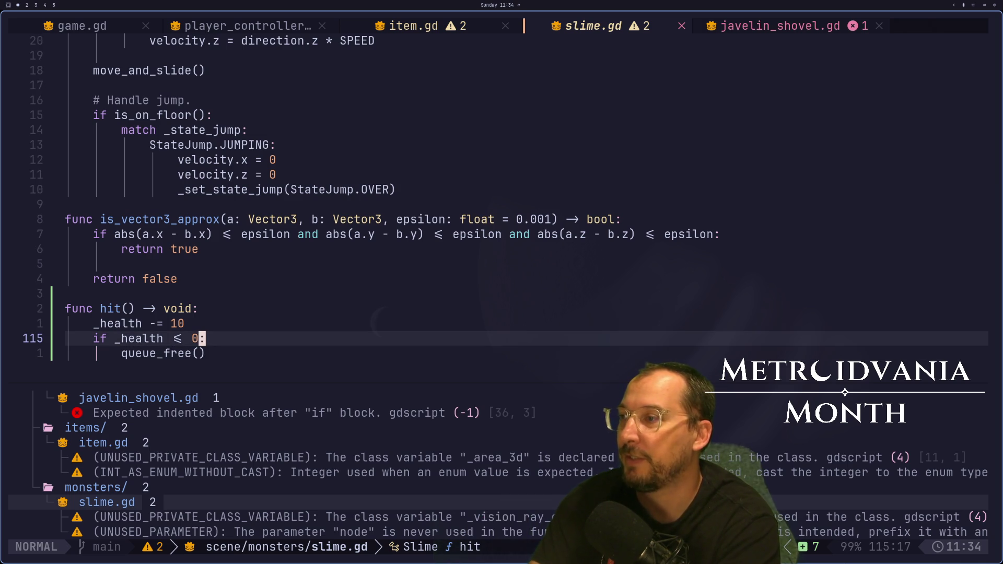
key(shift+l)
key(shift+h)
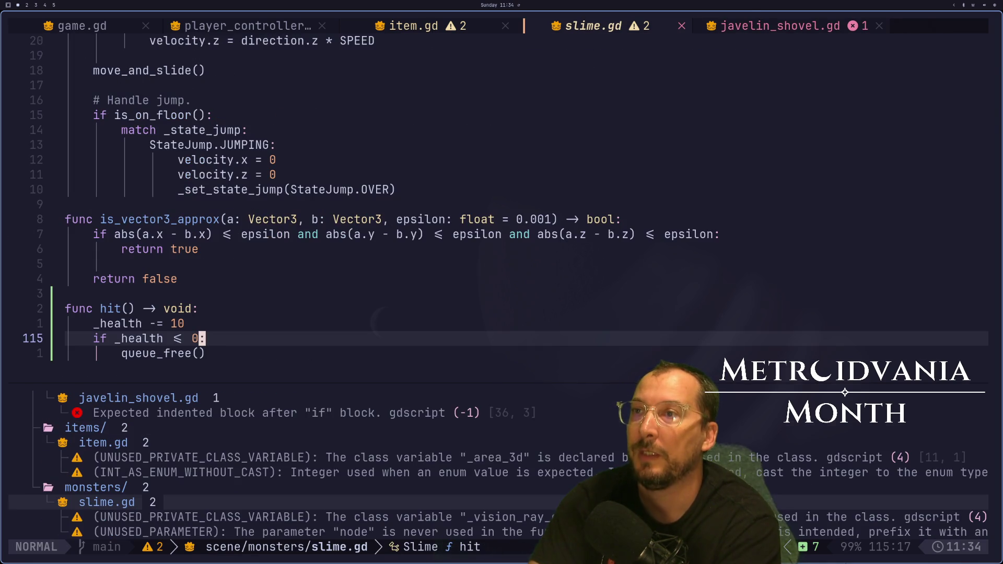
key(ctrl+s)
key(shift+h)
key(shift+h)
key(shift+h)
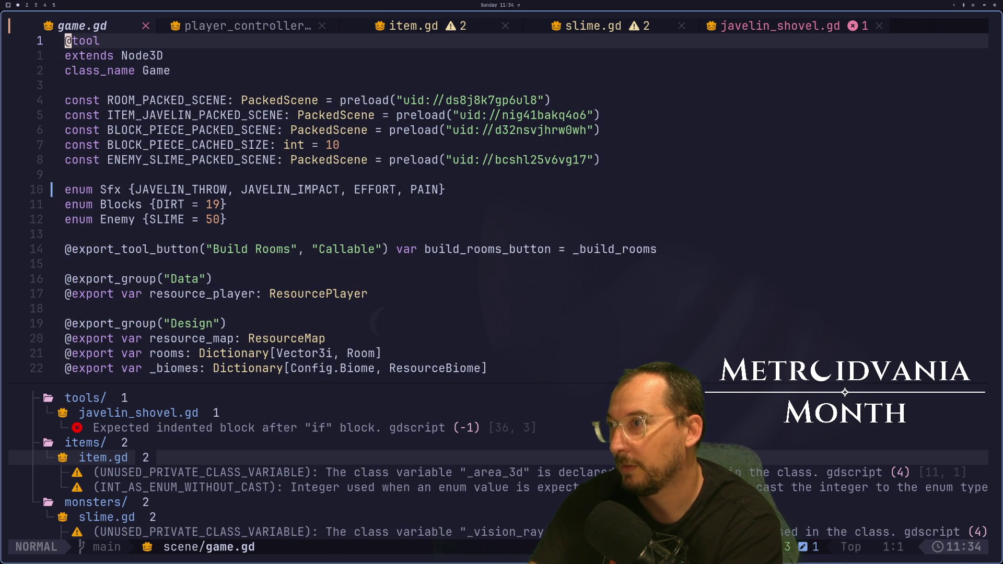
Append a `func drop_item() -> void:` stub with a `pass` body after add_enemy in game.gd.
key(shift+g)
text(oi)
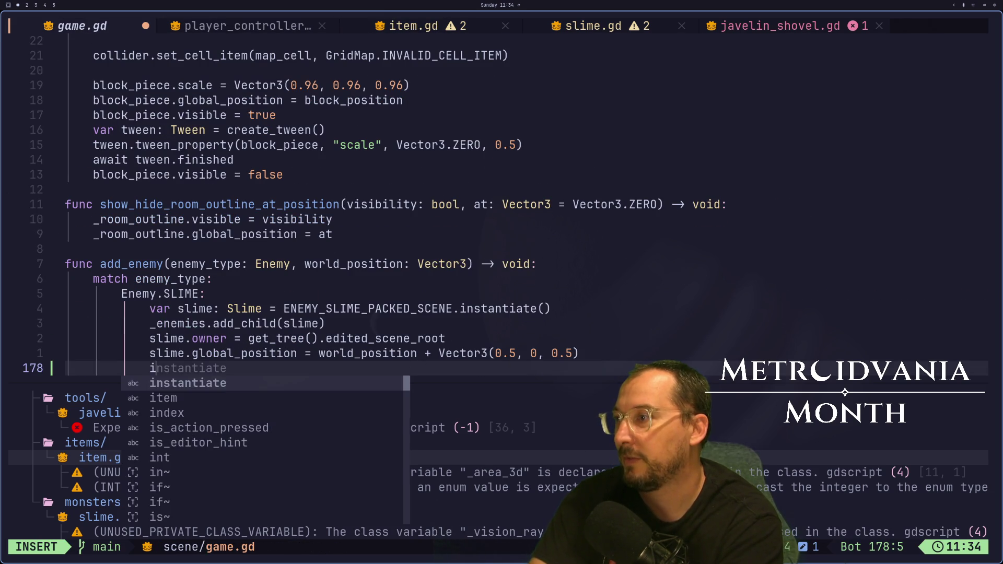
key(BackSpace)
key(BackSpace)
key(BackSpace)
key(Return)
text(ff)
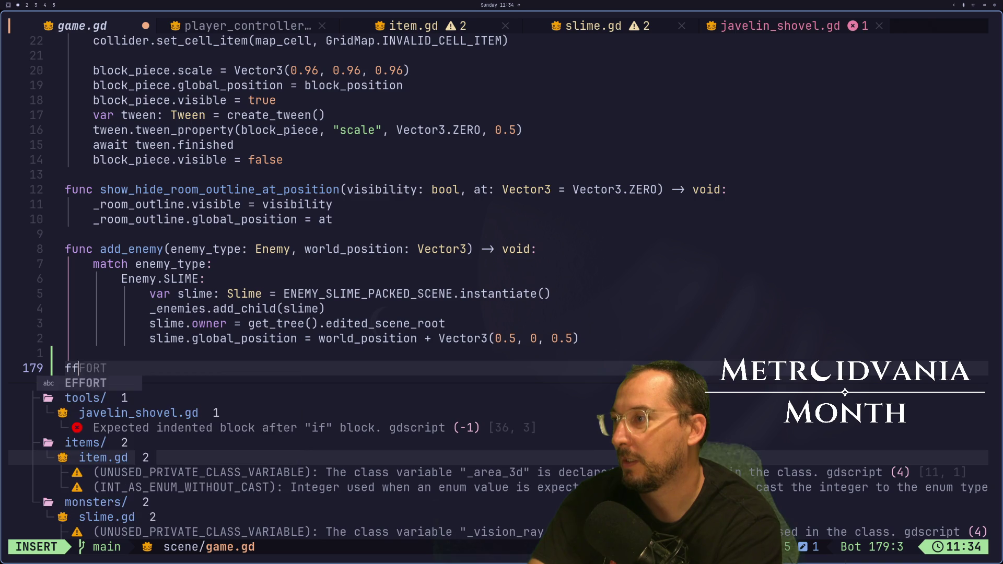
key(BackSpace)
key(BackSpace)
text(func dra)
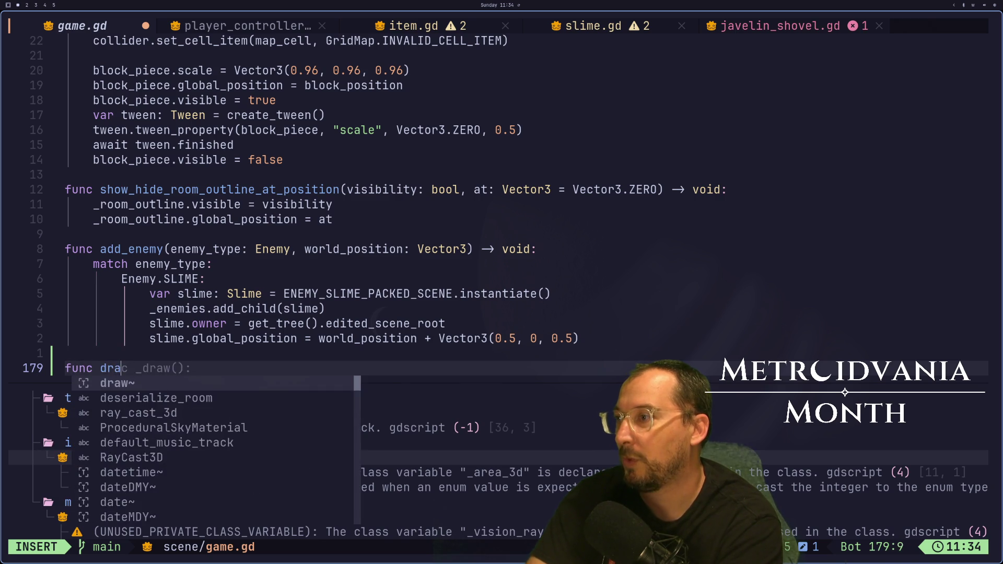
key(BackSpace)
text(op_item)
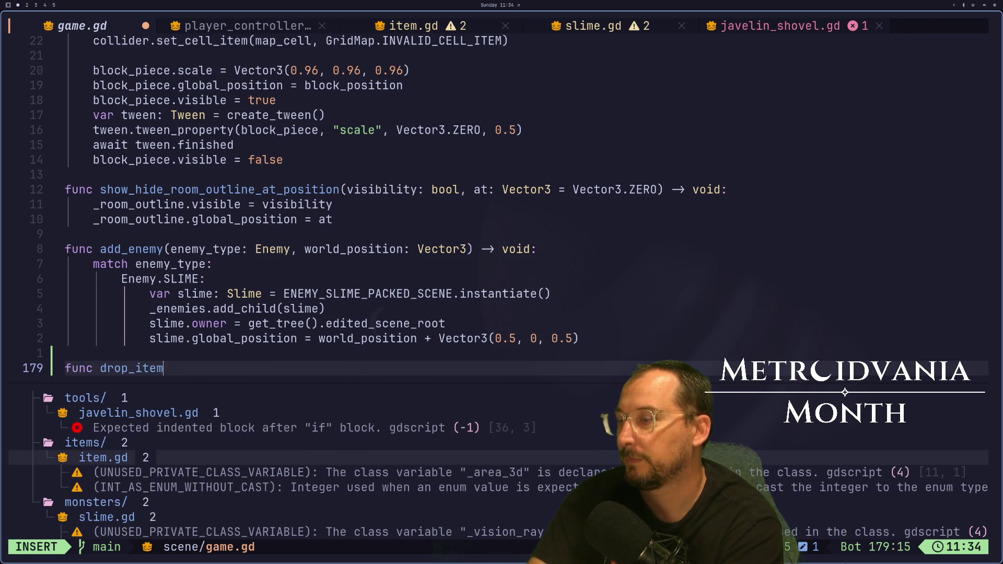
text(-> void)
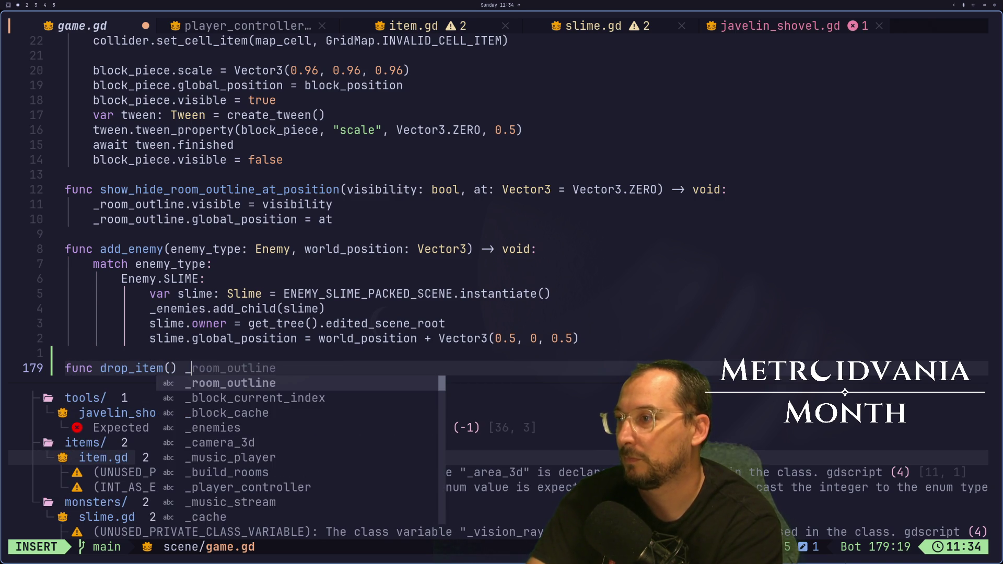
text(:)
key(Return)
text(pass)
key(Escape)
Duplicate the ENEMY_SLIME constant line and rename the copy PACKED_SCENE_ITEM.
key(g)
key(g)
key(j)
key(j)
key(j)
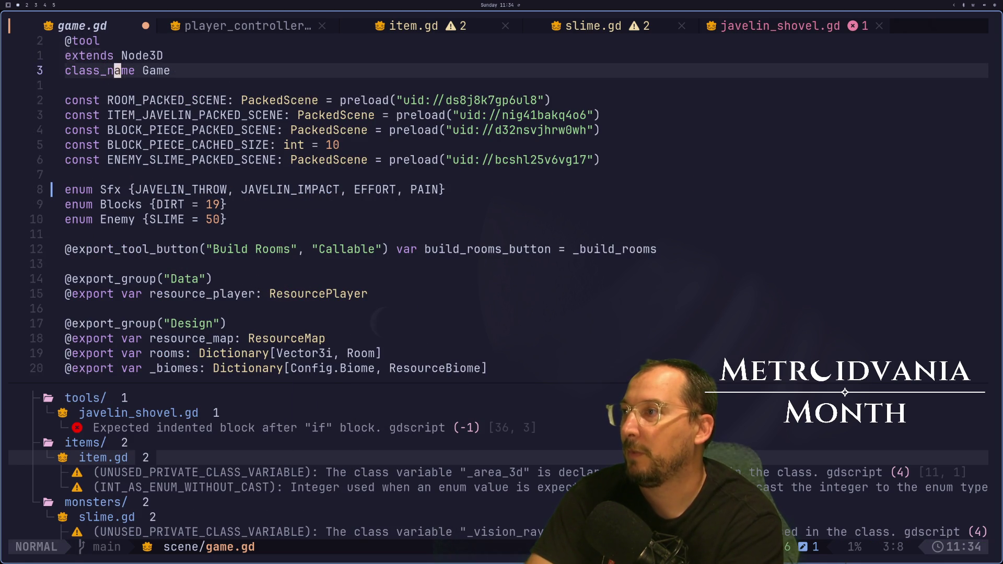
key(y)
key(y)
key(p)
key(l)
key(l)
key(l)
text(cwPACK)
text(ED_)
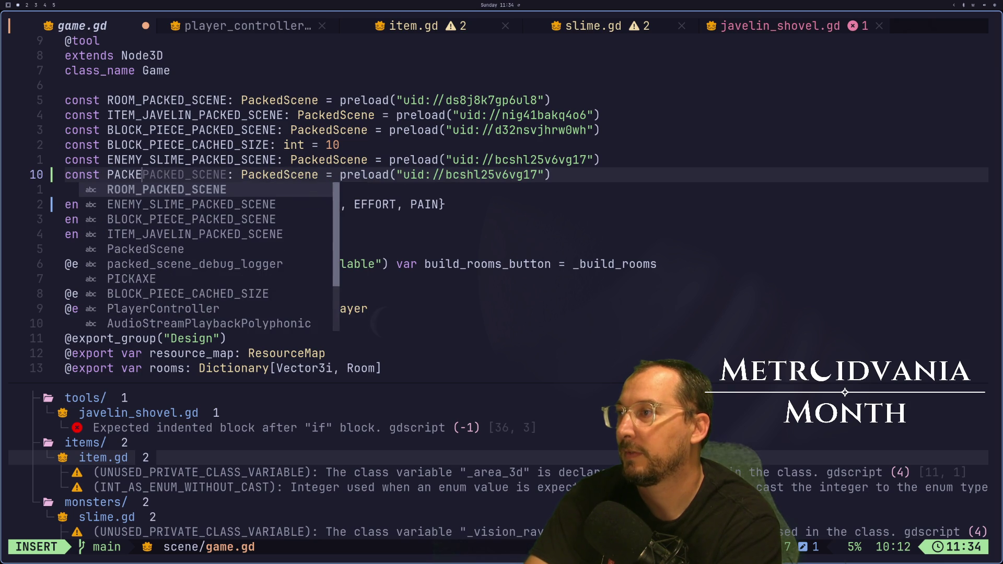
text(CNE)
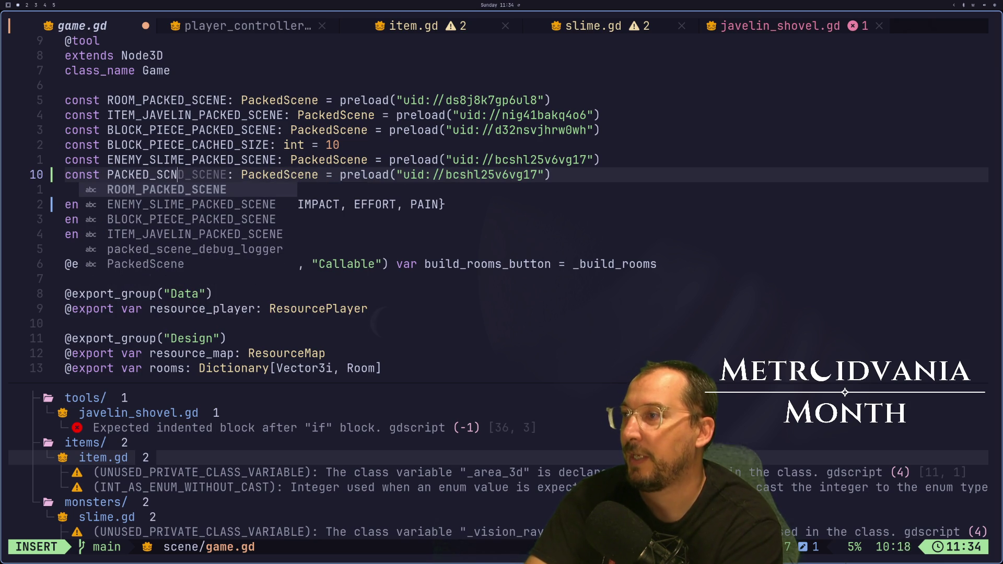
text(E_)
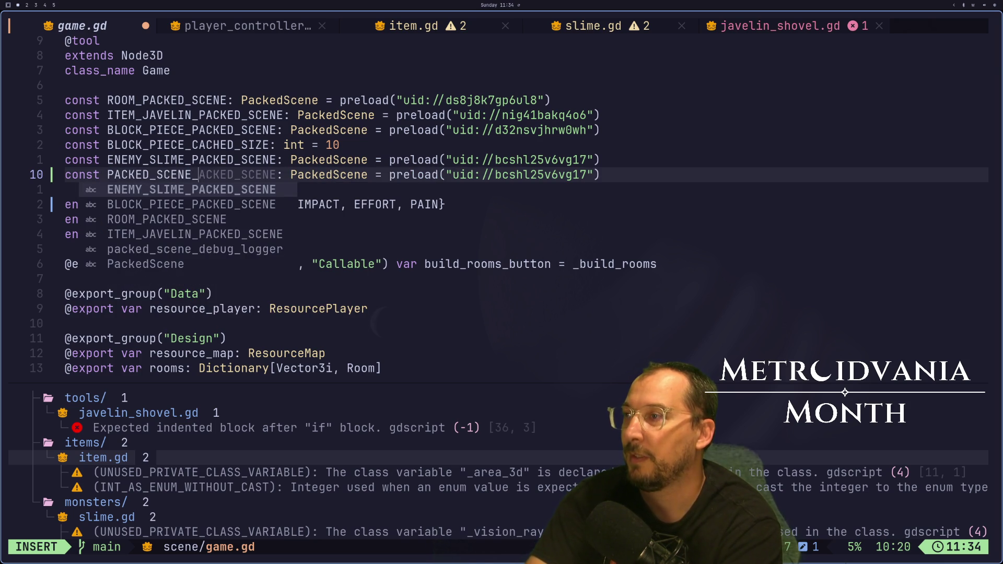
text(ITEM)
key(Escape)
Clear the copied uid so the preload path reads "", and save game.gd.
key(e)
key(e)
key(e)
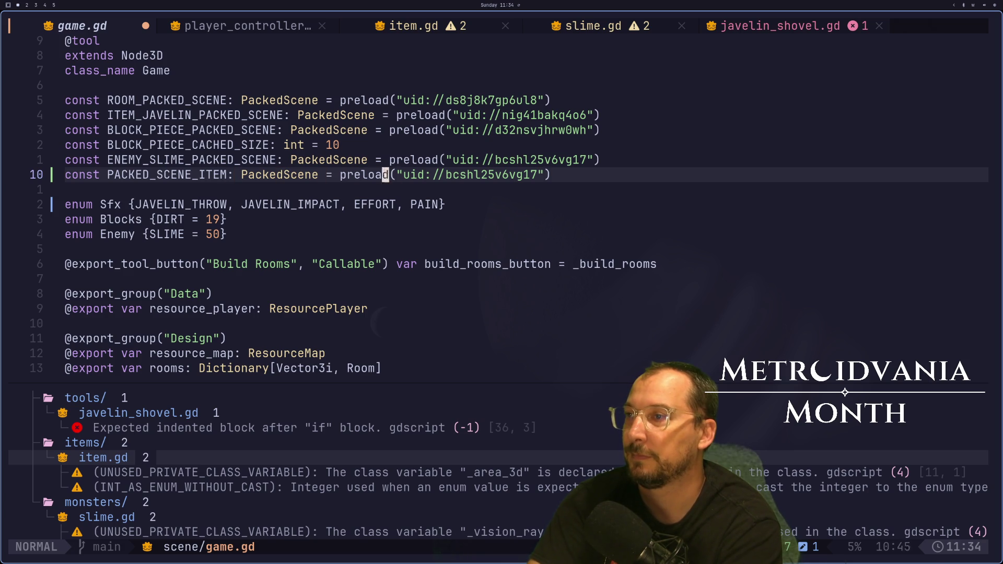
key(d)
key(i)
key(quotedbl)
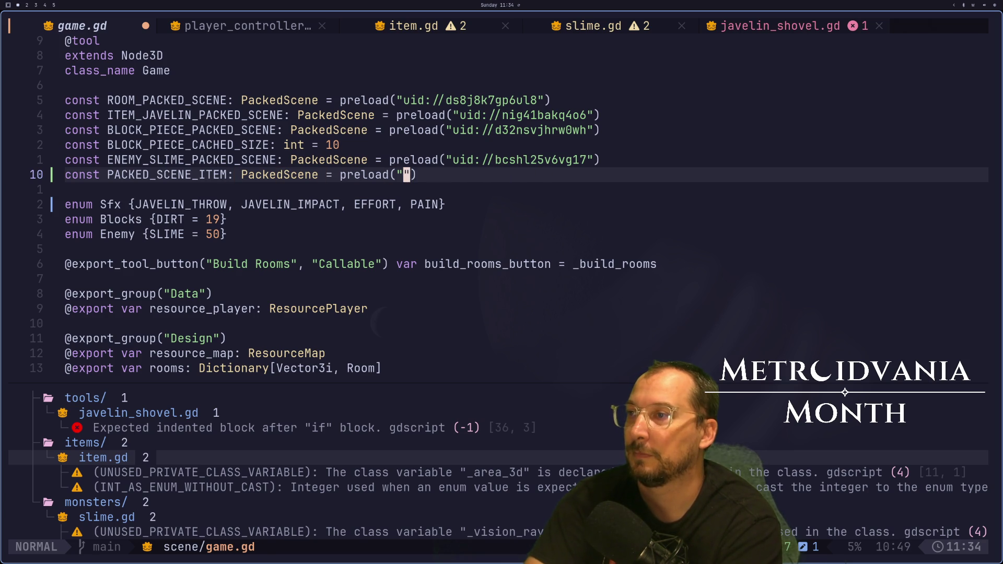
key(quotedbl)
key(Escape)
text(:w)
key(Return)
In Godot's FileSystem, filter for 'item' and copy item.tscn's UID.
key(super+2)
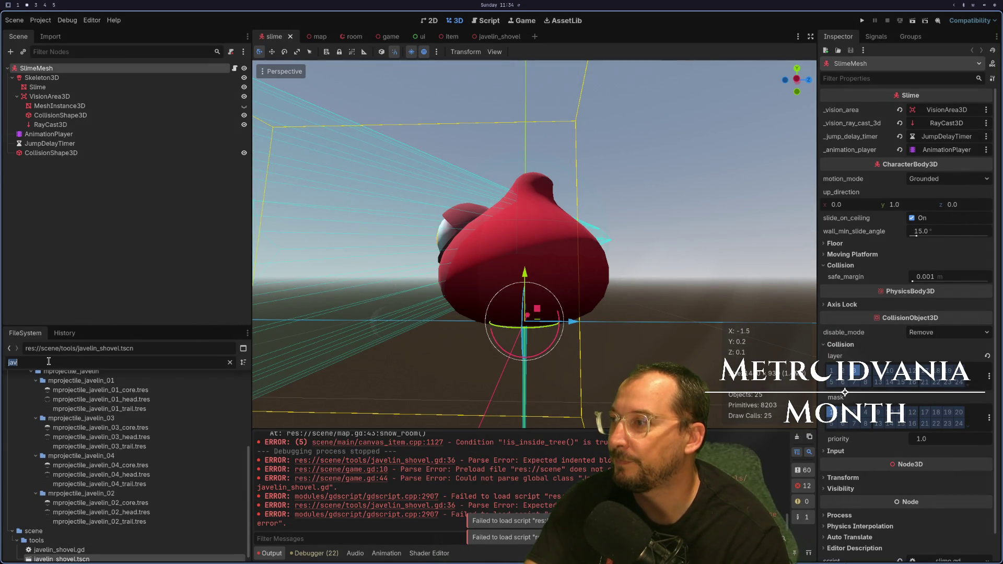
text(item)
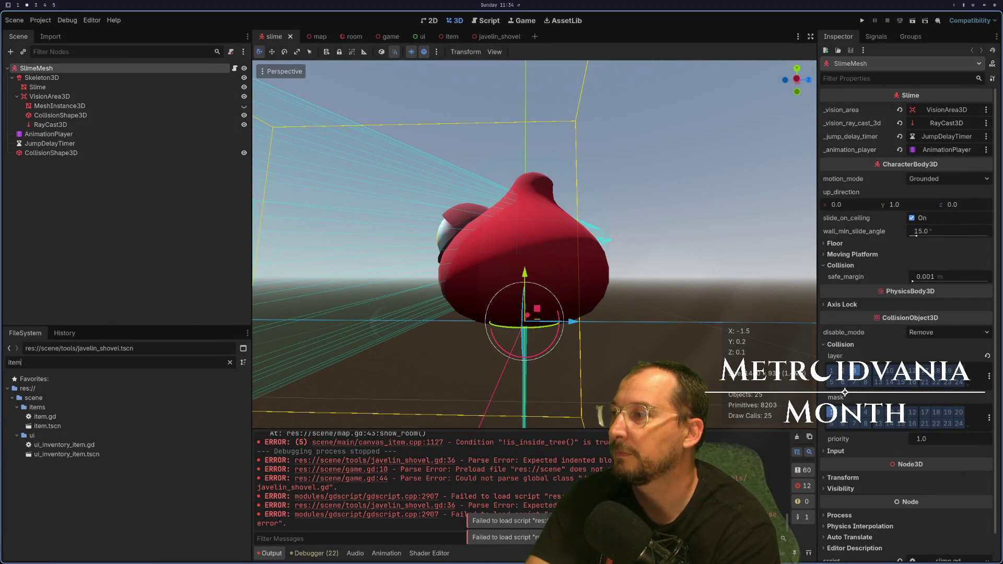
right_click(45, 430)
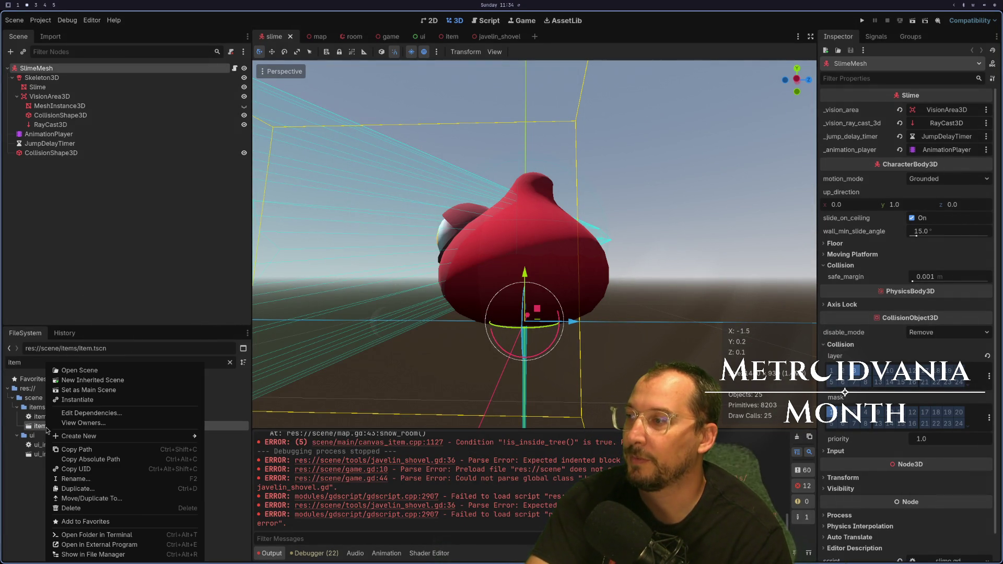
click(115, 472)
key(super+1)
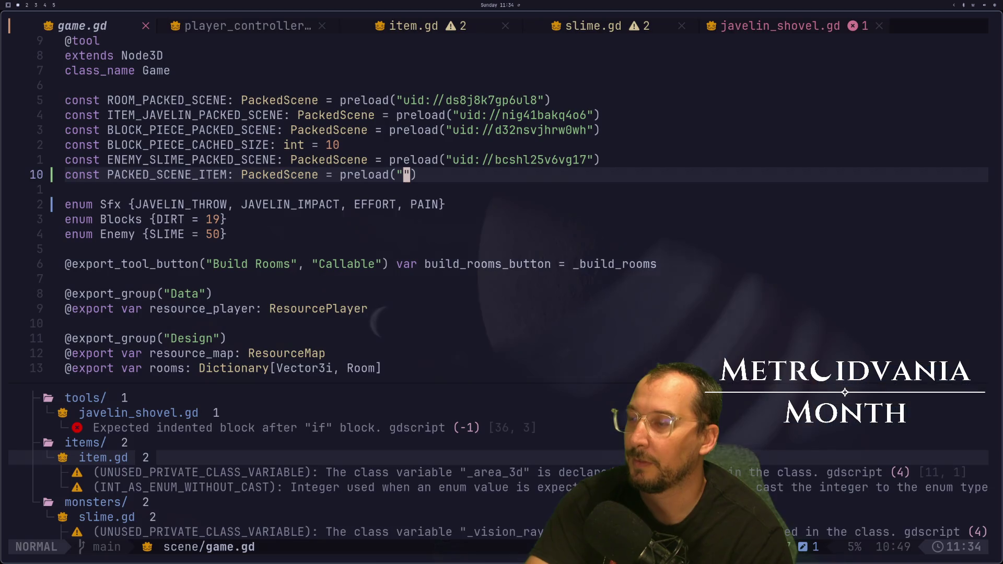
Paste item.tscn's UID into PACKED_SCENE_ITEM's preload string and save game.gd.
key(super+4)
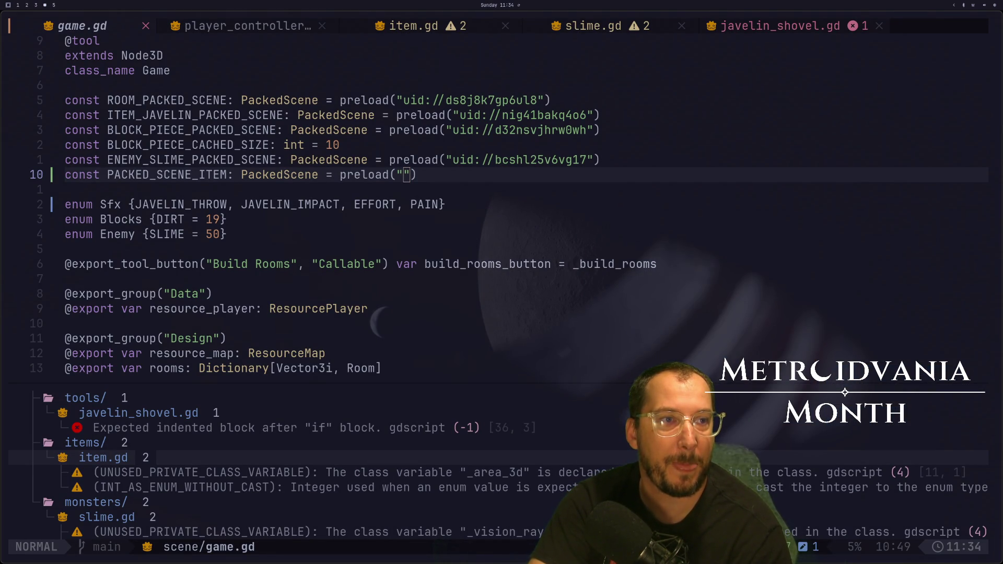
key(super+1)
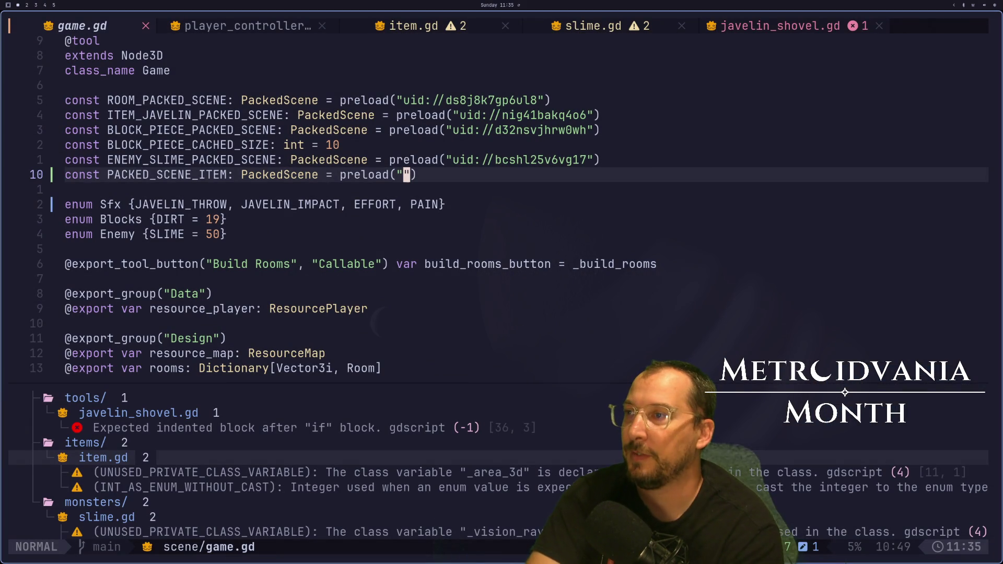
text(PuP:w)
key(Return)
Give drop_item an `at_position: Vector3` parameter.
key(j)
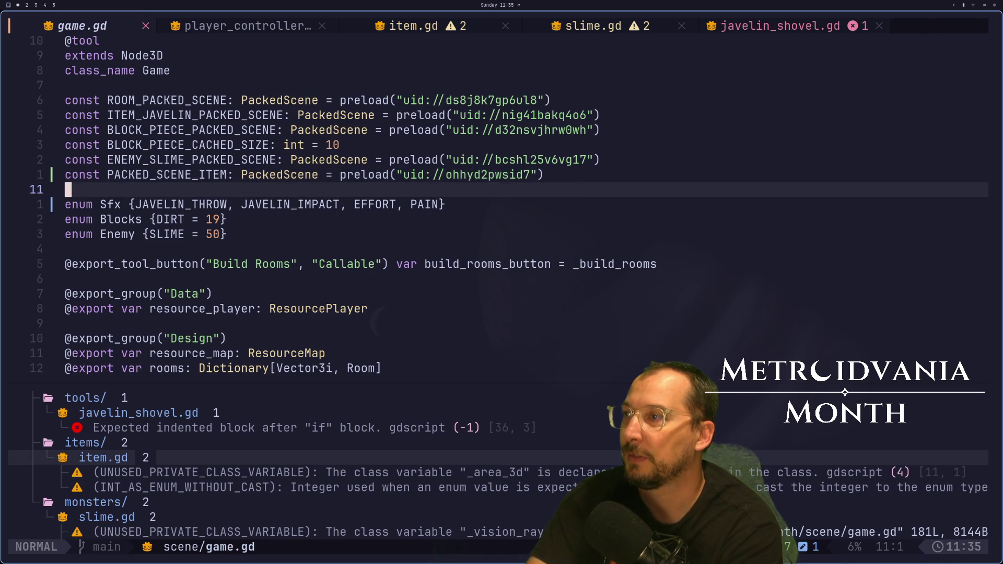
key(G)
key(O)
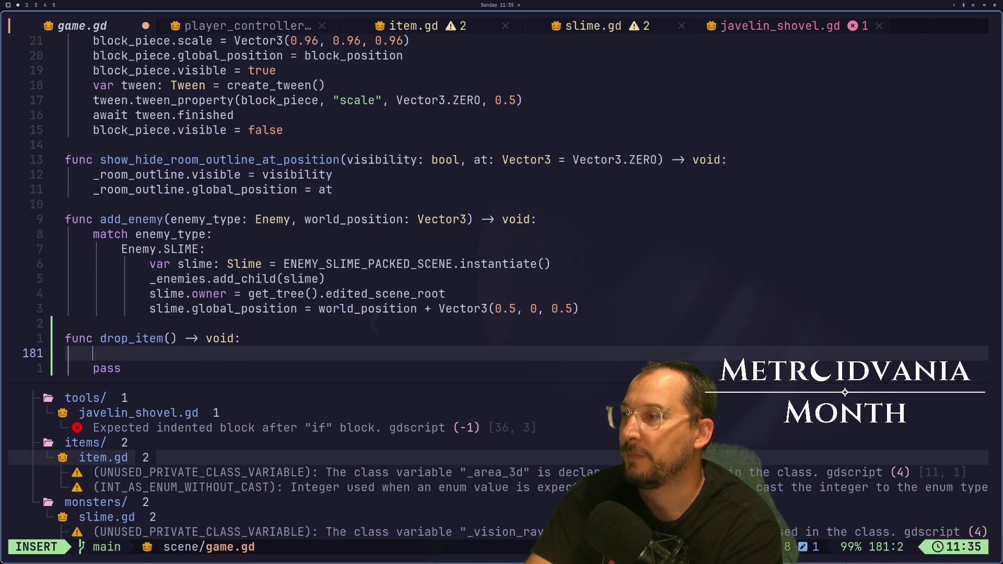
key(Up)
key(Right)
key(Right)
key(Right)
key(Right)
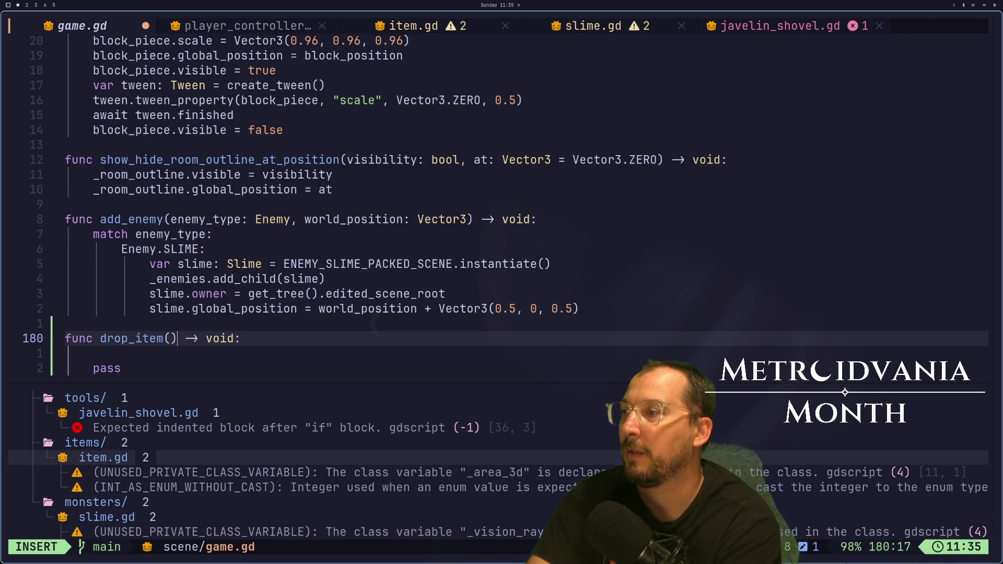
text(at_position)
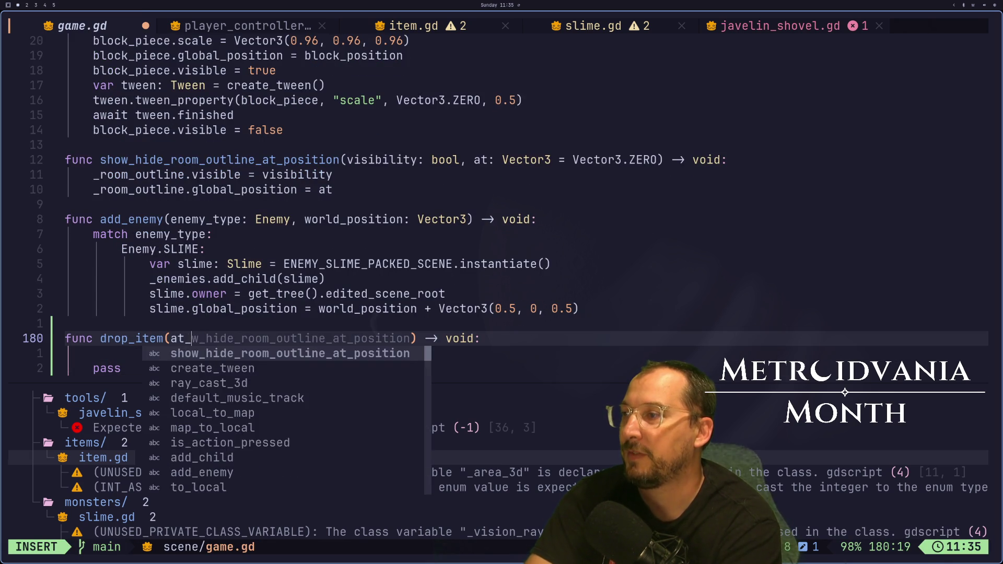
text(: Vector)
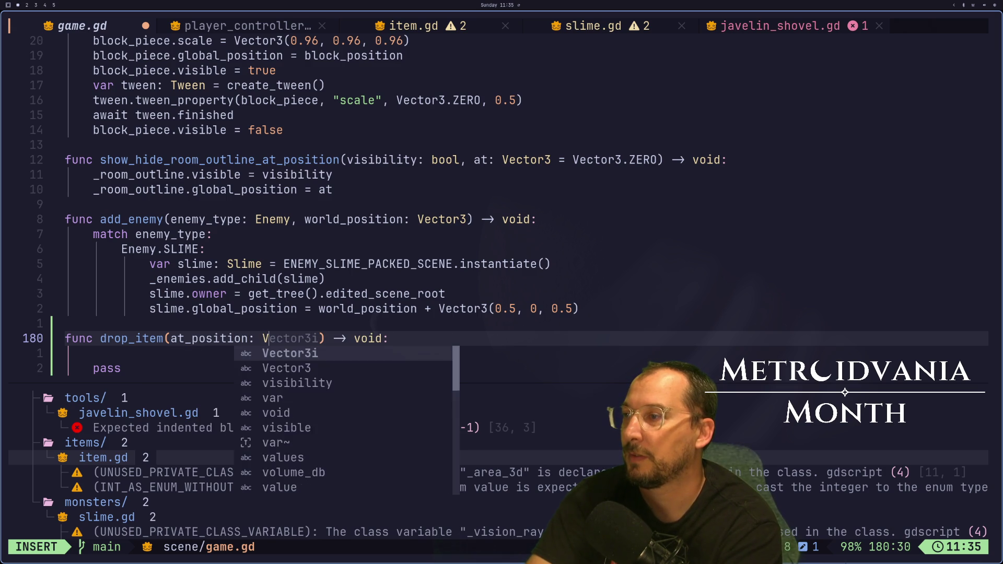
text(3)
key(Escape)
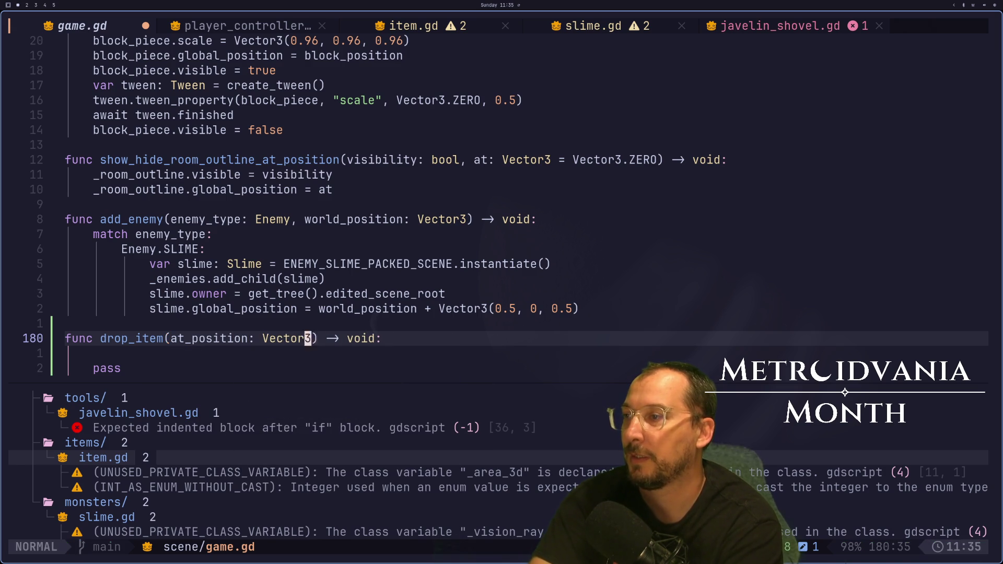
Create the item with `var item: Item = PACKED_SCENE_ITEM.instantiate()`.
text(jSvar item: T)
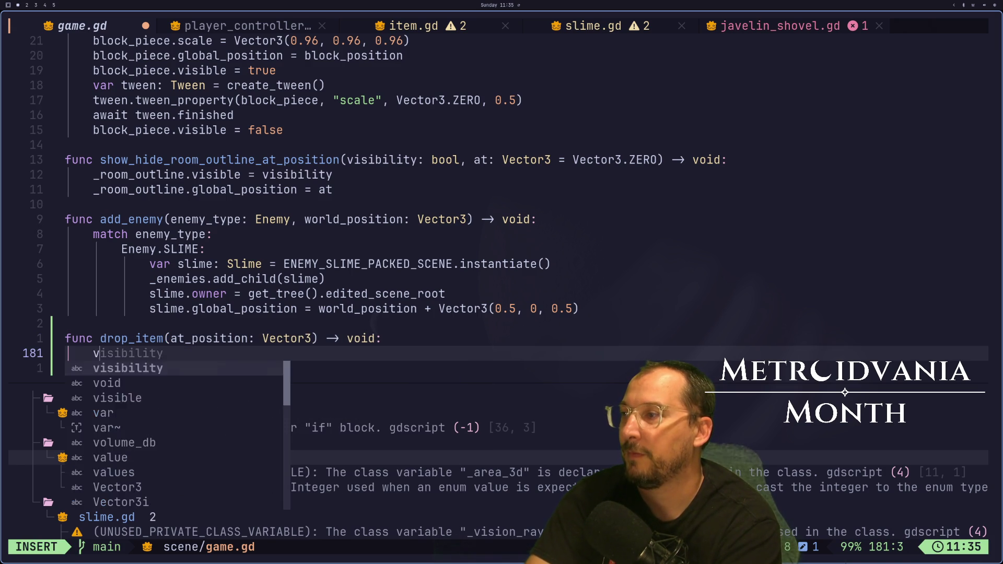
key(BackSpace)
text(Item = )
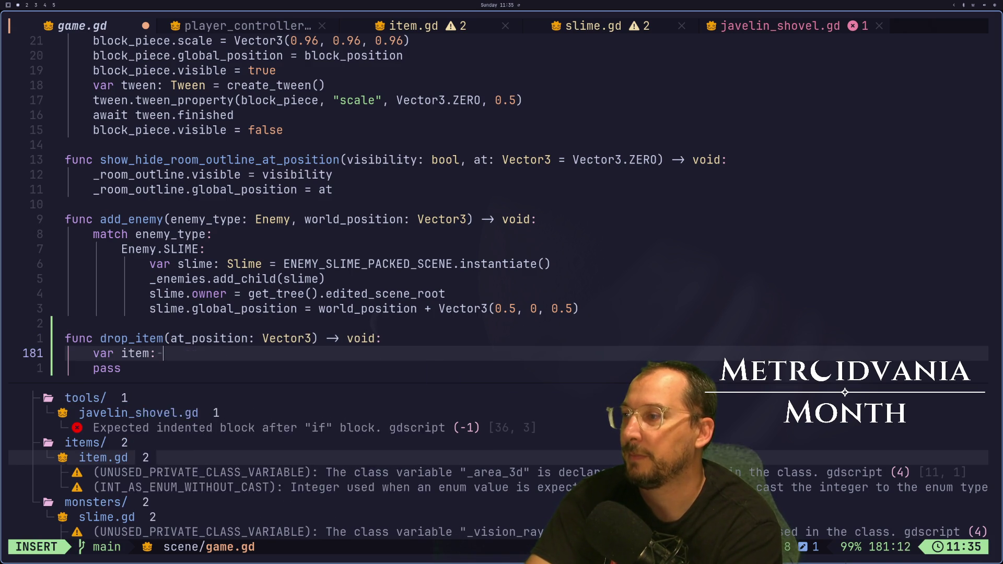
text(PAC)
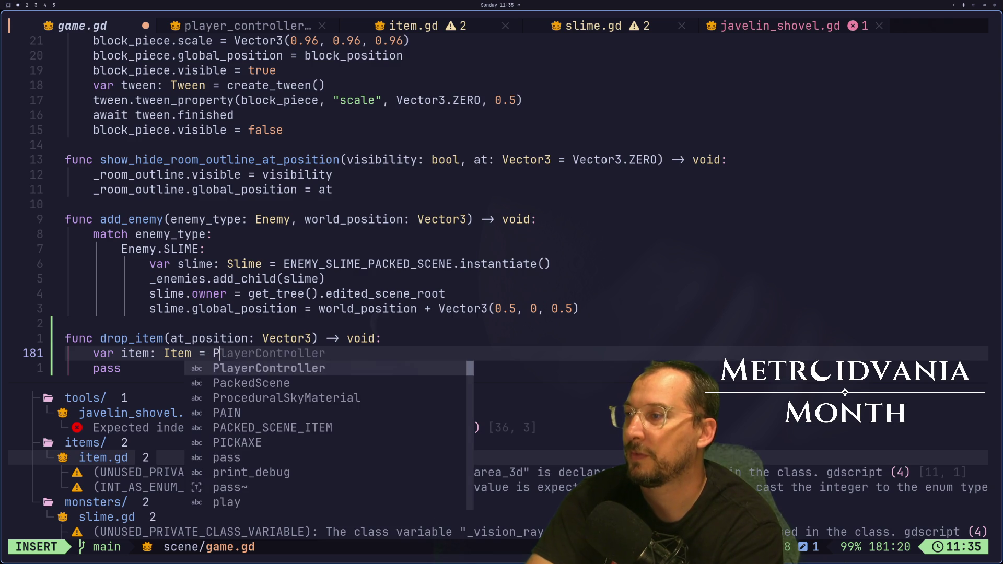
key(Tab)
text(.in)
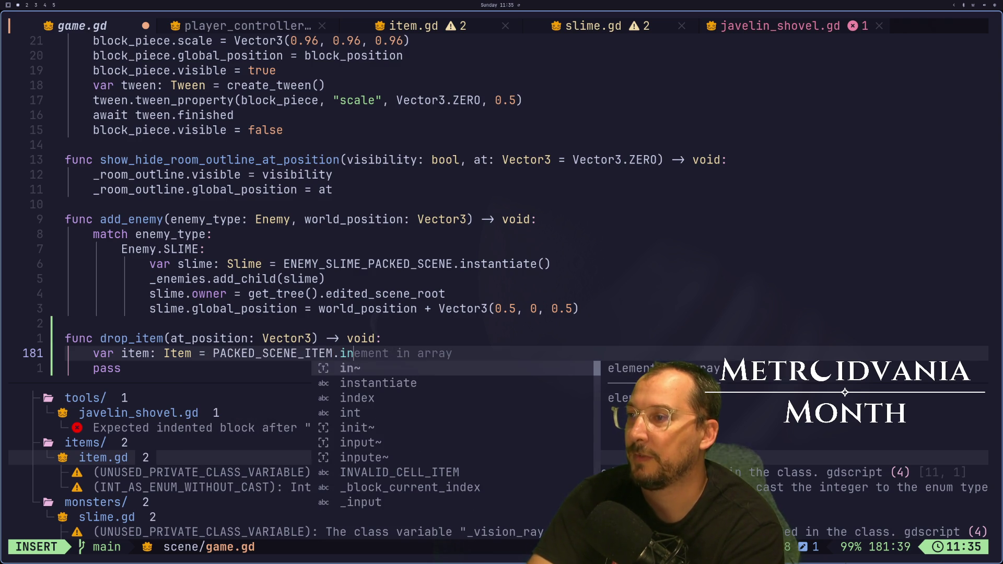
key(Tab)
text(()
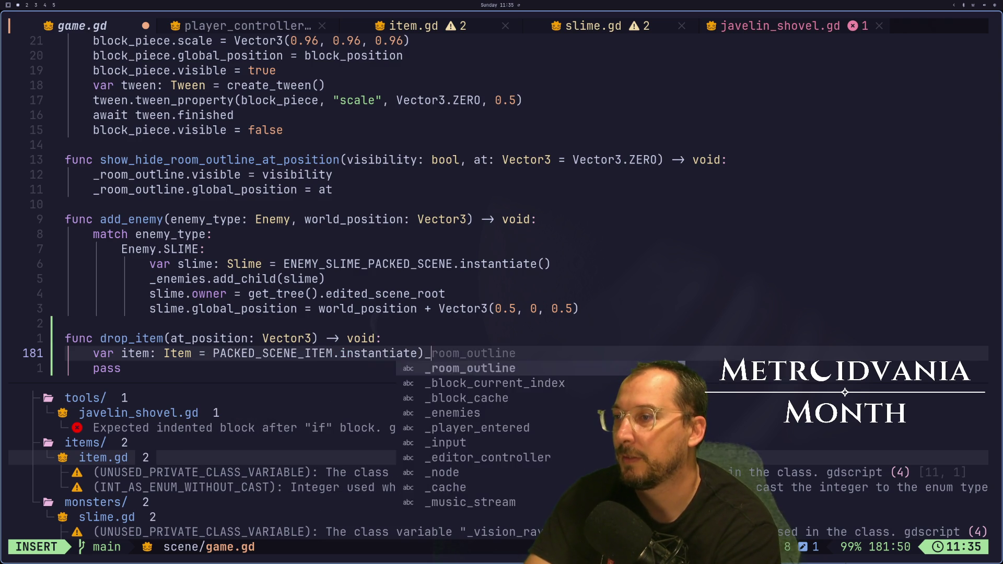
text())
Set the item's global_position to at_position and call add_child.
key(Return)
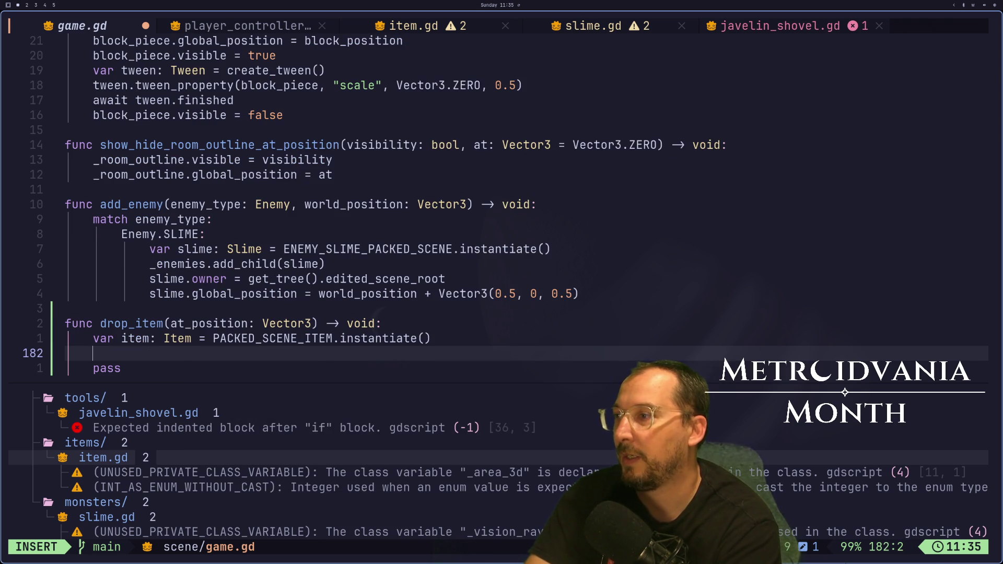
text(item.gl)
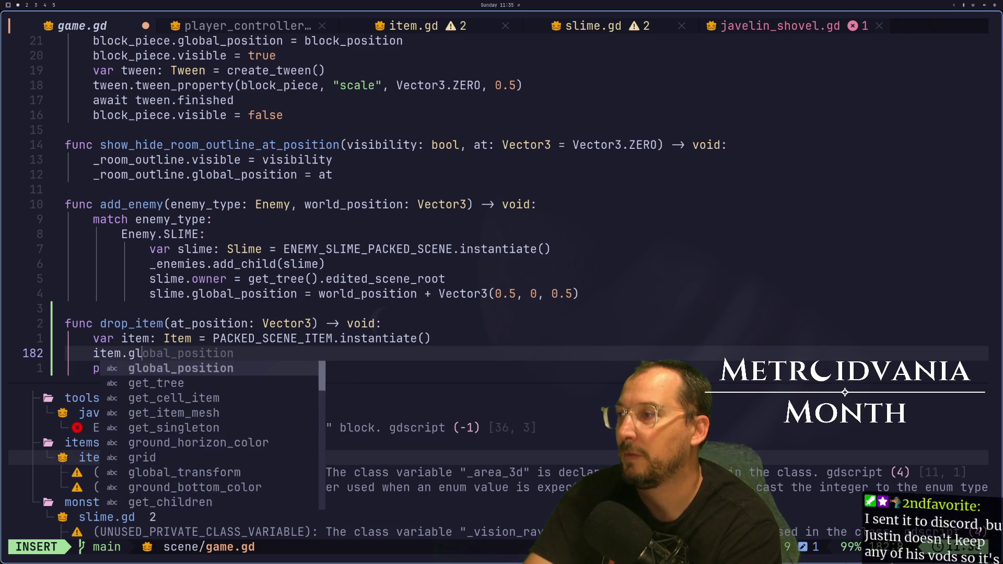
key(Tab)
text(a)
key(Tab)
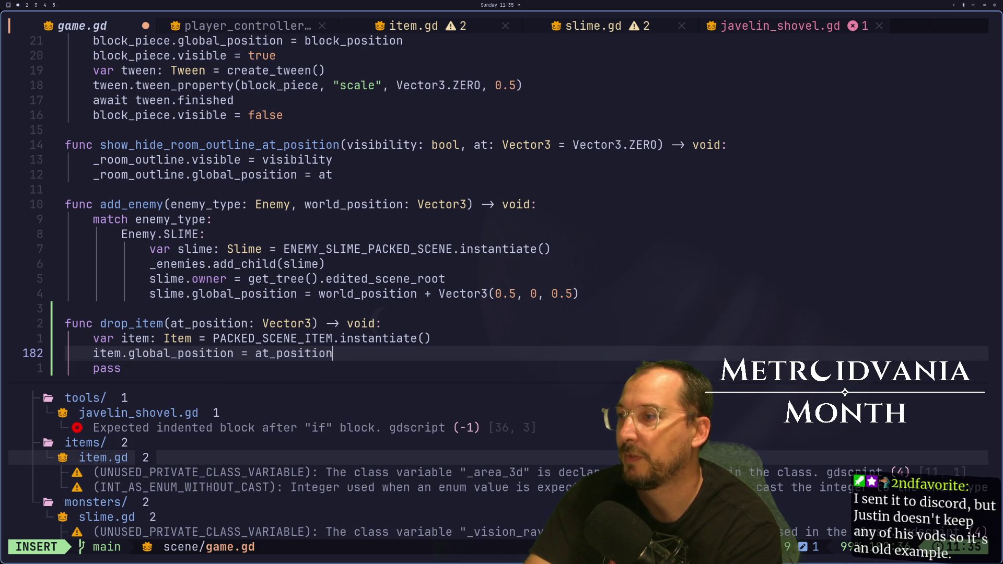
key(Return)
text(add)
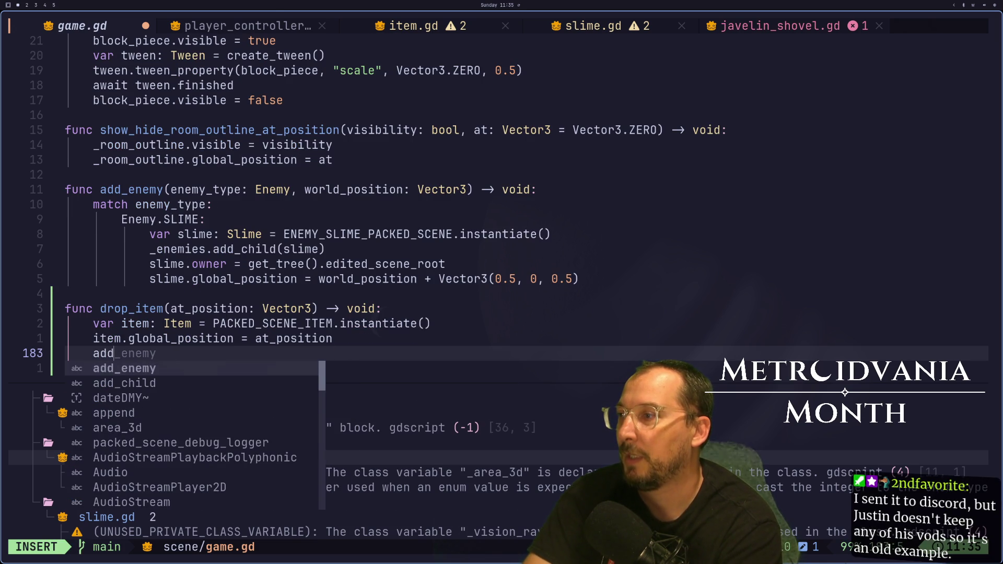
text(_ch)
key(Tab)
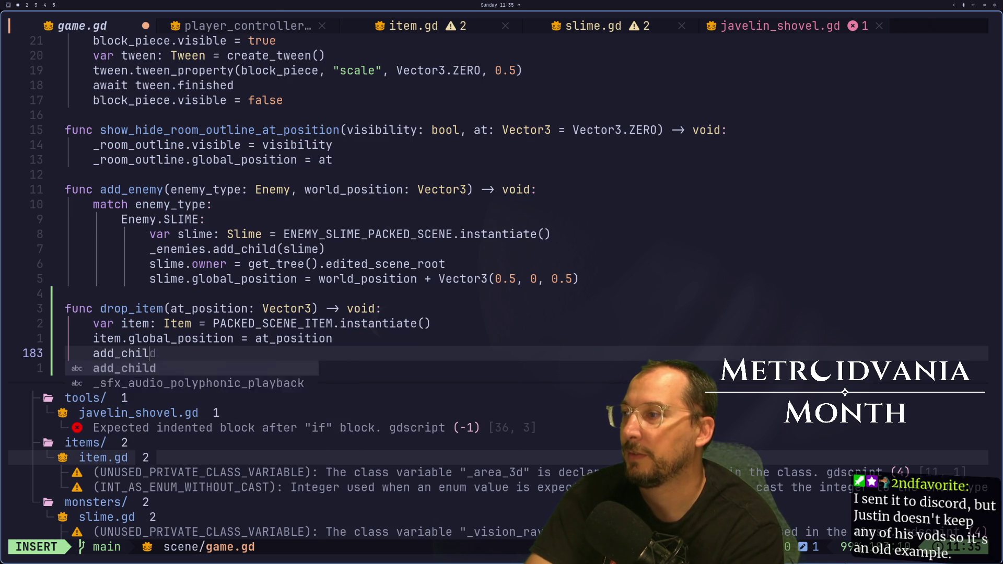
text())
Remove the leftover pass line from drop_item and save game.gd.
key(Escape)
key(j)
key(d)
key(d)
text(k)
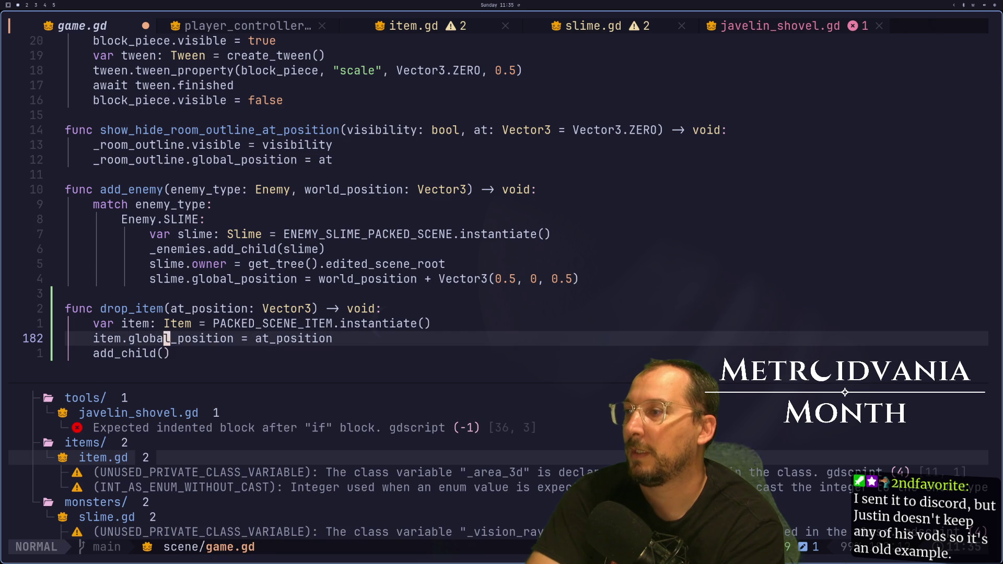
text(:w)
key(Return)
key(super+2)
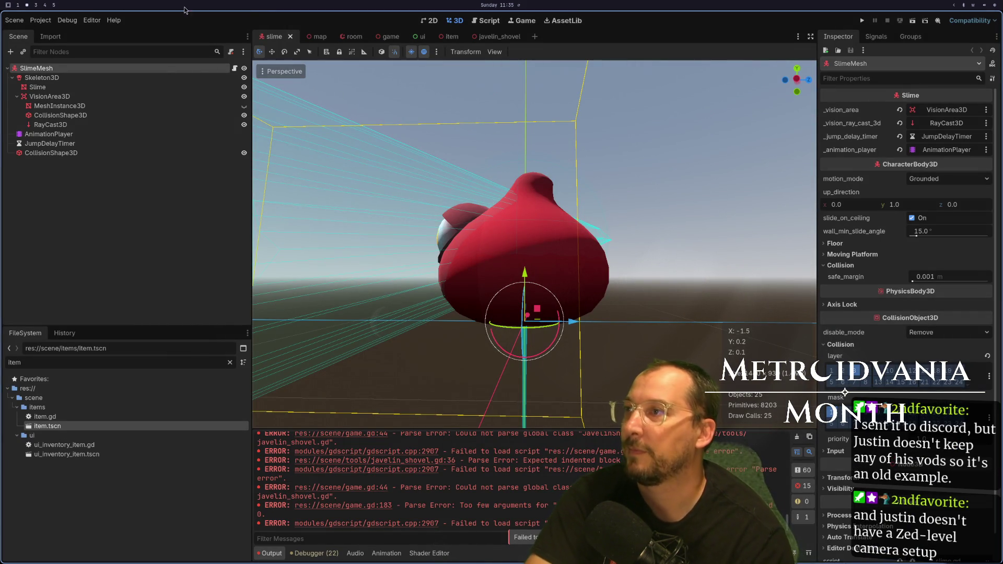
In the Game scene, add a plain Node child and rename it Drops.
click(389, 36)
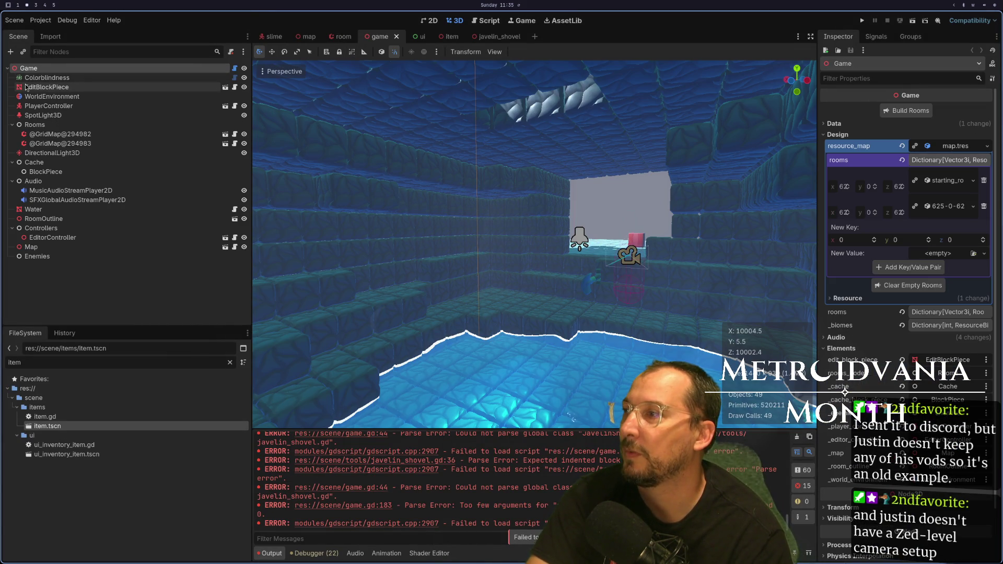
right_click(47, 69)
click(73, 93)
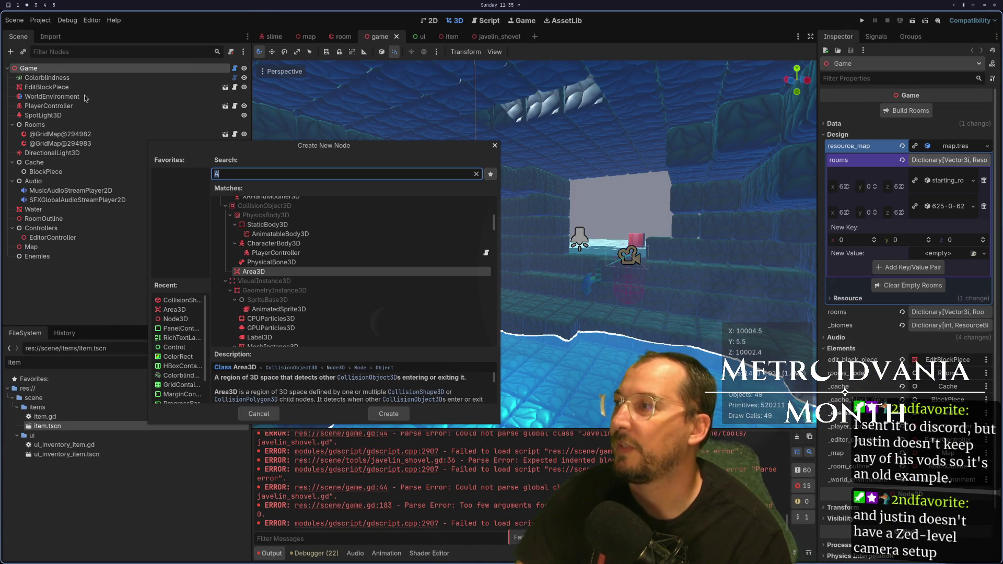
text(Node)
key(Return)
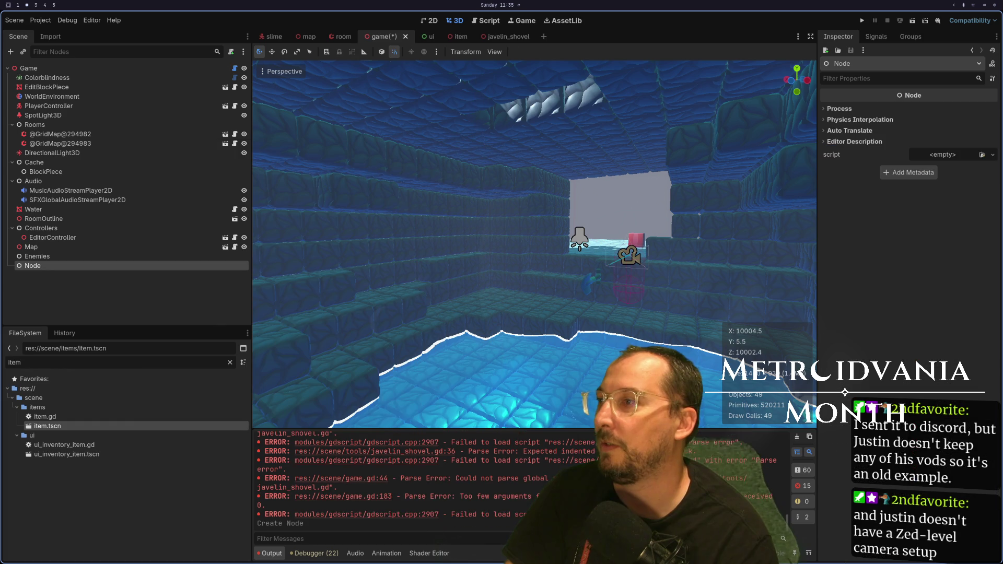
key(F2)
text(Drops)
key(Return)
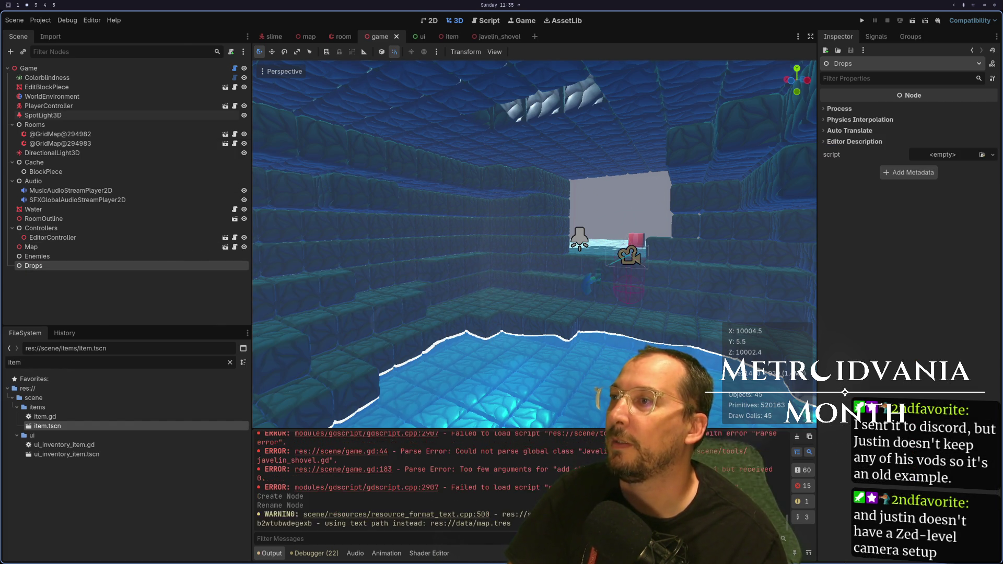
Return to game.gd in Neovim and move toward the exported variables.
key(super+1)
key(g)
key(g)
key(})
key(})
key(})
key(j)
key(k)
key(j)
key(j)
key(j)
key(j)
key(j)
key(j)
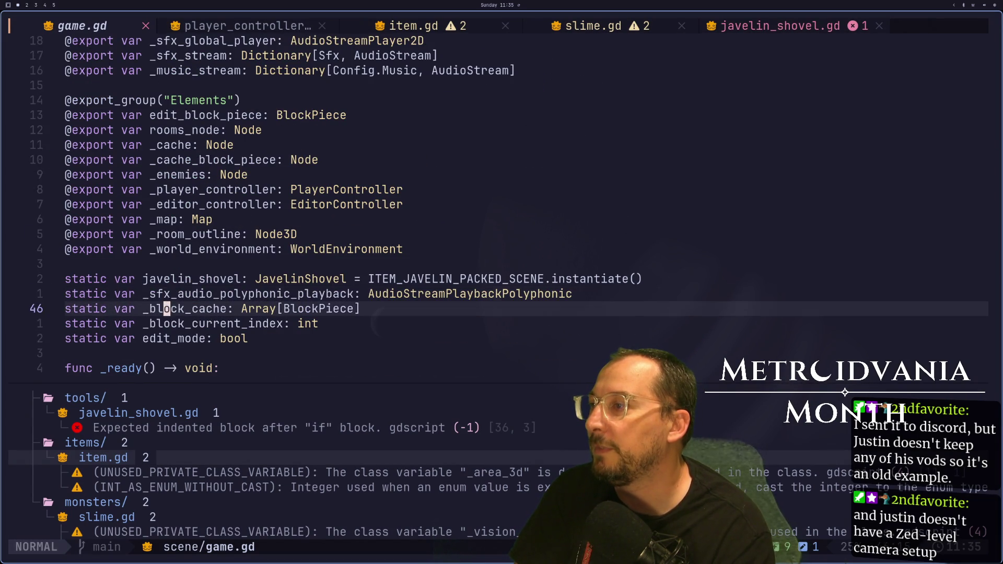
key(k)
key(k)
key(k)
text(Oexport var _)
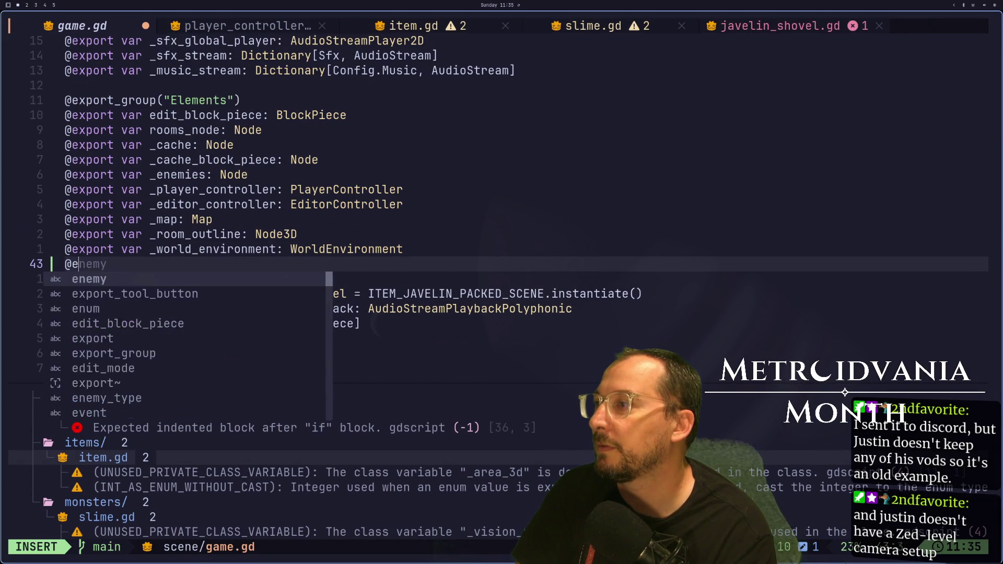
text(dro)
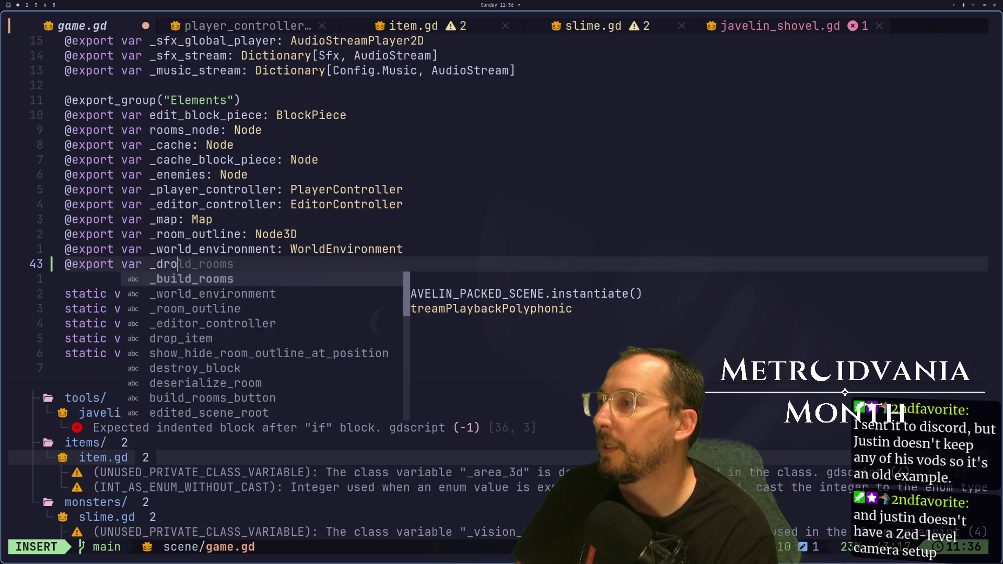
text(ps_node: Node)
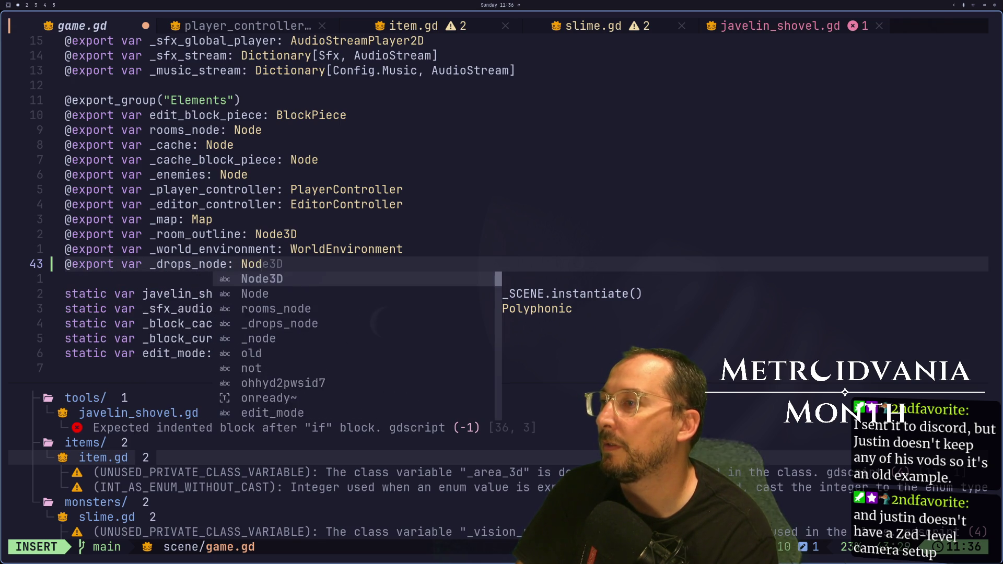
key(Escape)
text(:w)
key(Return)
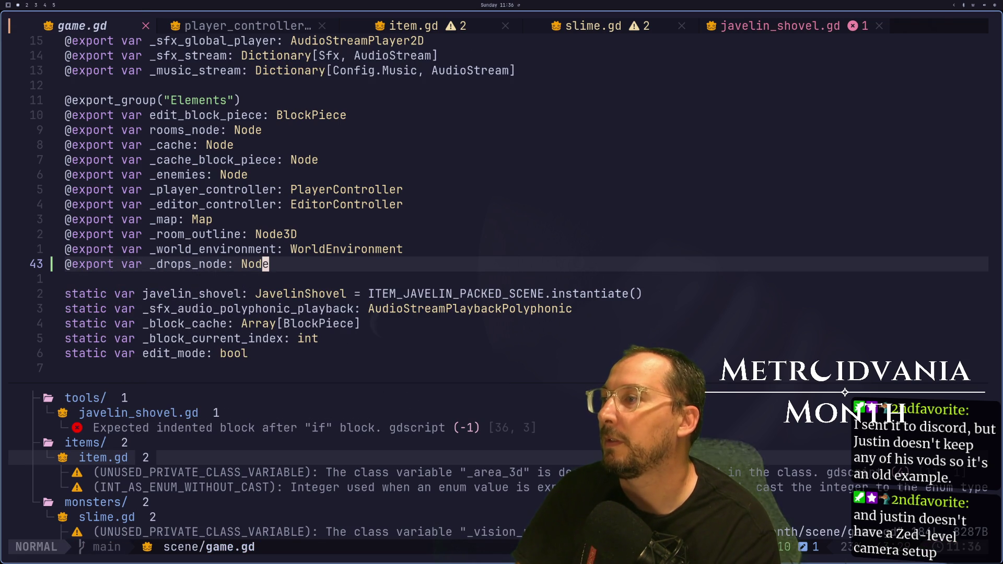
In Godot, select the Game root node and refresh its inspector properties.
key(ctrl+o)
key(ctrl+o)
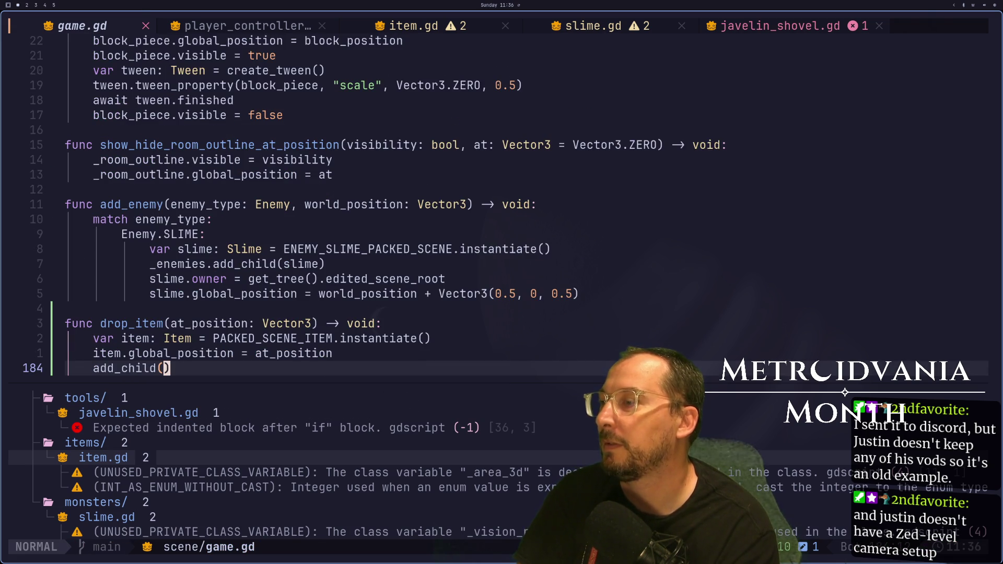
key(super+2)
click(60, 66)
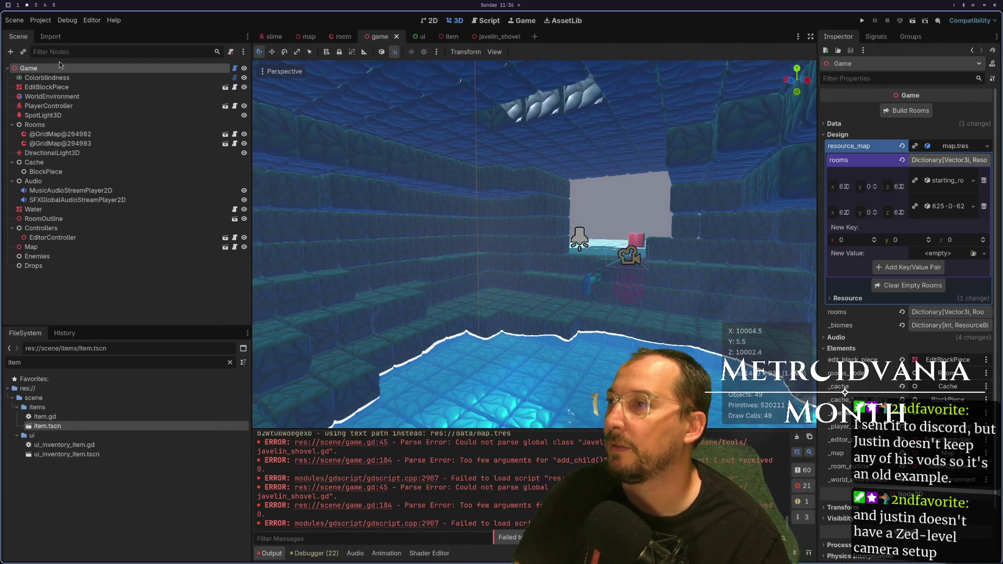
click(848, 137)
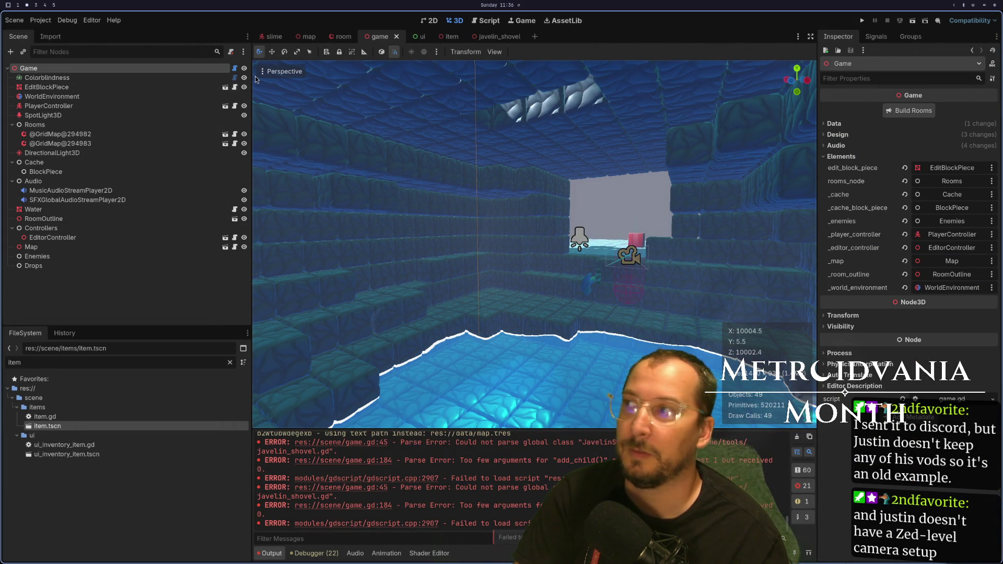
click(159, 68)
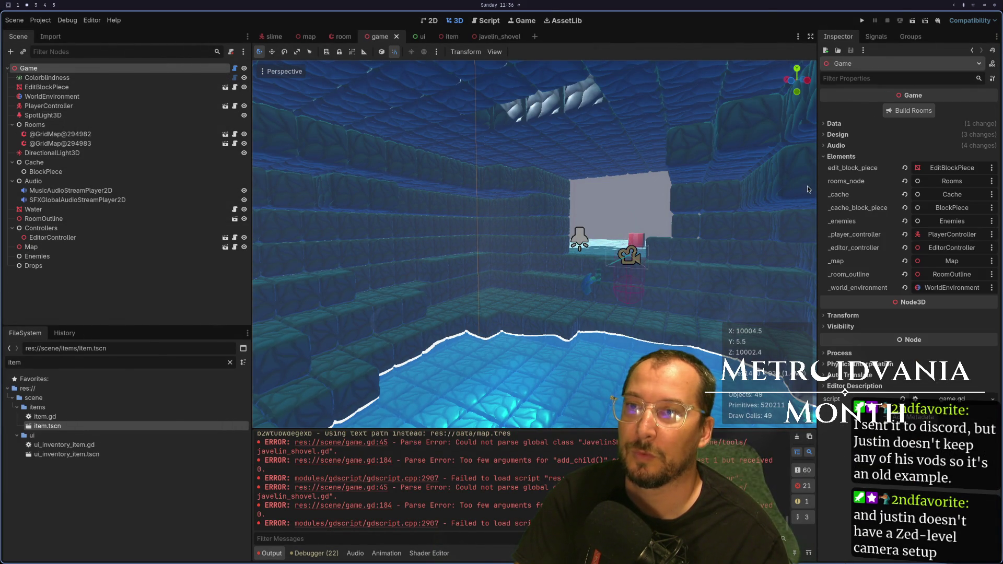
Re-save game.gd at the _drops_node declaration and go back to Godot.
key(super+1)
key(k)
key(j)
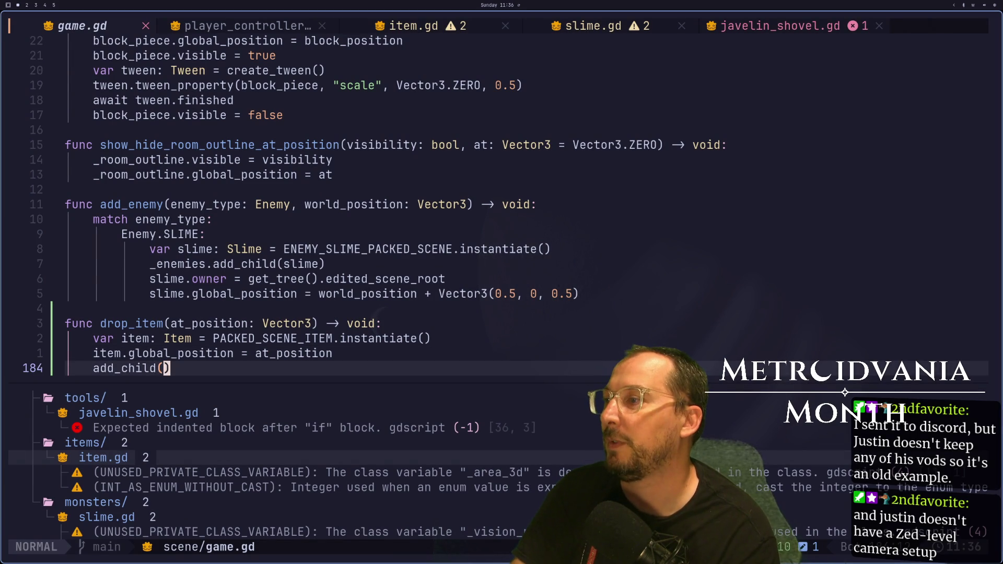
key(g)
key(g)
key(j)
key(j)
key(j)
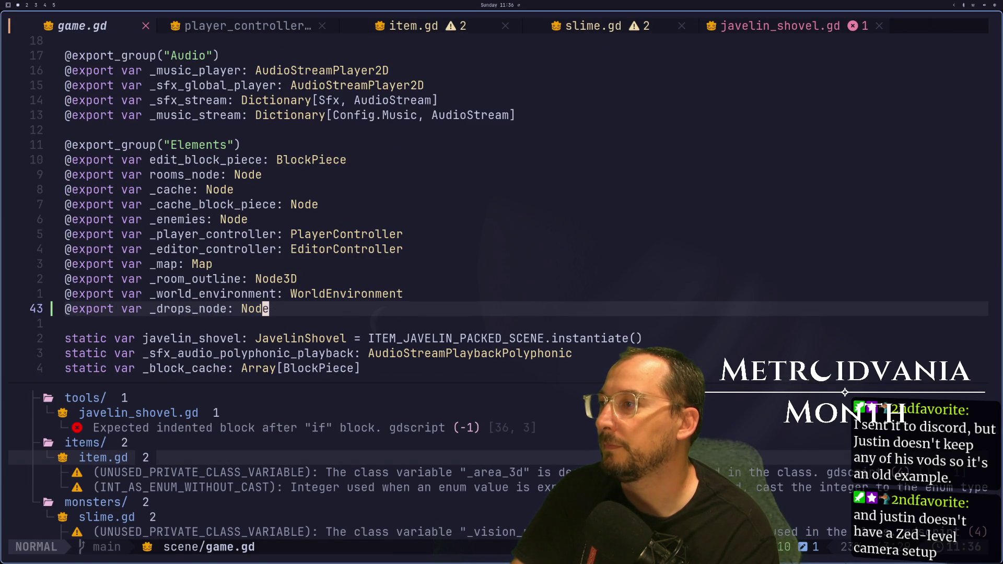
key(shift+semicolon)
text(w)
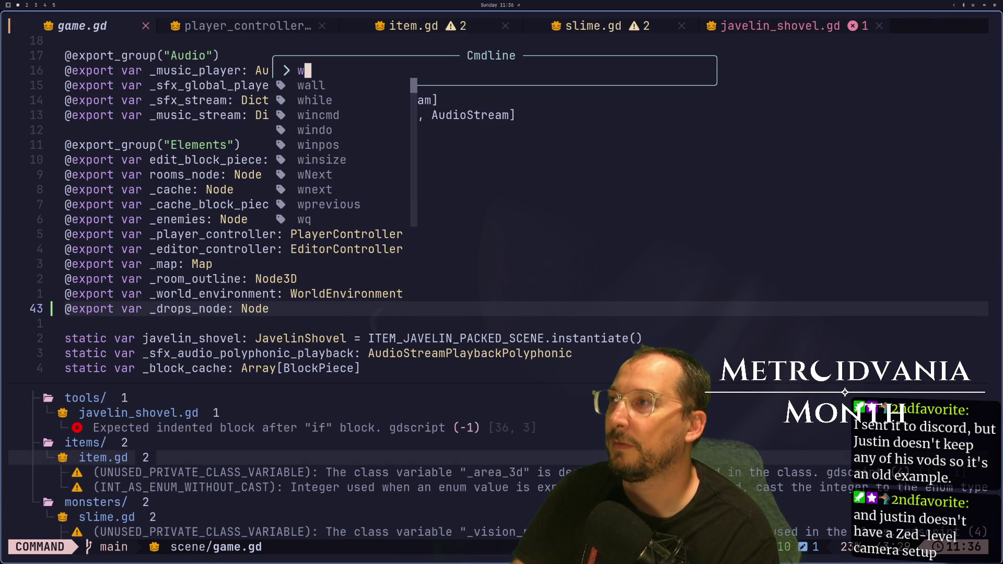
key(Return)
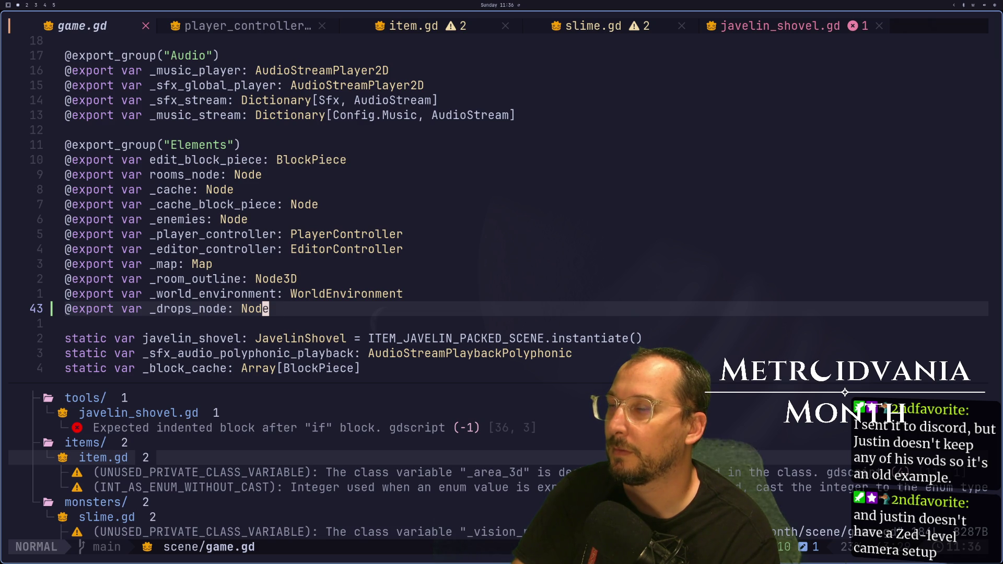
key(super+2)
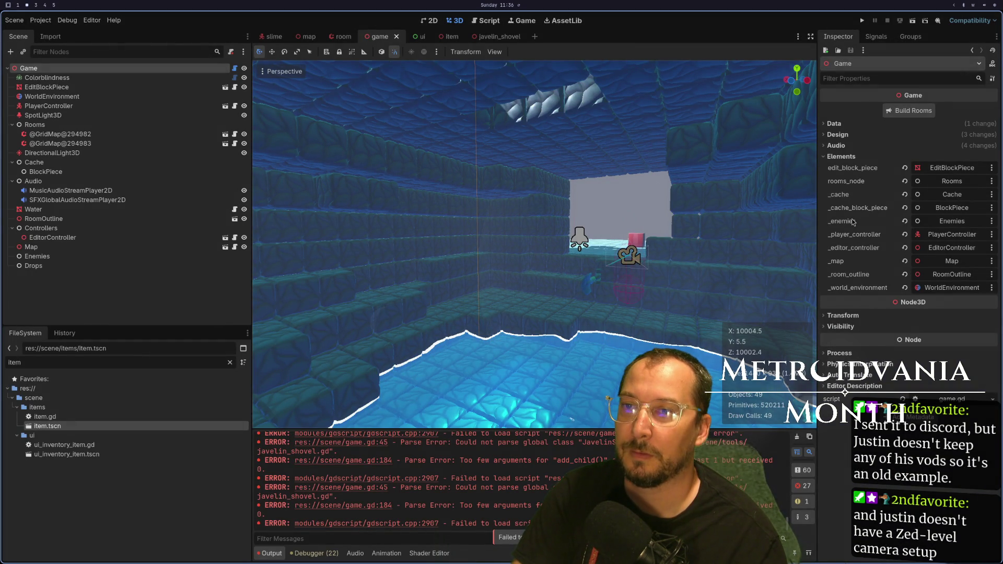
Check the Game root node's Audio, Design and Data inspector sections.
click(133, 77)
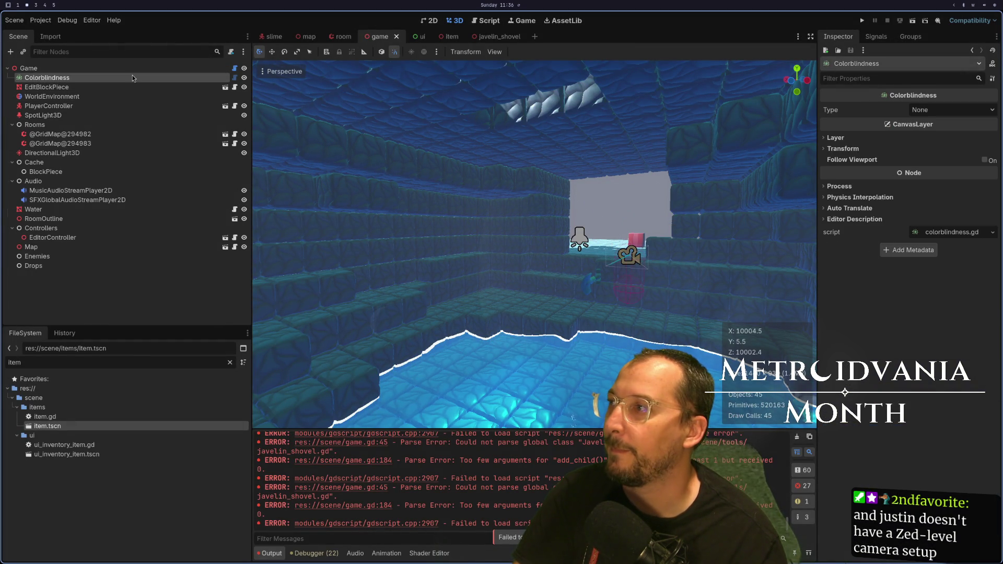
click(136, 69)
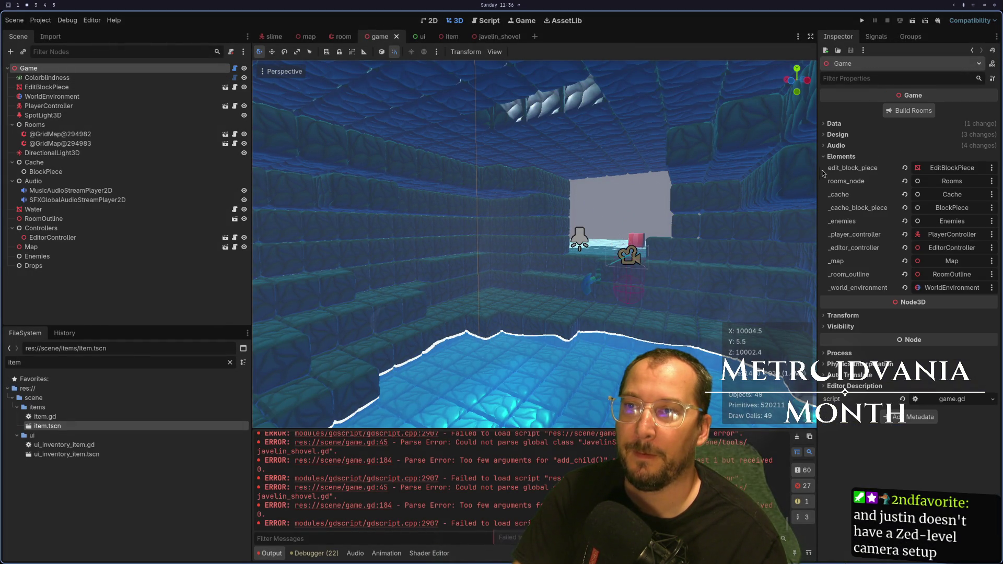
click(841, 146)
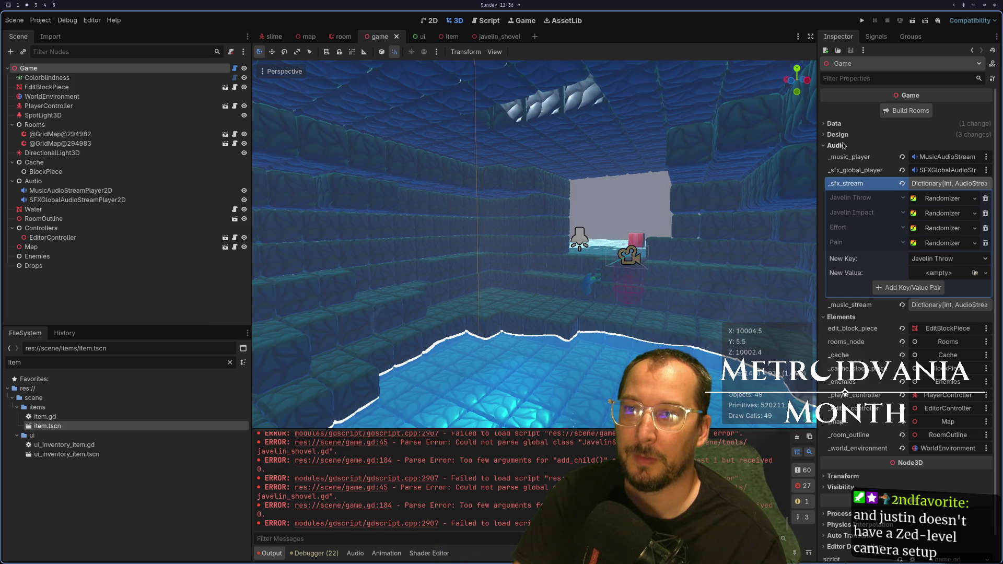
click(842, 145)
click(838, 135)
click(842, 135)
click(839, 125)
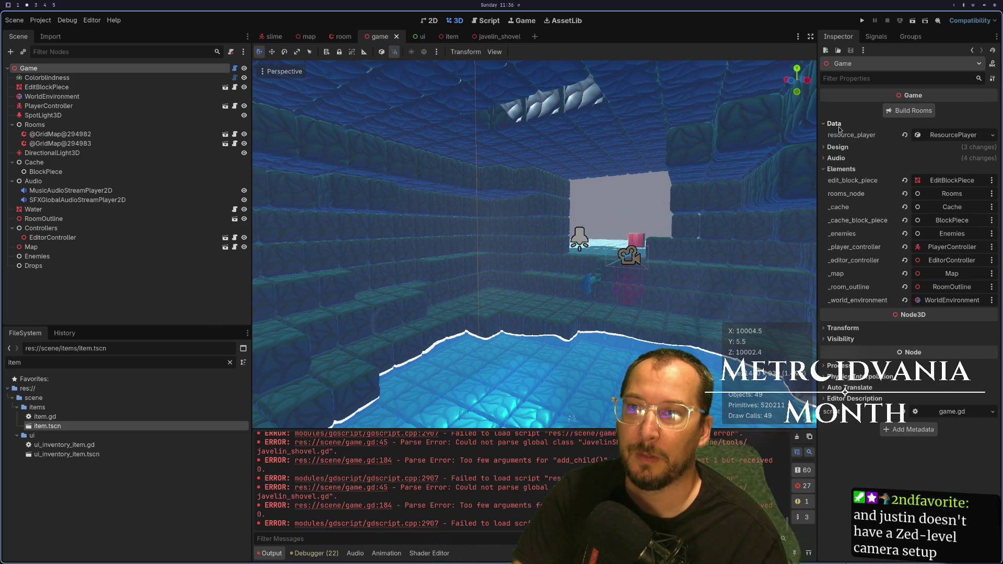
click(839, 125)
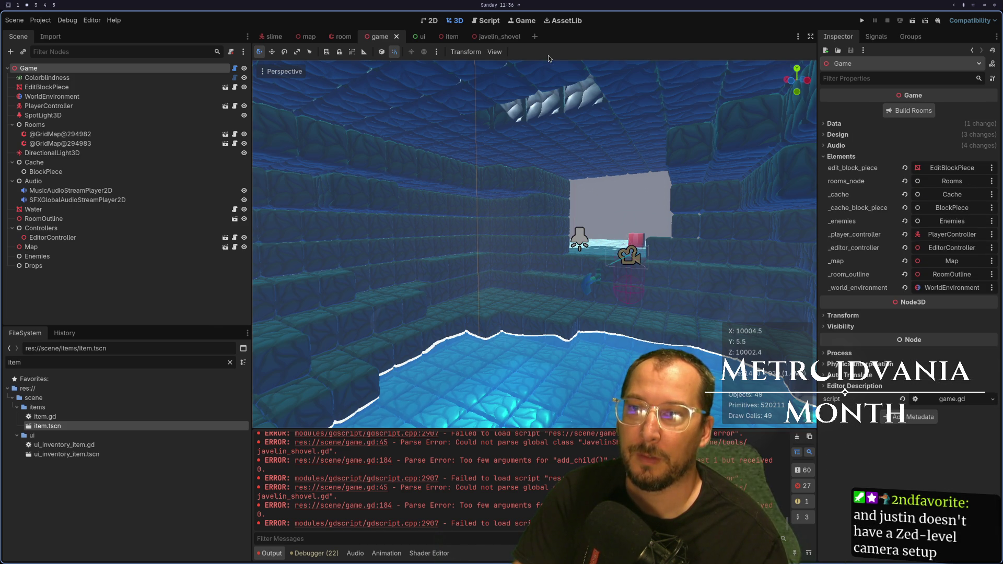
Close the game scene, reopen game.tscn via the 'gam' filter, and show the Output log.
click(396, 36)
text(ga)
key(ctrl+a)
text(gam)
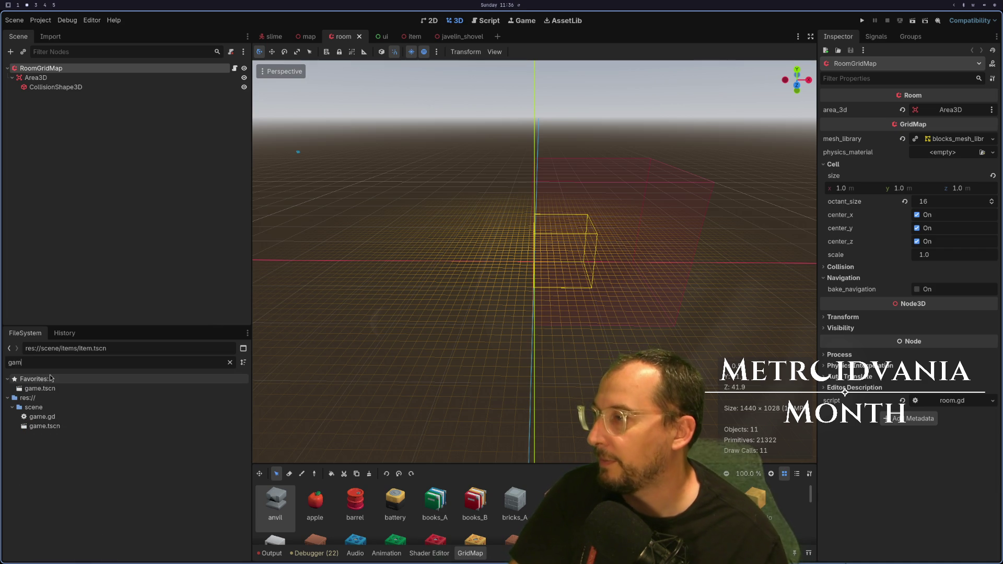
right_click(52, 393)
click(41, 394)
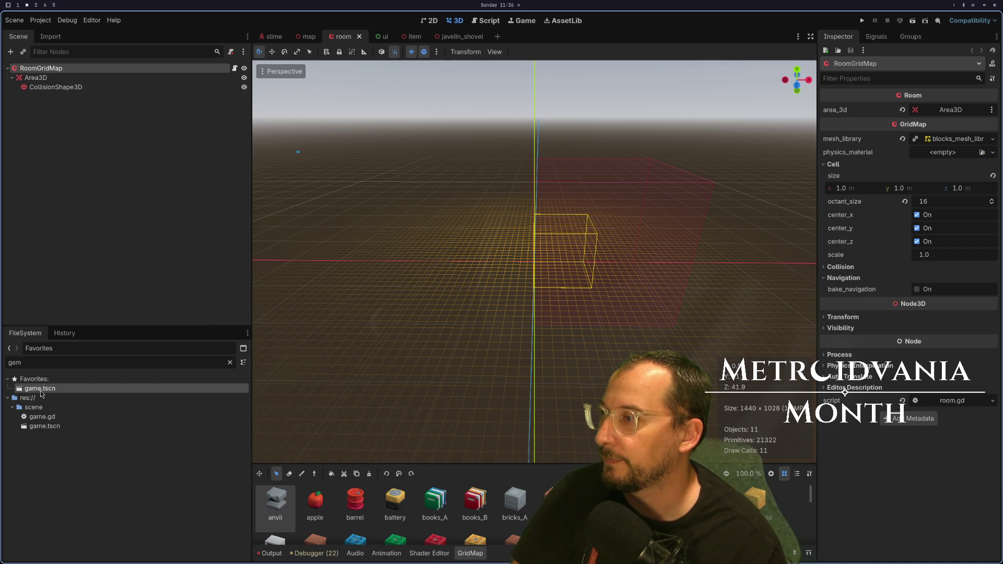
double_click(41, 393)
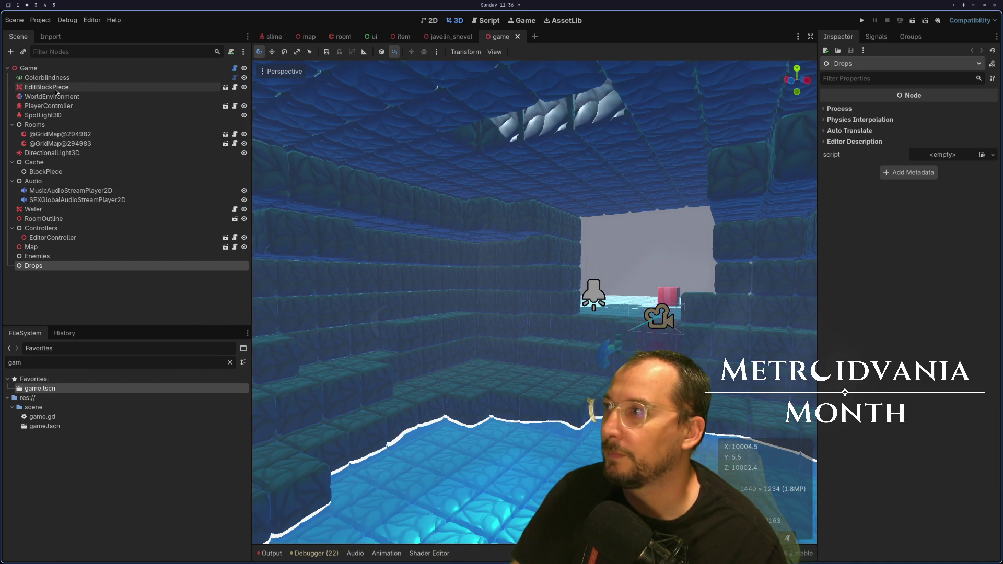
click(47, 67)
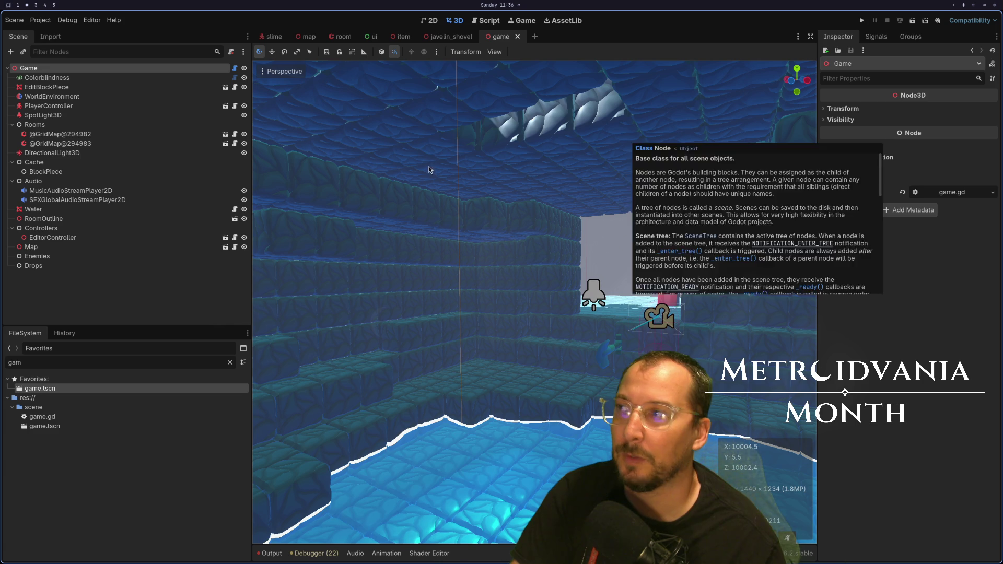
click(271, 553)
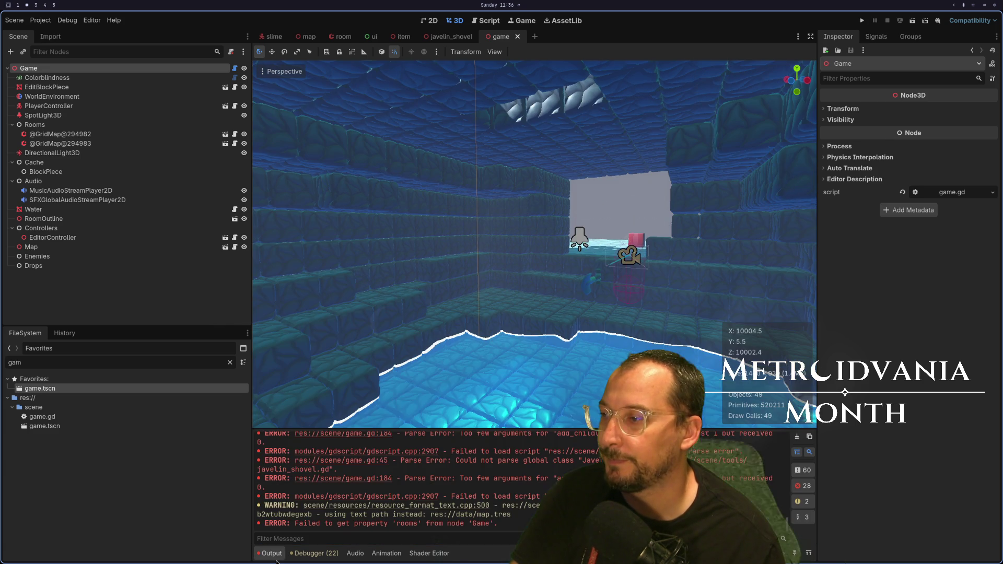
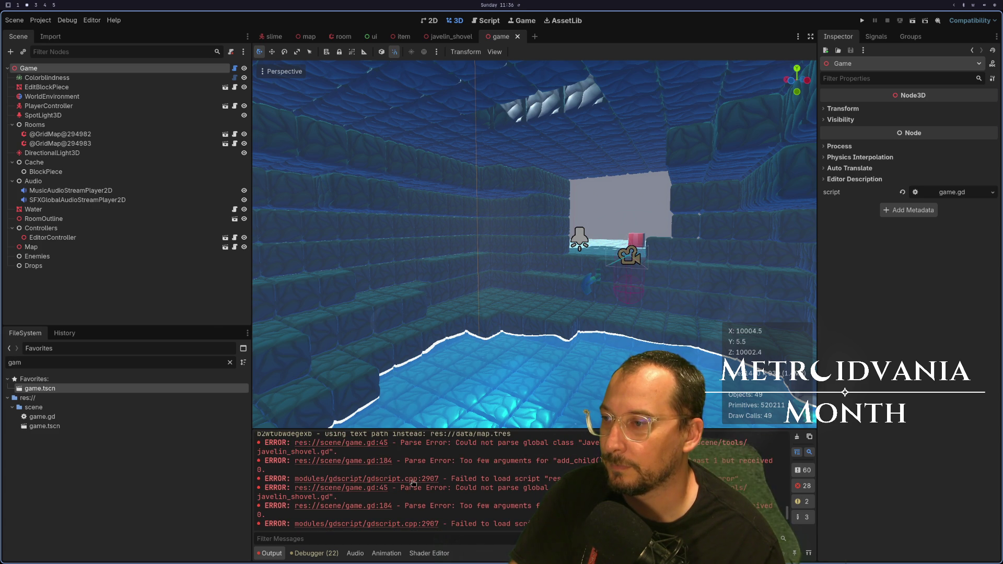
Jump from the Trouble list to the add_child() error on line 184 of game.gd.
click(380, 489)
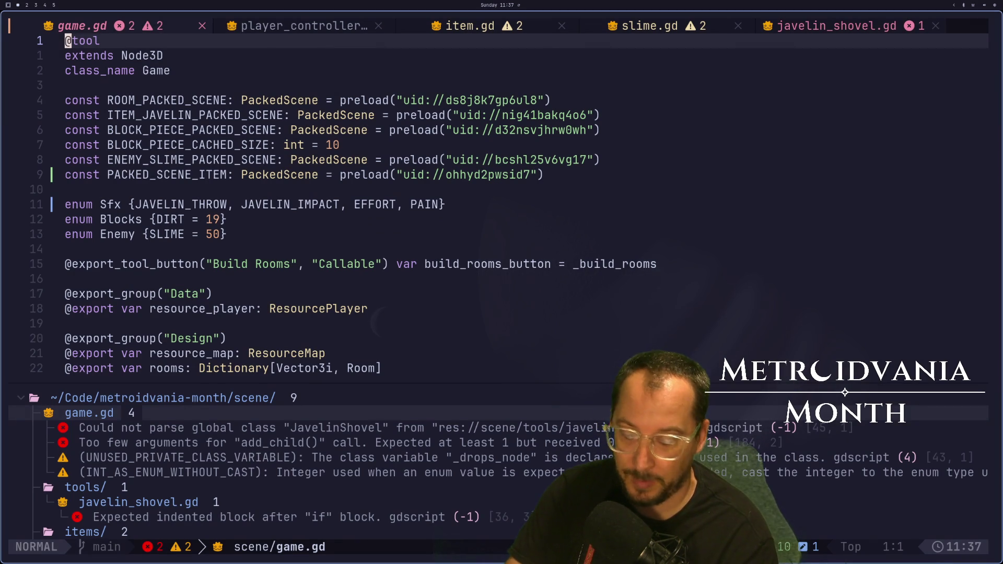
text(:q)
key(Escape)
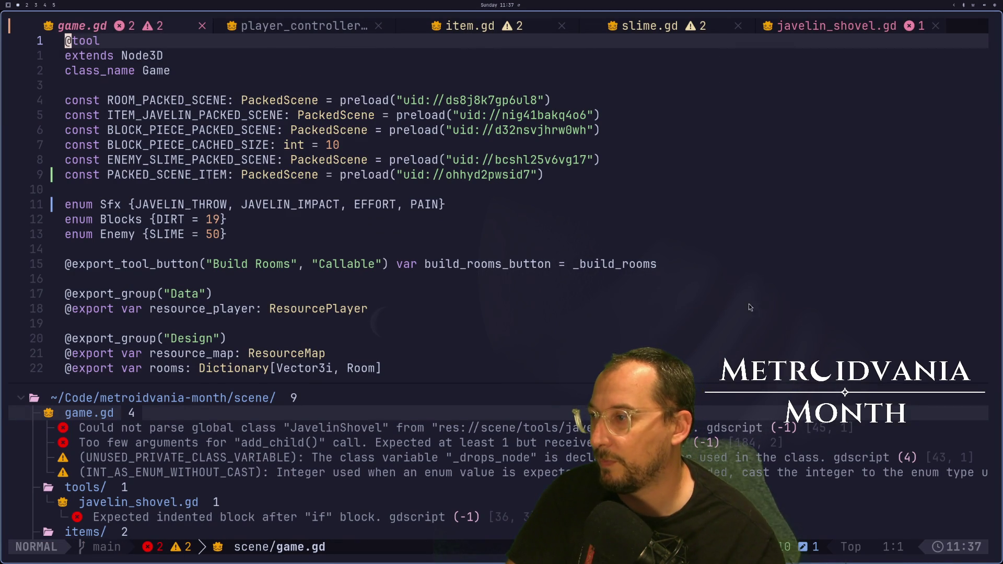
double_click(349, 436)
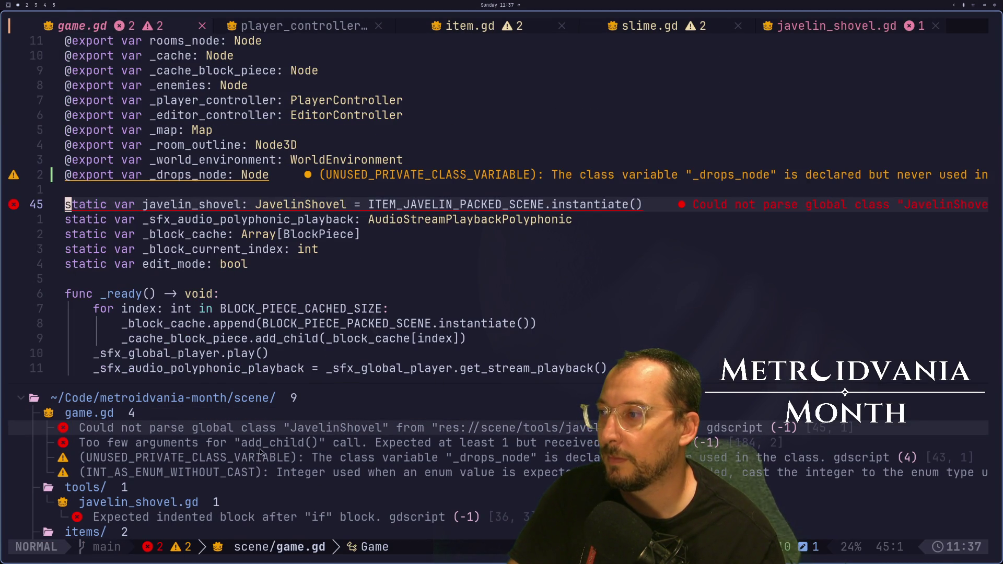
double_click(235, 448)
Comment out the unfinished add_child() line in drop_item and save game.gd.
click(104, 205)
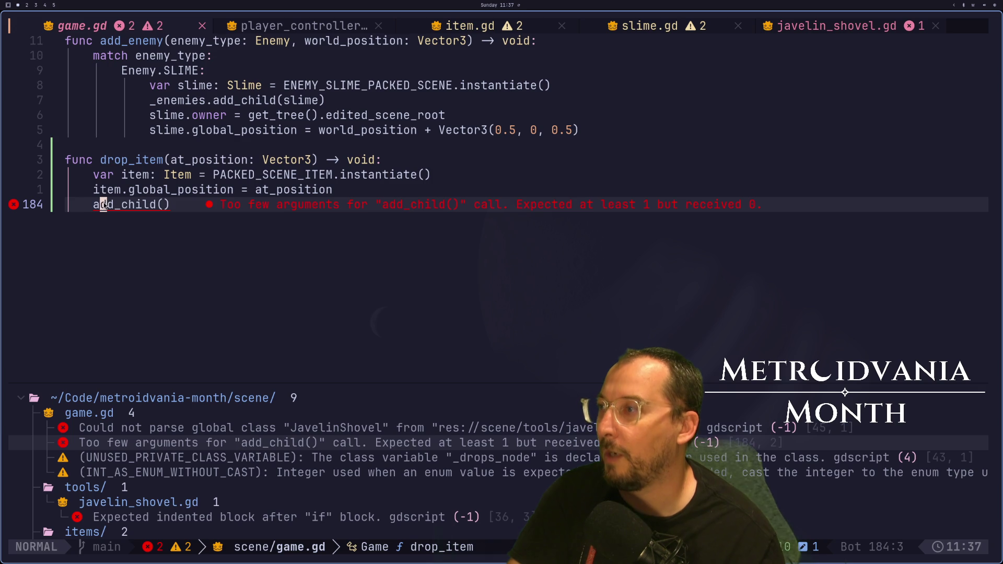
click(96, 205)
text(i$)
key(Escape)
key(a)
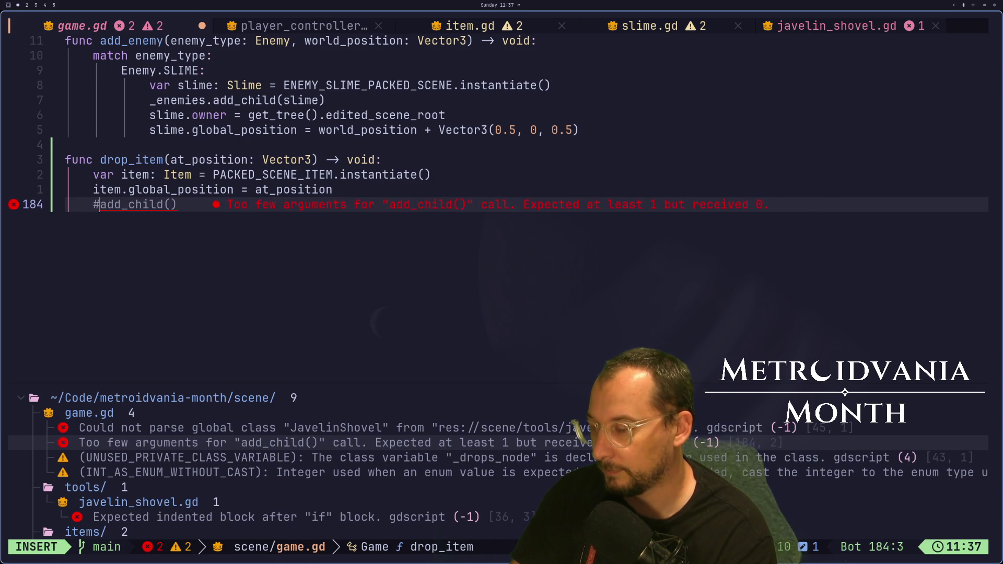
key(Escape)
text(:w)
key(Return)
In Godot, select the Game root node, clear the output log, and close the game scene.
key(super+2)
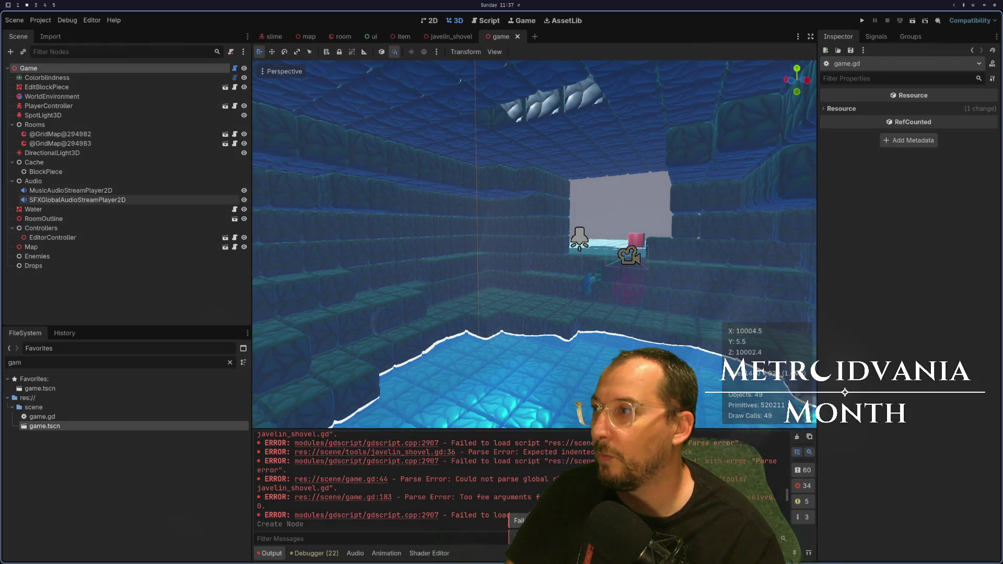
click(49, 69)
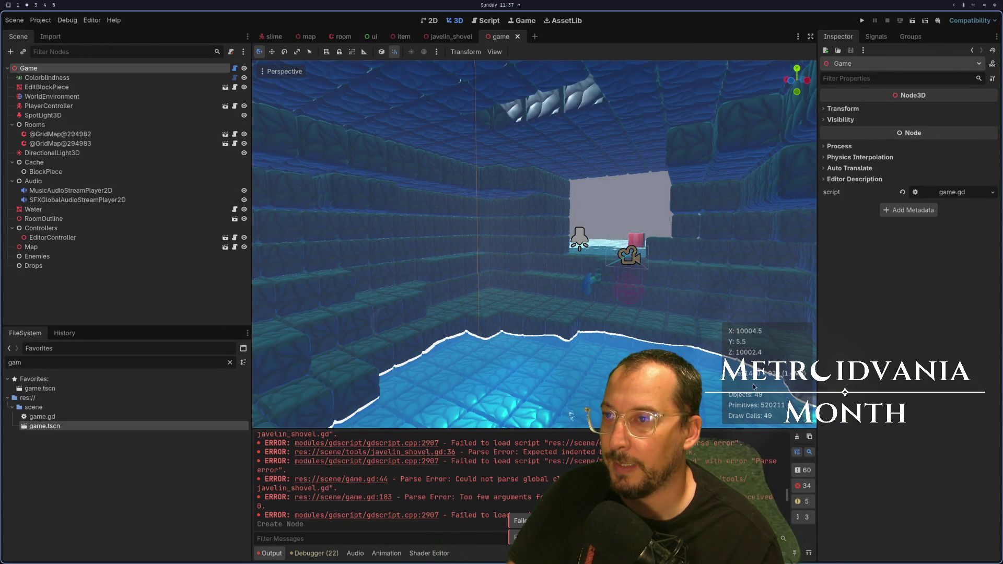
click(796, 437)
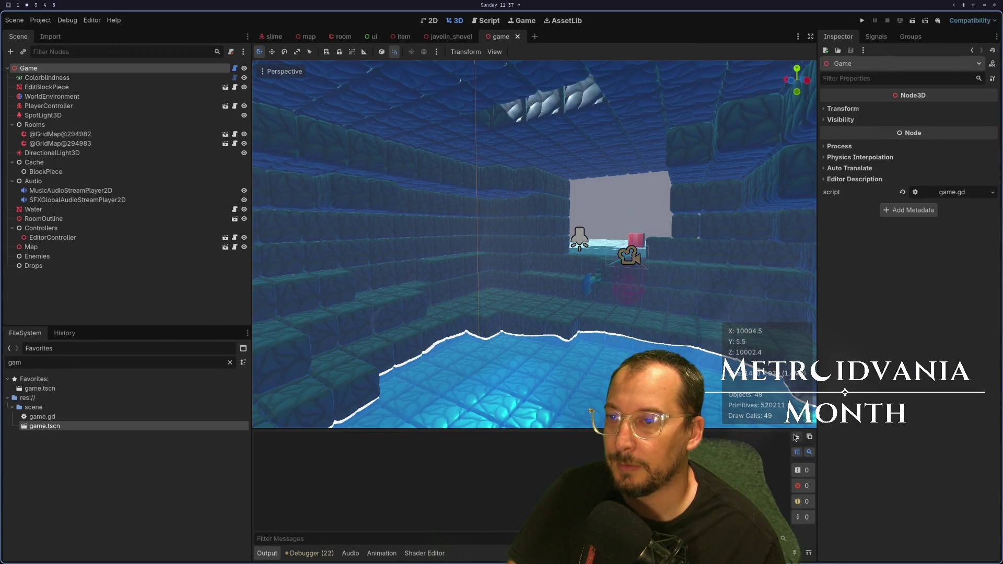
click(518, 36)
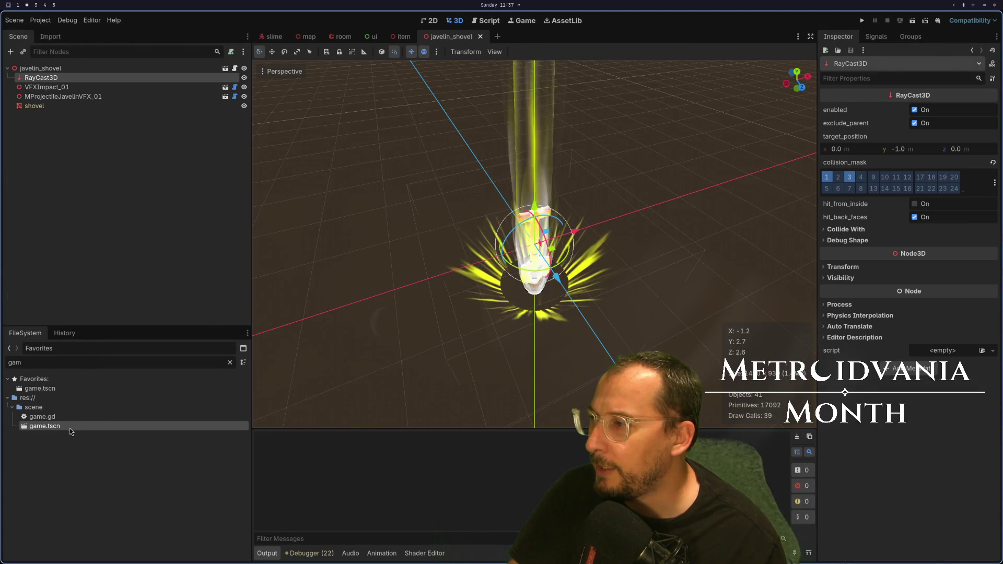
Jump to the line 45 parse error and look over the _drops_node declaration in game.gd.
key(super+1)
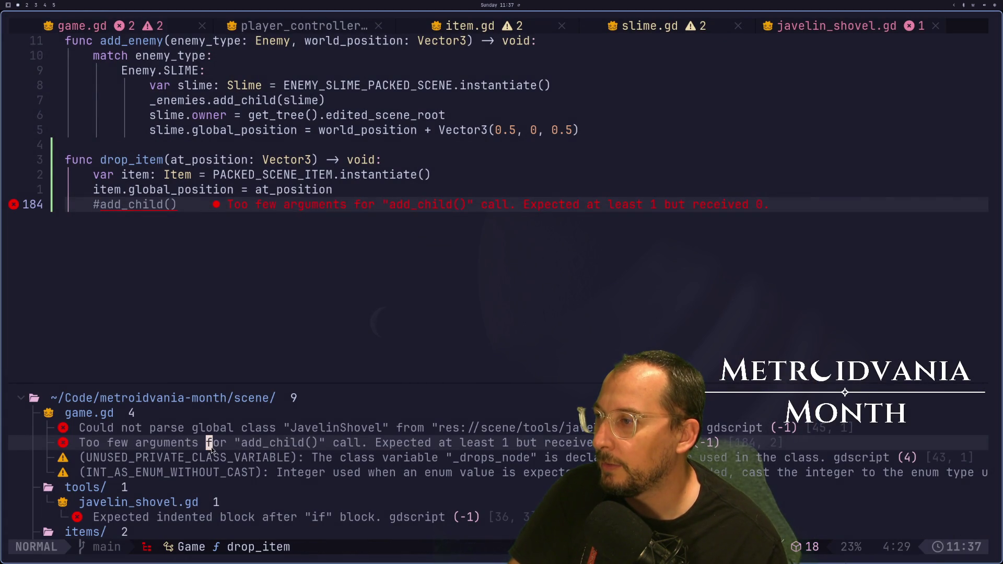
double_click(242, 429)
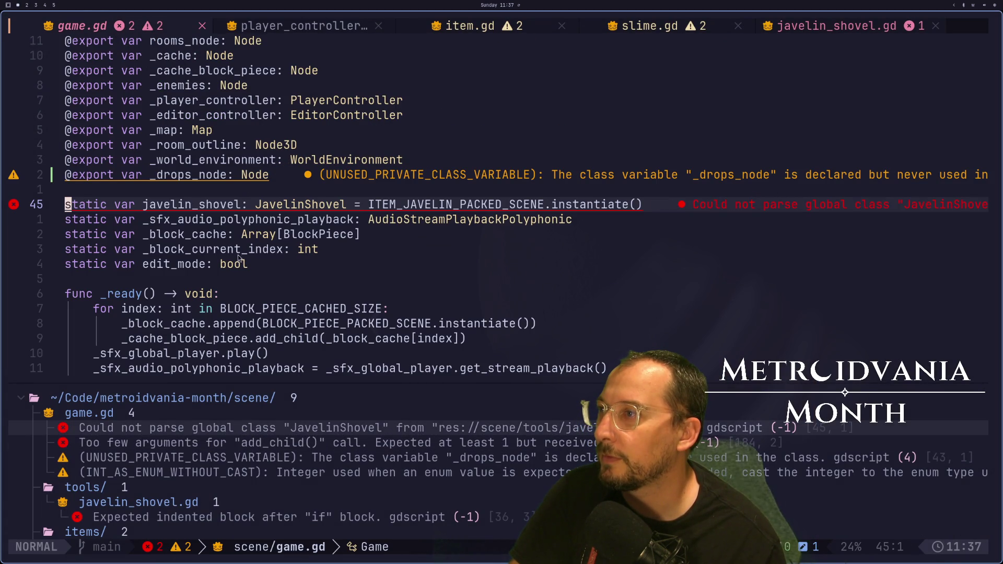
click(223, 175)
scroll(235, 190, up, 1)
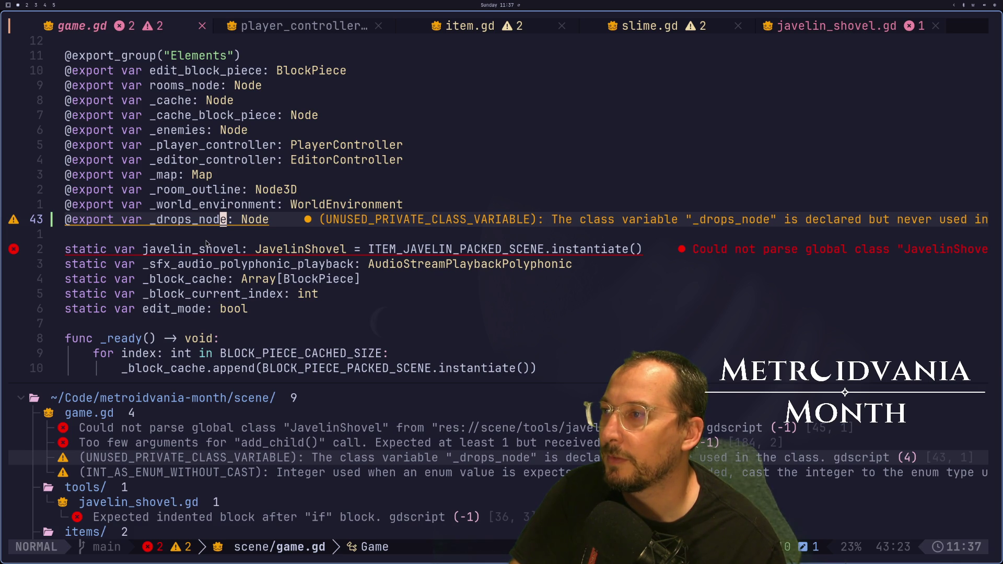
key(braceleft)
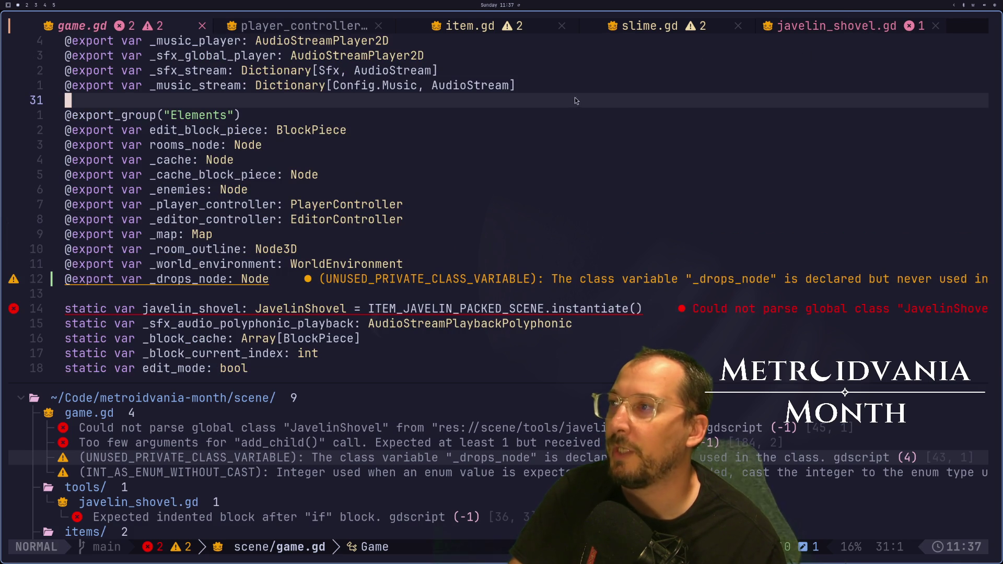
key(braceright)
key(braceright)
key(braceright)
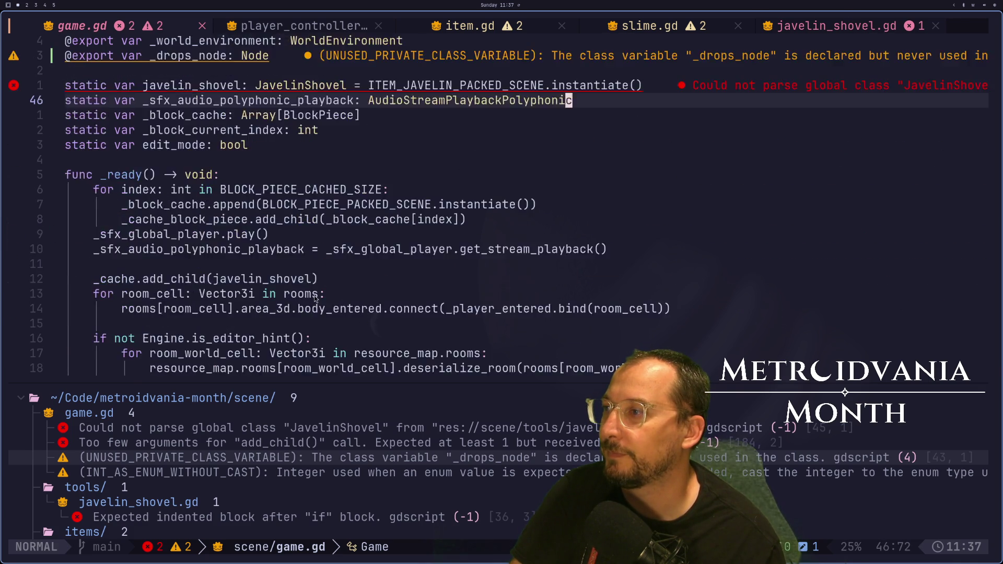
key(braceleft)
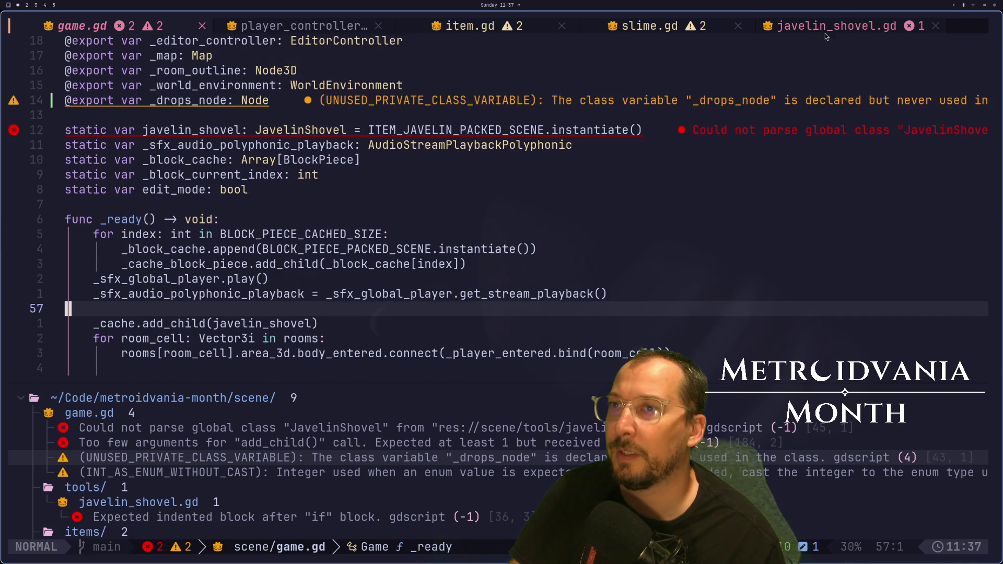
Add a pass statement under the 'is Slime' check in javelin_shovel.gd and save it.
click(835, 22)
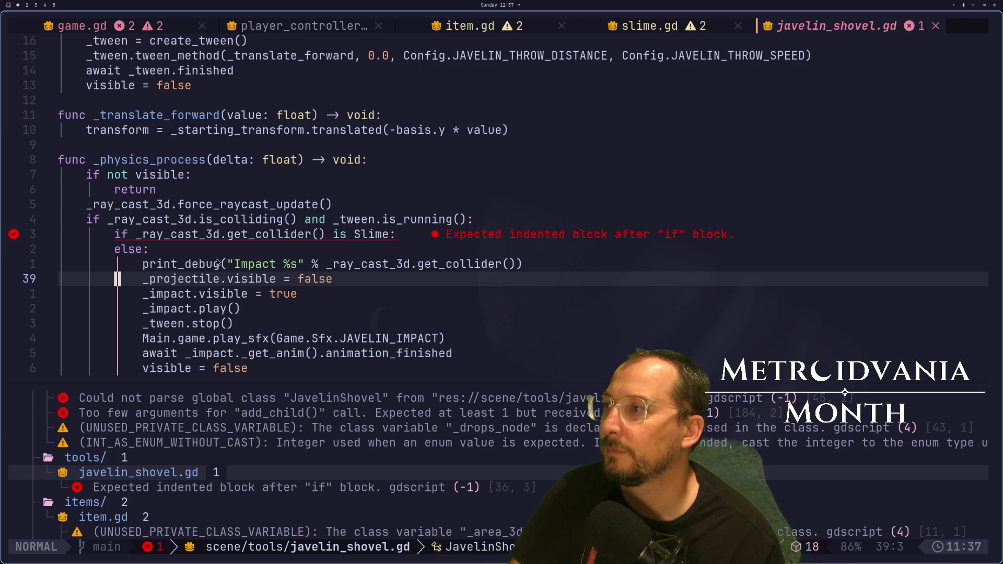
click(217, 241)
key(A)
key(Return)
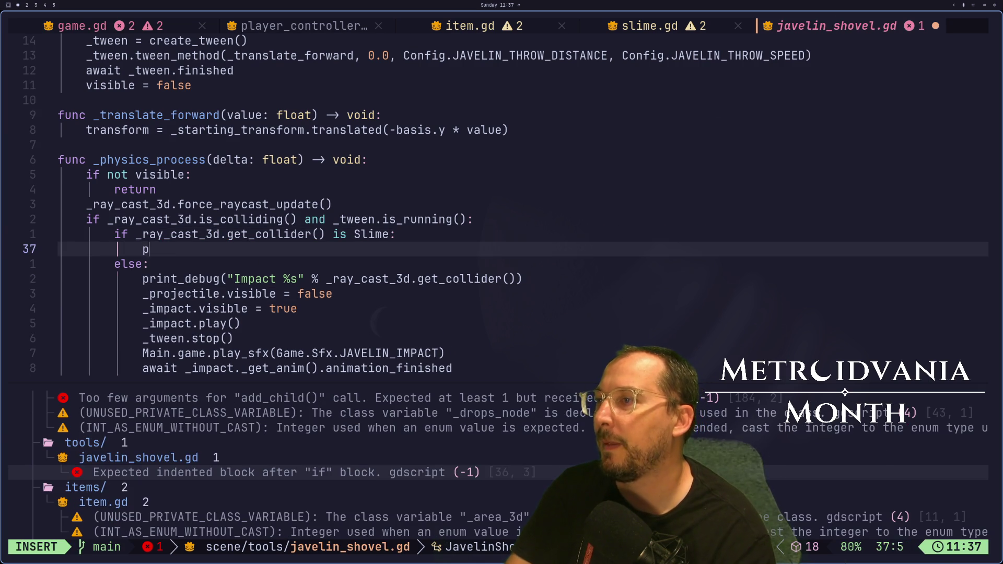
text(pass)
key(Escape)
text(:w)
key(Return)
Return to game.gd and check the Game root node in Godot.
key(ctrl+o)
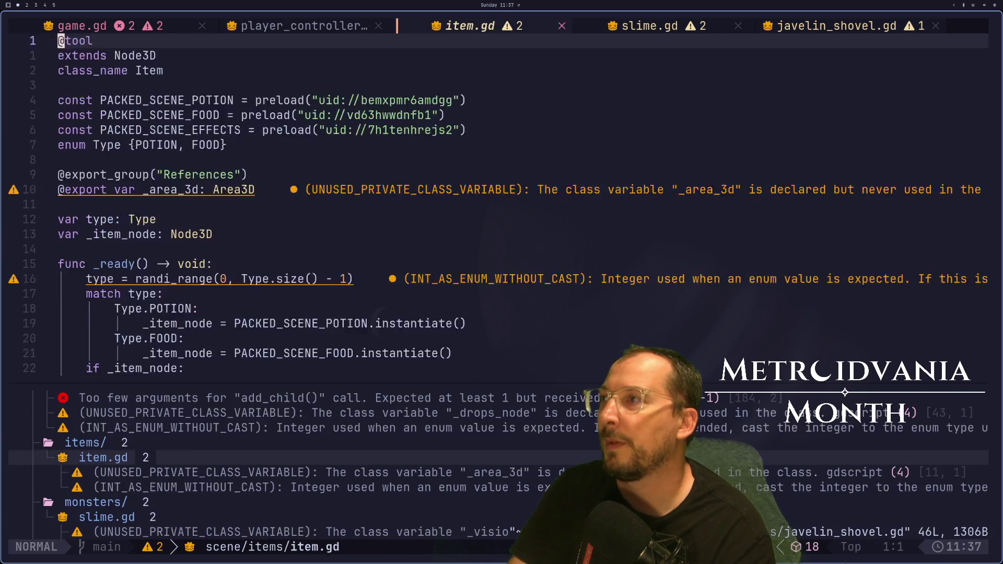
key(ctrl+o)
key(ctrl+e)
key(ctrl+e)
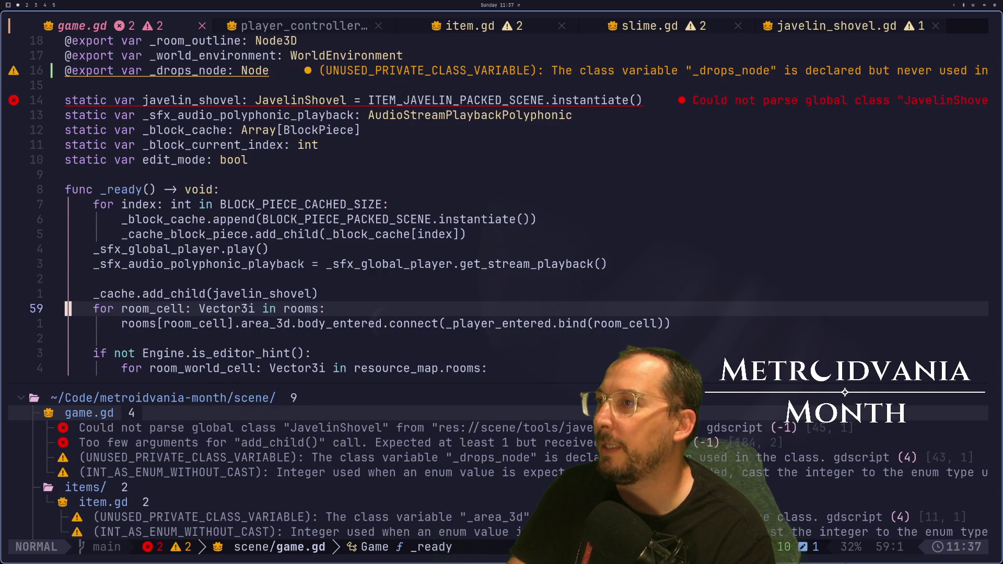
key(k)
key(k)
key(k)
key(k)
key(super+2)
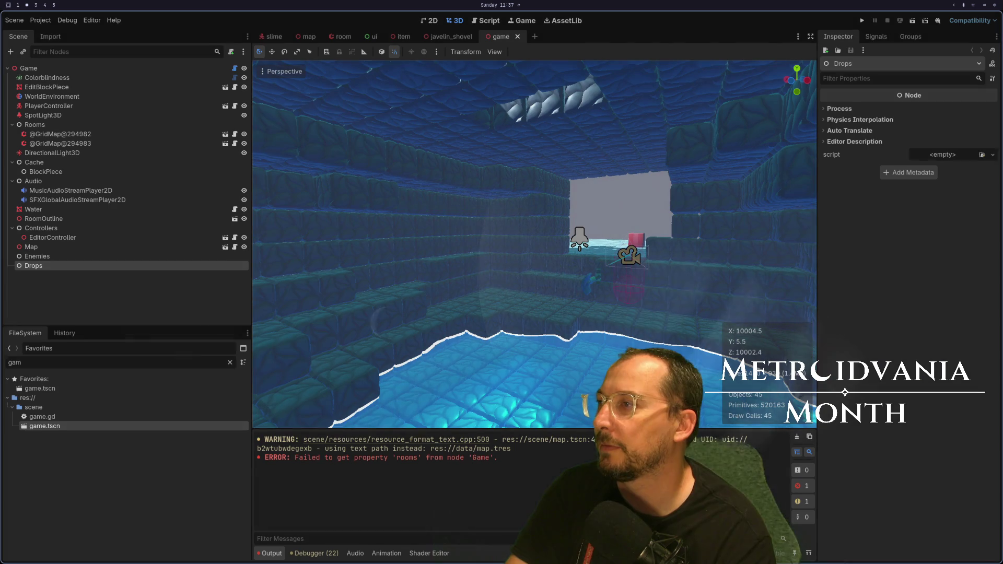
click(30, 70)
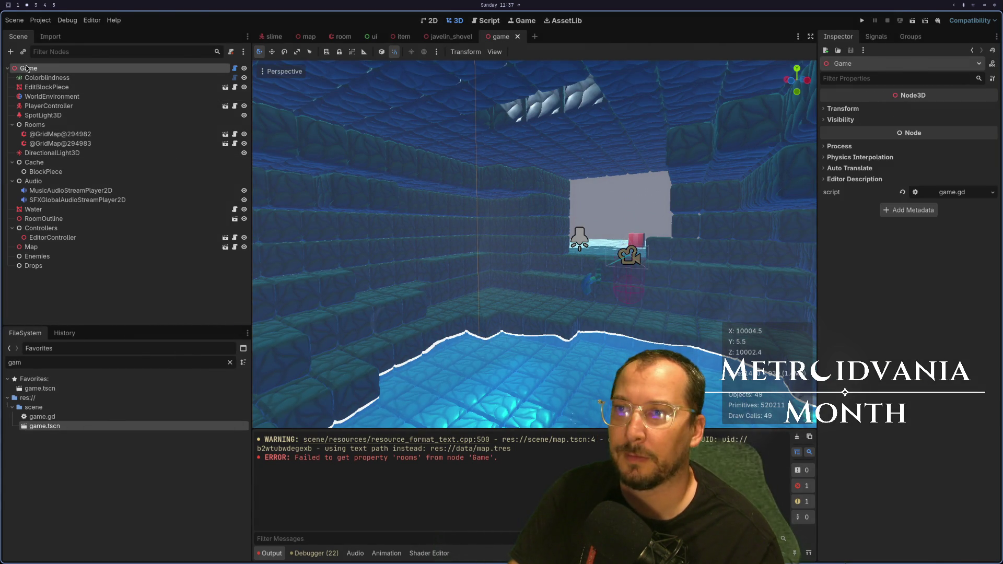
Remove the extra blank line above _ready() in game.gd and save it.
key(super+1)
key(k)
key(k)
key(k)
key(i)
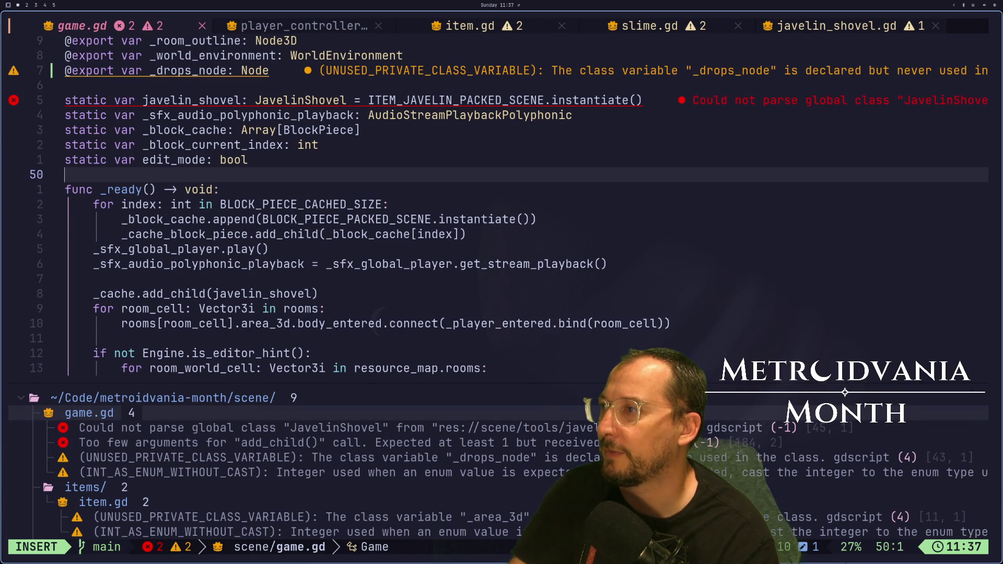
key(BackSpace)
key(Return)
key(Escape)
text(:w)
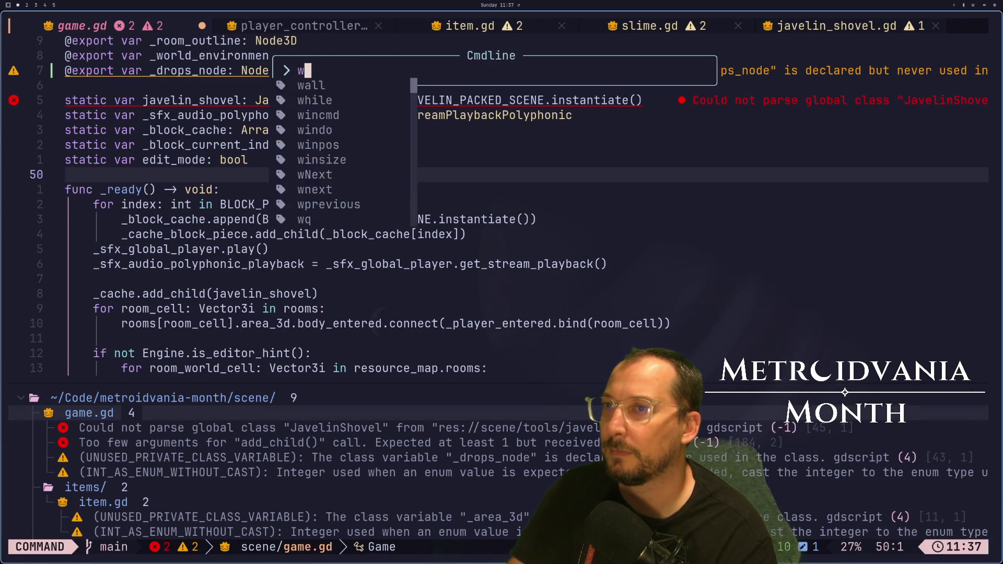
key(Return)
Close the javelin_shovel.gd window and quit Neovim to the shell.
key(ctrl+6)
key(ctrl+o)
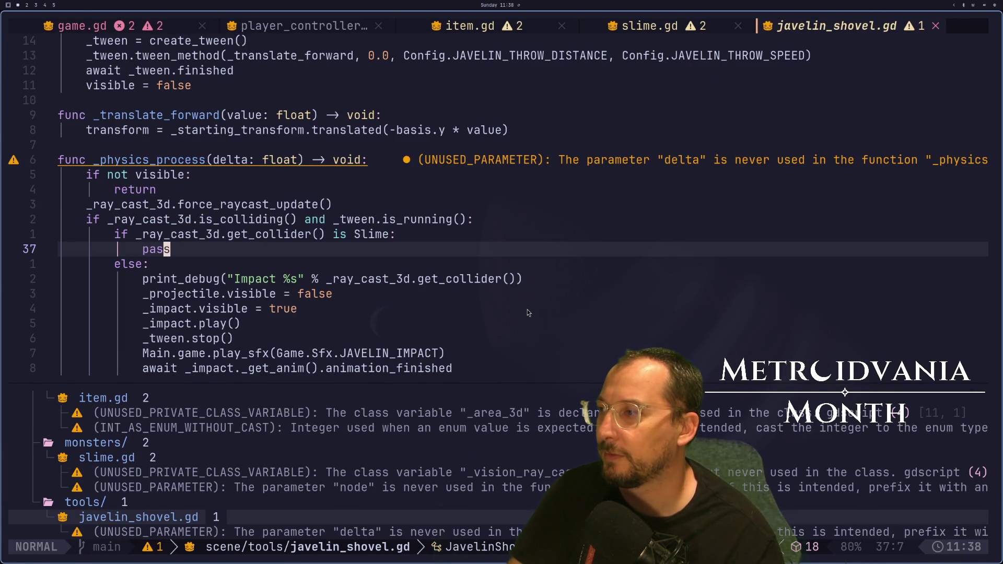
text(:q)
key(Return)
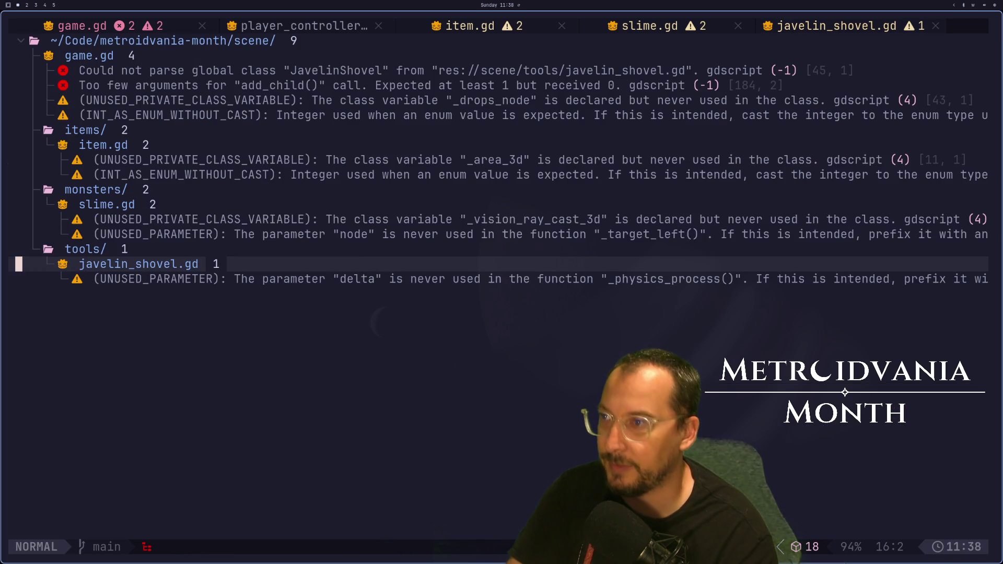
text(:q)
key(Return)
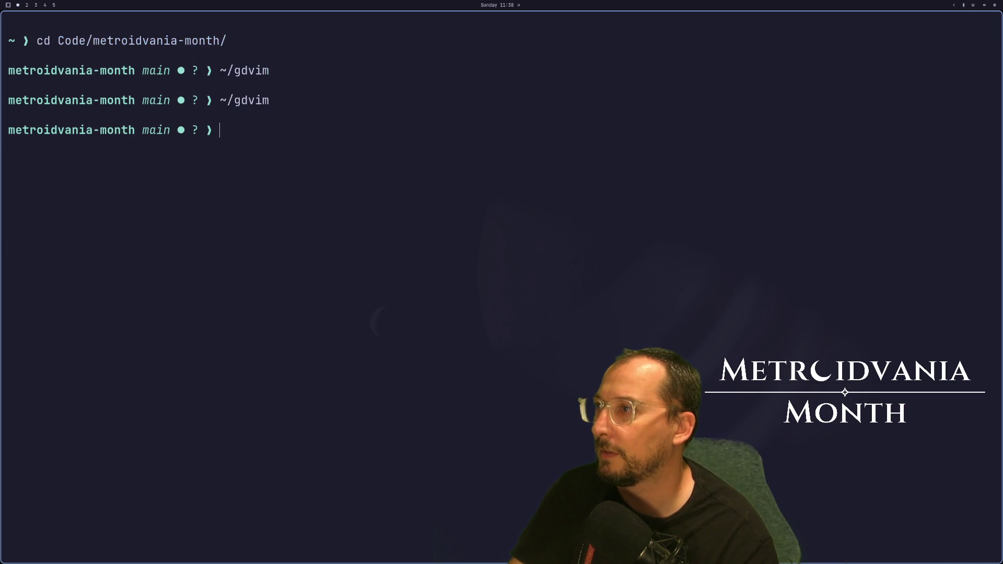
Relaunch gdvim and open the metroidvania-month project.
key(Up)
key(Return)
key(p)
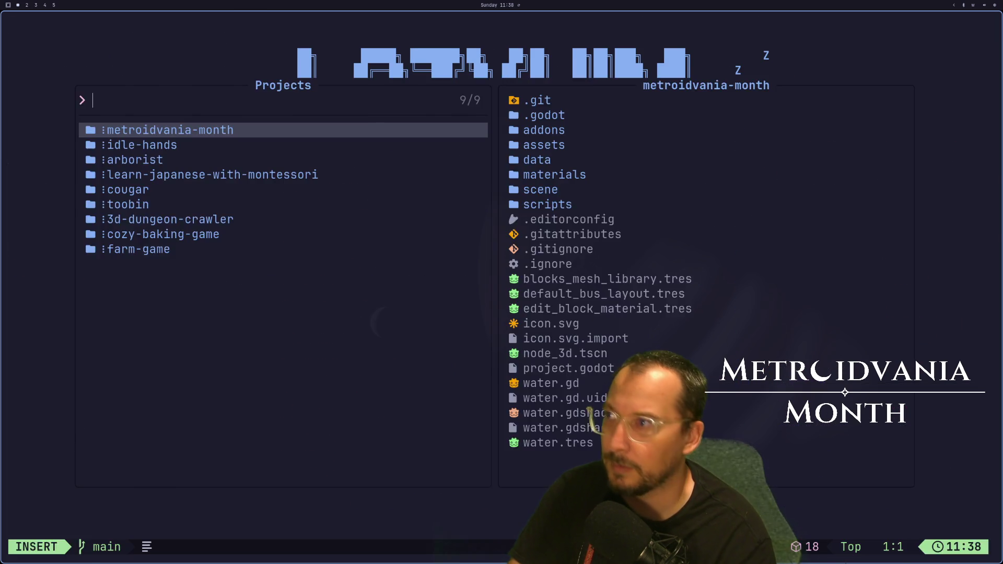
key(Return)
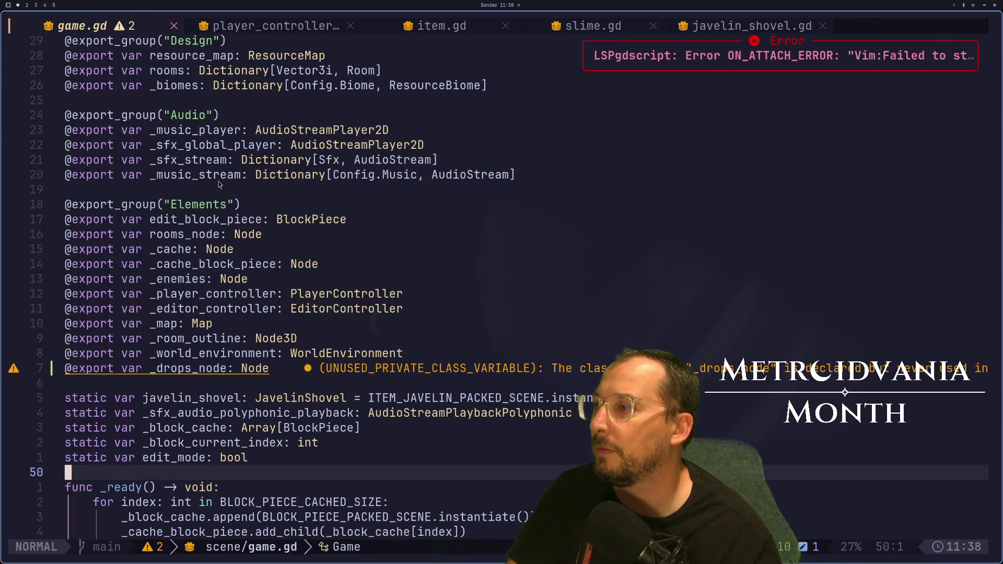
Assign the Drops node to the Game node's _drops_node property in the Inspector.
key(super+2)
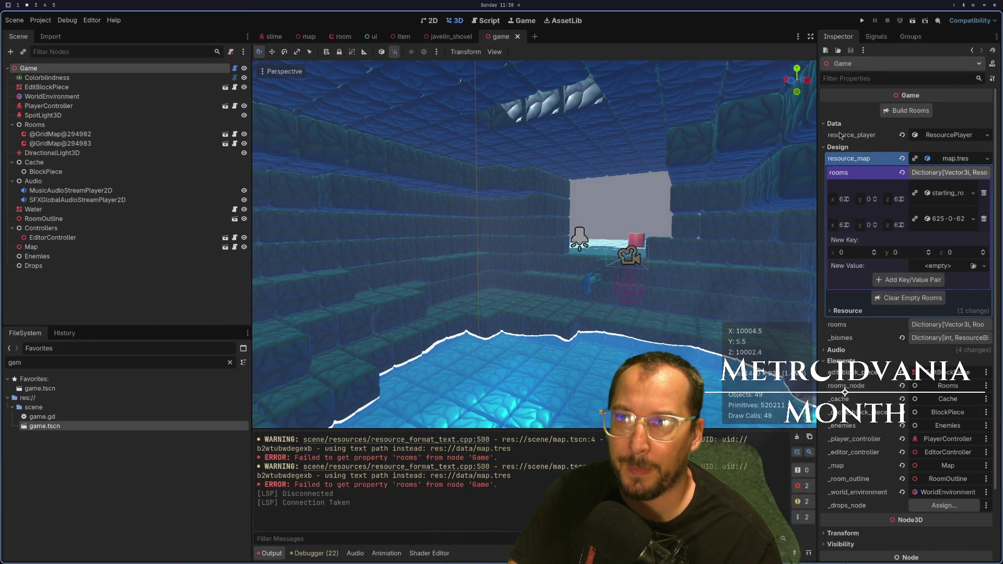
click(945, 506)
double_click(495, 391)
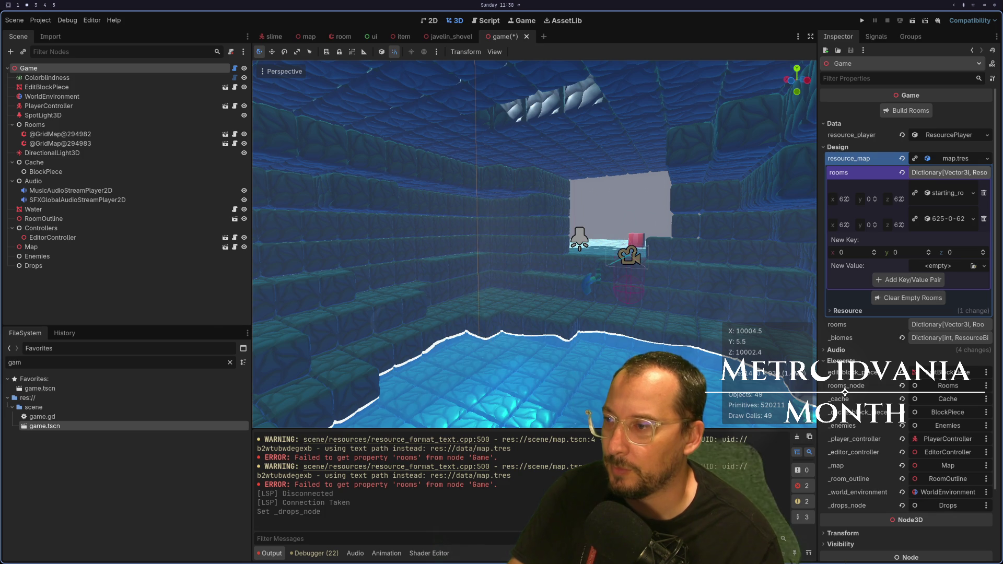
key(super+1)
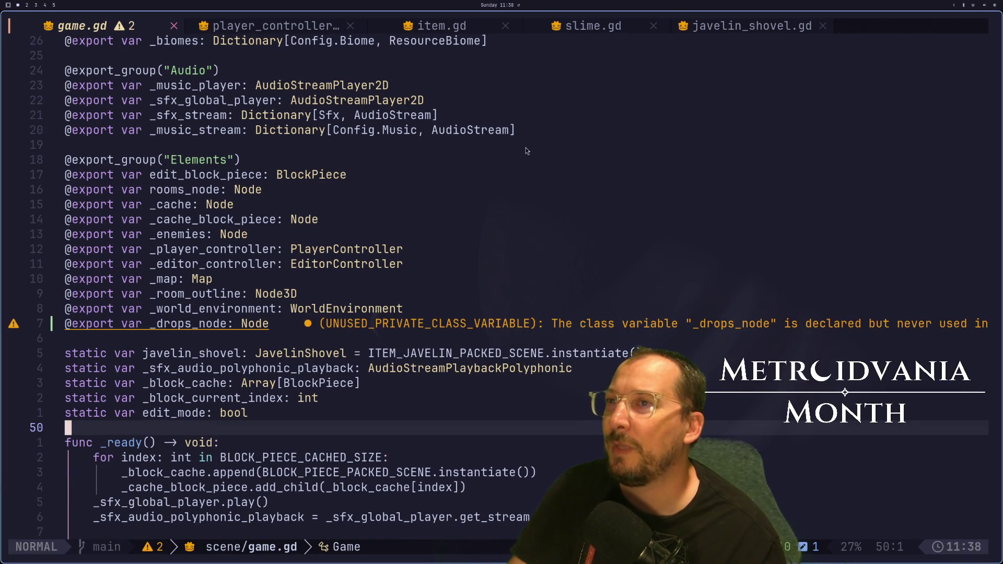
key(super+2)
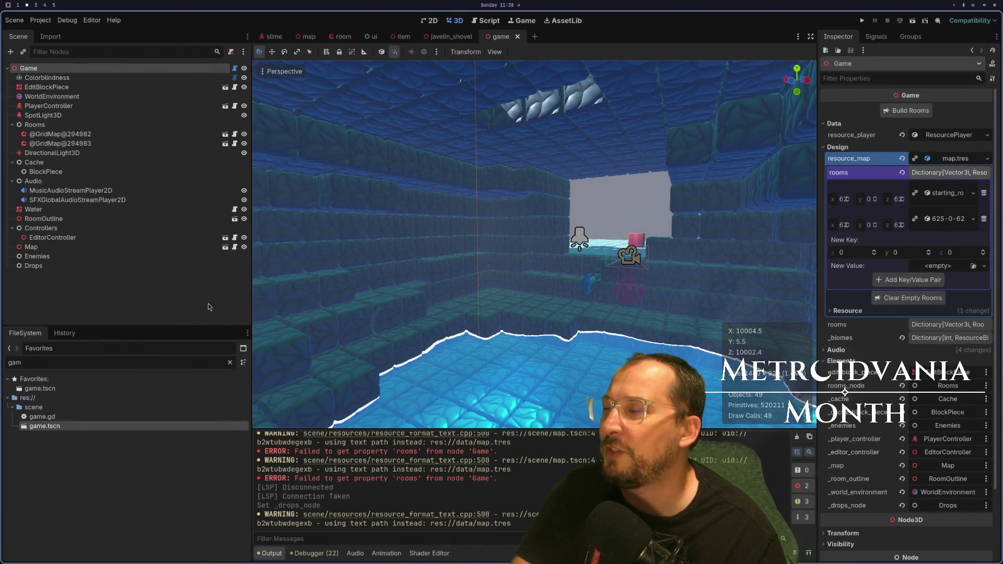
Move to the commented-out add_child line in drop_item in game.gd.
key(super+1)
scroll(656, 306, down, 20)
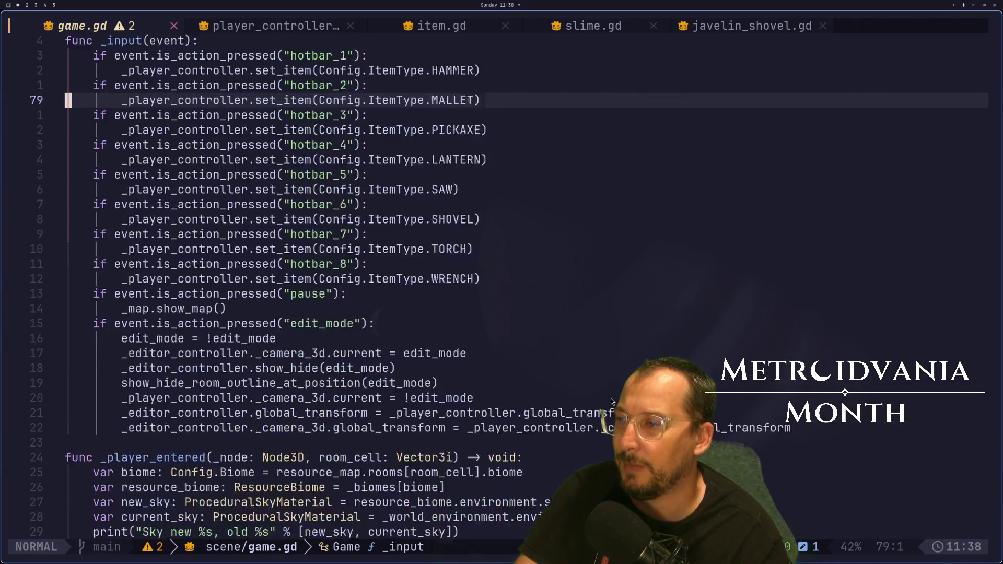
scroll(656, 305, down, 17)
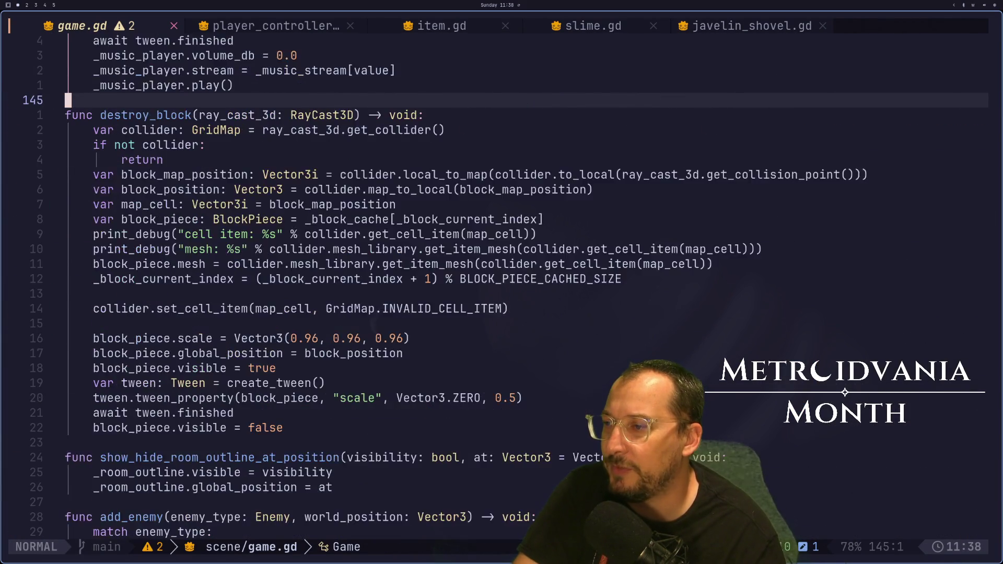
click(174, 369)
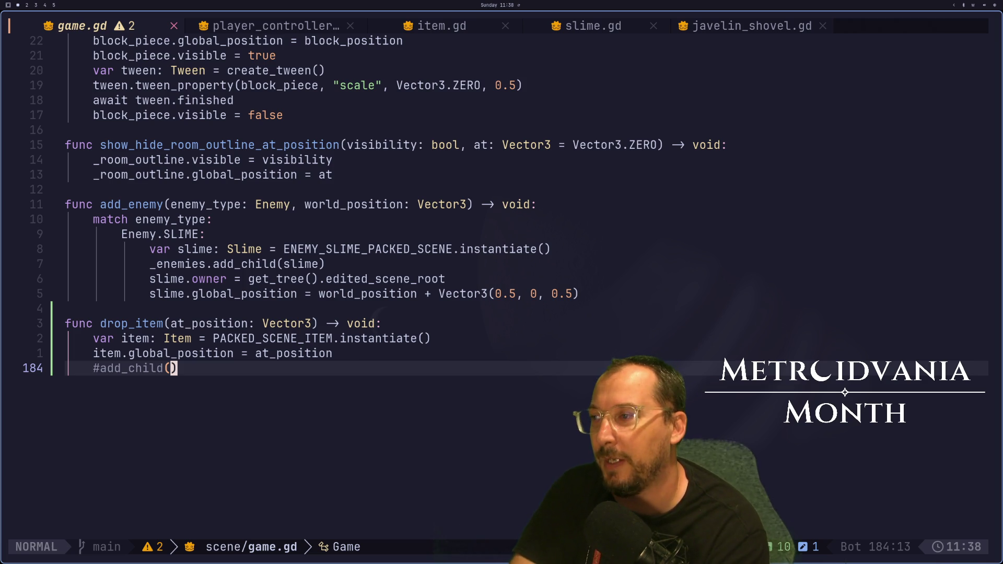
click(321, 353)
click(312, 339)
click(293, 338)
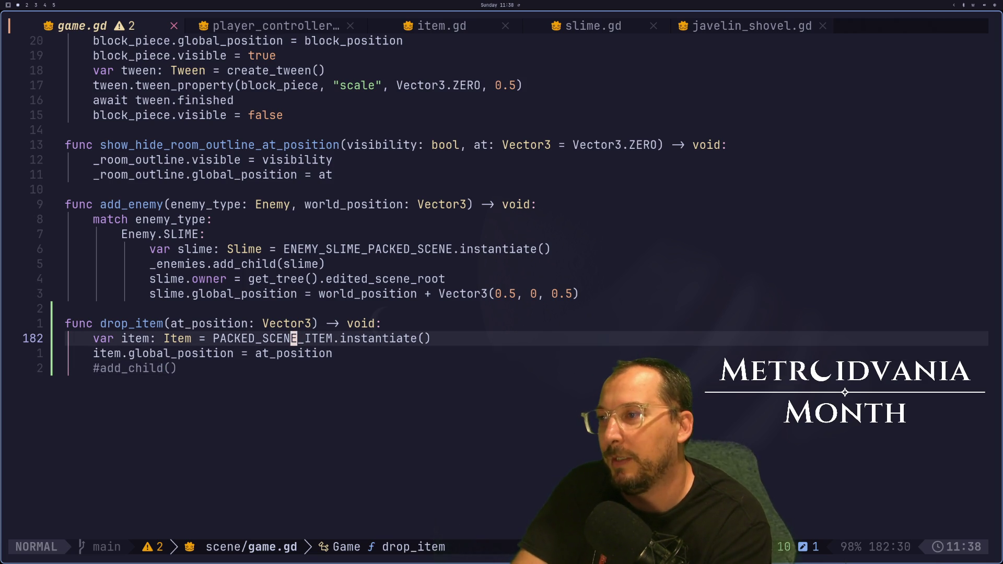
click(139, 338)
click(96, 354)
key(j)
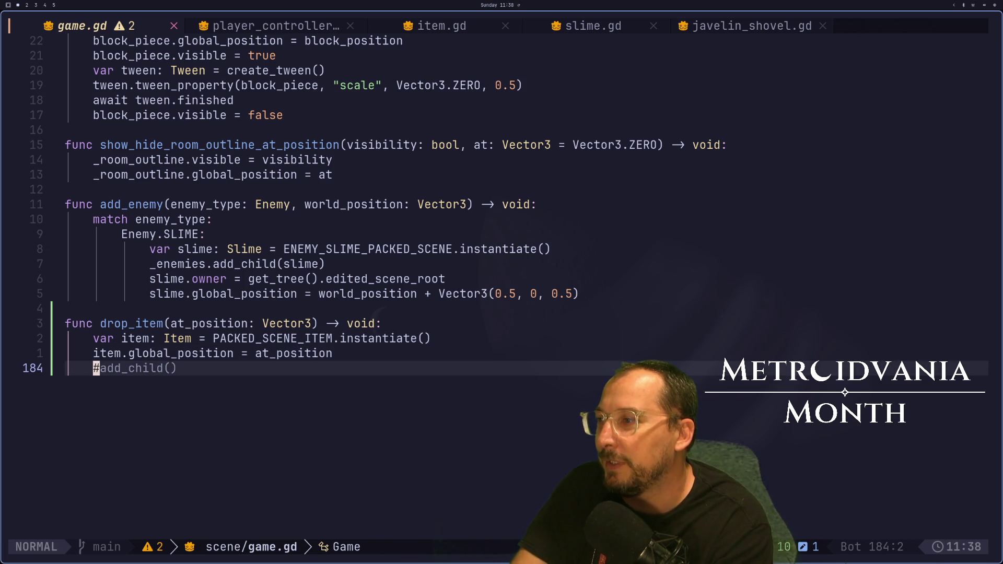
Change the line to _drops_node.add_child(item) and save game.gd.
key(a)
key(BackSpace)
text(_dr)
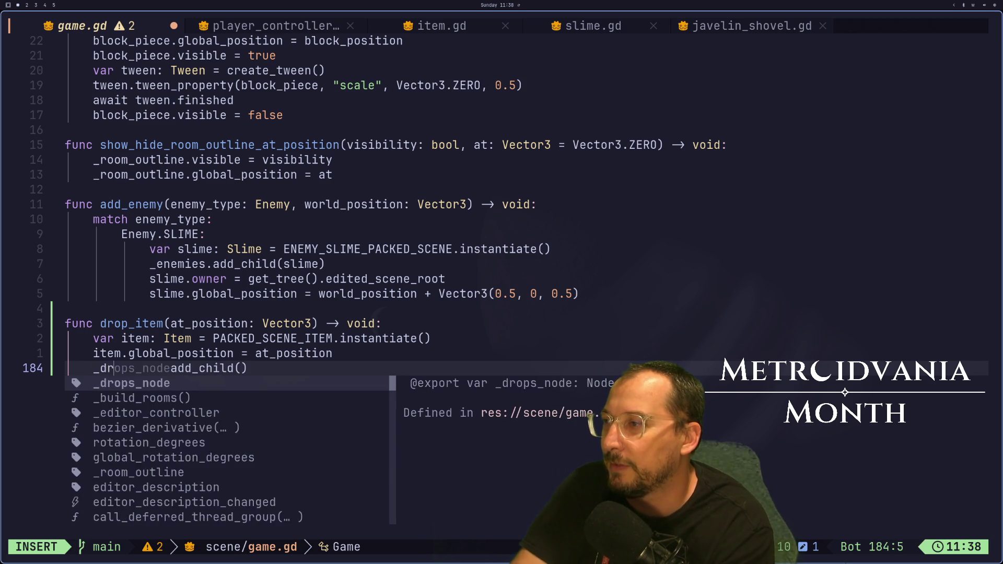
key(Return)
text(.)
key(Escape)
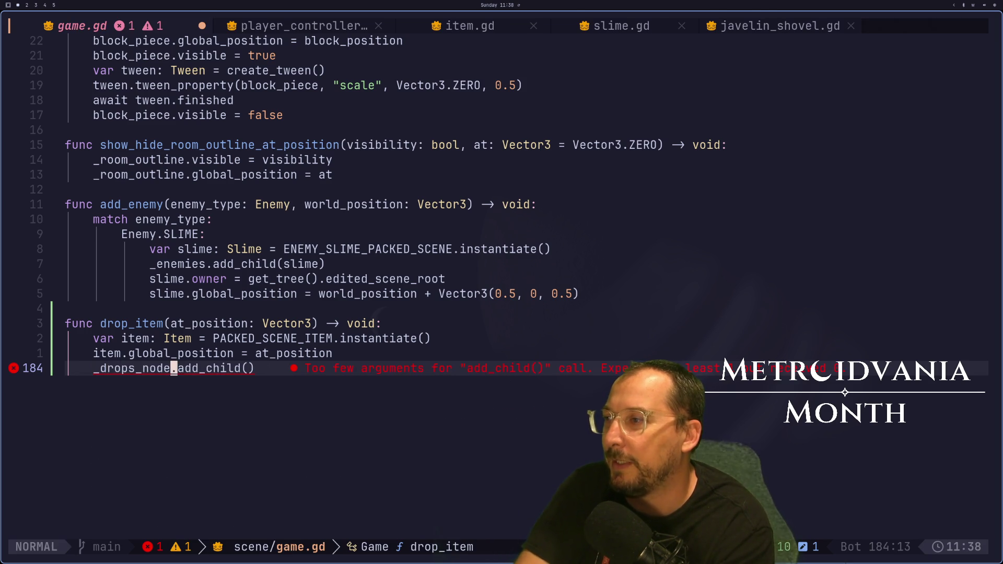
key(f)
key(parenleft)
text(aitem)
key(Escape)
text(:w)
key(Return)
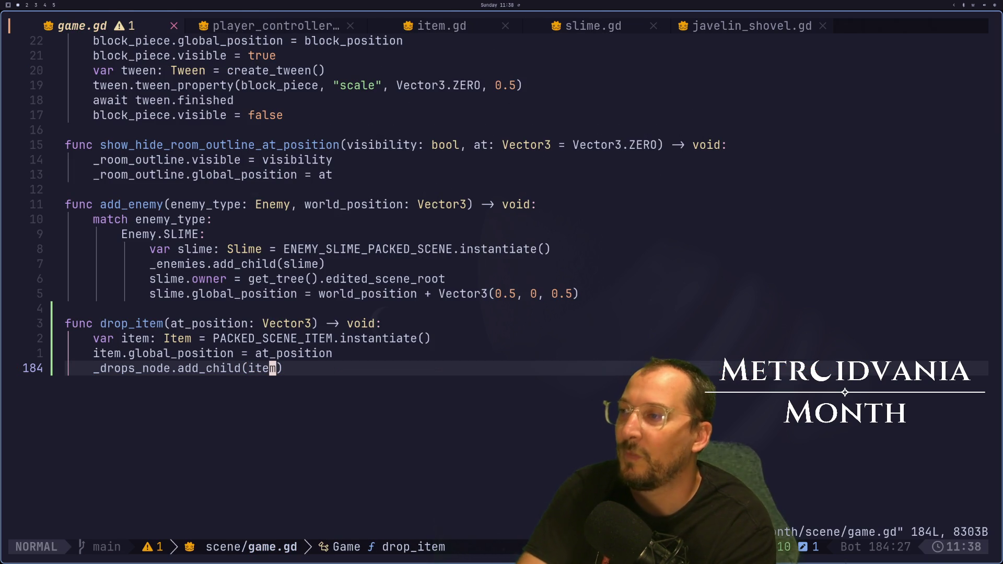
In javelin_shovel.gd, remove the pass and copy the _ray_cast_3d.get_collider() call.
click(724, 27)
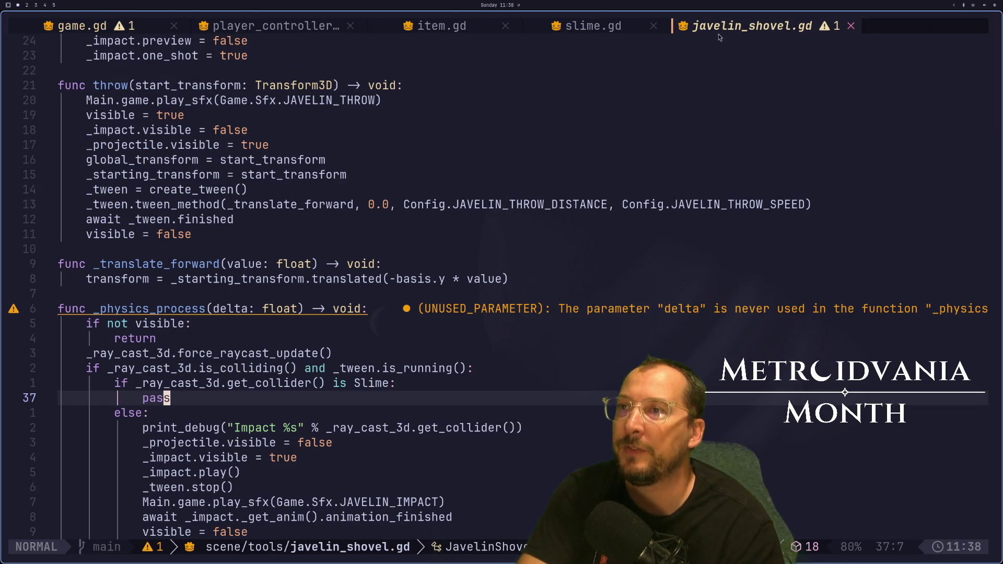
key(a)
key(BackSpace)
key(BackSpace)
key(BackSpace)
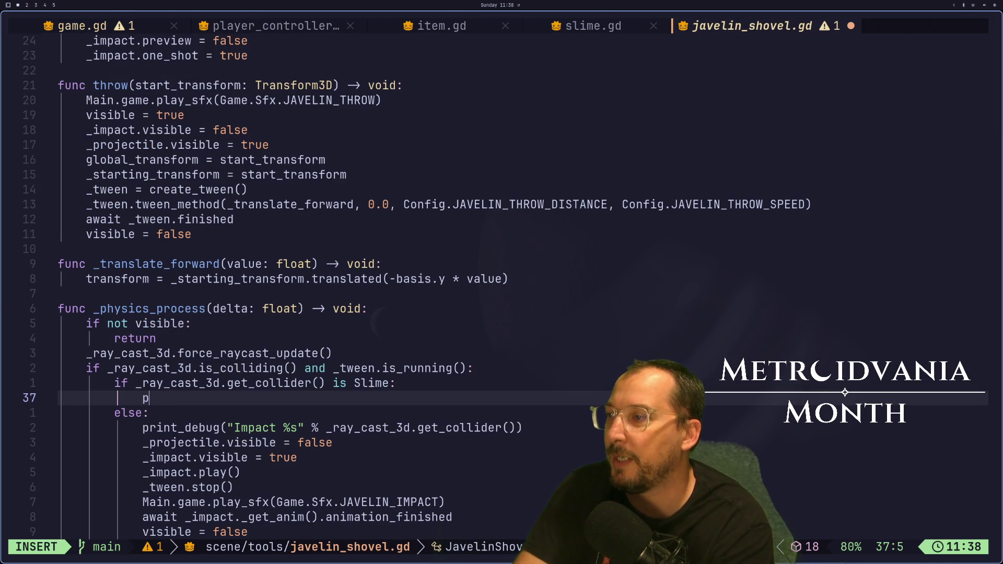
key(BackSpace)
key(Escape)
key(k)
key(w)
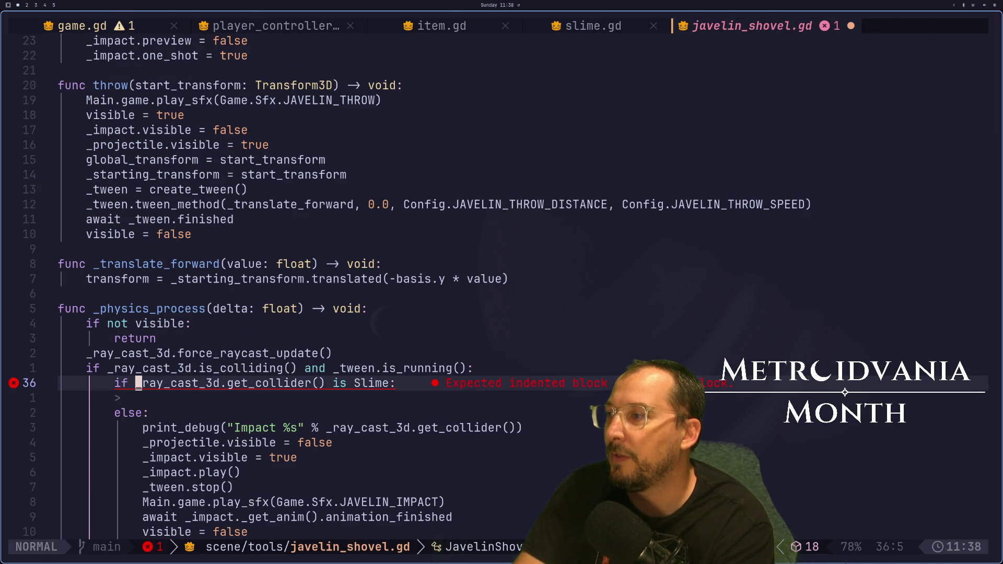
key(v)
key(l)
key(l)
key(l)
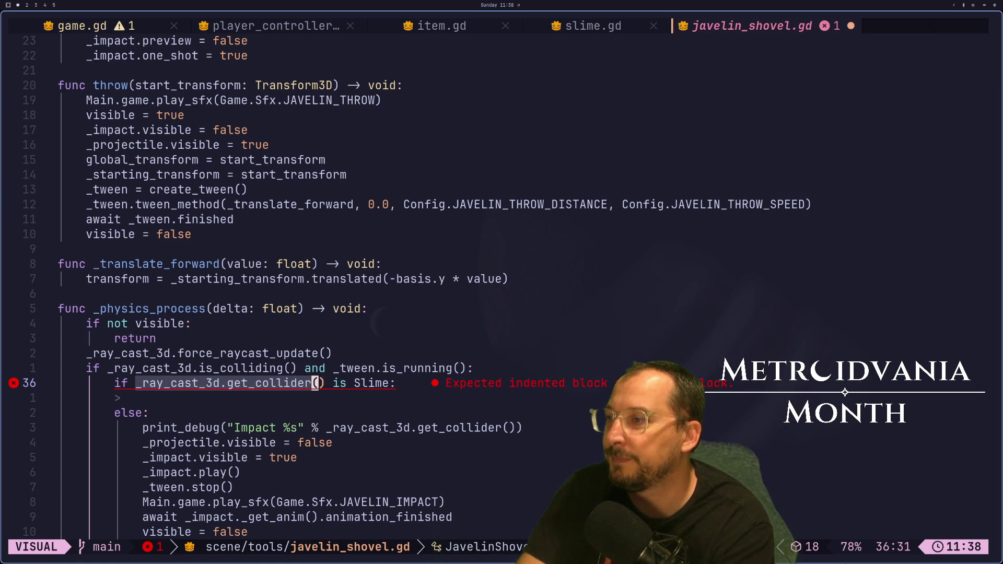
key(y)
key(j)
key(i)
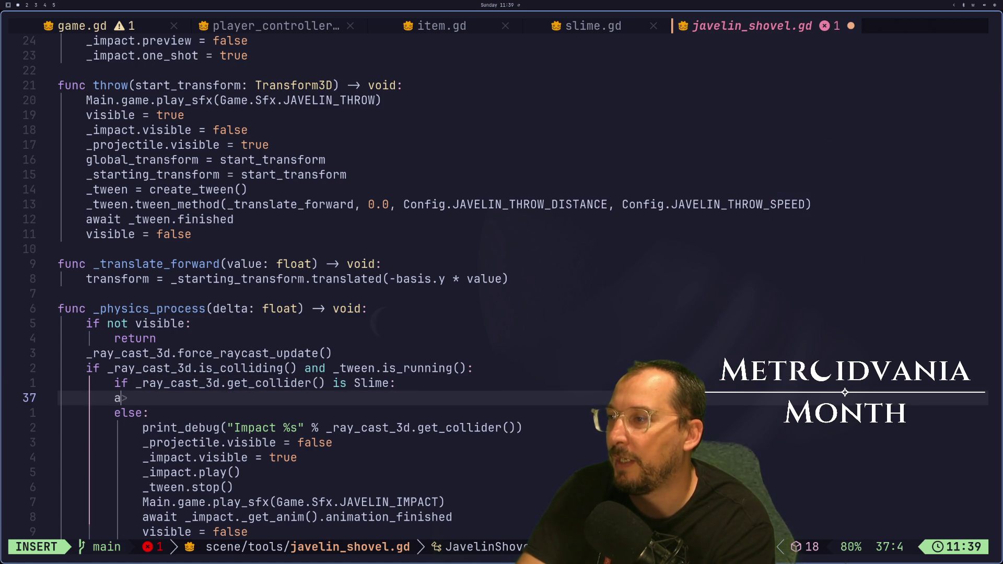
key(Escape)
Paste the collider call into the Slime branch wrapped as (… as Slime).
text(i()
key(Escape)
key([)
key(m)
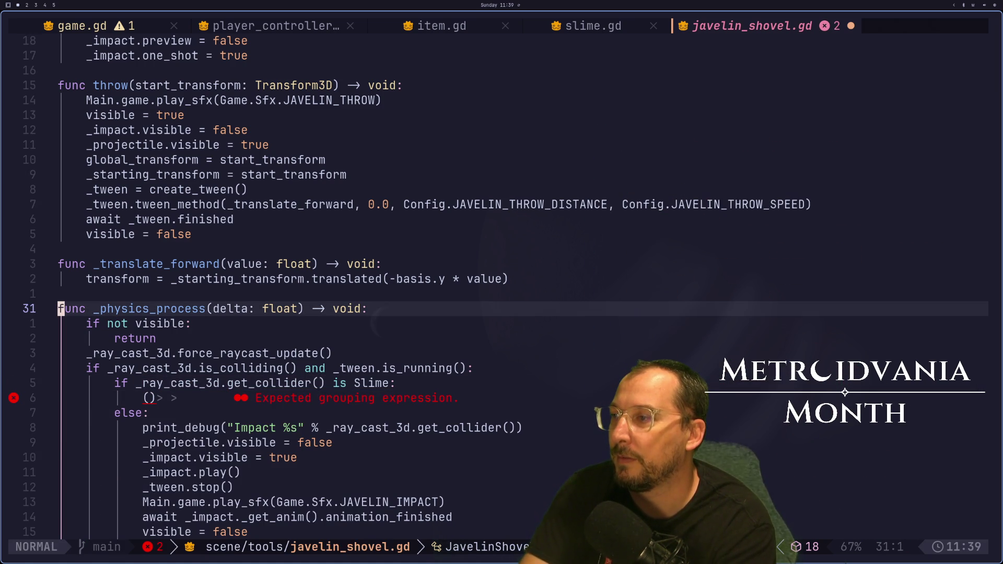
key([)
key(m)
key(j)
key(j)
key(j)
key(j)
key(l)
key(l)
key(l)
key(p)
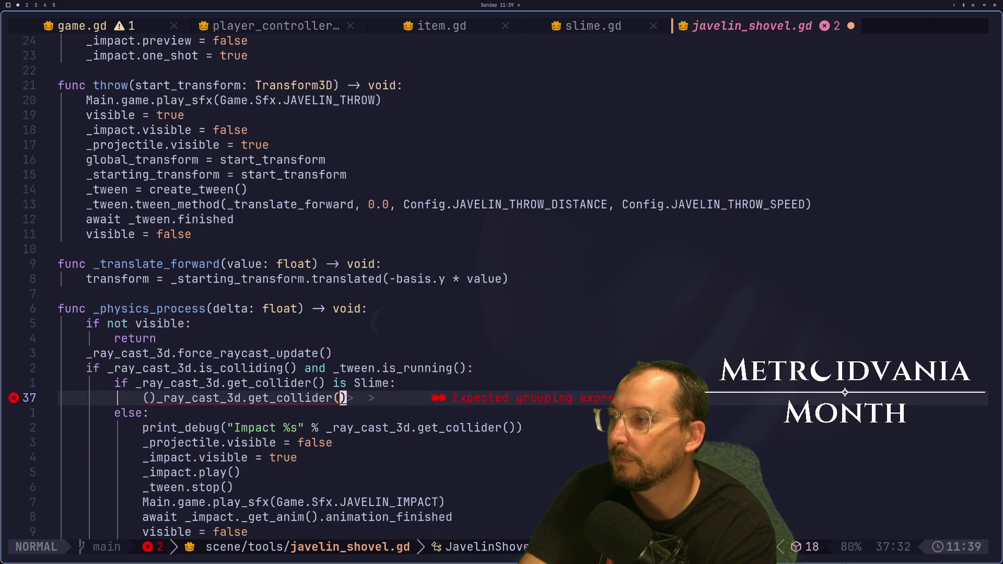
key(^)
key(l)
text(x$p)
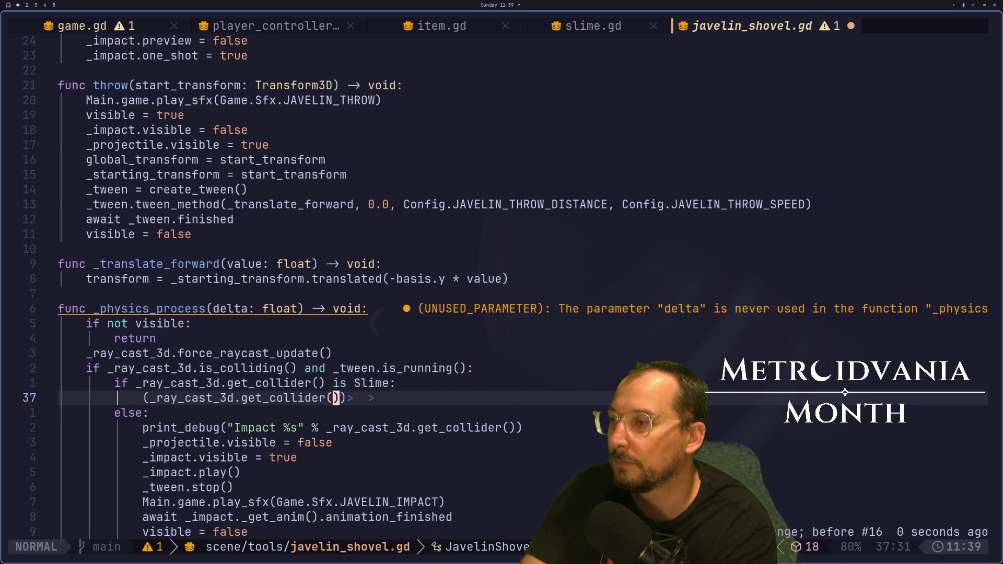
text(i as)
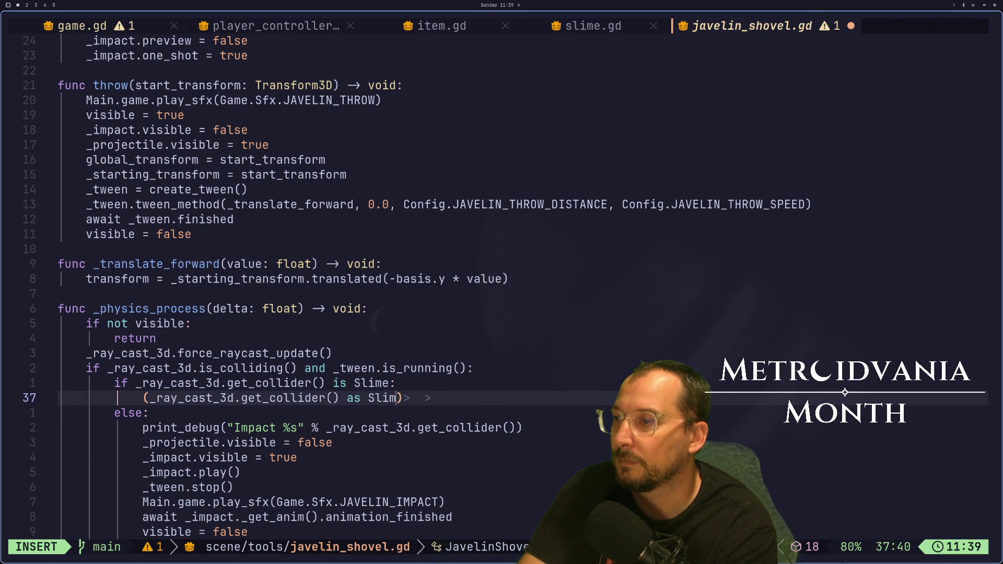
text(e)
key(Escape)
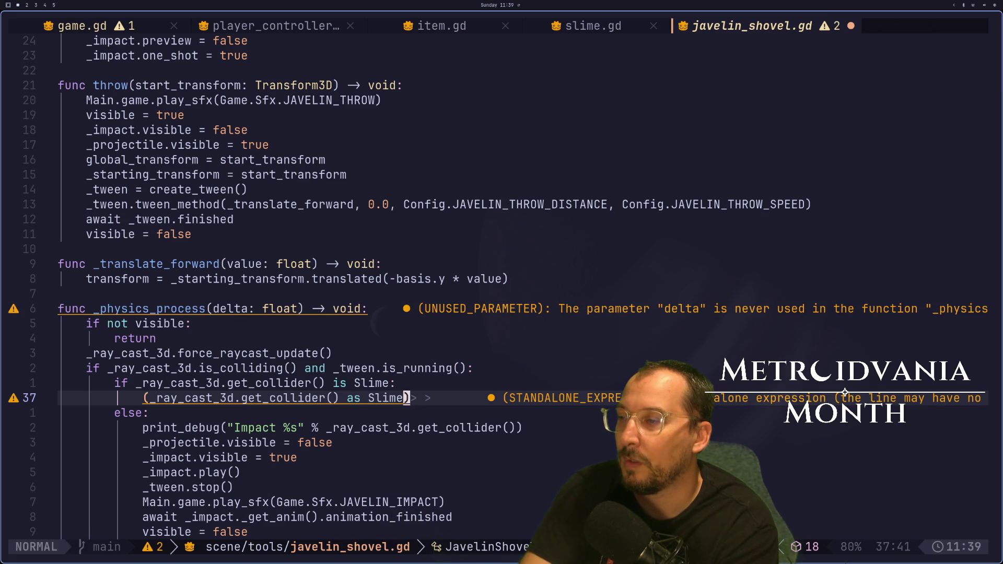
Append .hit() to the cast collider expression and save javelin_shovel.gd.
key(a)
key(Escape)
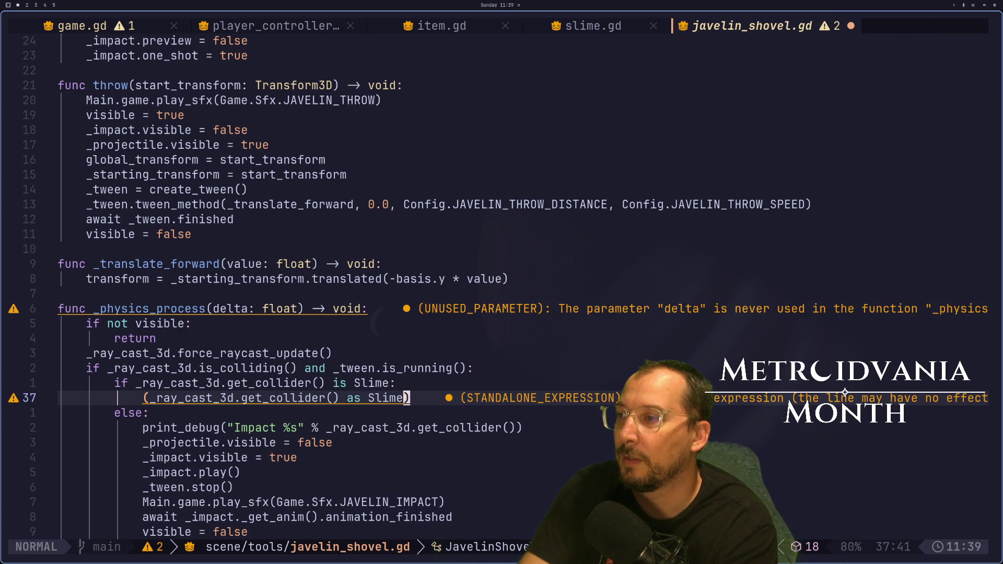
text(a.)
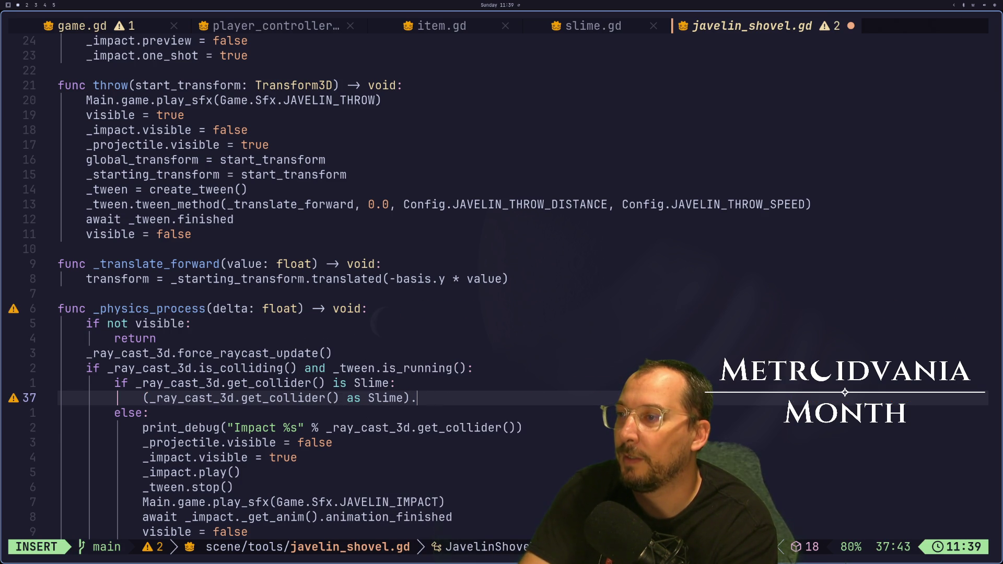
key(Escape)
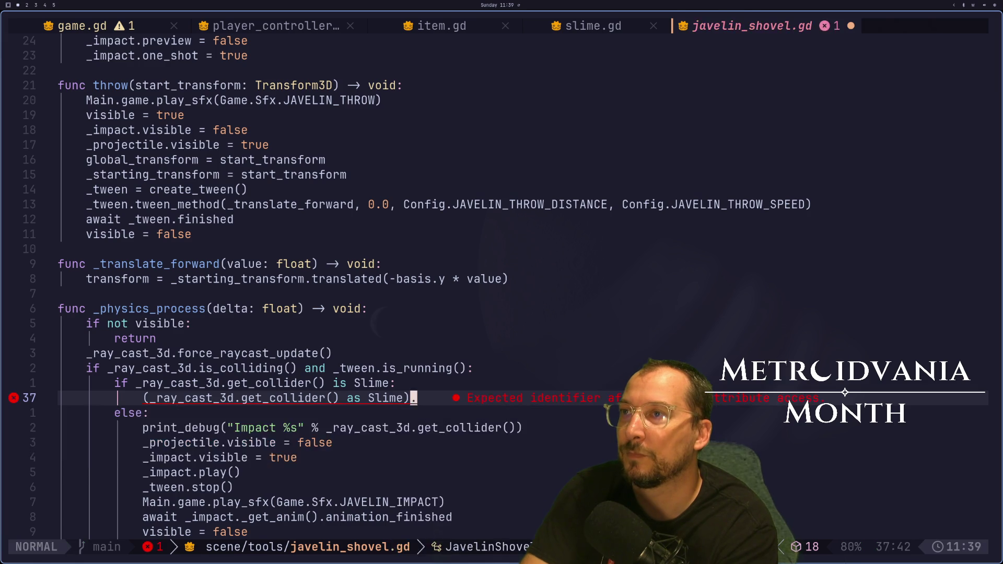
key(shift+h)
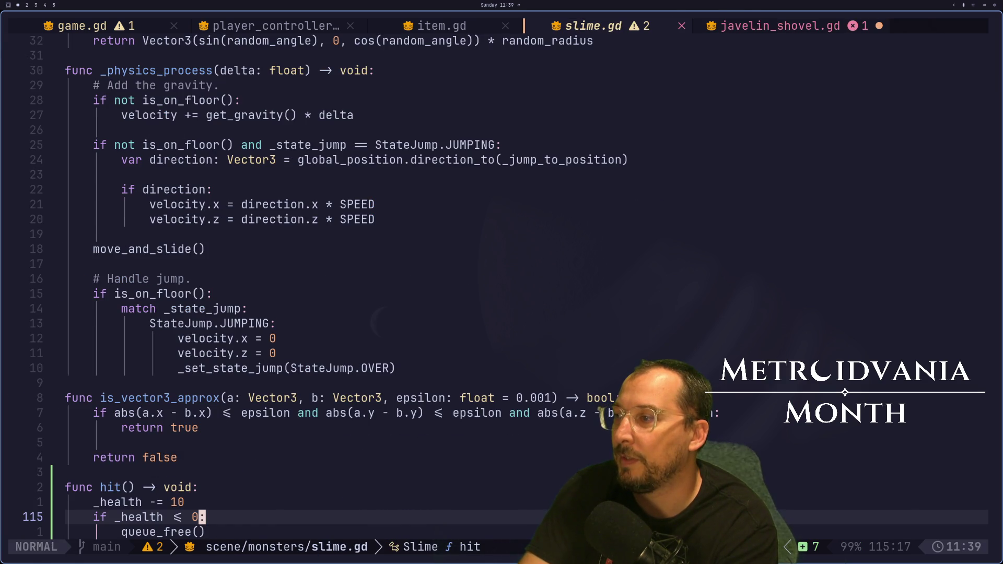
key(shift+l)
text(ahit)
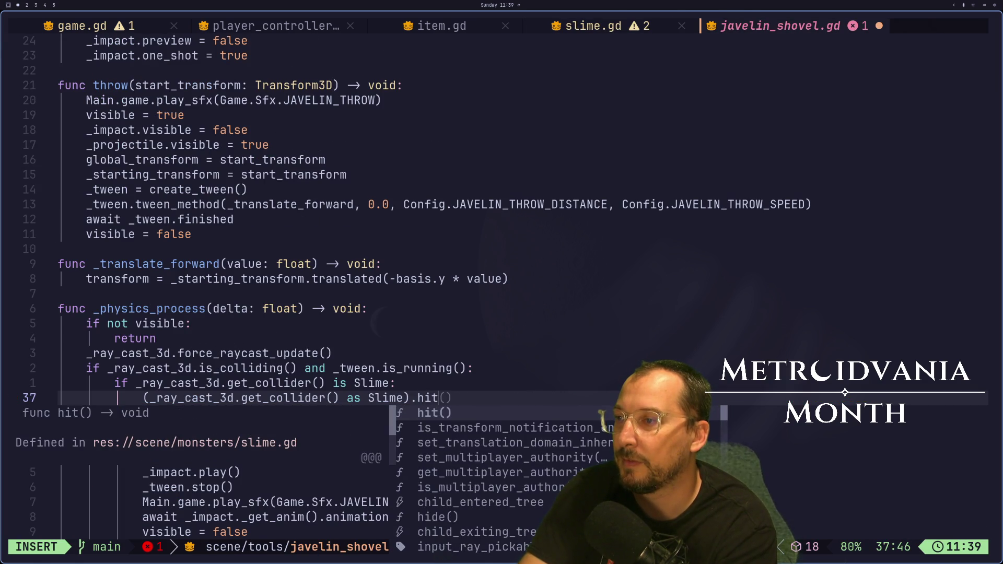
key(Return)
key(Escape)
text(:w)
key(Return)
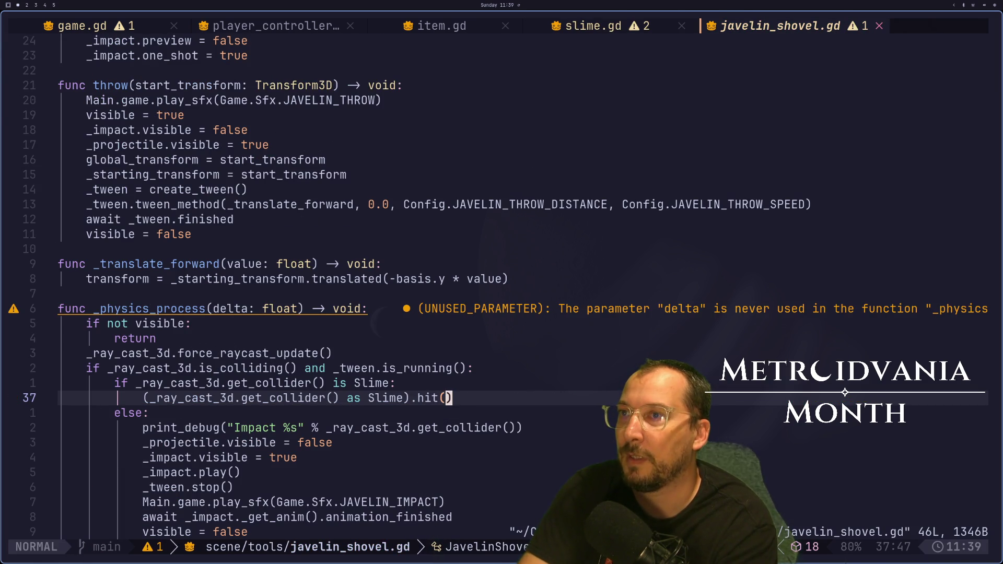
In slime.gd, add a Main.game.drop_item() call under the zero-health check.
key(shift+h)
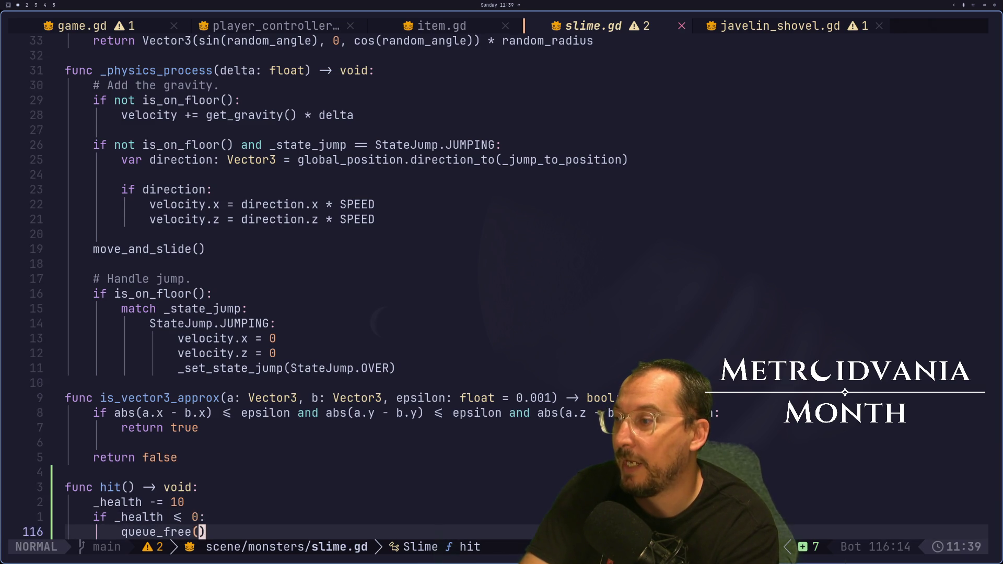
text(oMain.game)
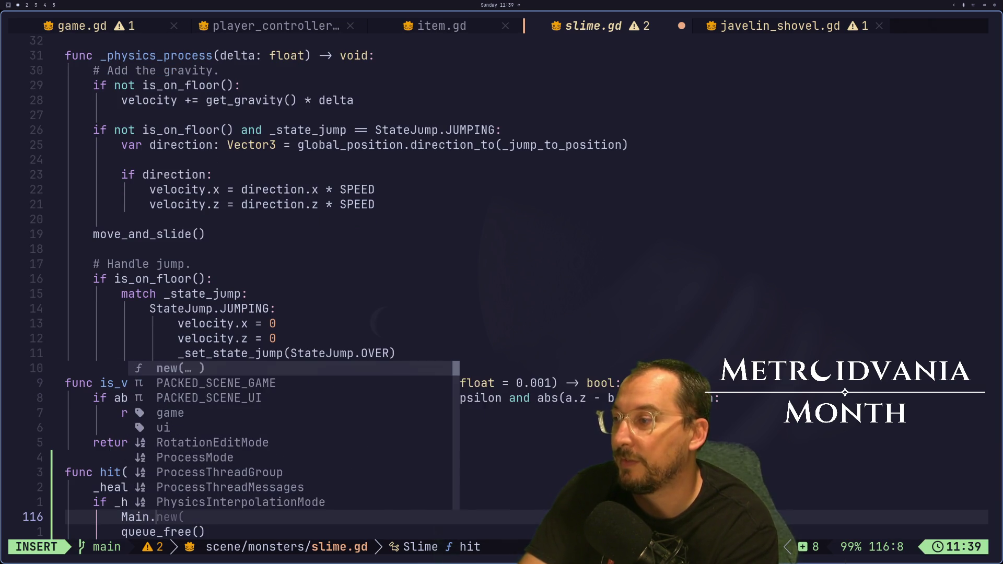
text(.d)
key(BackSpace)
key(Escape)
text(ame.d)
key(Down)
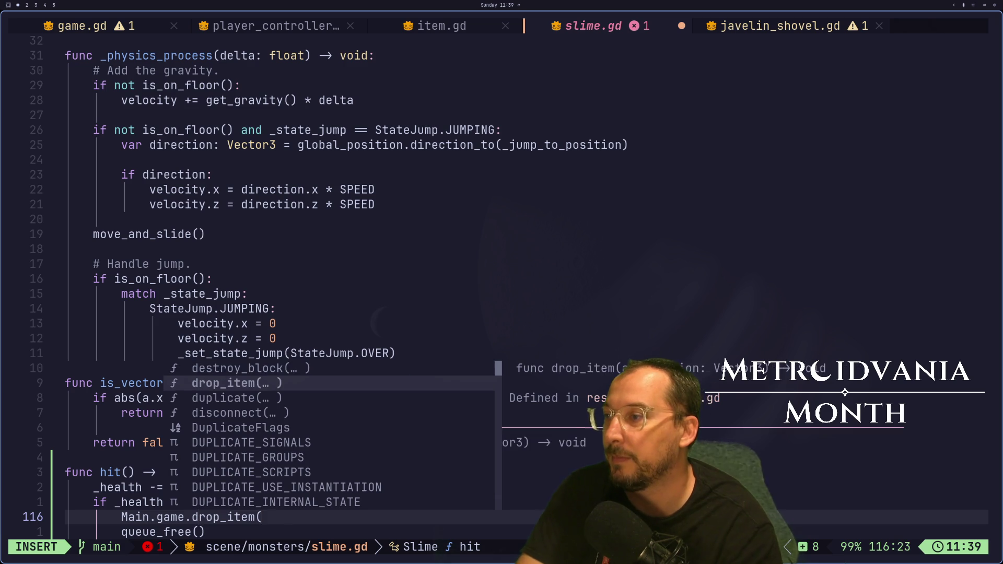
key(Return)
text(_))
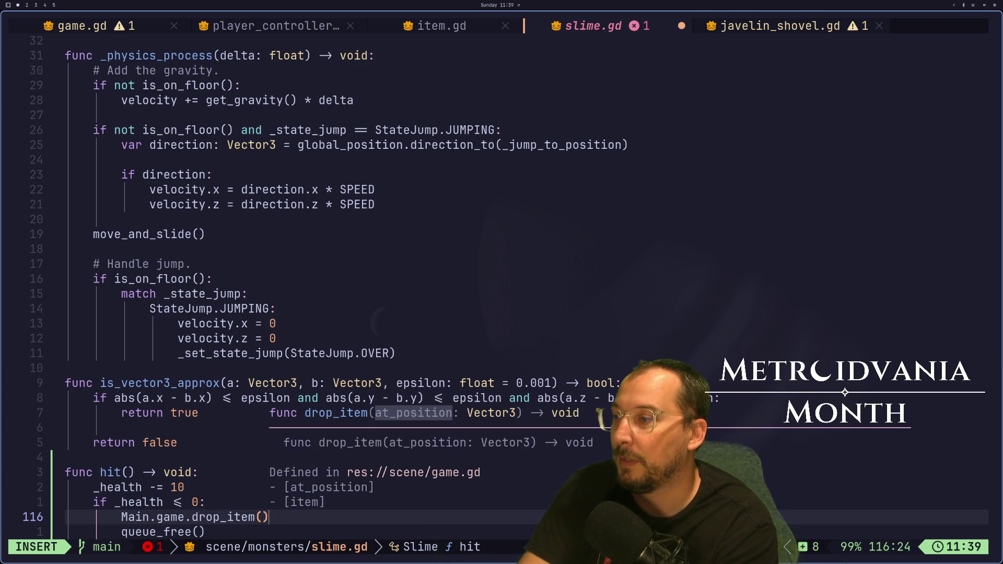
key(Escape)
Pass global_position to drop_item, save slime.gd, and run the game in Godot.
text(a)
text(glo)
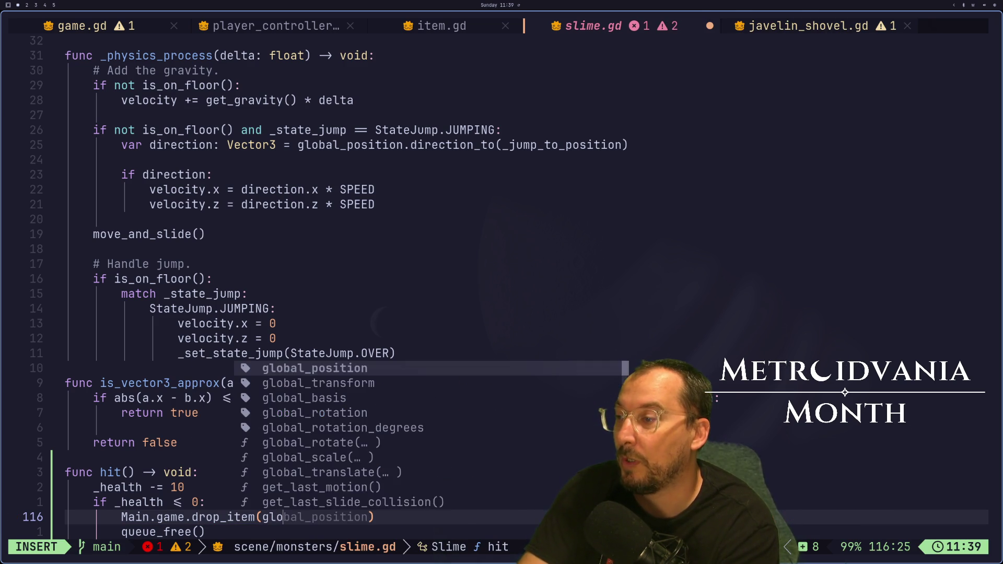
key(Return)
key(Escape)
text(:w)
key(Return)
key(super+2)
click(862, 20)
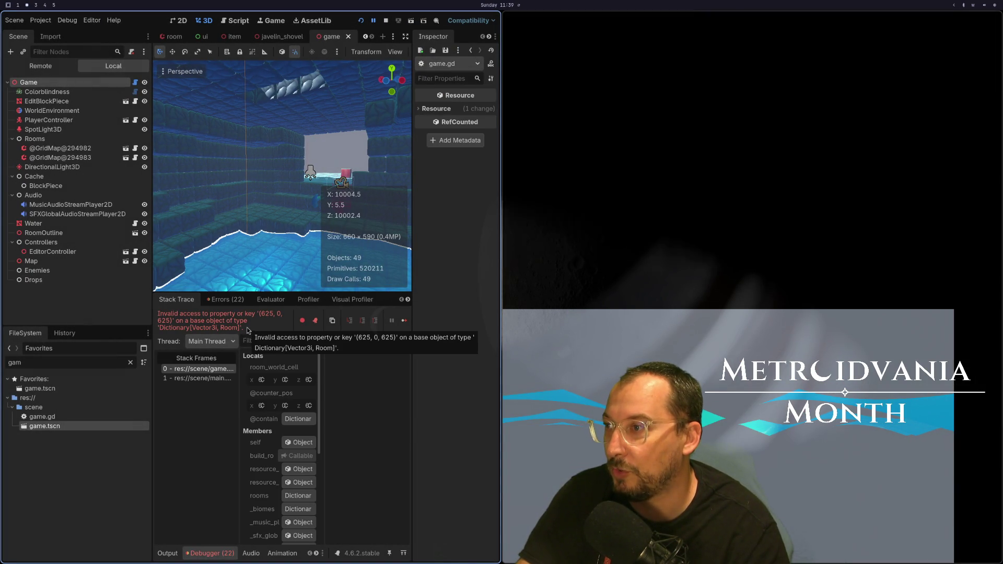
Stop the running game, relaunch it for a quick test, then stop it again.
key(F8)
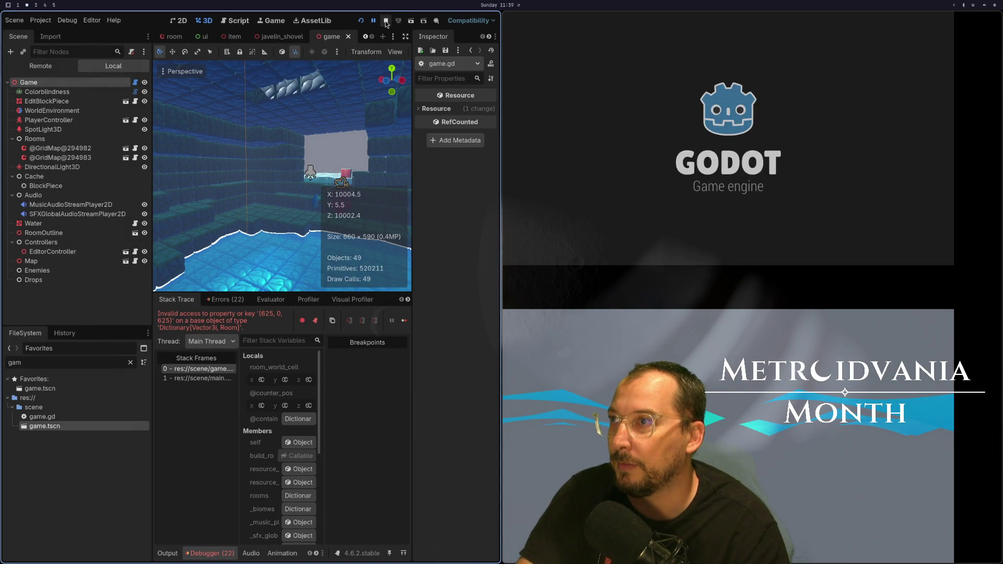
click(96, 68)
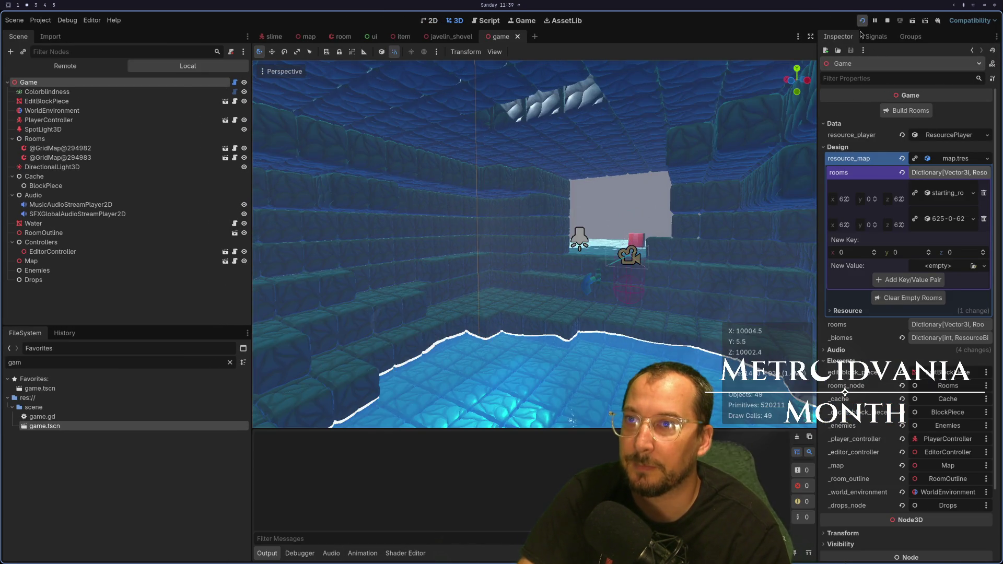
click(864, 21)
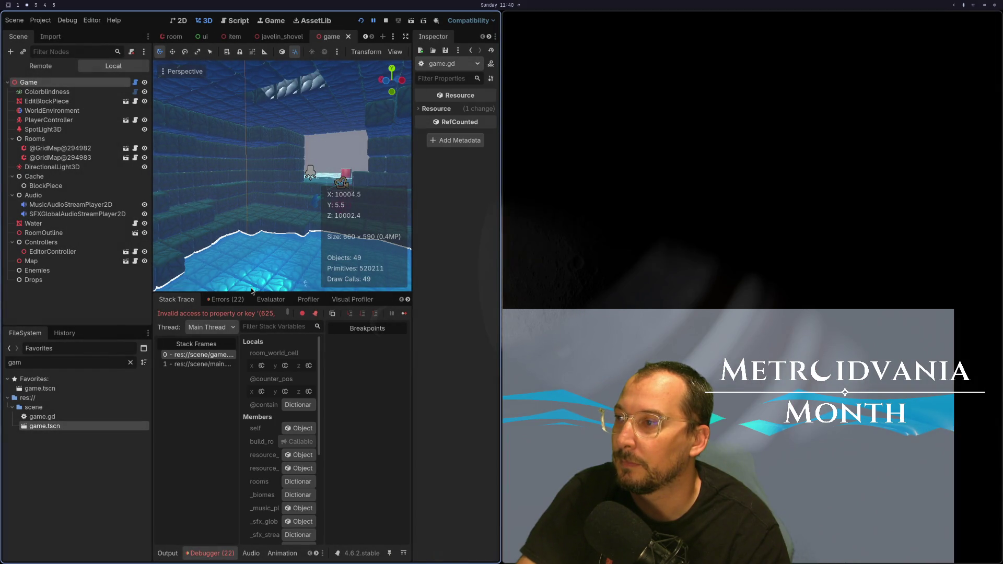
key(F8)
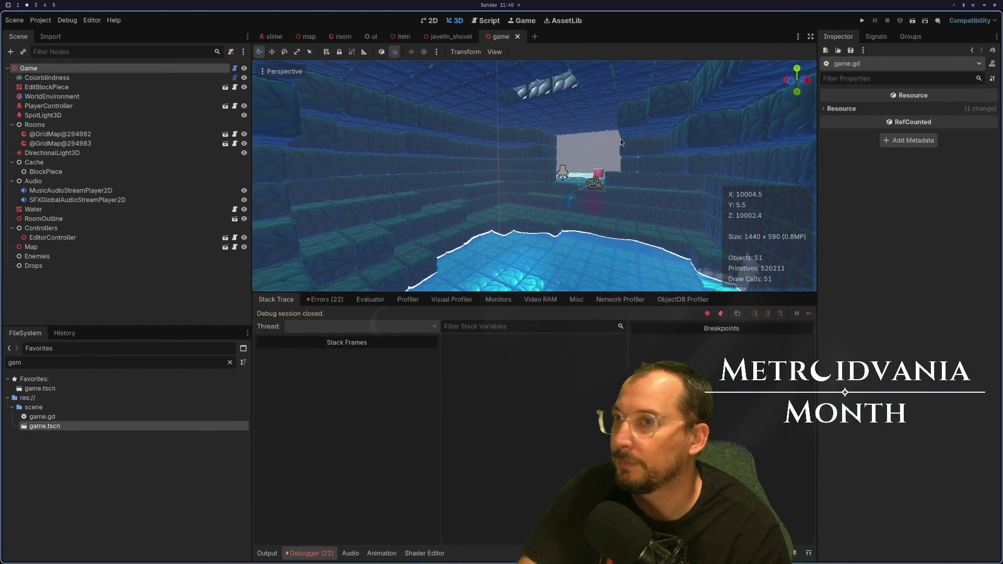
Select the Game root node, recheck the map's room data, and clear the debugger error list.
click(49, 105)
click(29, 68)
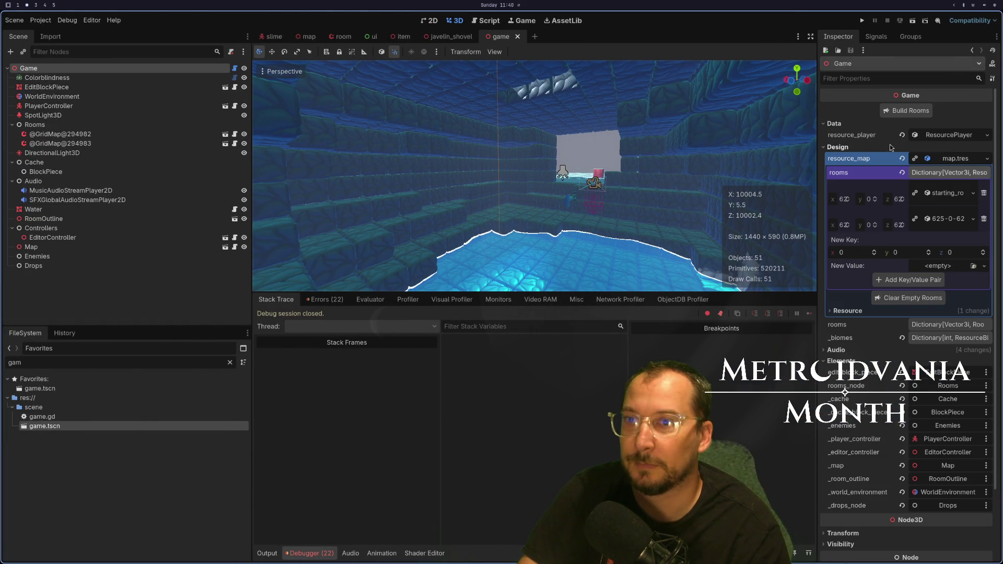
click(939, 159)
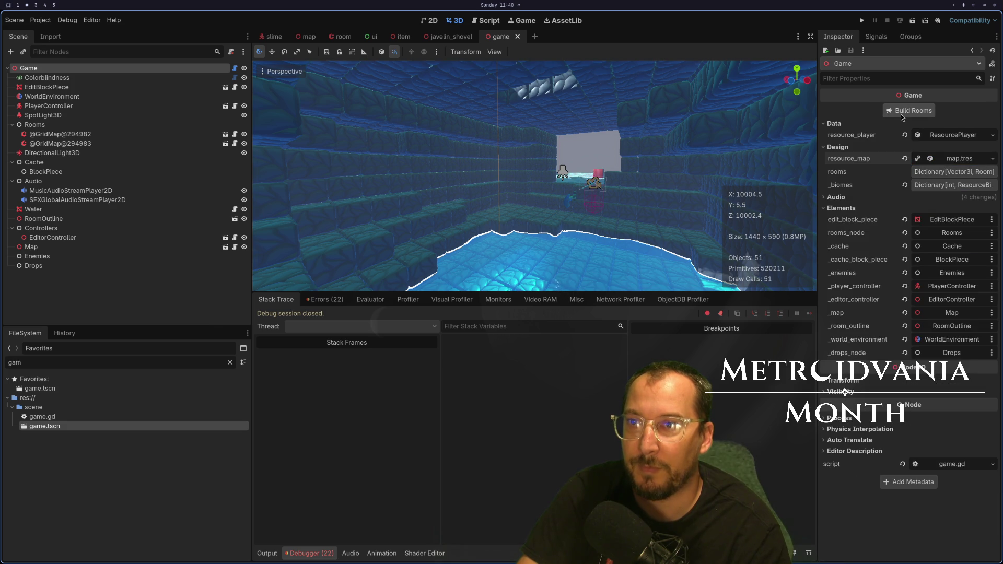
click(938, 162)
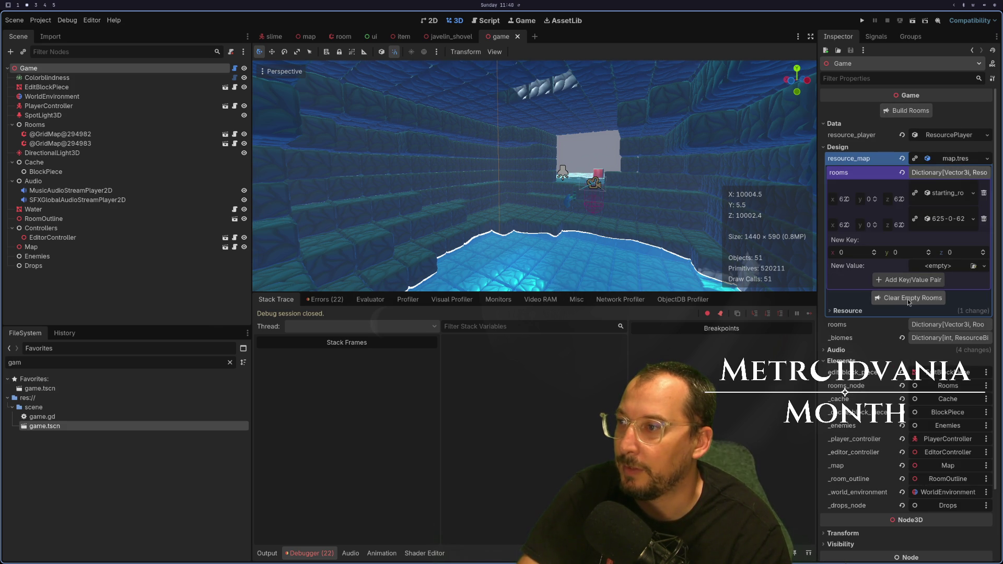
click(266, 554)
click(311, 553)
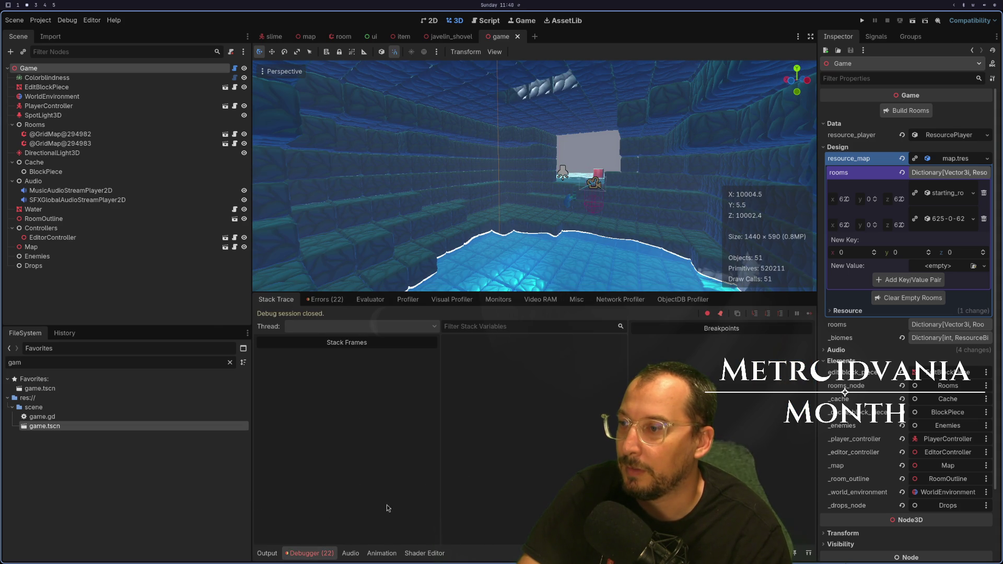
click(325, 299)
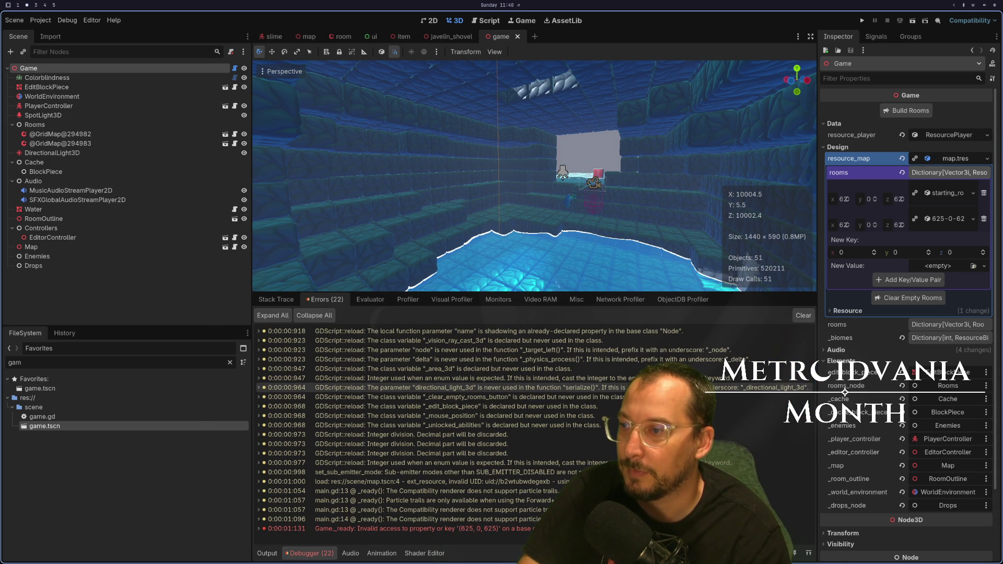
click(803, 316)
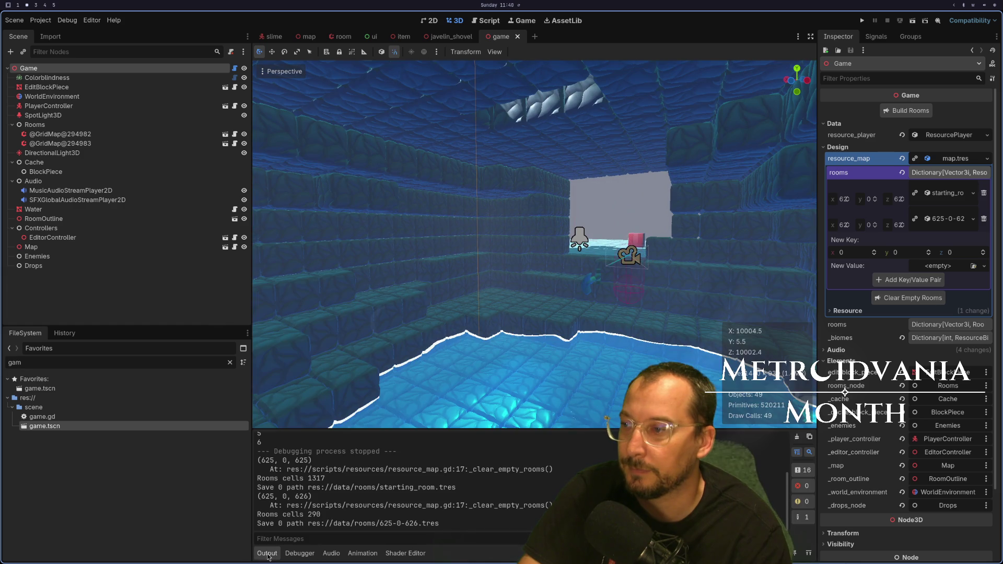
Clear the empty rooms, save, rebuild the rooms twice, and return to Neovim.
click(897, 300)
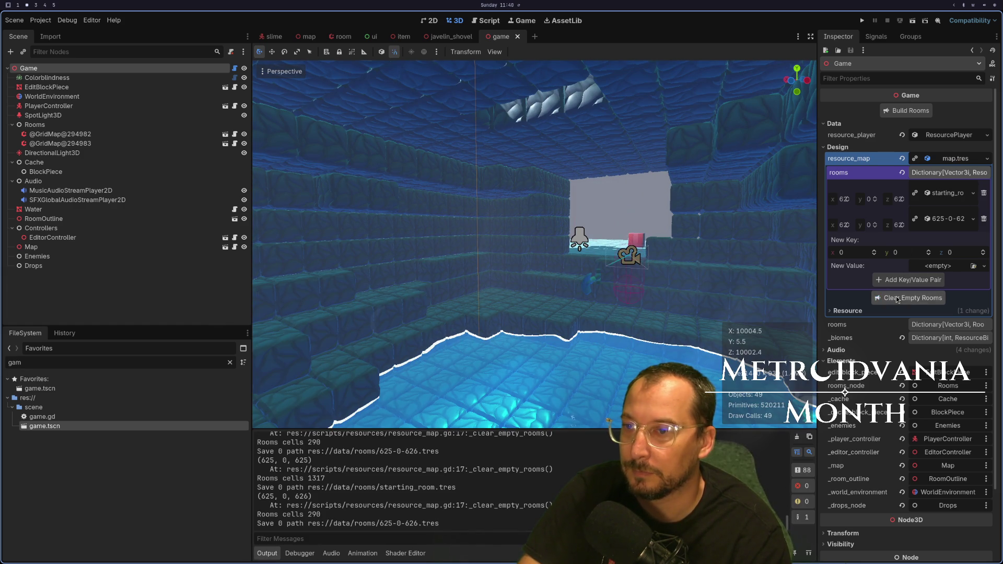
key(ctrl+s)
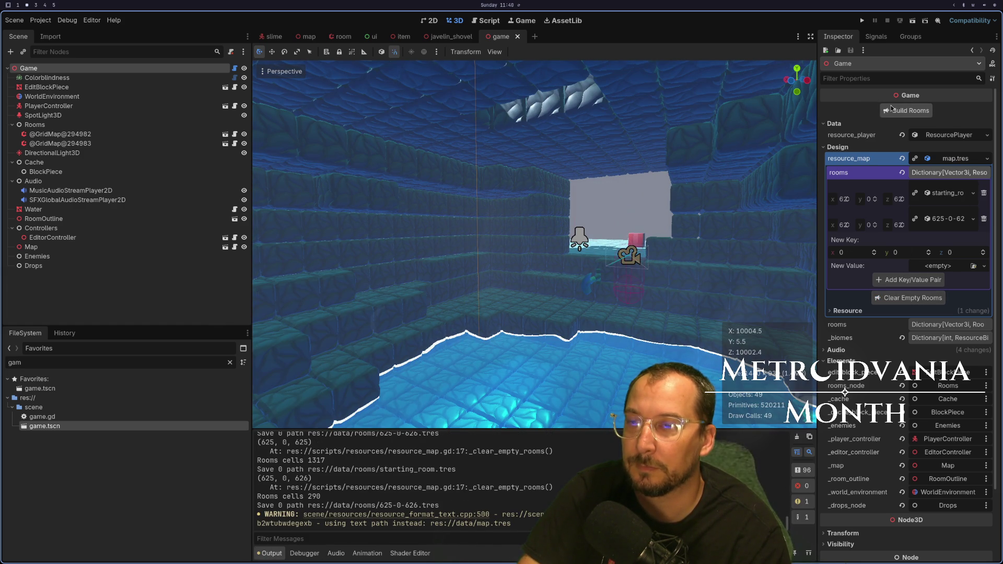
click(899, 111)
key(ctrl+s)
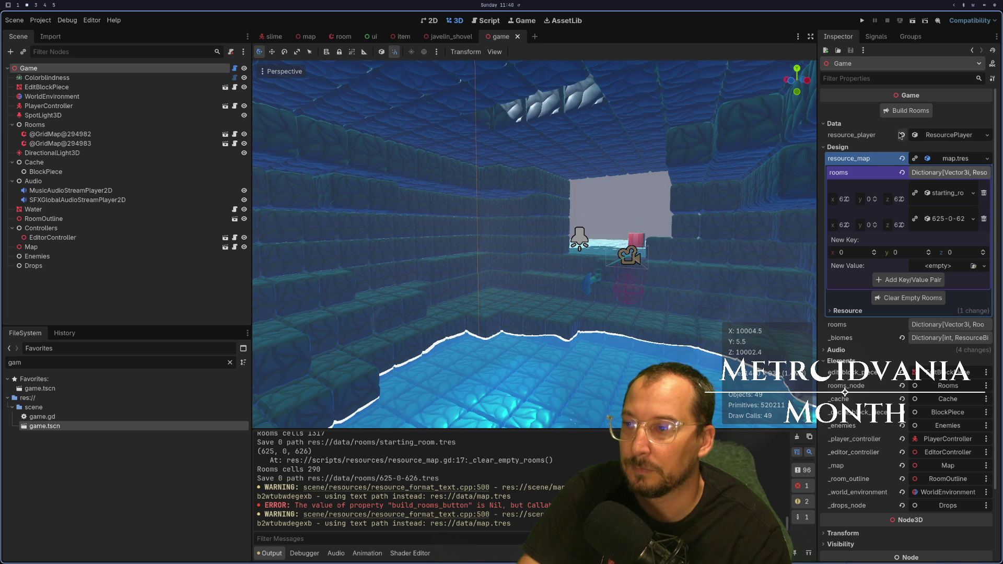
click(919, 108)
key(super+1)
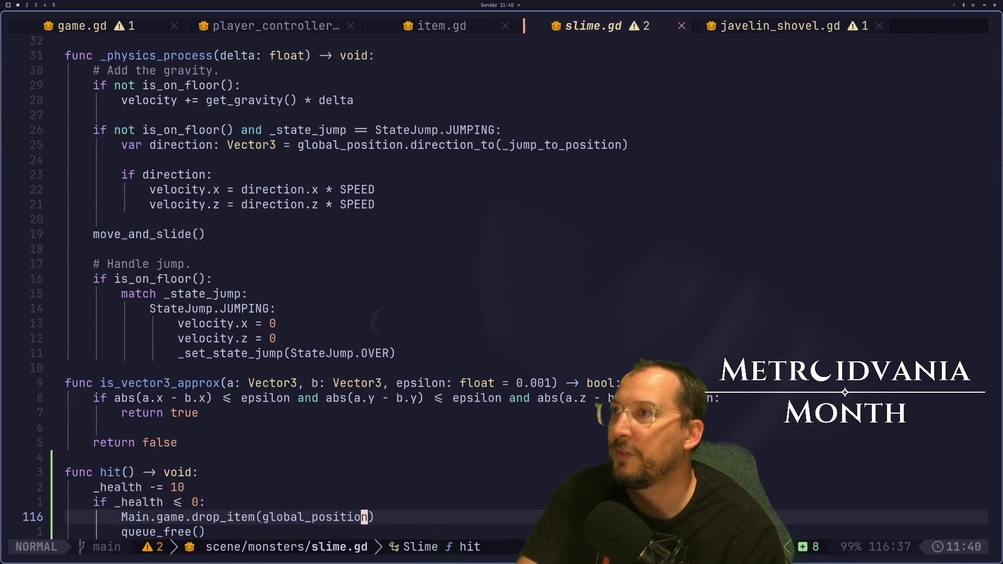
Reload game.gd from disk in Neovim with :e.
key(ctrl+6)
key(shift+h)
key(shift+l)
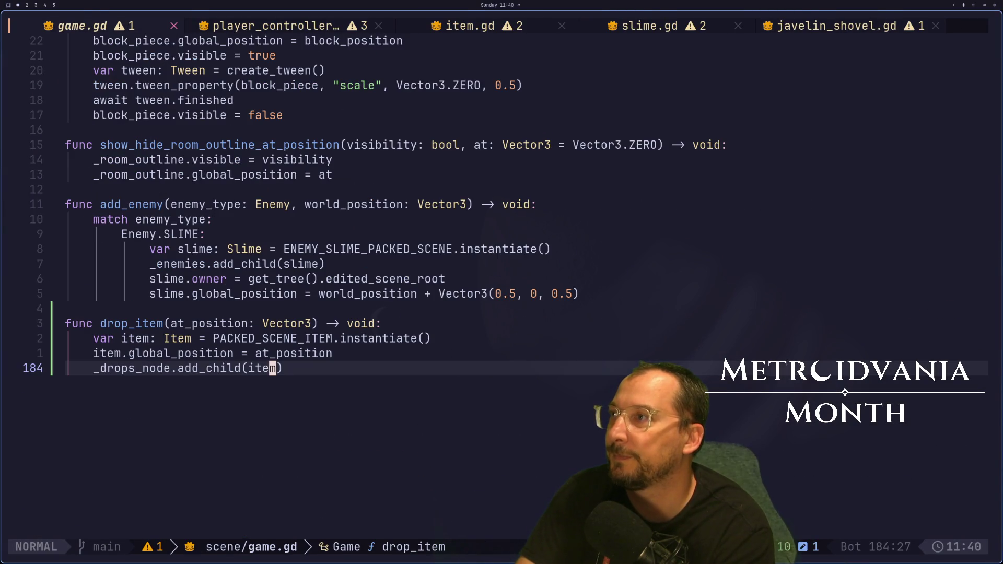
key(g)
key(g)
key(j)
key(j)
key(j)
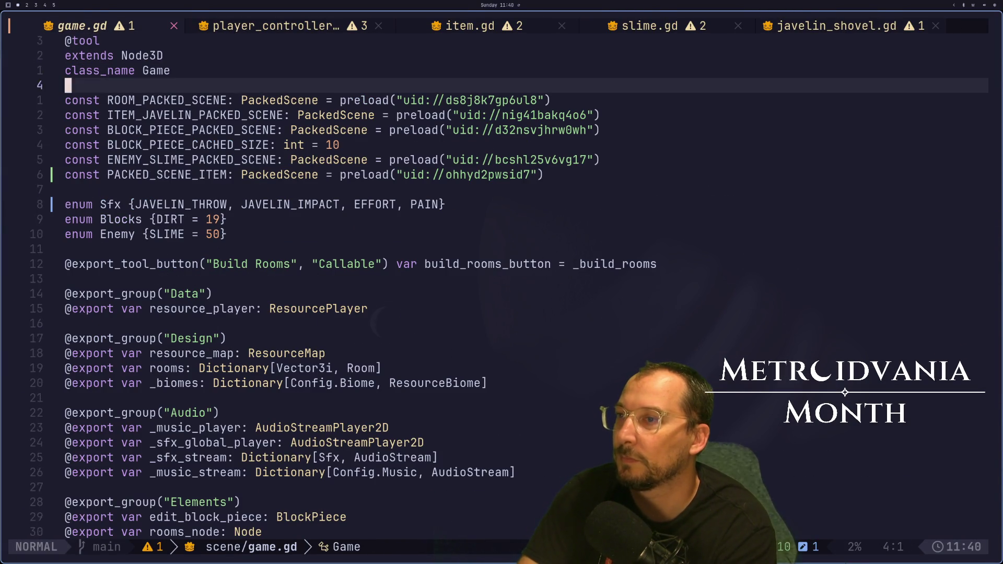
text(e:e)
key(Return)
Reload the current Godot project and reselect the Game root node.
key(super+2)
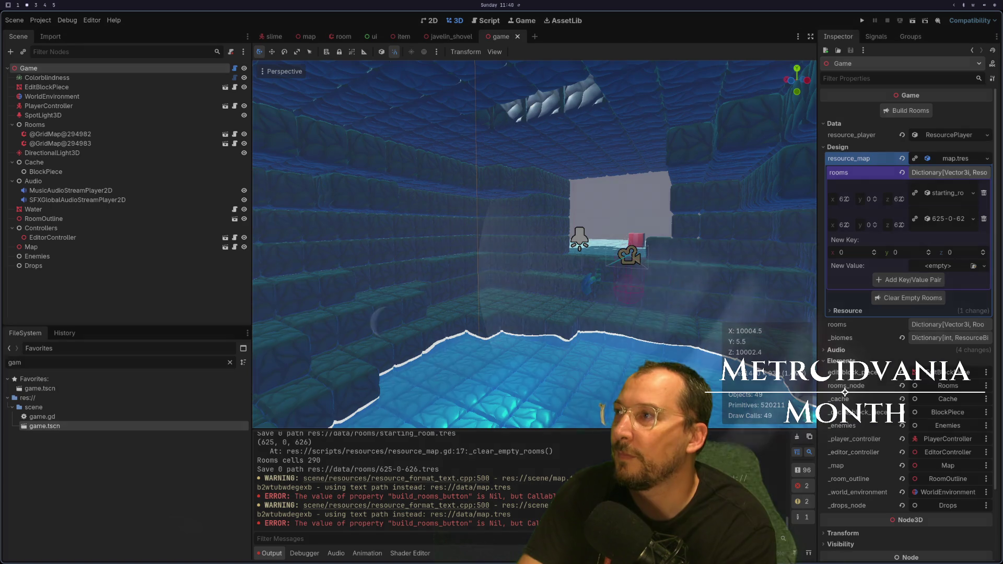
click(40, 20)
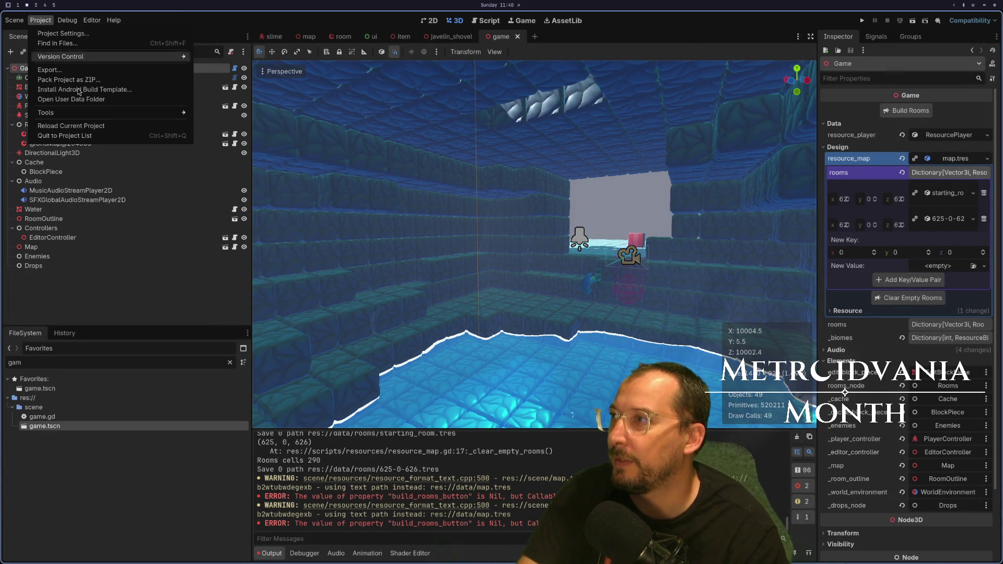
click(83, 127)
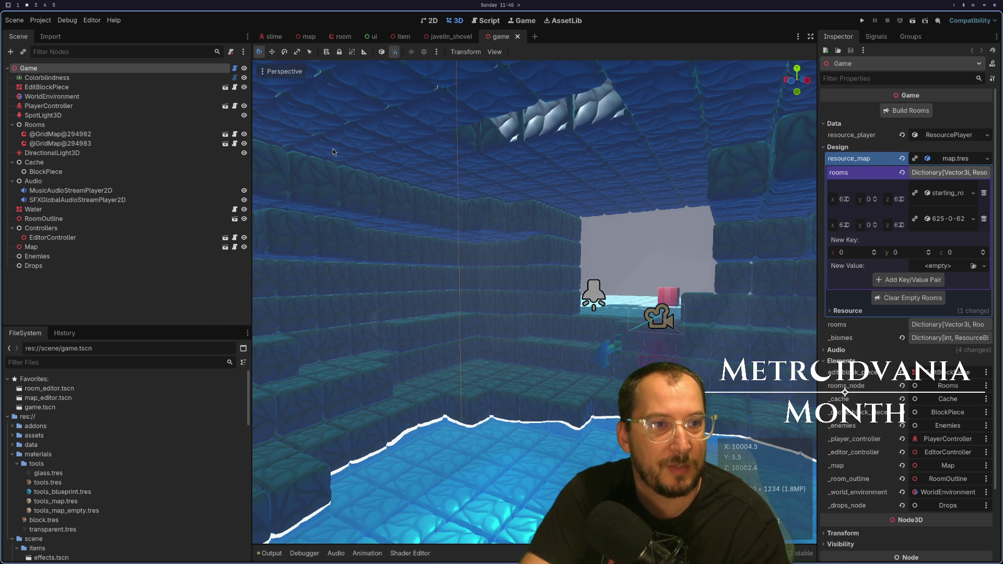
click(133, 77)
click(132, 70)
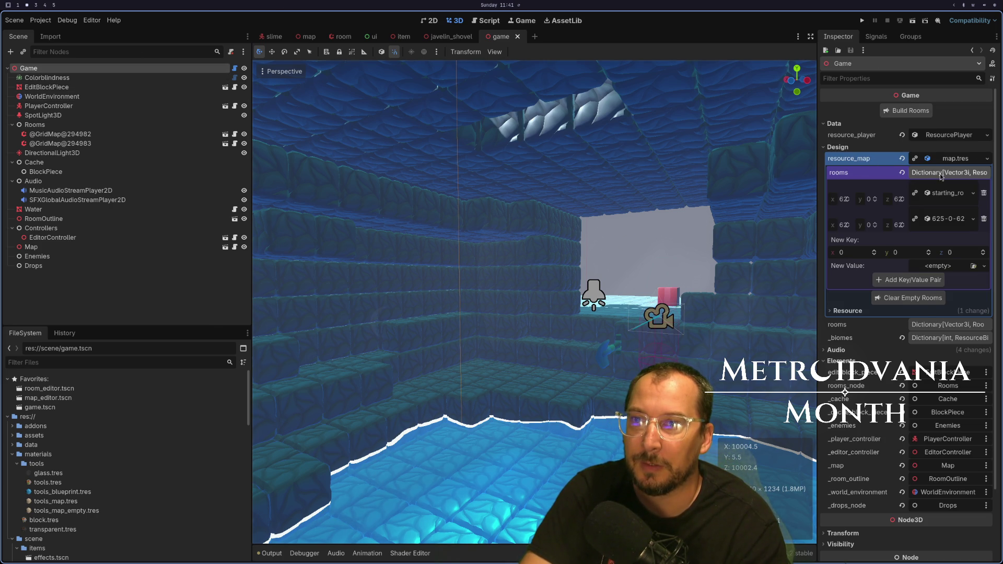
click(953, 160)
Run the game, check the error at game.gd line 64, then stop the game.
click(861, 20)
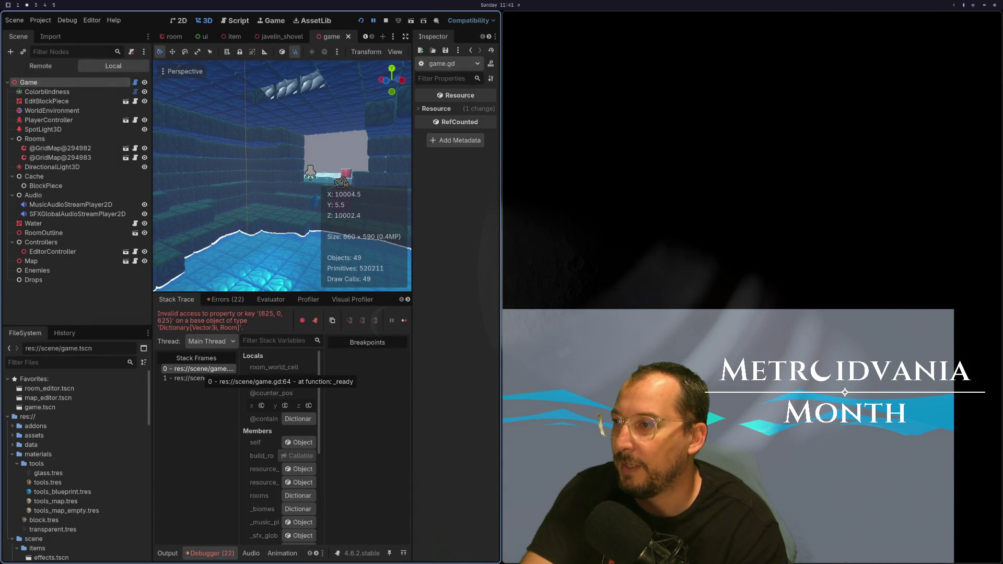
key(super+1)
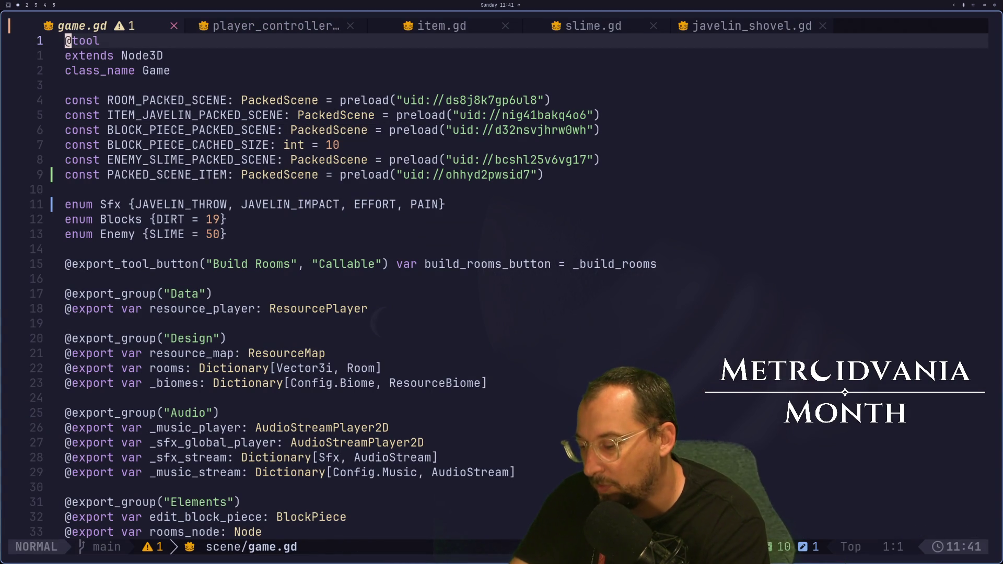
key(6)
key(4)
key(shift+g)
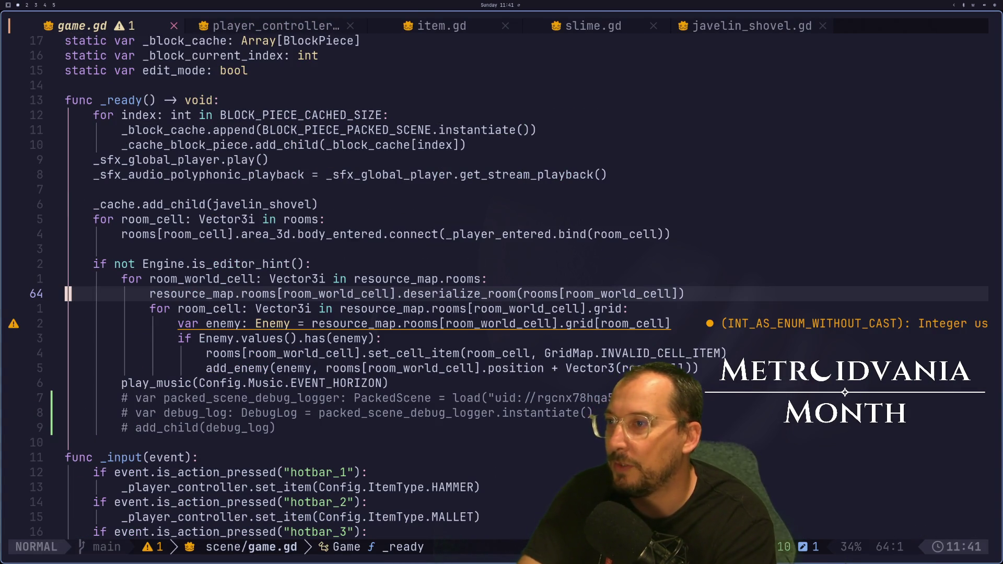
key(super+2)
click(359, 23)
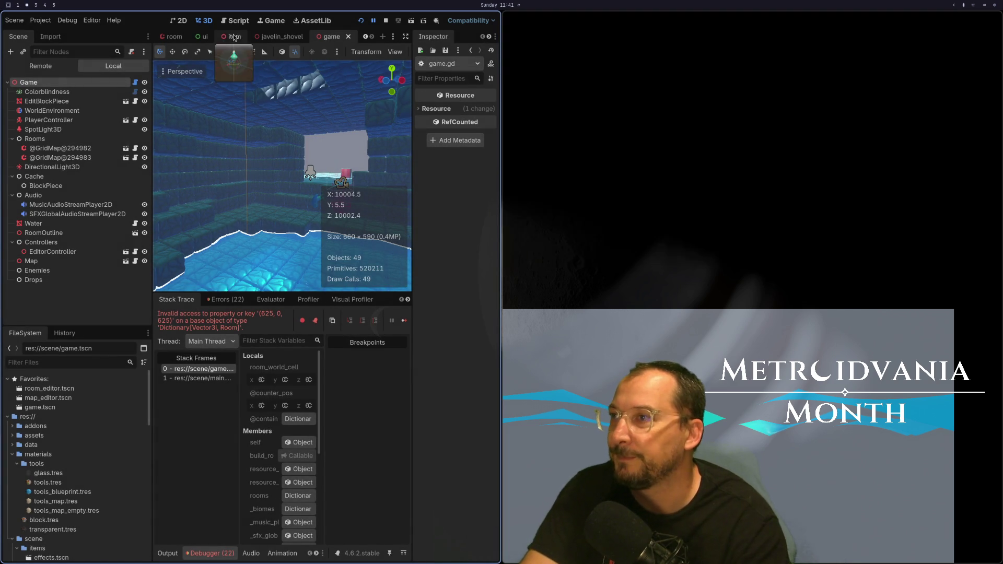
click(387, 21)
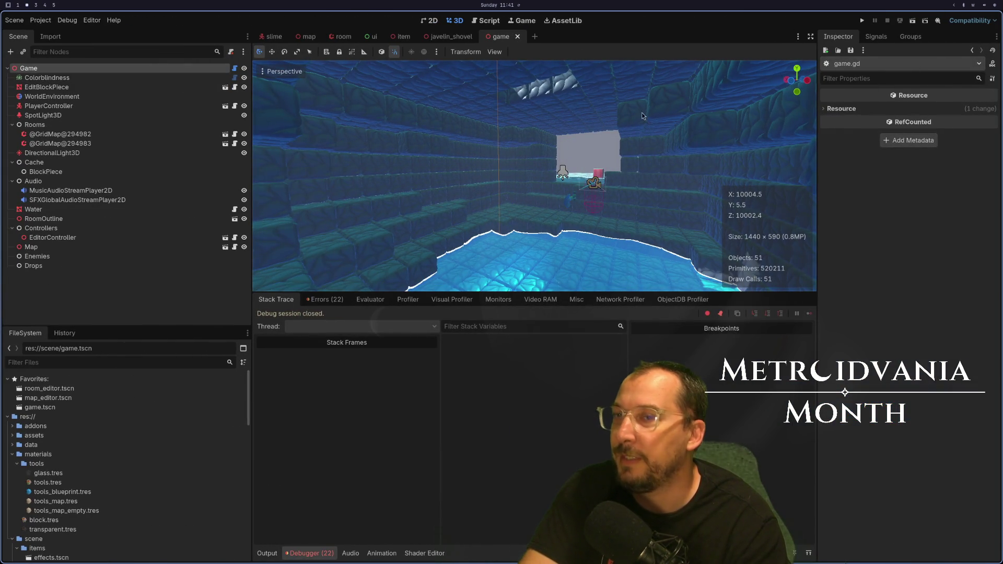
Select the Game node, rebuild the rooms, and expand the rooms dictionary entries.
click(155, 69)
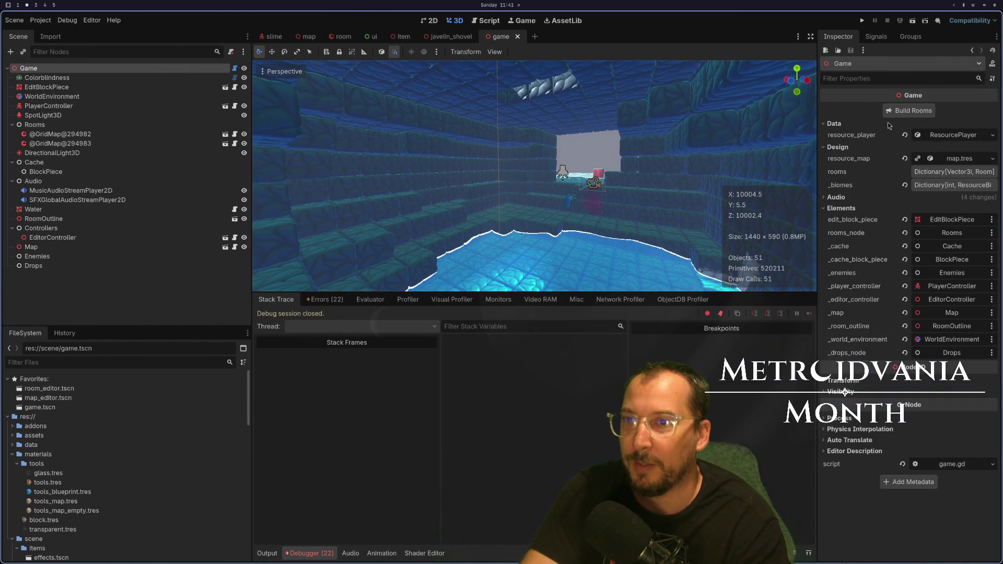
click(910, 119)
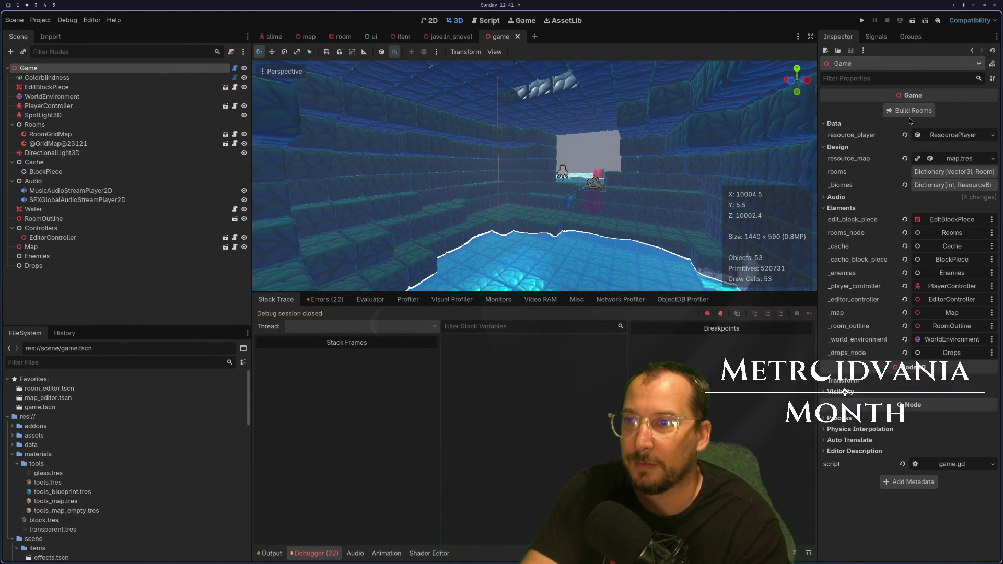
click(940, 174)
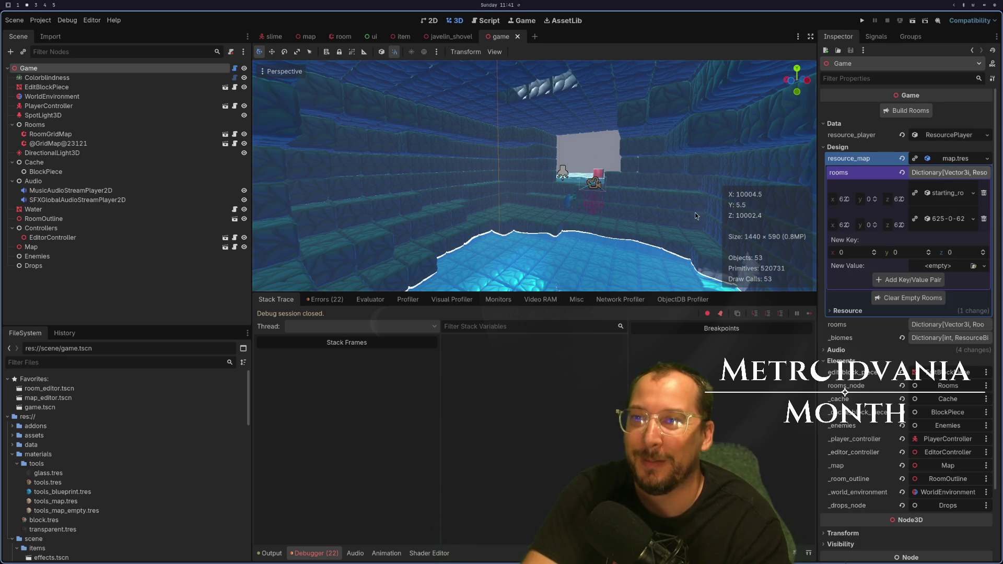
scroll(695, 212, down, 10)
scroll(625, 236, up, 3)
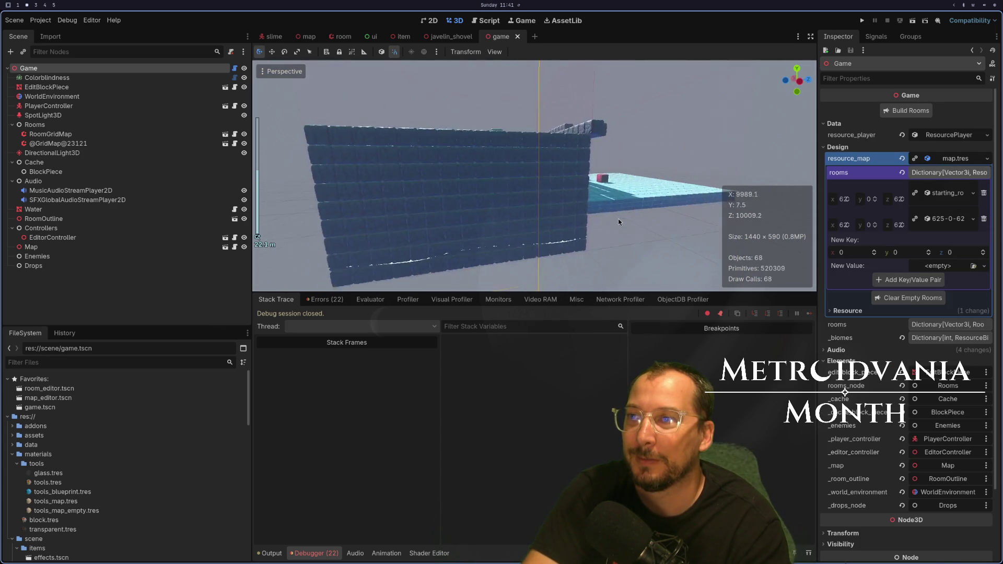
scroll(601, 224, up, 5)
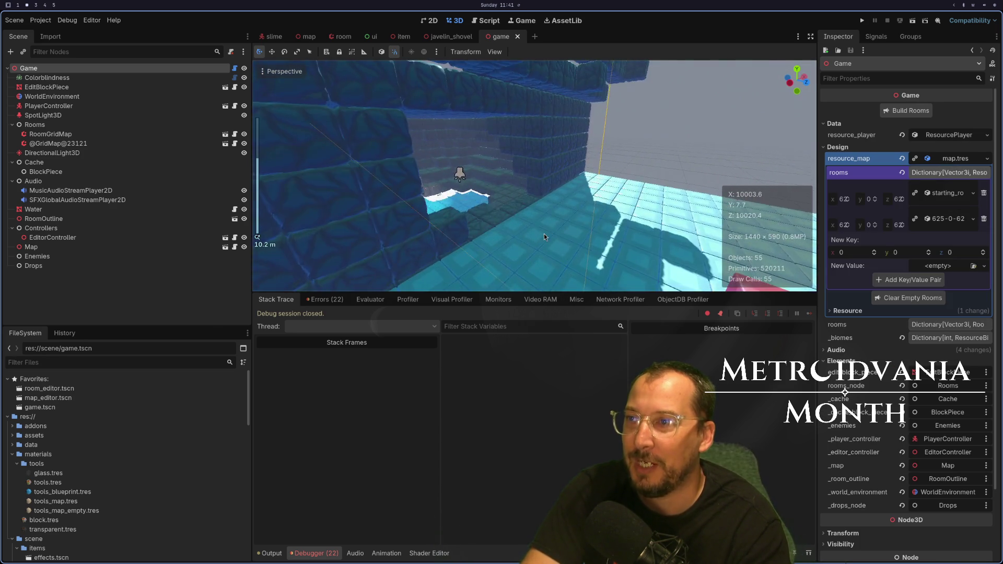
scroll(544, 234, down, 3)
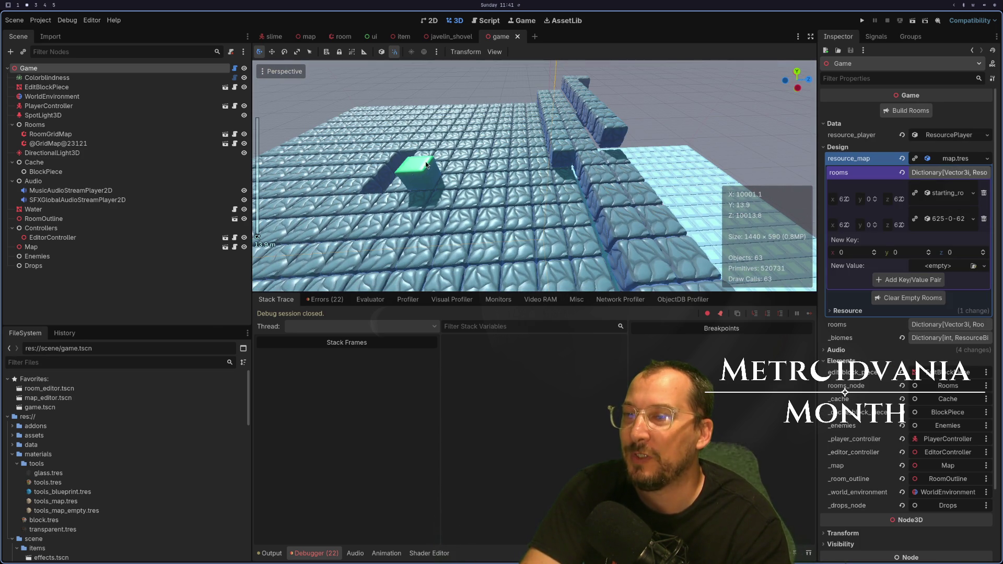
Orbit the viewport inside the rebuilt room walls, then run the game and stop it.
mouse_move(484, 174)
mouse_down()
mouse_move(548, 110)
mouse_move(571, 105)
mouse_move(559, 143)
mouse_move(458, 218)
mouse_move(526, 190)
mouse_move(583, 185)
mouse_up()
scroll(459, 218, down, 2)
scroll(554, 187, up, 4)
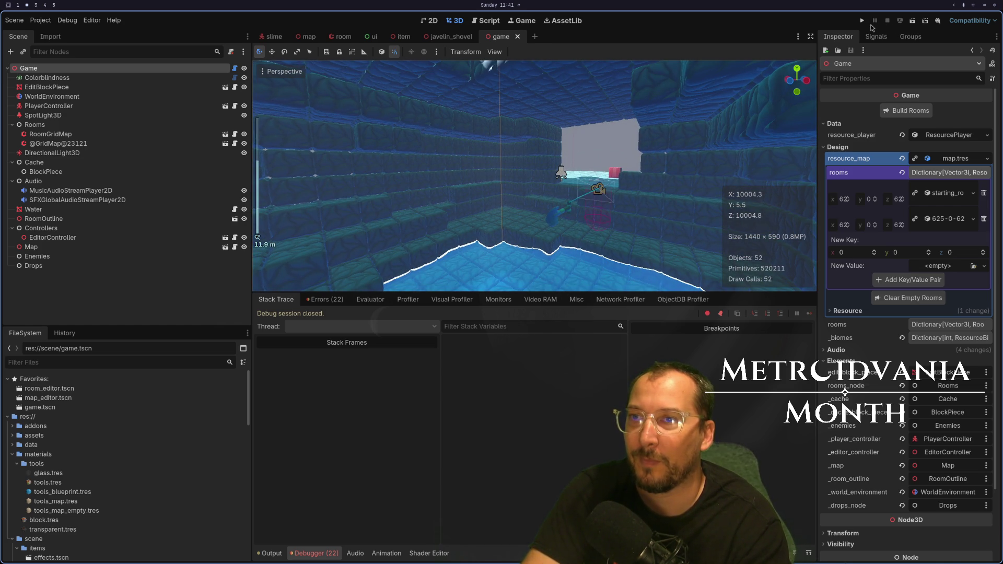
click(863, 22)
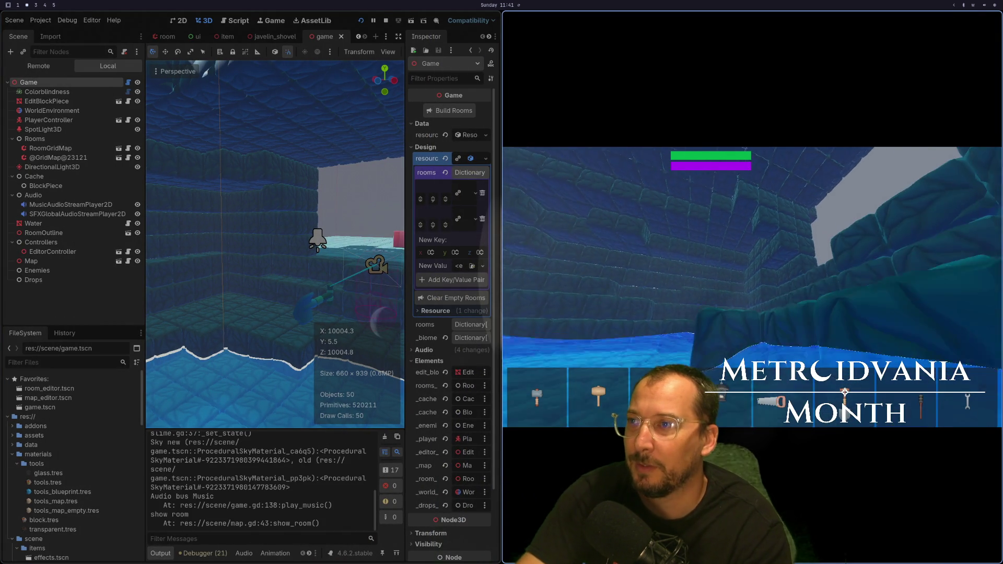
key(F8)
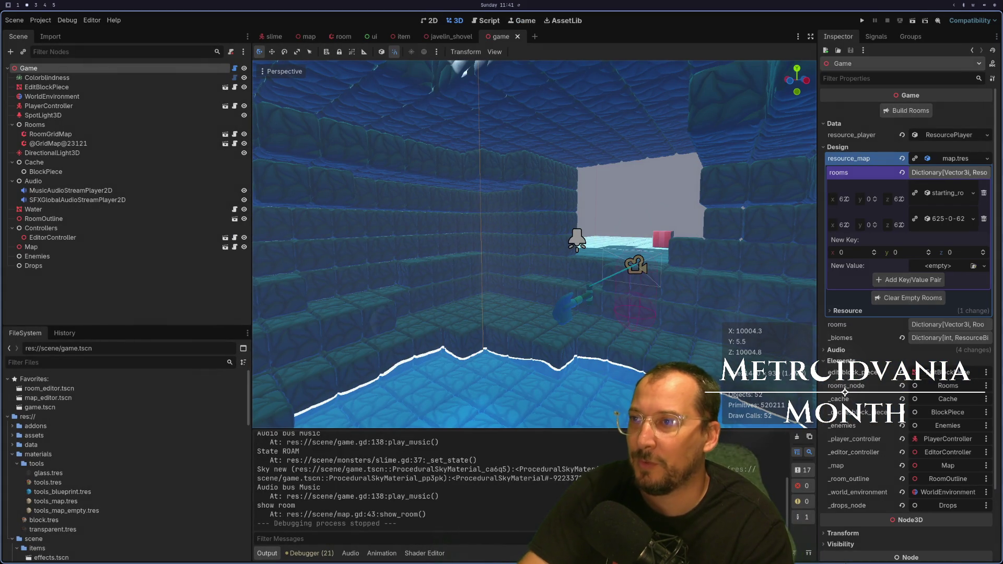
click(861, 21)
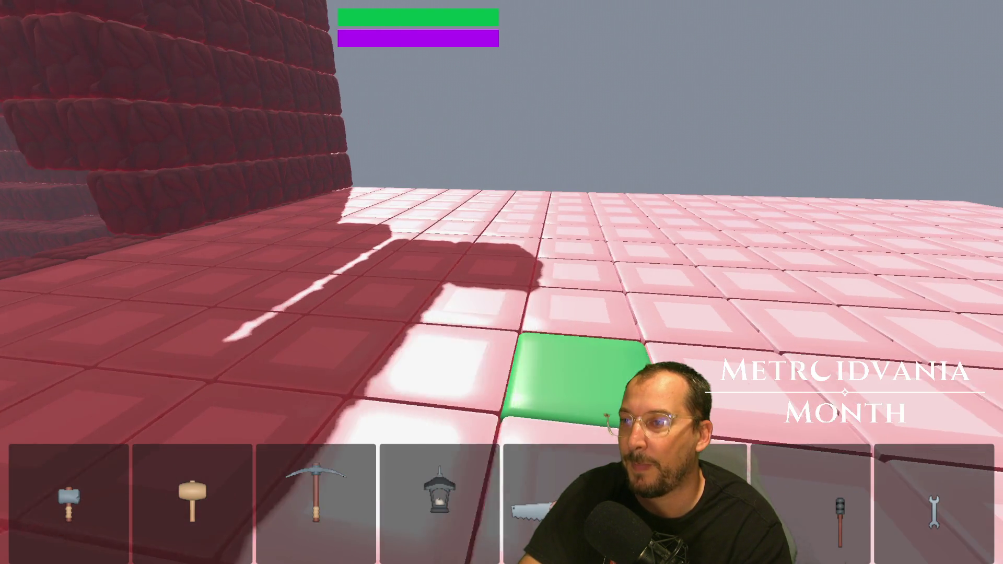
key(F8)
click(862, 21)
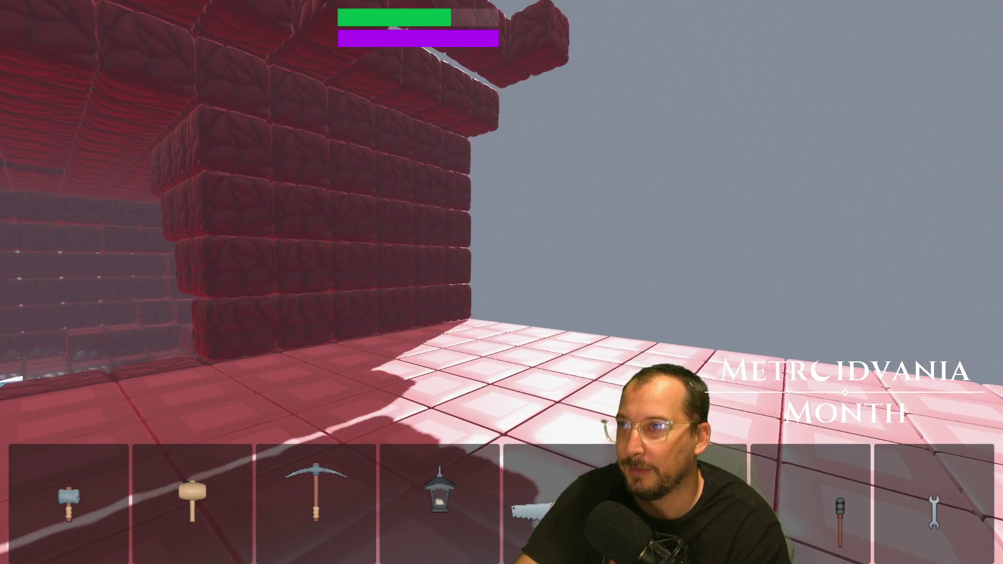
key(F8)
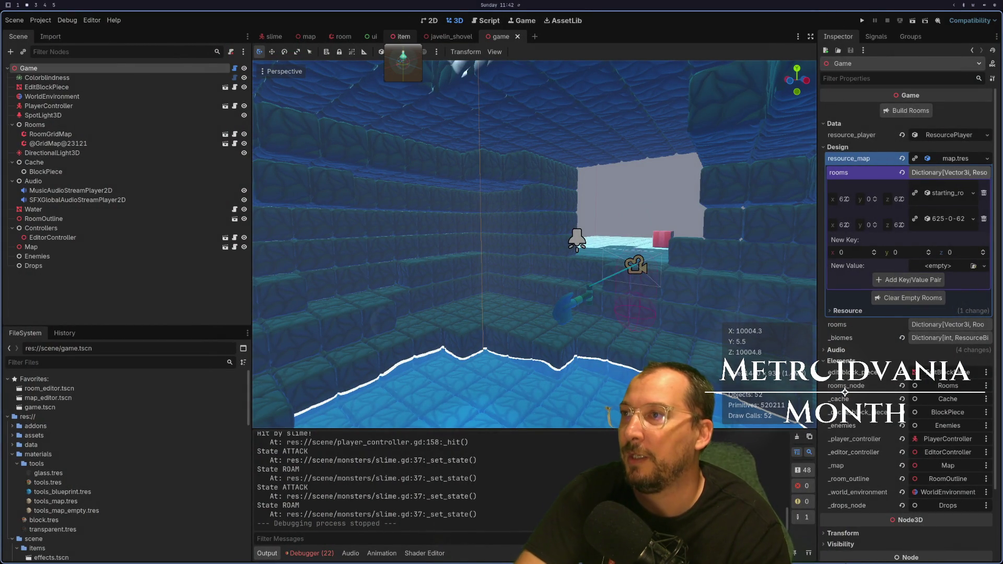
Browse game.gd and player_controller.gd in Neovim, ending on line 53 of game.gd.
key(super+1)
key(1)
key(2)
key(k)
key(dollar)
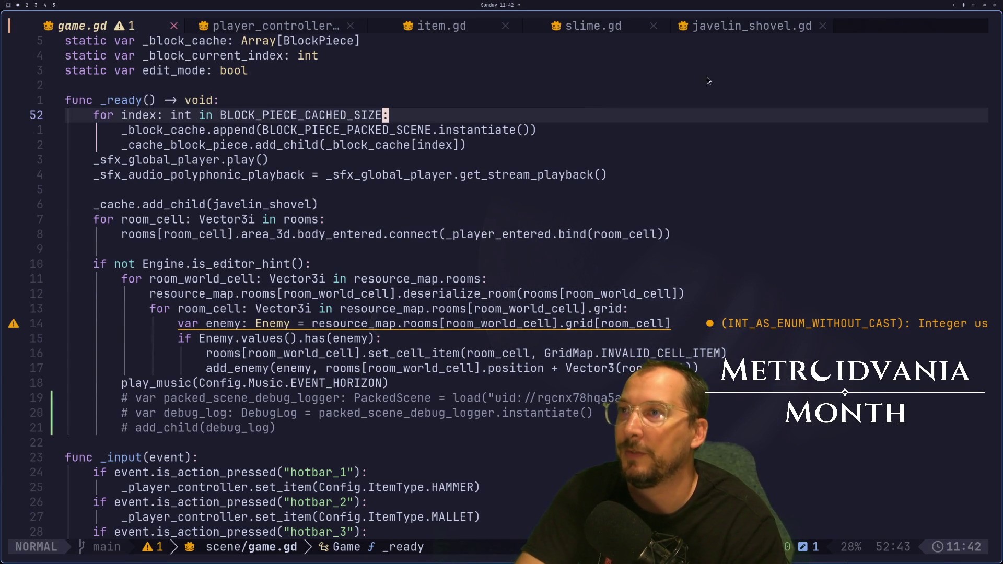
key(k)
click(285, 21)
click(116, 24)
click(310, 137)
Change add_mana(MAX_MANA) to add_mana(MAX_MANA - 10) in resource_player.gd and save it.
key(space)
key(space)
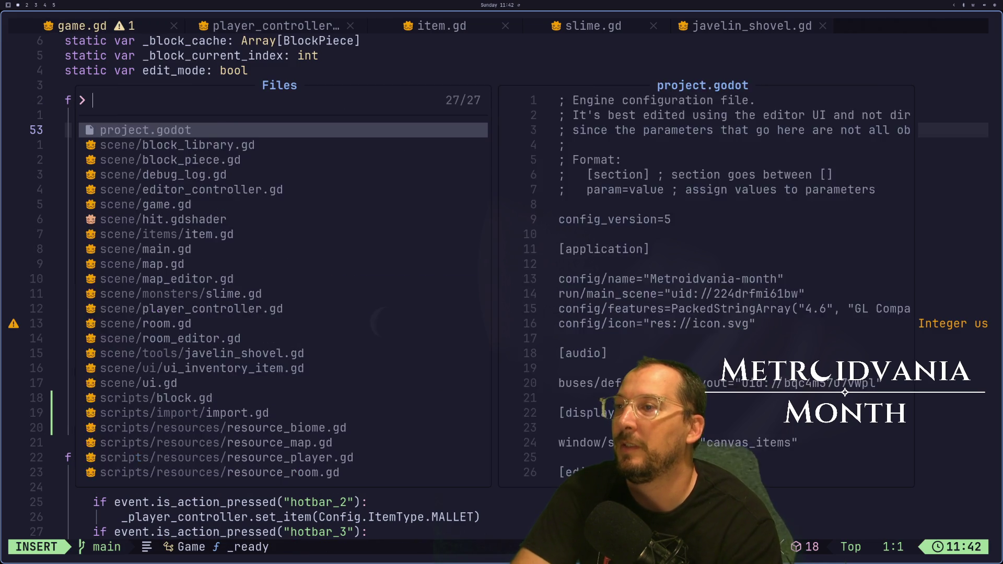
text(res)
key(Down)
key(Down)
key(Down)
key(Return)
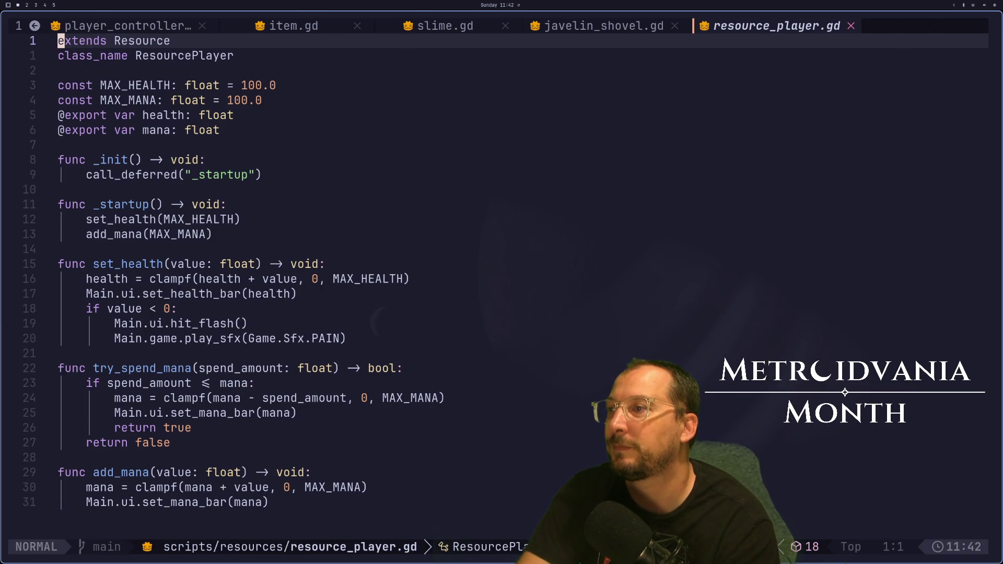
key(j)
key(j)
key(9)
key(j)
key(j)
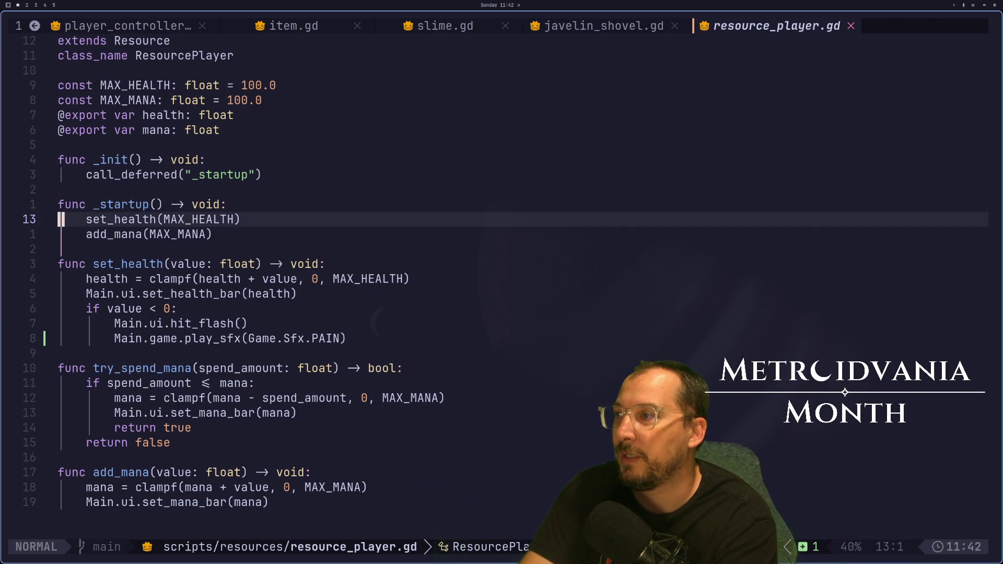
key(j)
text(A - )
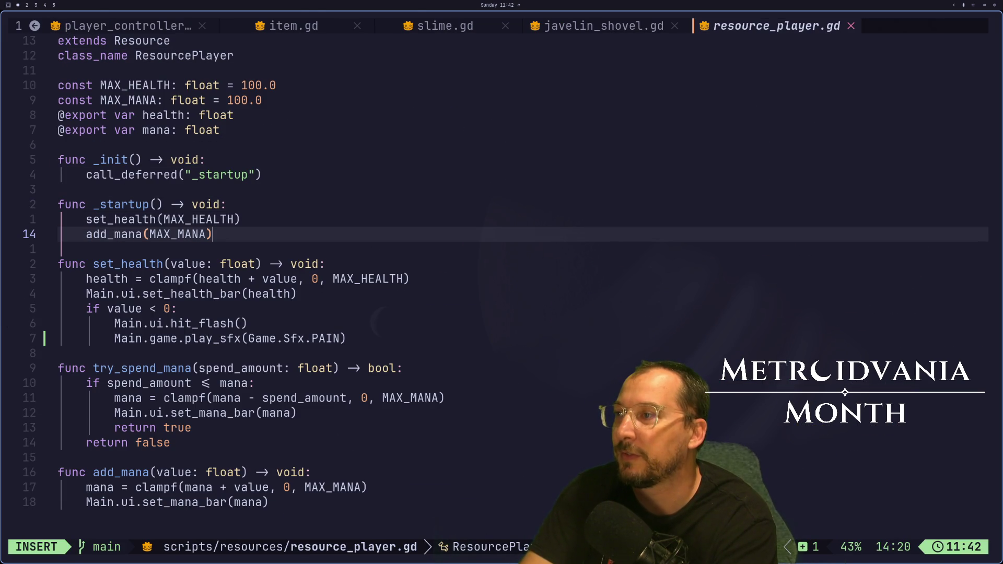
text(10)
key(Escape)
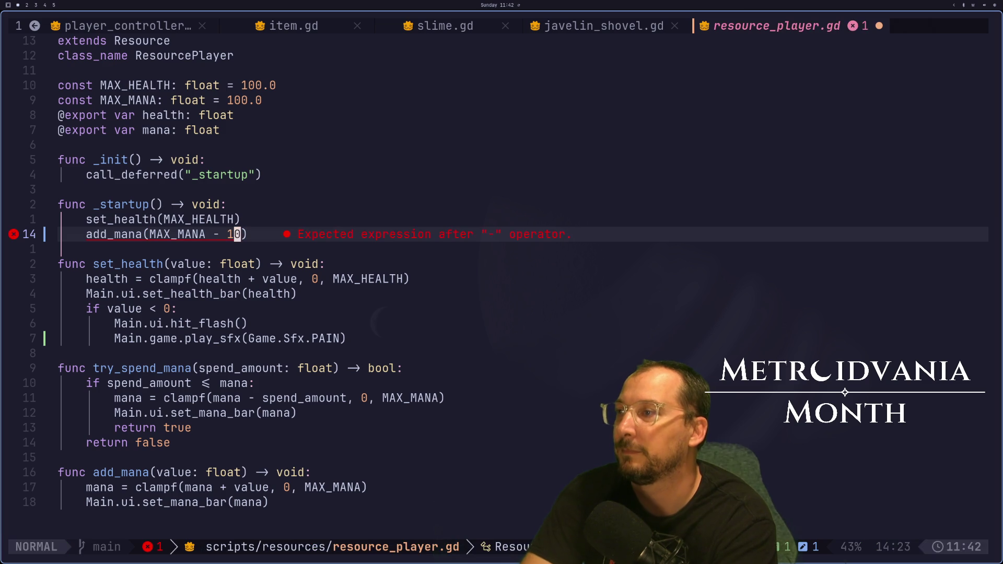
text(:w)
key(Return)
key(super+2)
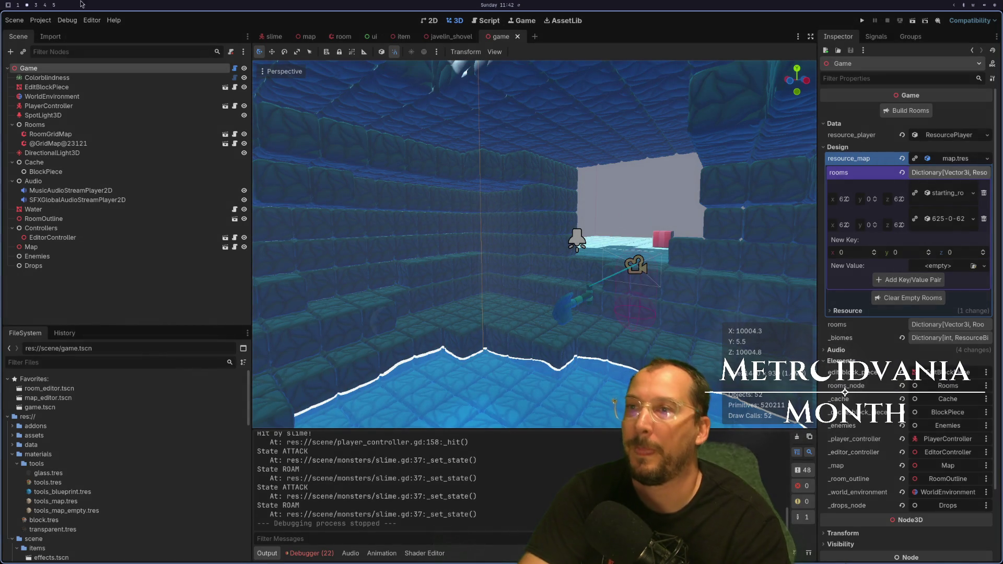
click(862, 19)
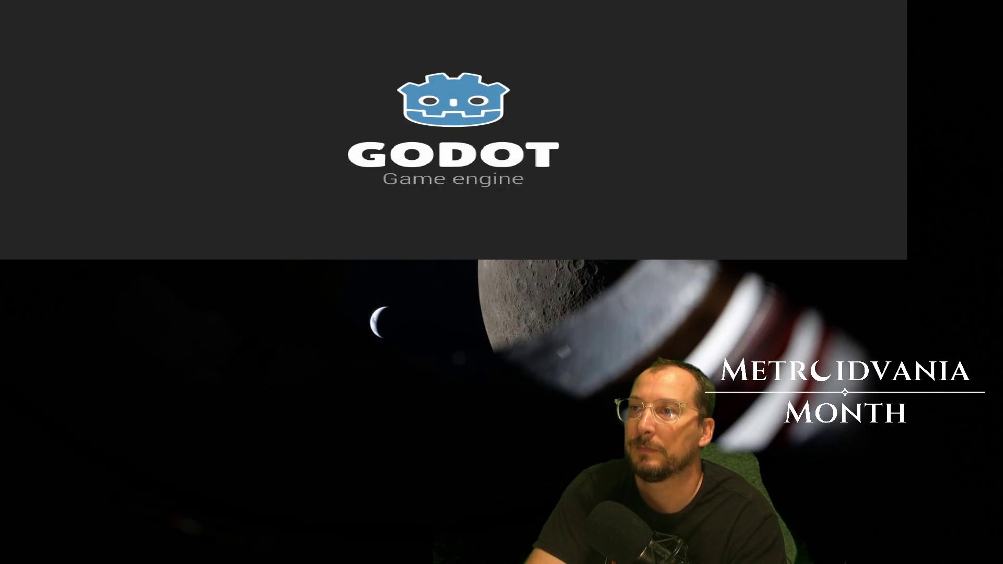
key(w)
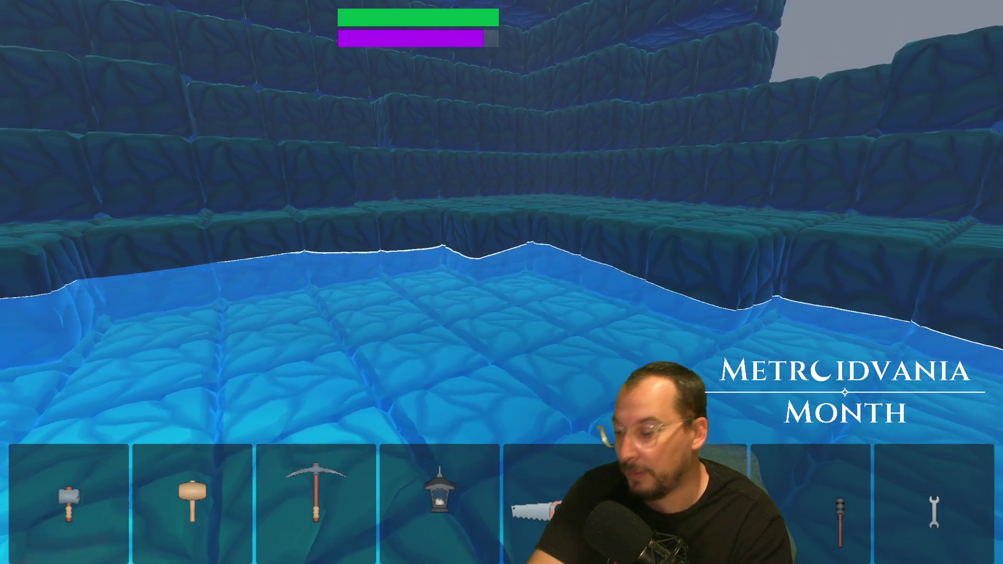
key(w)
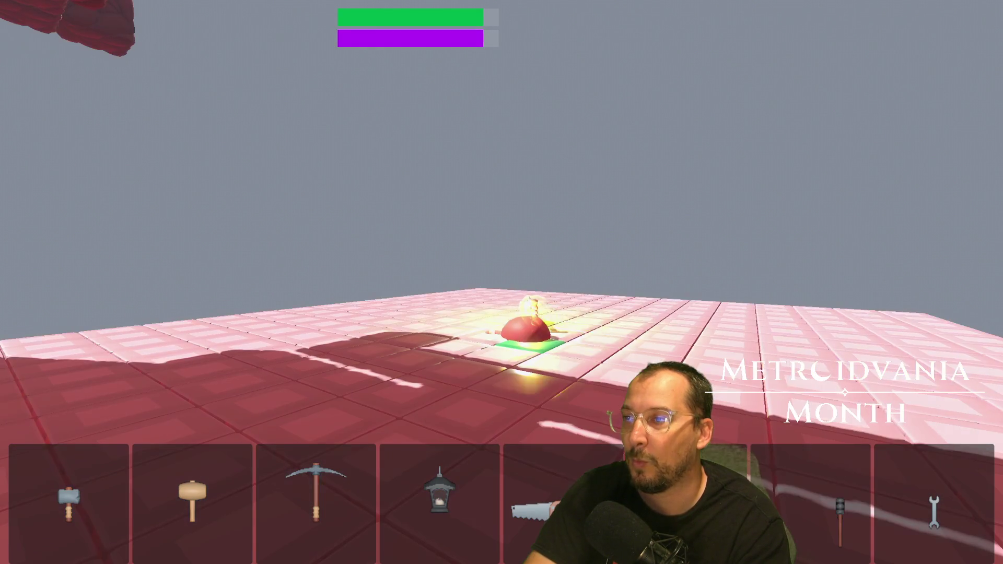
key(w)
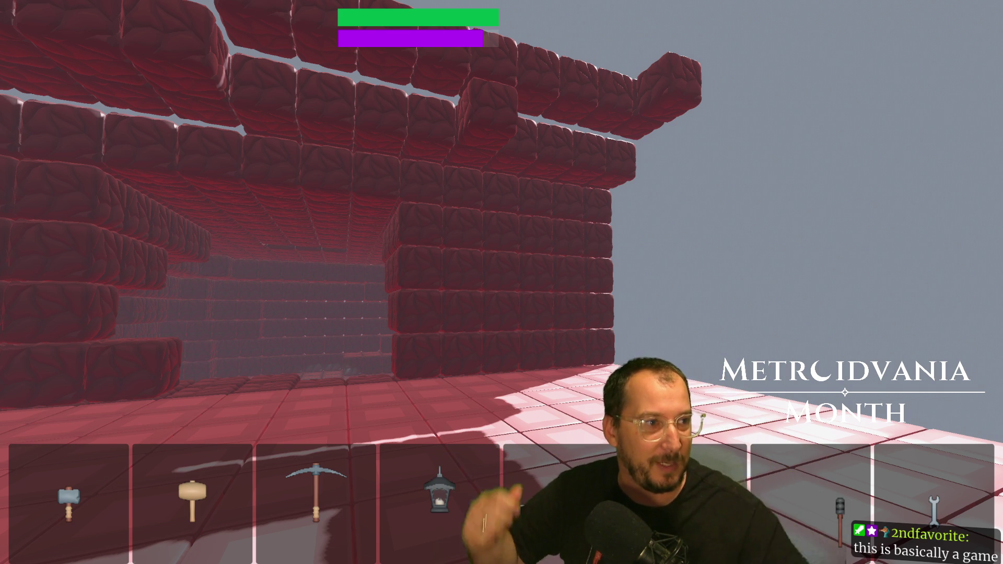
key(w)
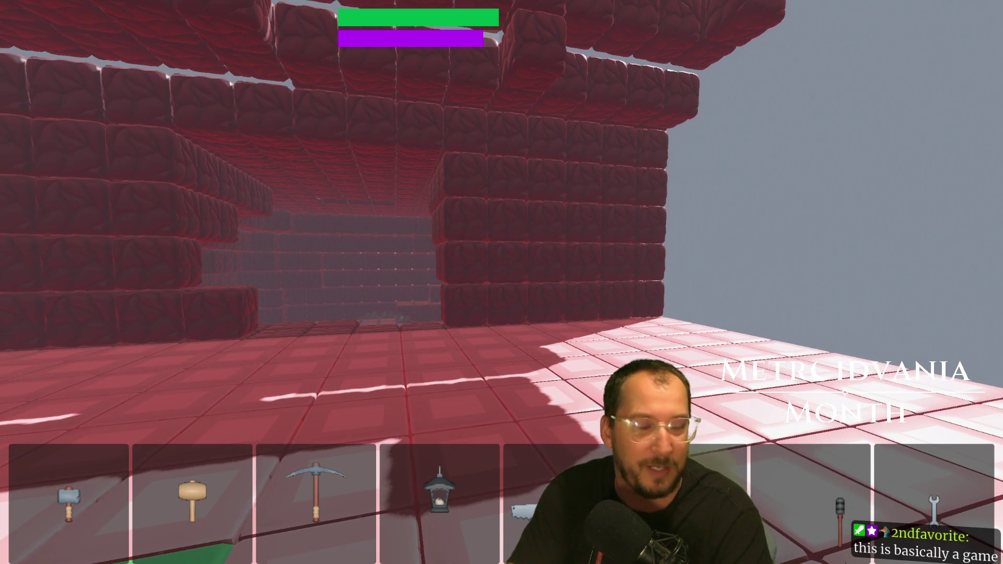
key(w)
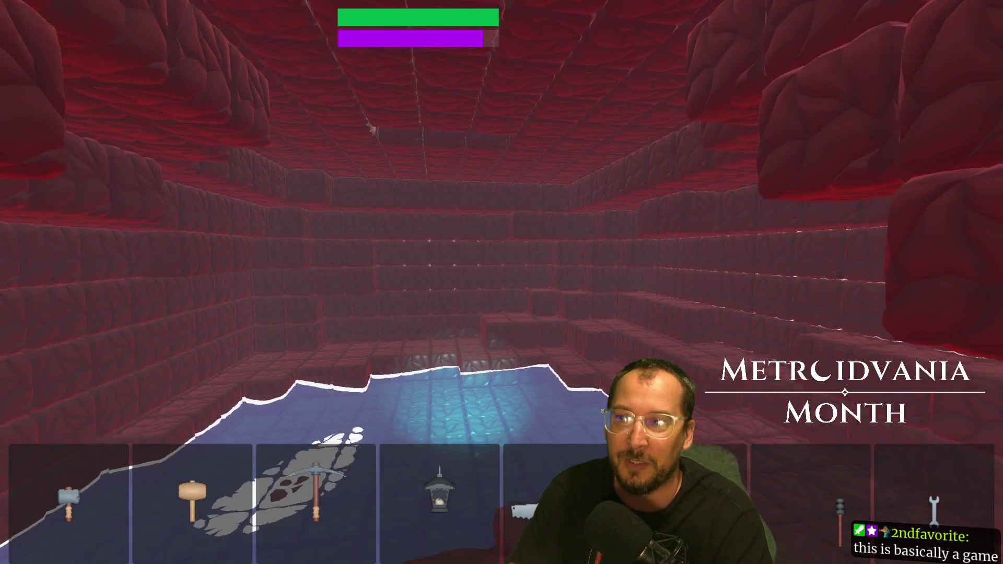
key(w)
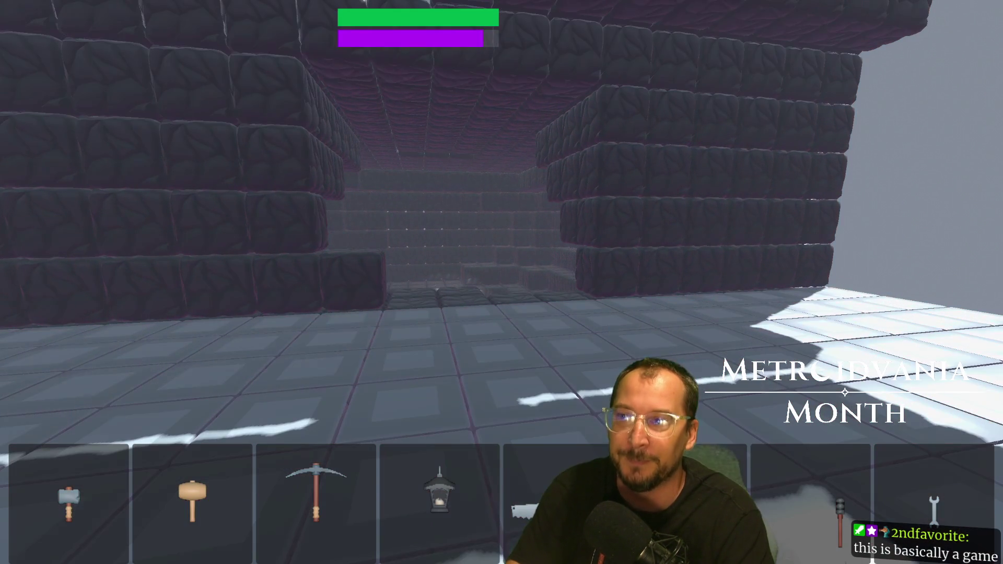
key(F8)
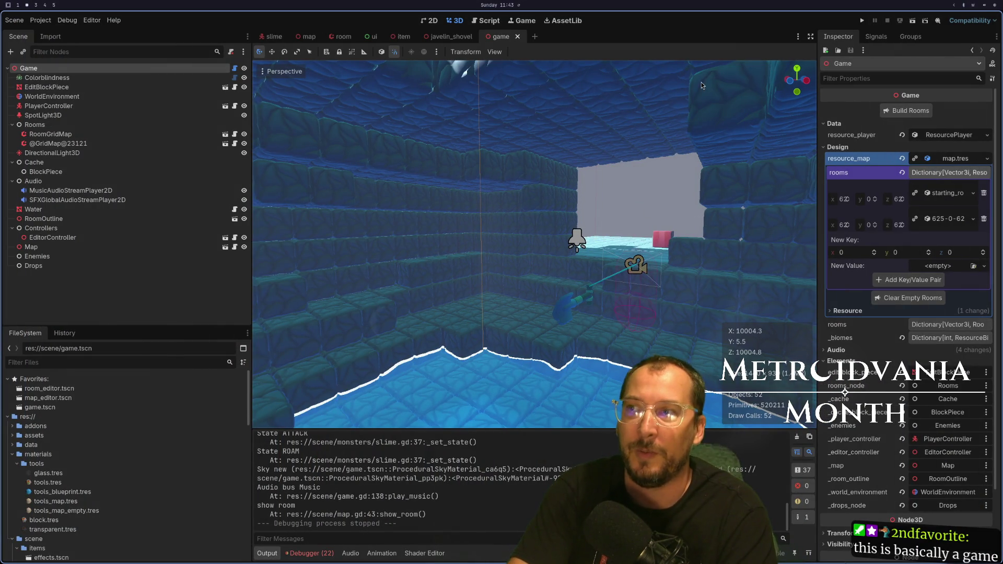
key(super+1)
Open lazygit and browse the changed assets and data folders.
click(490, 312)
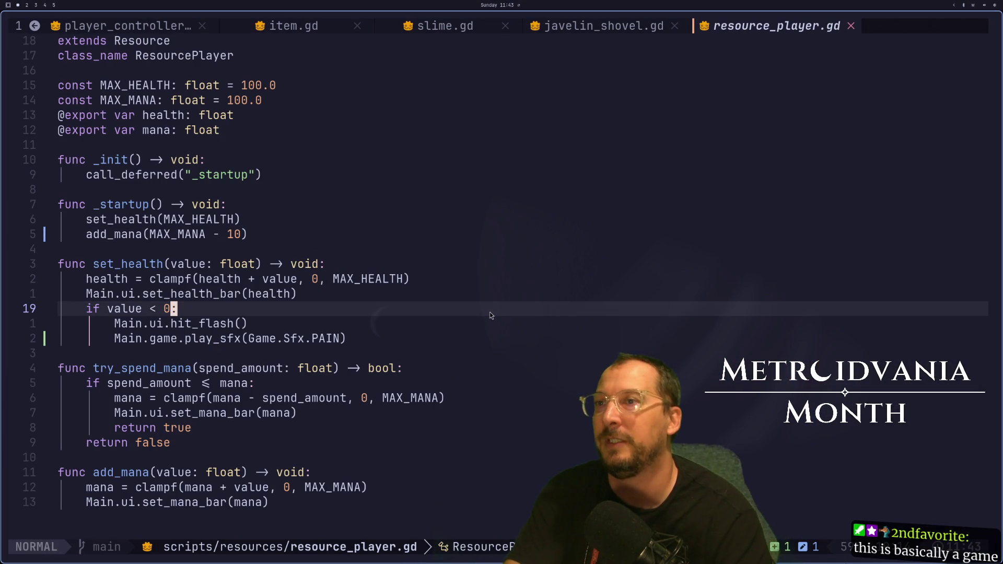
key(space)
key(g)
key(g)
key(j)
key(Return)
key(j)
key(j)
key(j)
key(k)
key(k)
key(Return)
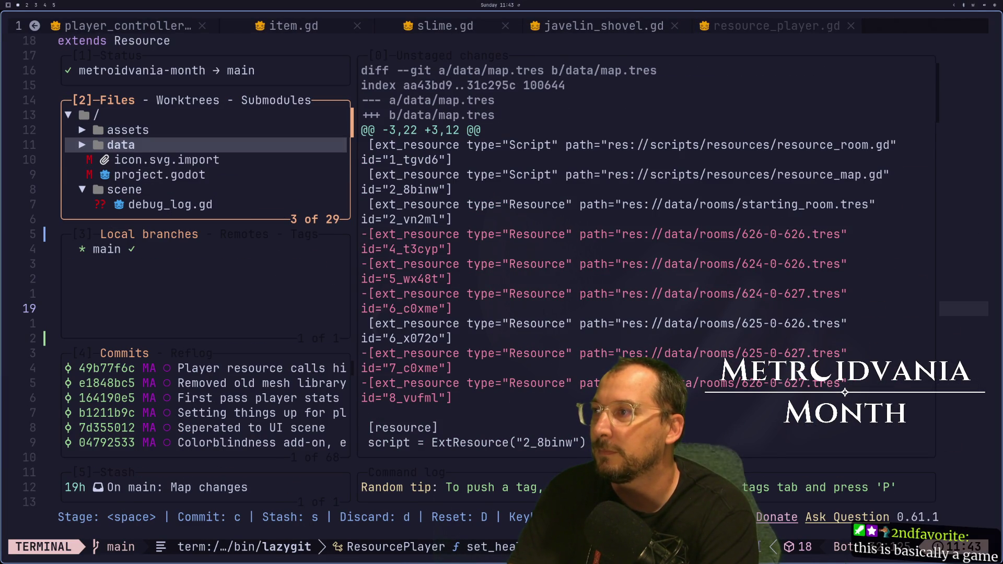
key(Return)
key(j)
key(j)
key(j)
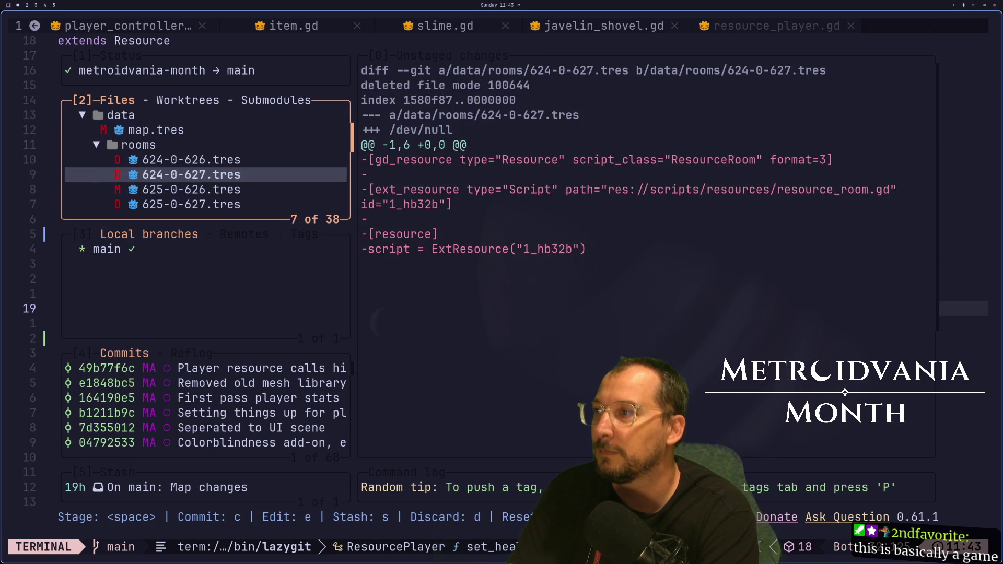
Stage the whole data folder and commit it as 'Cleanup old rooms'.
key(k)
key(k)
key(k)
key(k)
key(k)
key(k)
key(space)
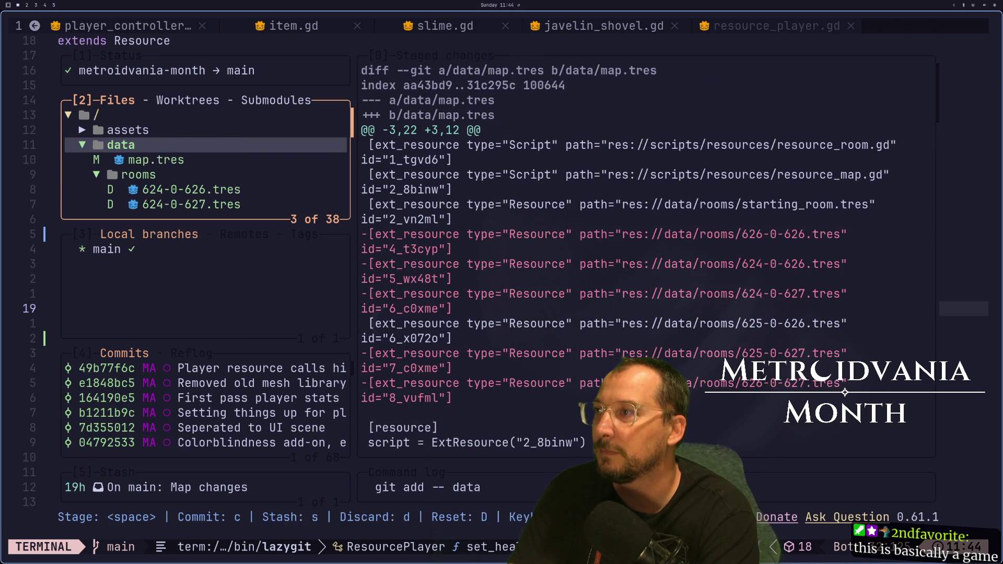
text(jcClean)
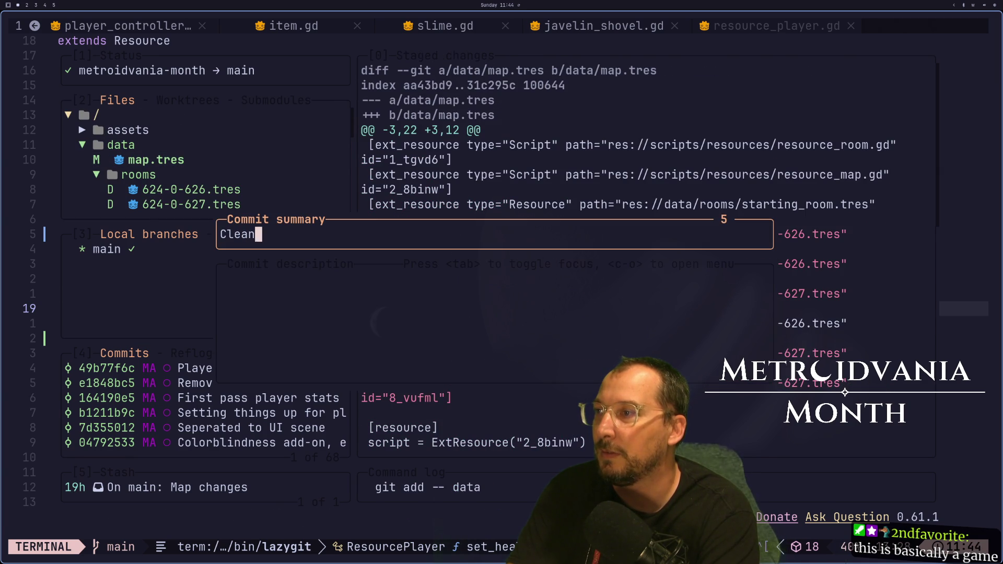
text(old rm)
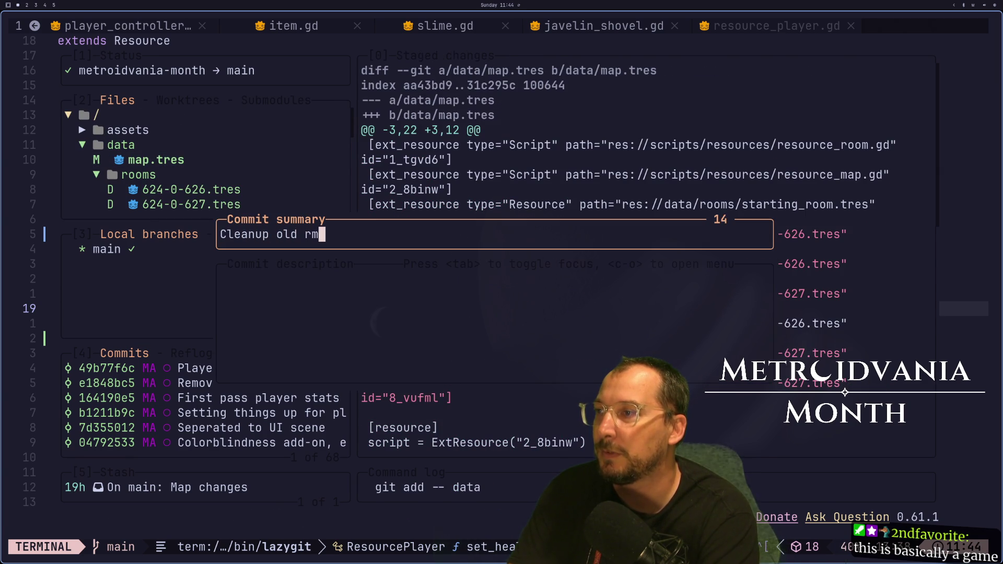
key(BackSpace)
text(ooms)
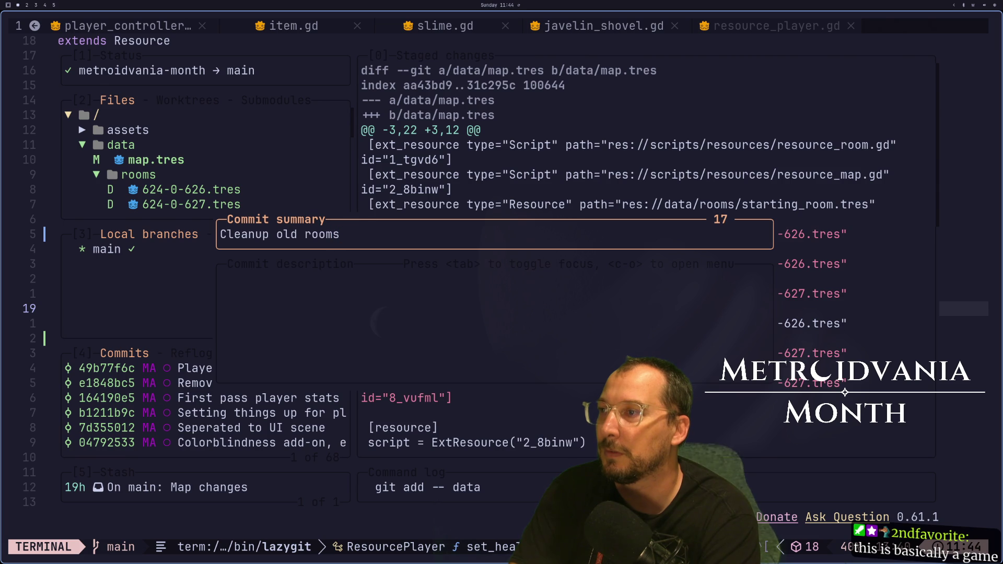
key(Return)
key(Down)
key(Down)
key(Up)
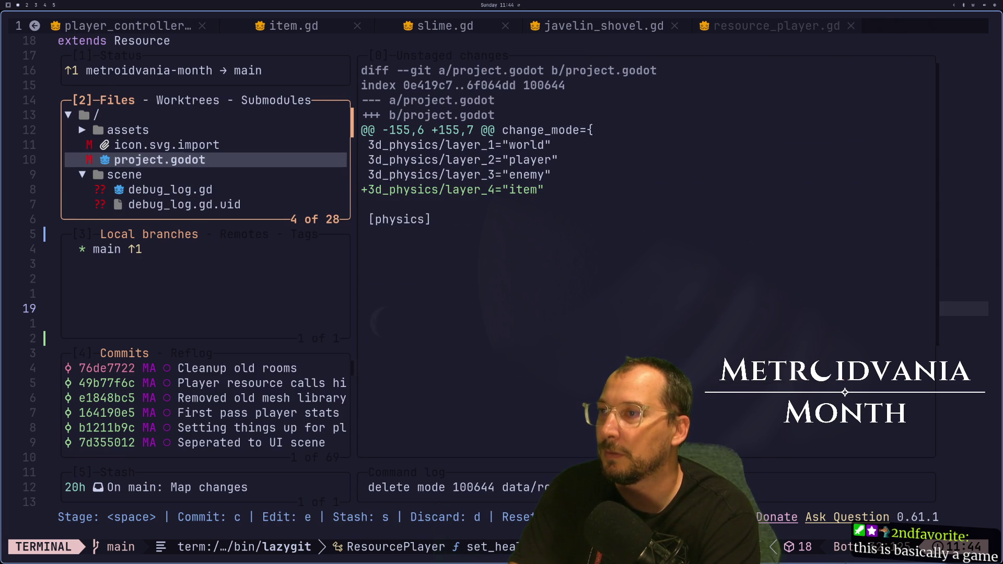
Stage project.godot, game.gd, game.tscn and the deleted javelin_shovel files.
key(space)
key(Down)
key(Down)
key(Down)
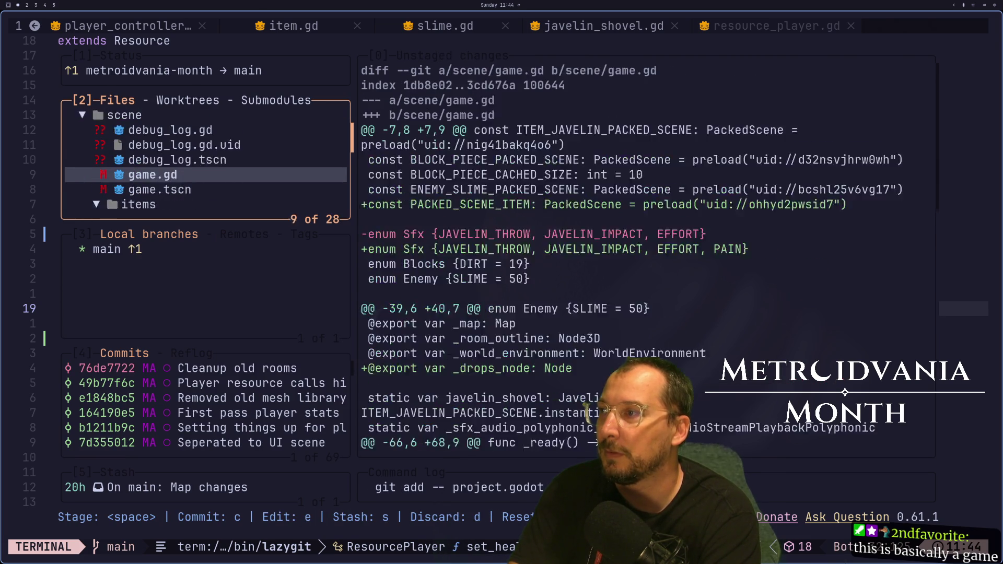
key(space)
key(Down)
key(space)
key(Down)
key(Down)
key(Down)
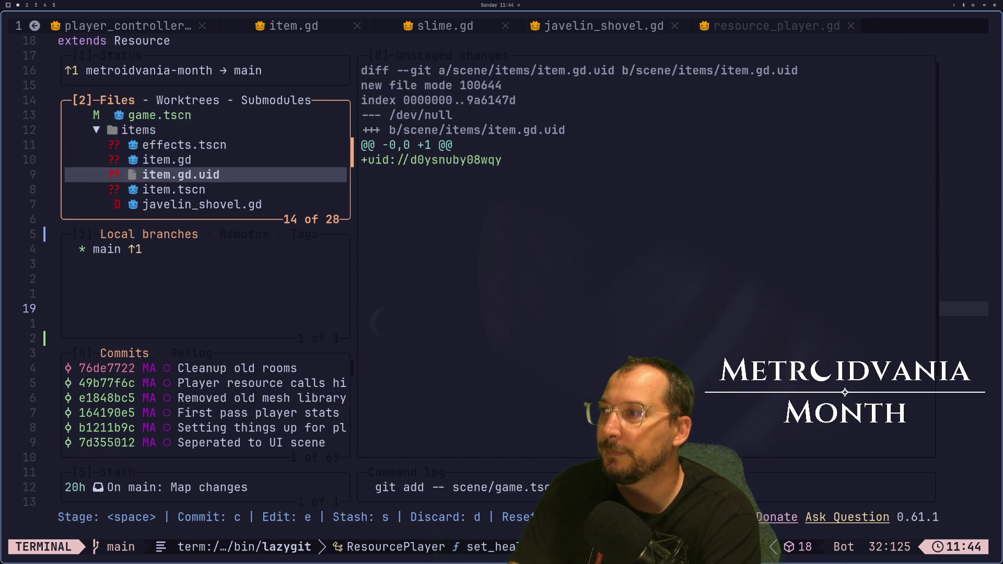
key(Up)
key(Up)
key(Down)
key(Down)
key(Down)
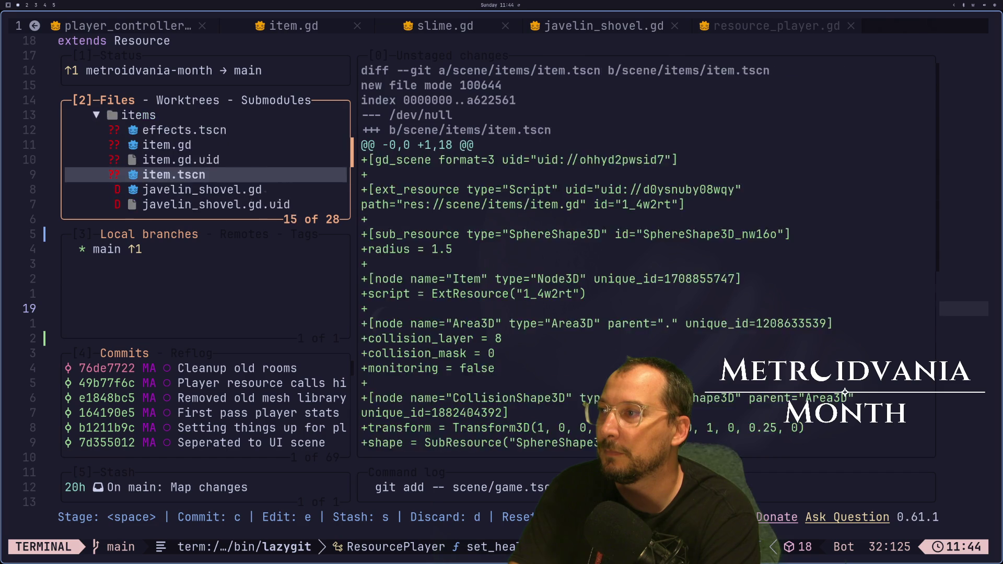
key(Up)
key(Up)
key(space)
key(Down)
key(space)
key(Down)
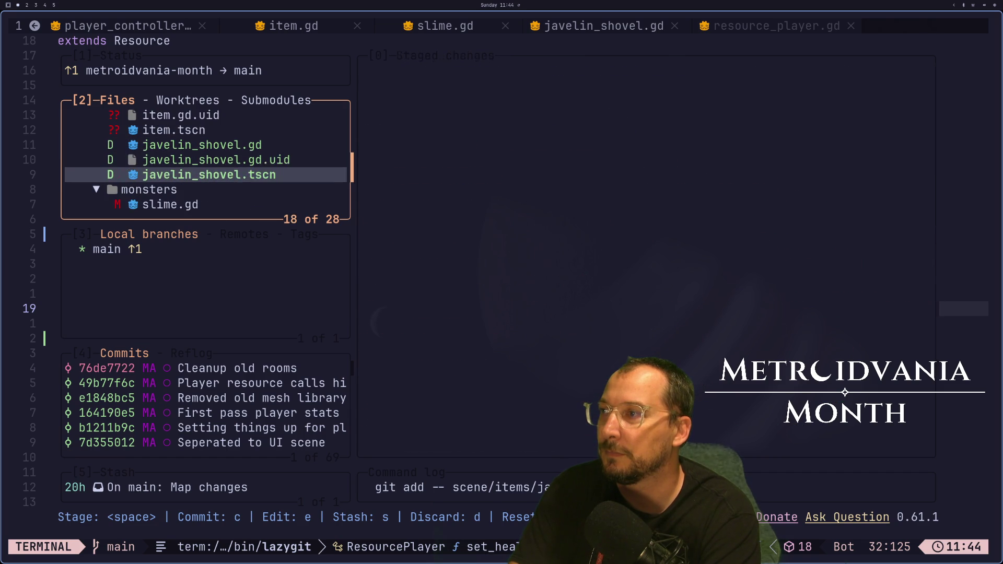
key(space)
key(Down)
key(Down)
key(Up)
key(Up)
Review the item diffs, then stage the tools folder and the new item files.
key(Up)
key(Up)
key(Up)
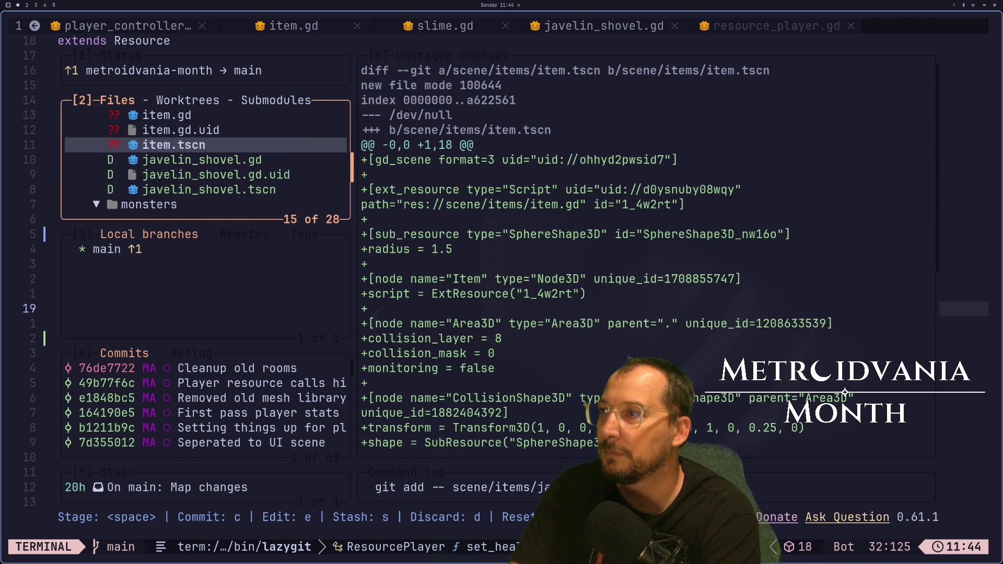
key(Up)
key(Up)
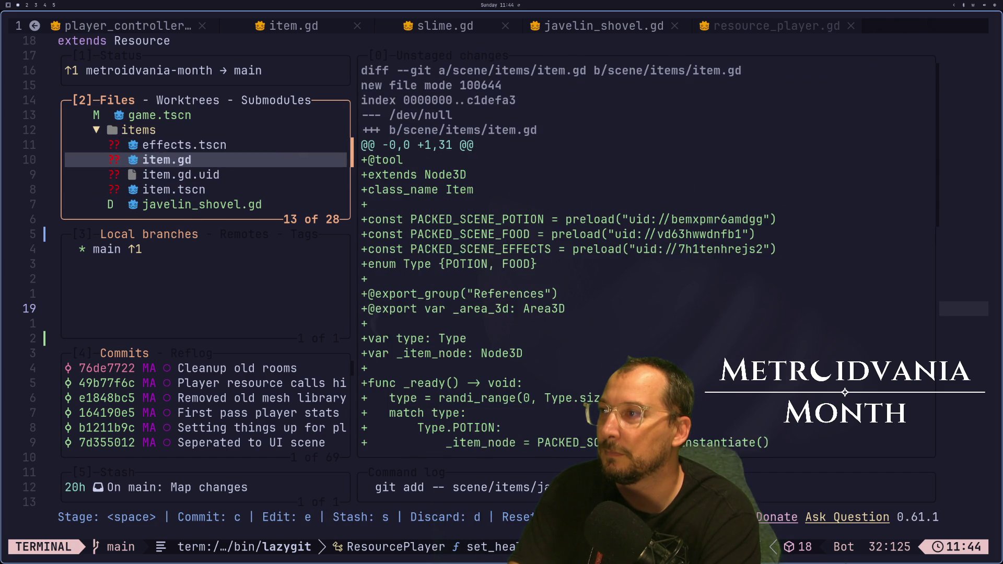
key(Down)
key(Down)
key(Down)
key(Down)
key(Down)
key(Down)
key(Down)
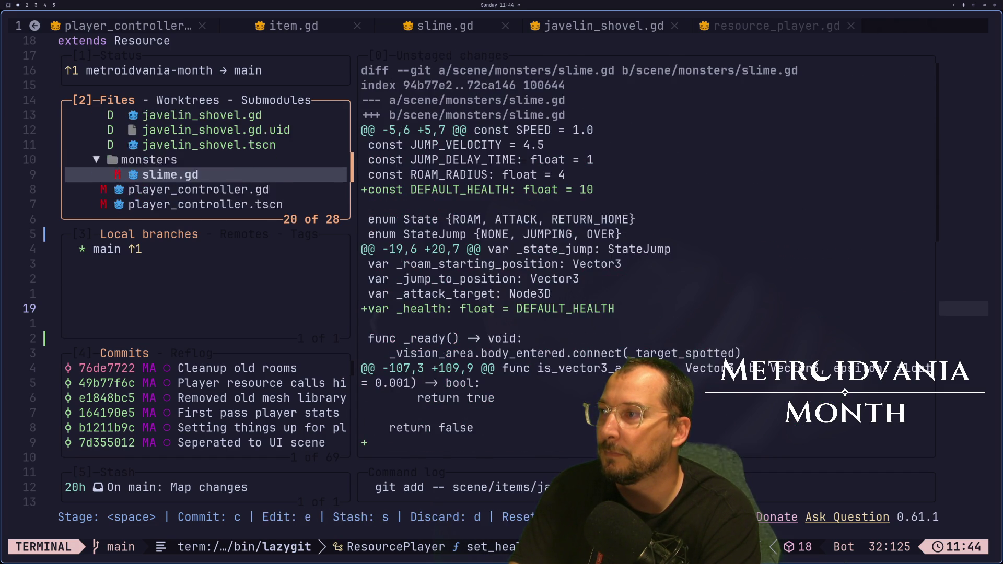
key(Up)
key(Up)
key(space)
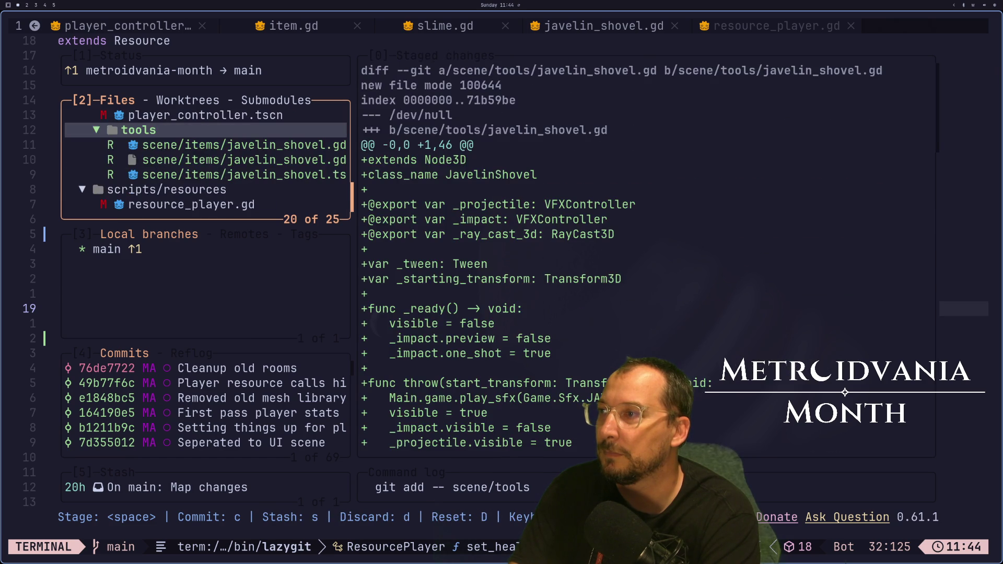
key(Up)
key(Up)
key(Up)
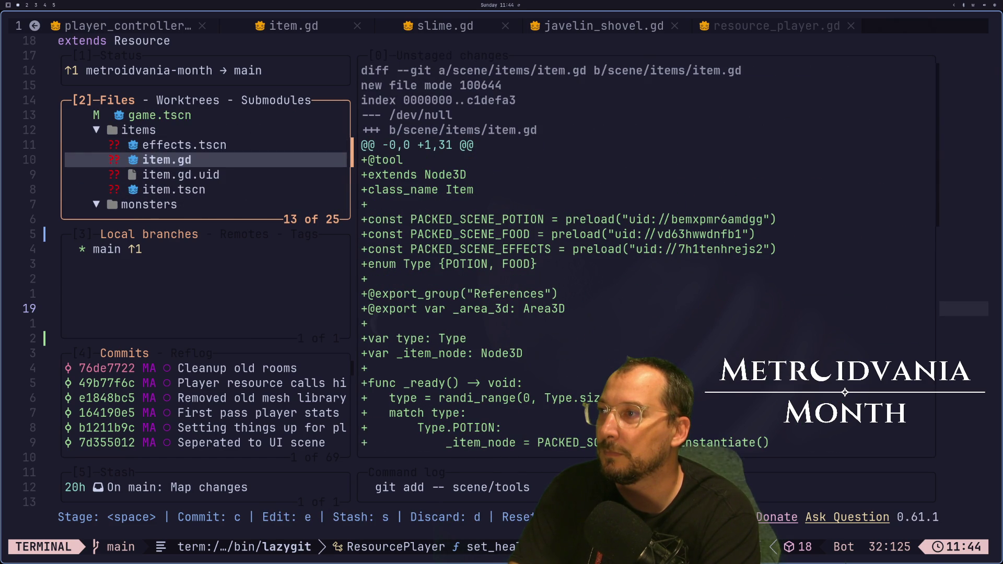
key(Down)
key(space)
key(Down)
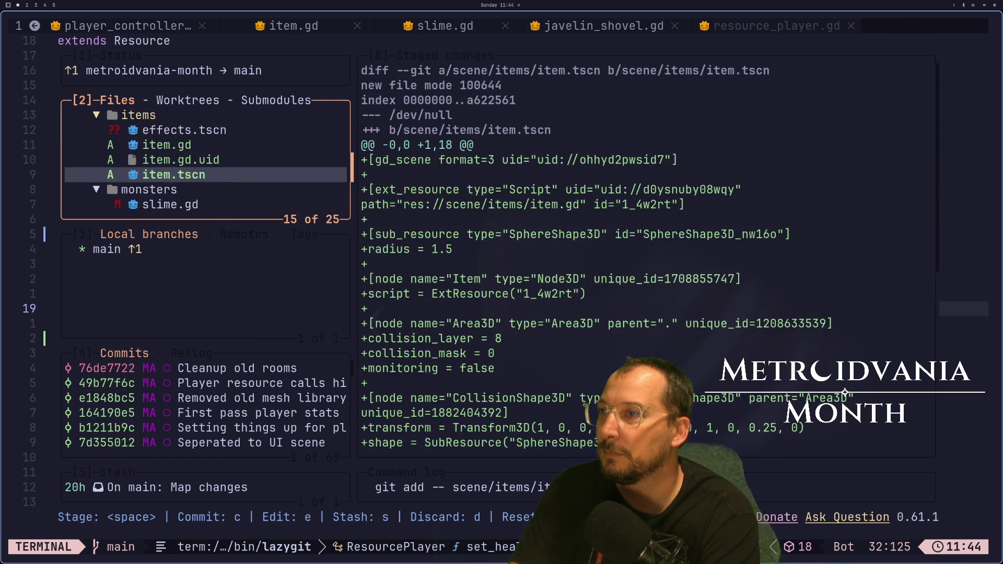
key(Up)
key(Up)
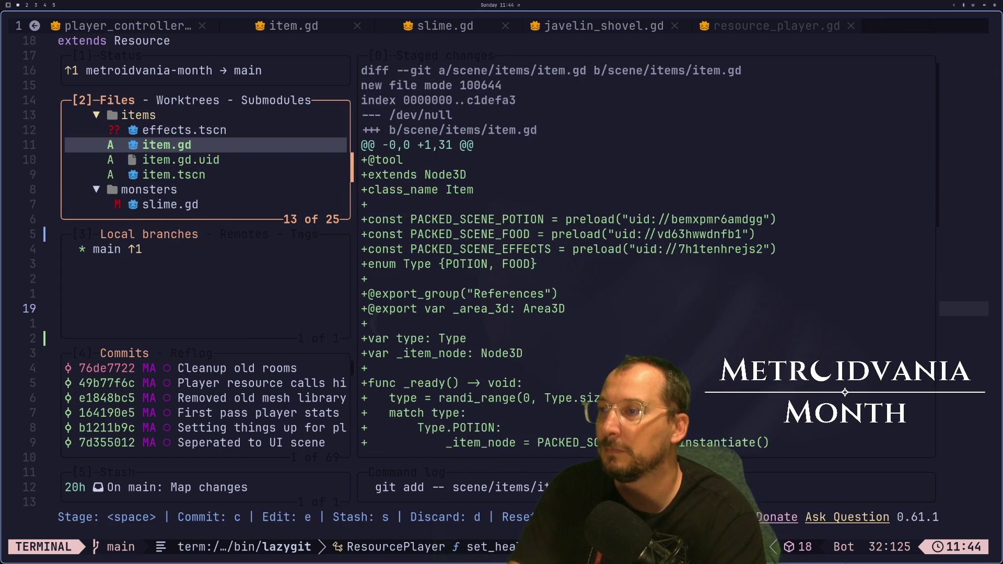
scroll(646, 256, down, 15)
scroll(647, 256, up, 15)
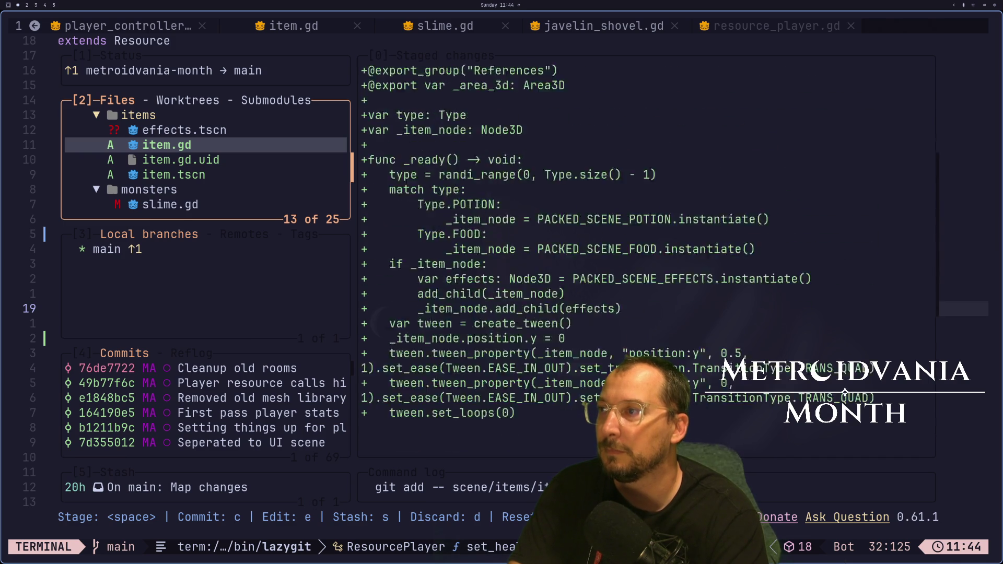
key(Up)
Stage the slime monster changes and review player_controller.gd and resource_player.gd.
key(Down)
key(Down)
key(Down)
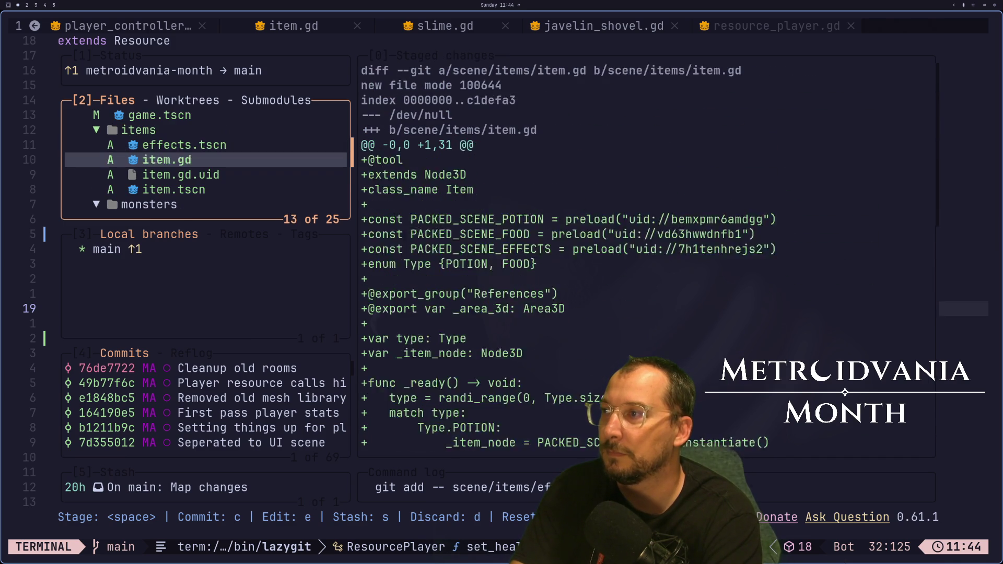
key(Up)
key(Up)
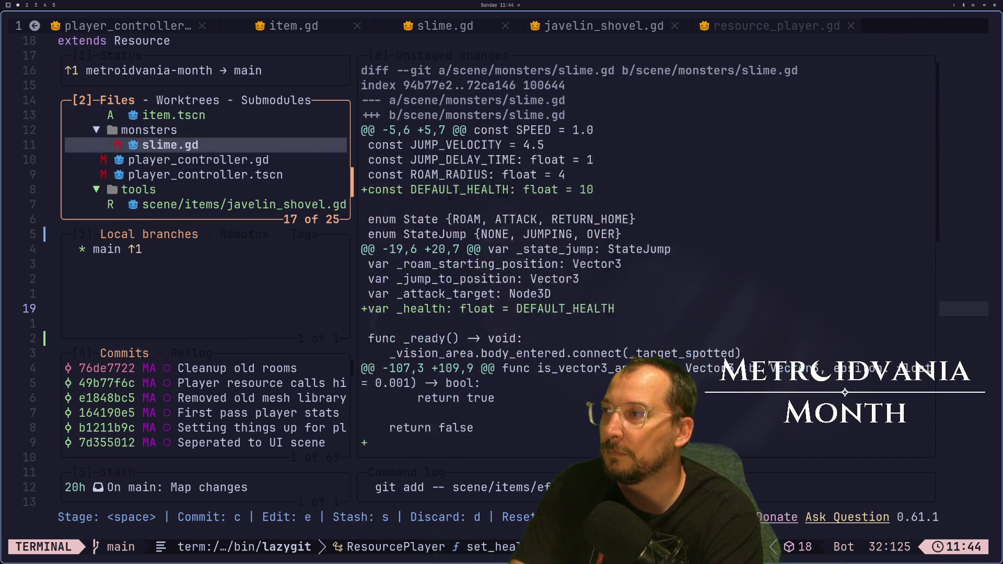
key(space)
key(Down)
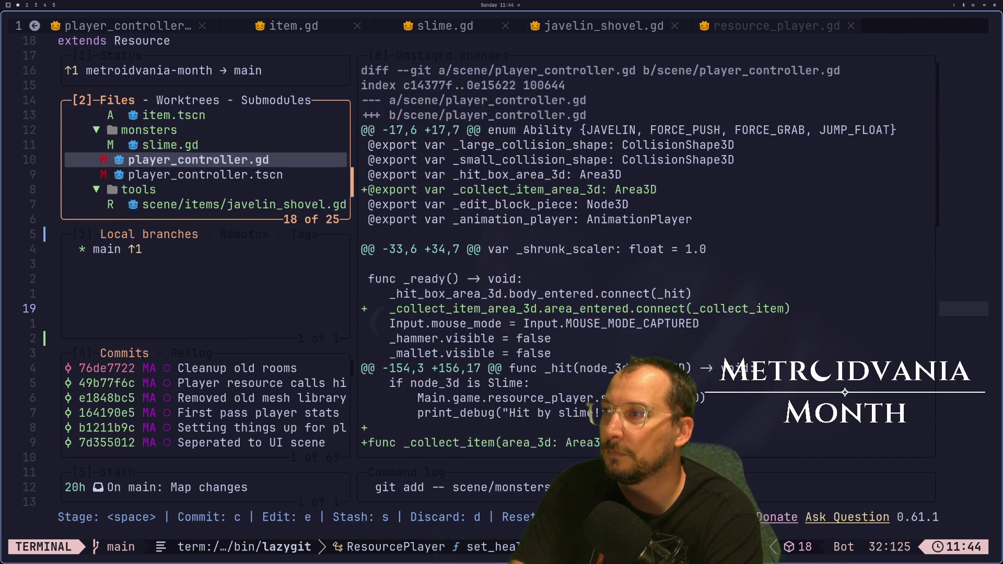
key(Down)
key(Down)
key(Down)
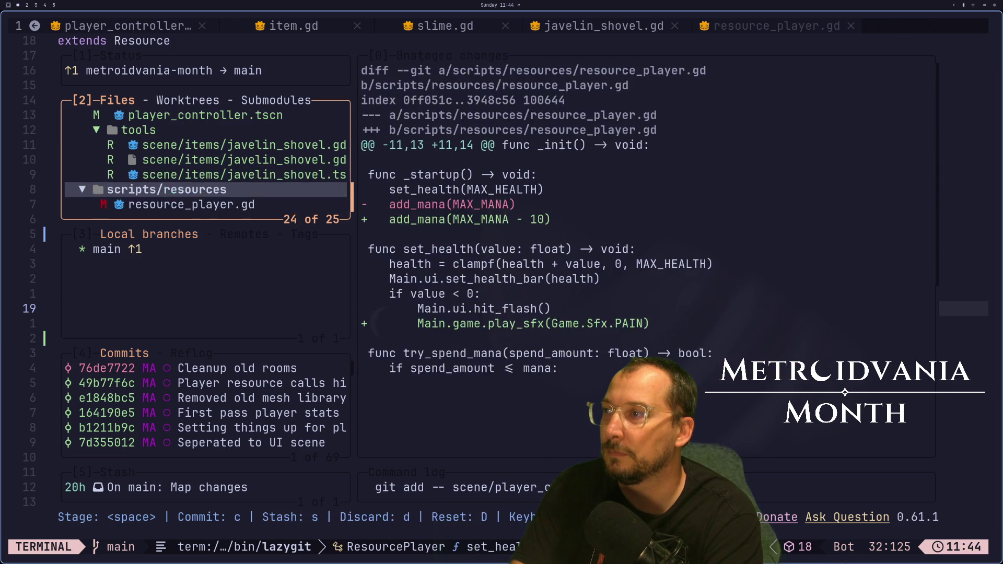
key(Down)
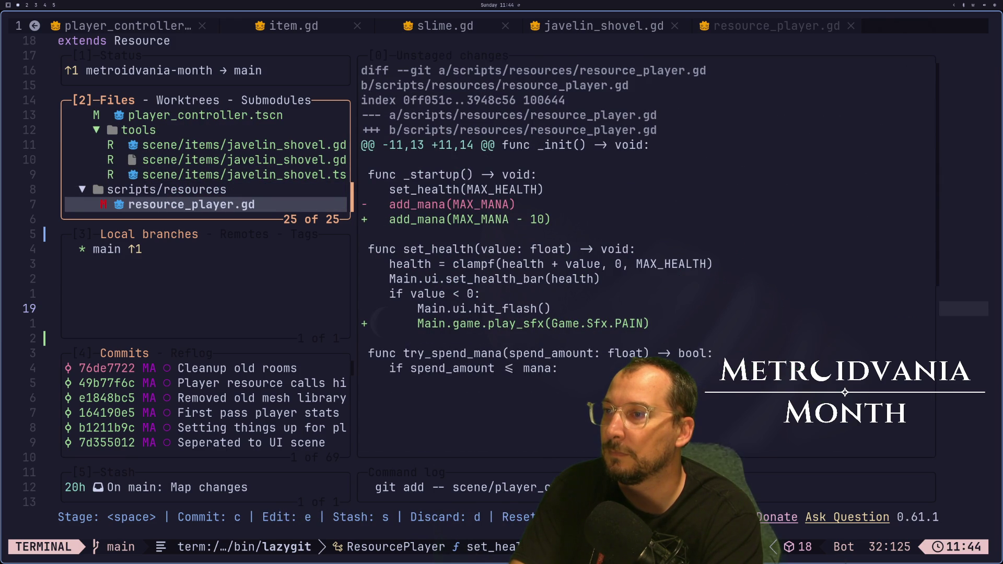
key(Up)
key(Up)
key(Up)
key(Up)
key(Down)
key(Down)
key(Down)
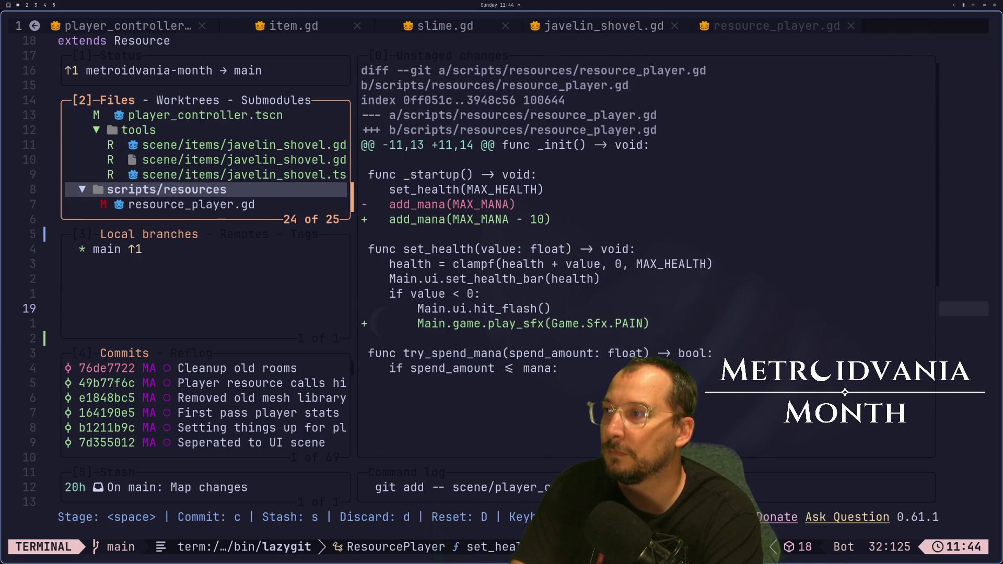
Commit the staged files as 'Enemies can be hit and killed, items dropped and picked up…'.
text(c)
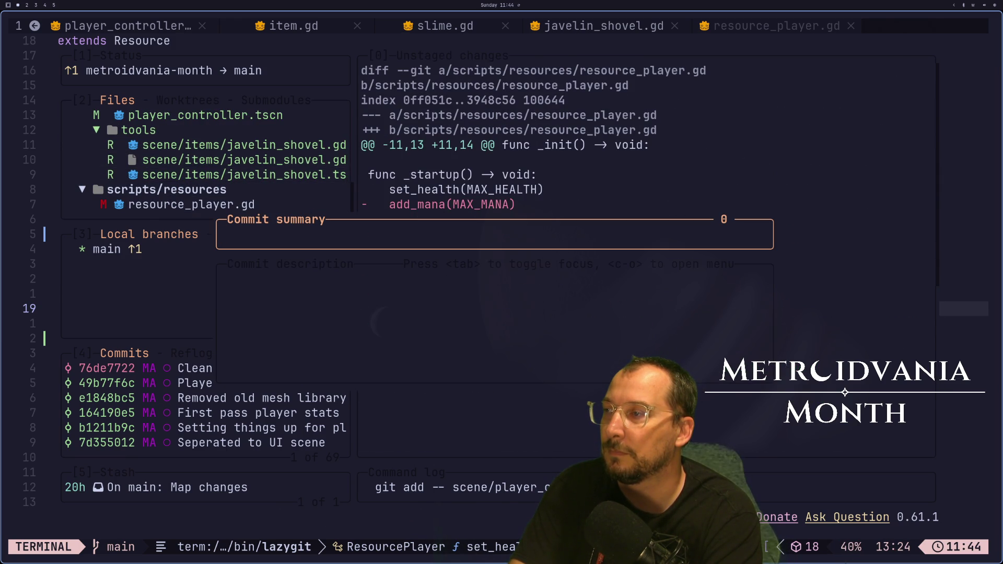
text(Enemies c)
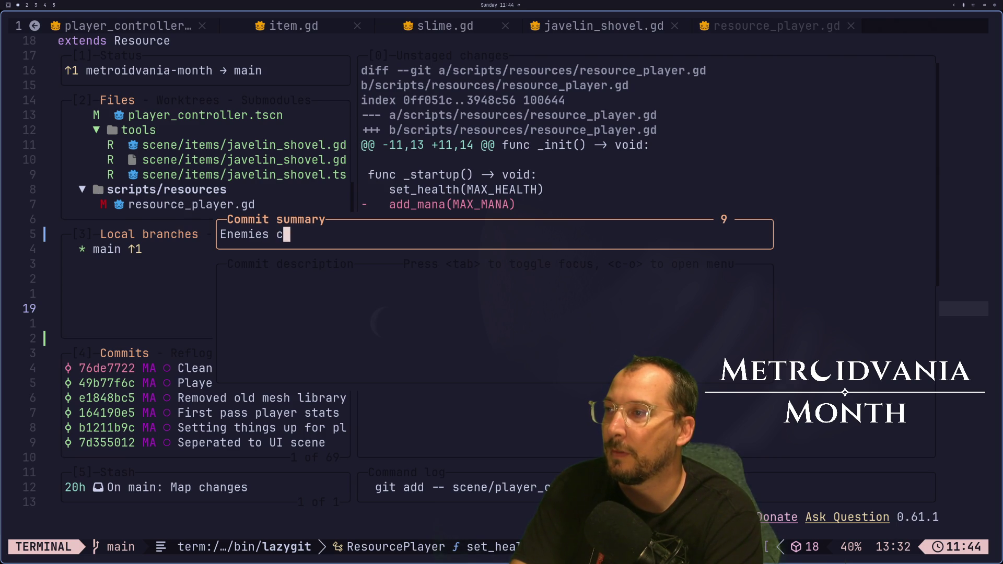
text(an be hit and killed)
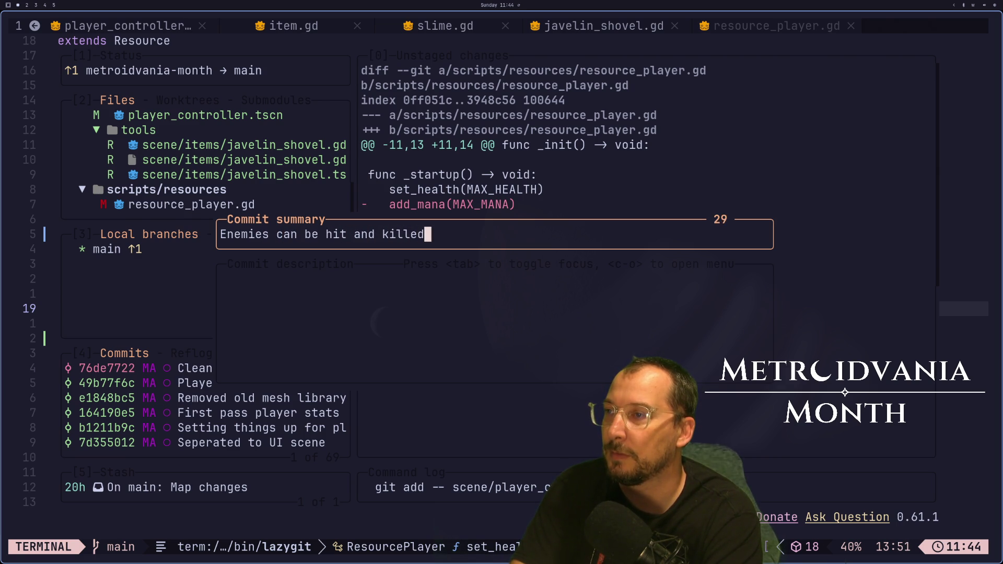
text(,)
key(BackSpace)
text(items dropp)
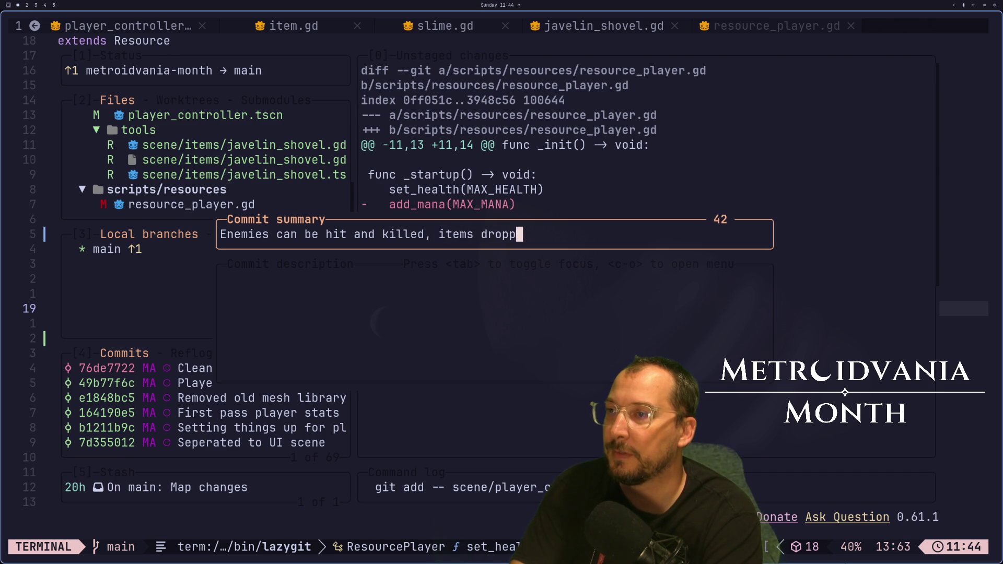
text(ed and picke)
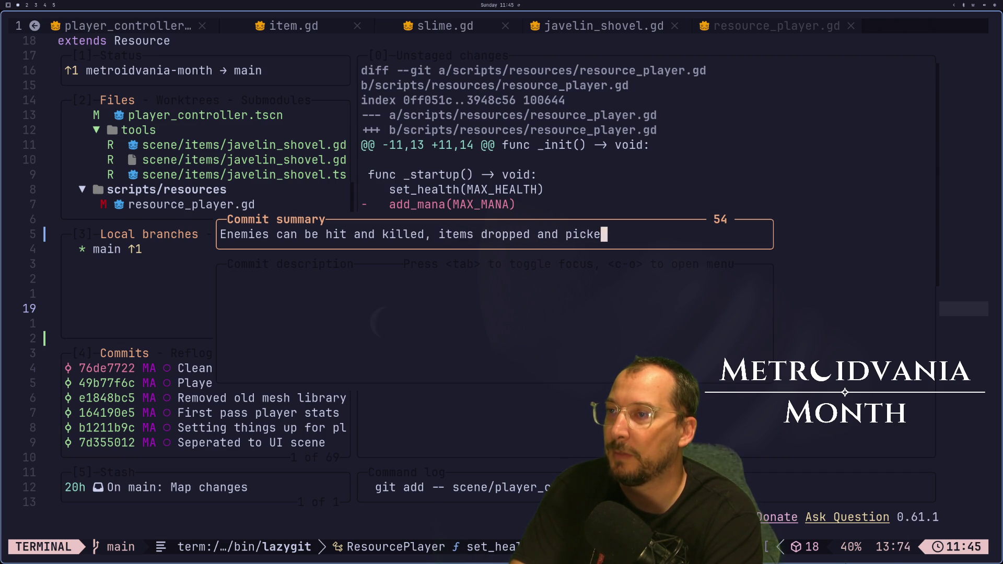
text(d up to re)
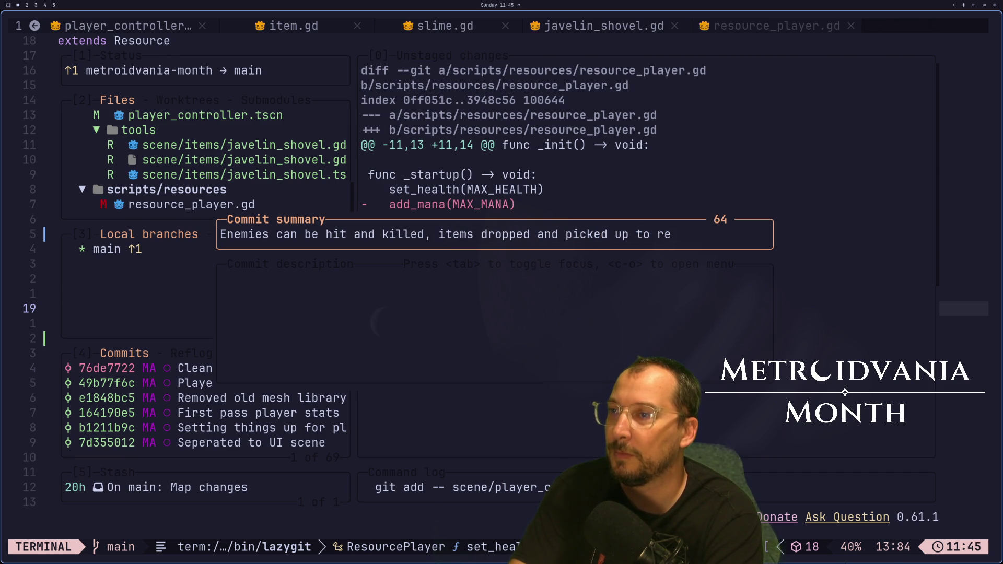
text(sore ma)
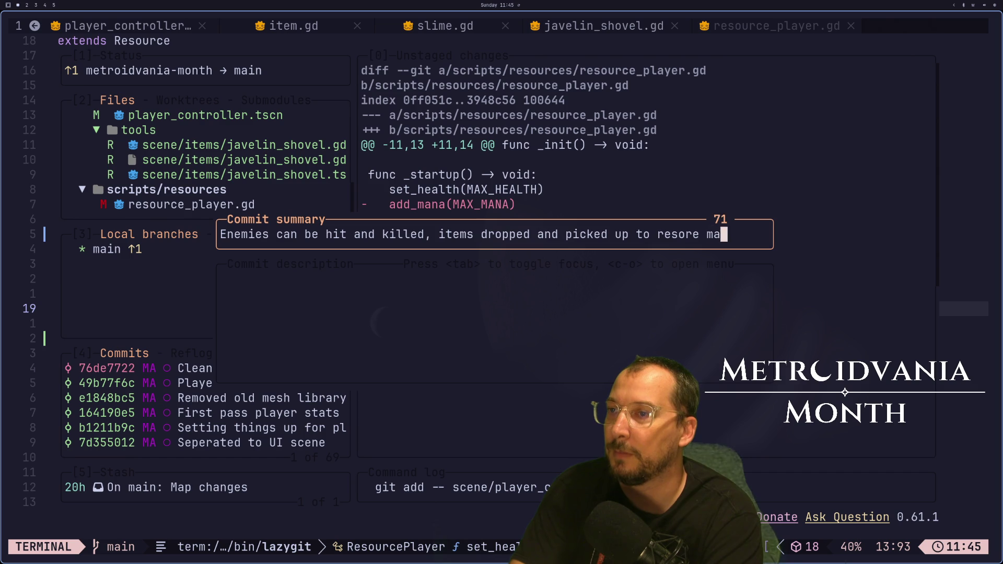
text(na alth)
key(Return)
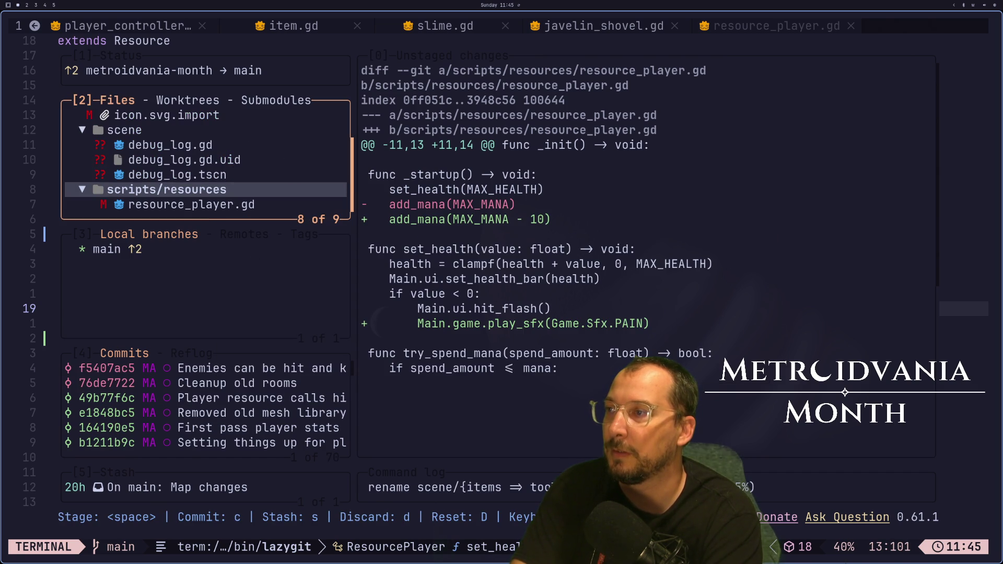
Push the two new commits to the remote.
key(Down)
key(Up)
key(Up)
key(Up)
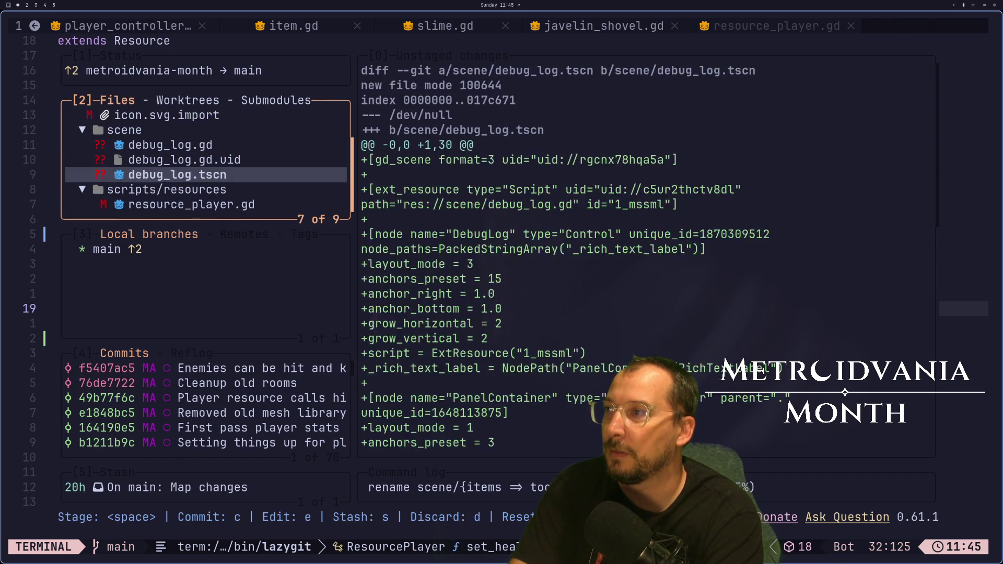
key(Down)
key(Down)
key(shift+p)
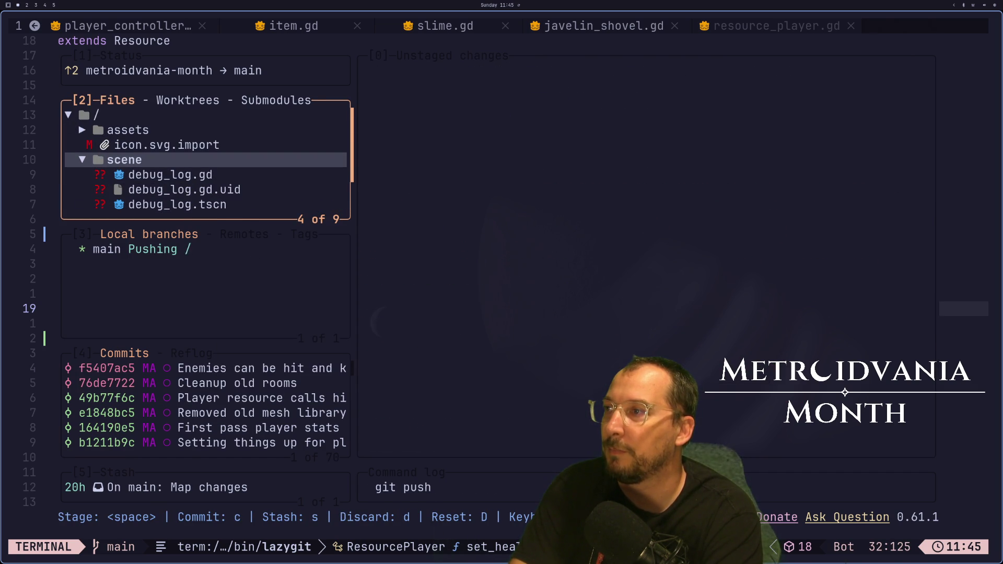
Discard all changes to icon.svg.import, quit lazygit, and switch back to an earlier script.
key(Up)
key(d)
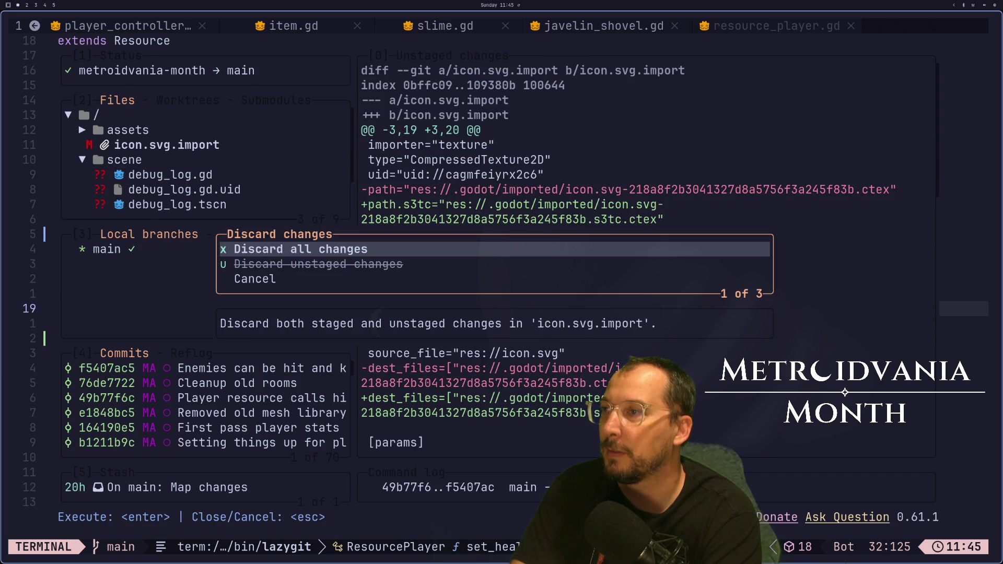
key(Return)
key(Down)
key(Down)
key(Down)
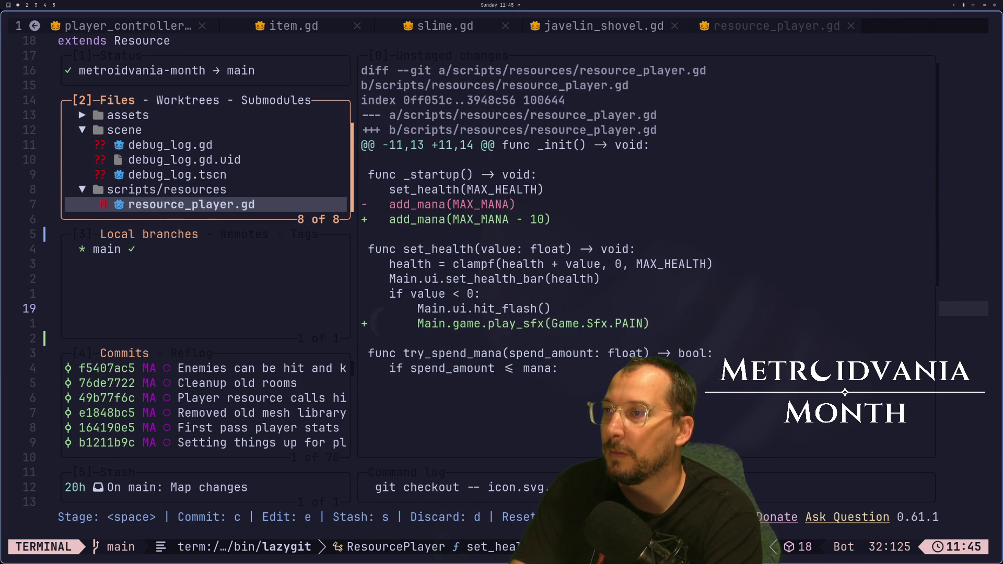
key(q)
key(shift+h)
key(shift+h)
Switch to the resource_player.gd buffer and move to the add_mana(MAX_MANA - 10) line.
key(shift+h)
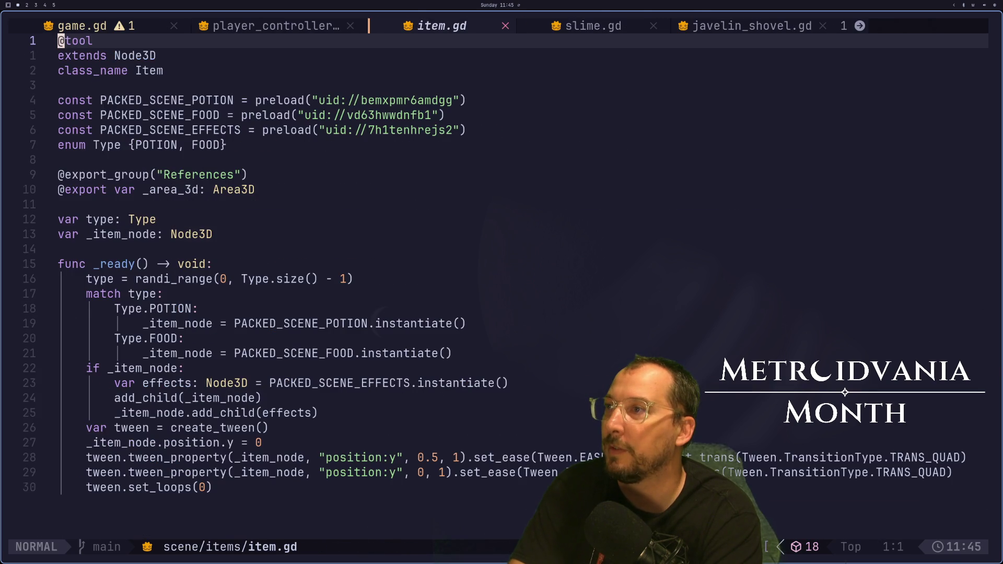
key(shift+h)
key(shift+l)
key(shift+l)
key(shift+h)
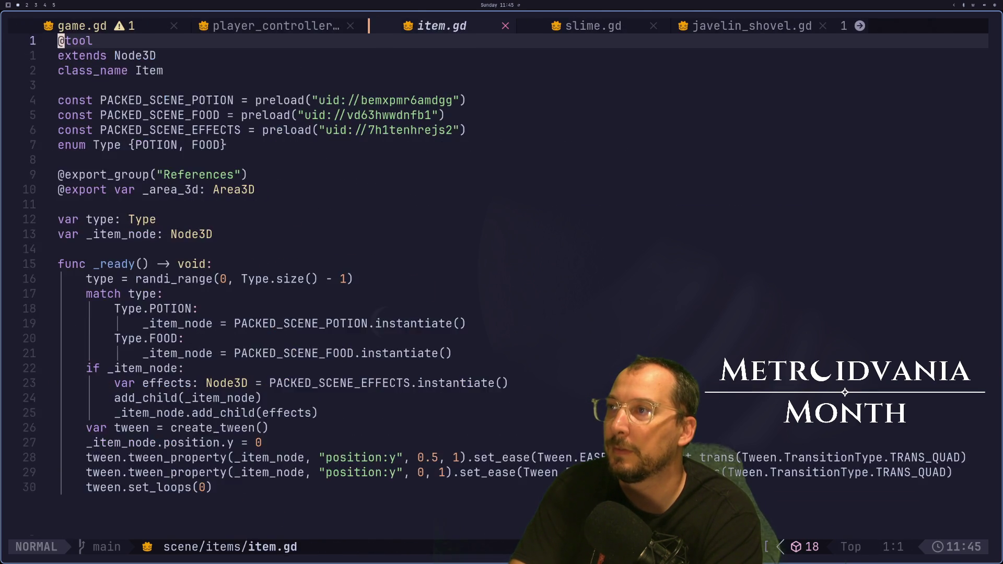
key(shift+l)
key(shift+l)
key(shift+l)
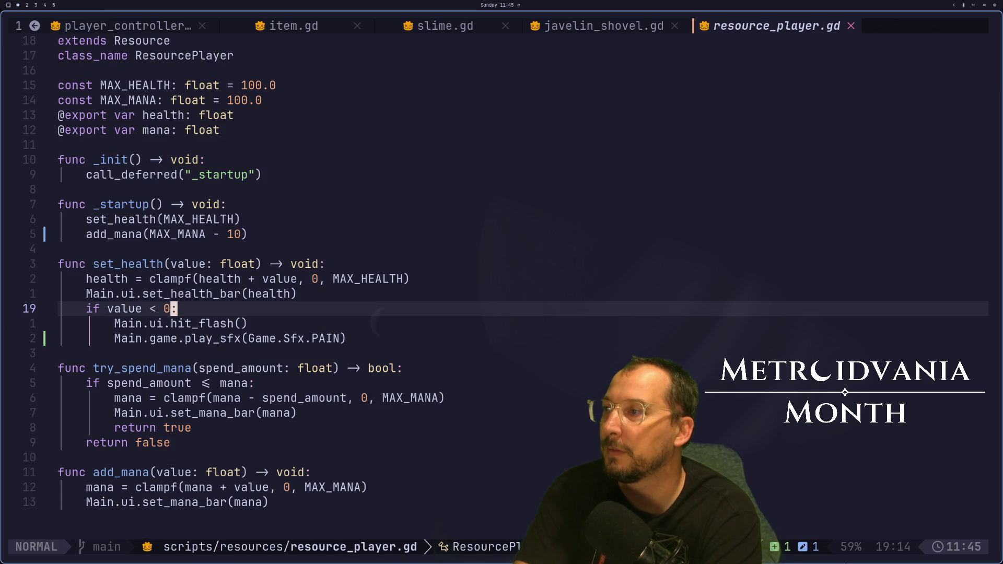
key(k)
key(k)
key(k)
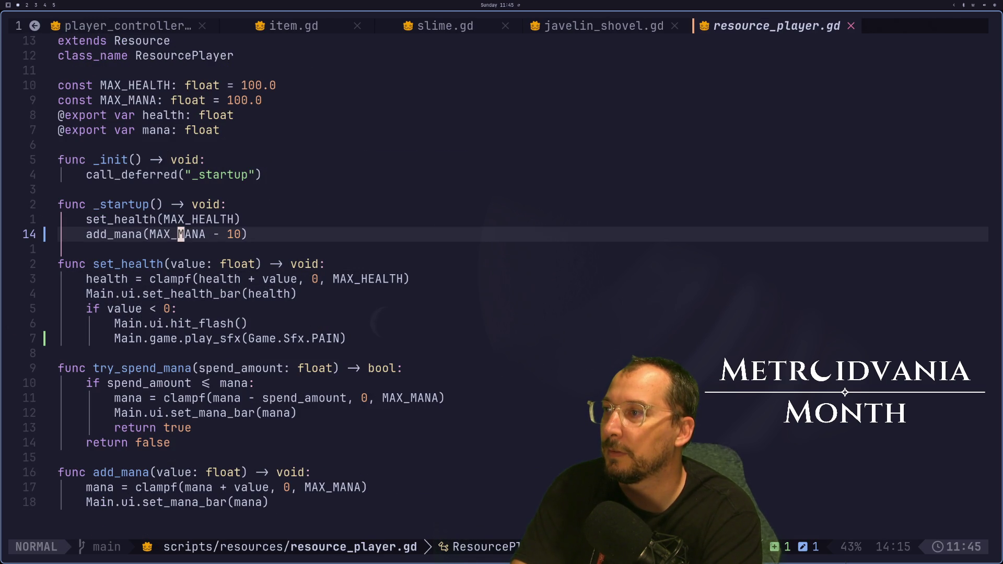
Delete ' - 10' so the call reads add_mana(MAX_MANA), save with :w, and return to Godot.
key(w)
key(d)
key(t)
key(parenright)
key(i)
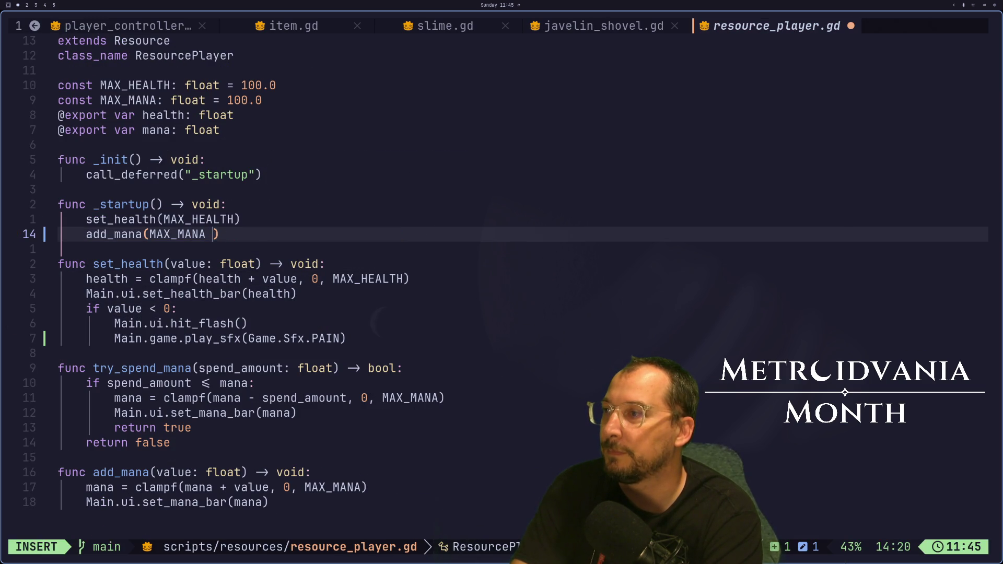
key(BackSpace)
key(Escape)
text(:w)
key(Return)
key(super+2)
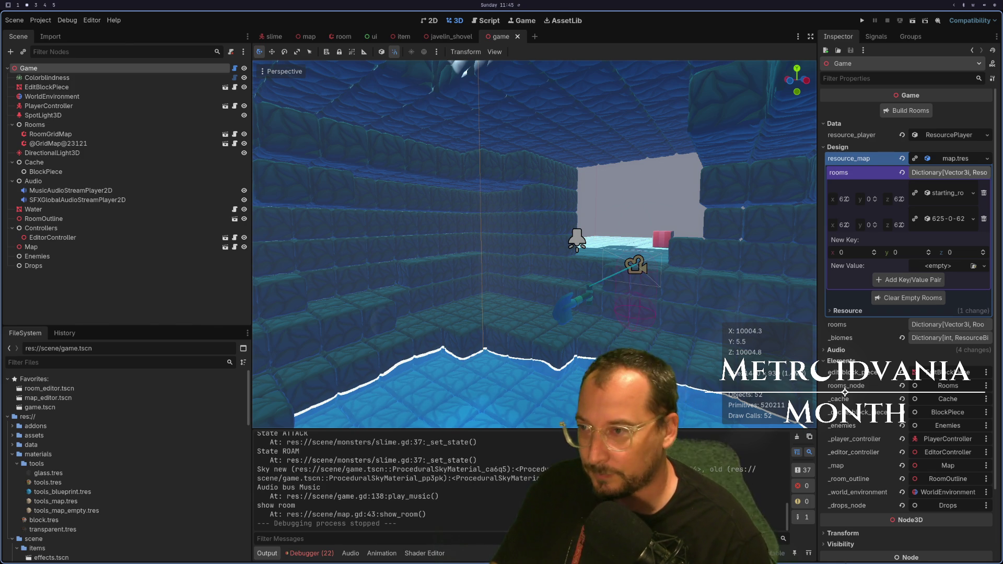
key(super+1)
key(super+4)
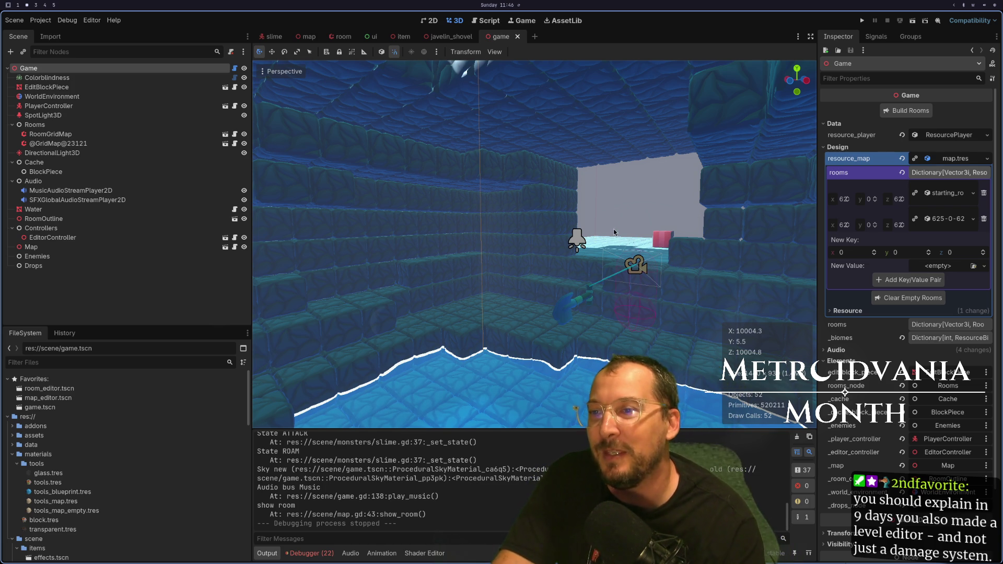
key(super+1)
key(super+2)
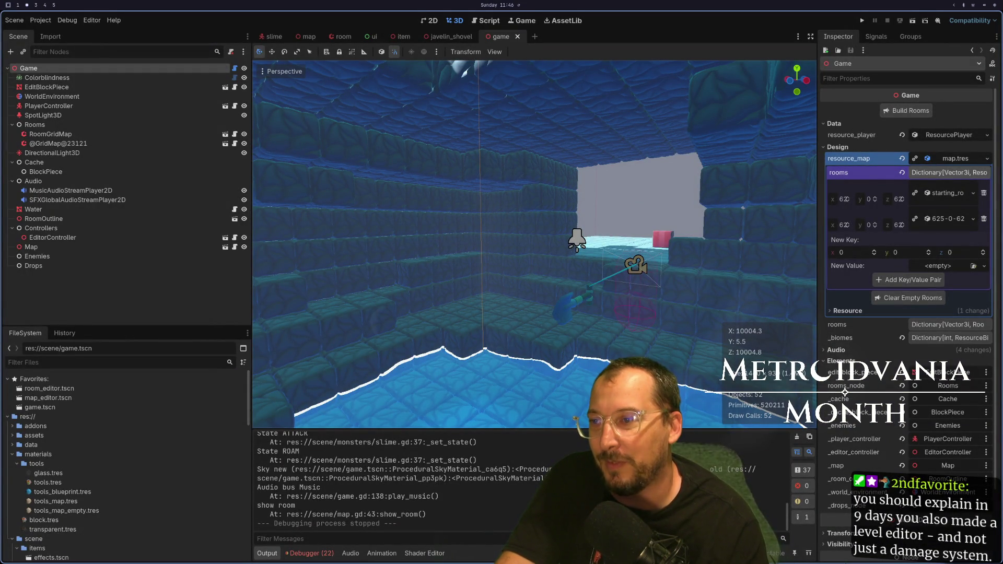
Clear the 22 logged errors in the Debugger's Errors tab, then return to Stack Trace.
click(314, 557)
click(313, 557)
click(269, 556)
click(291, 557)
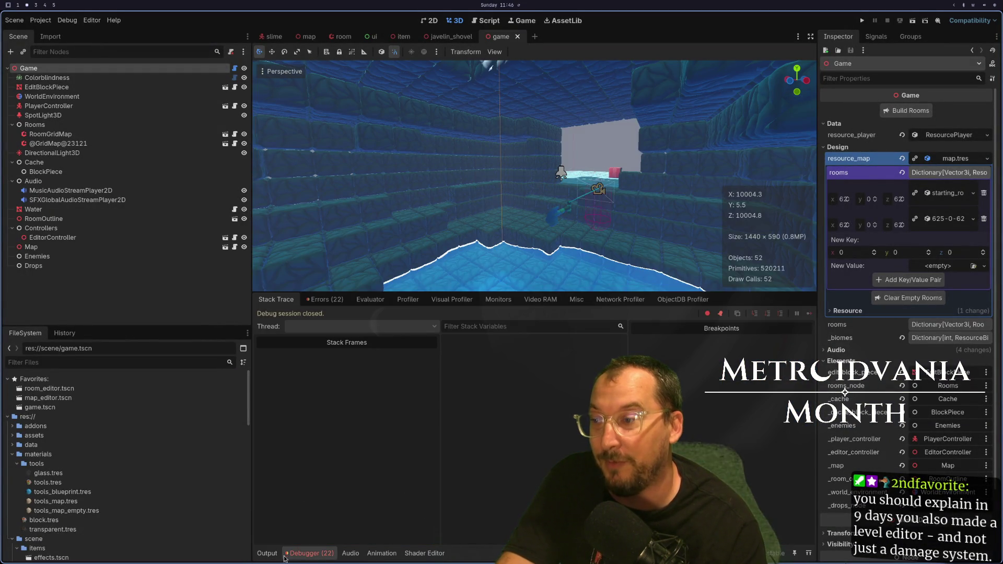
click(324, 300)
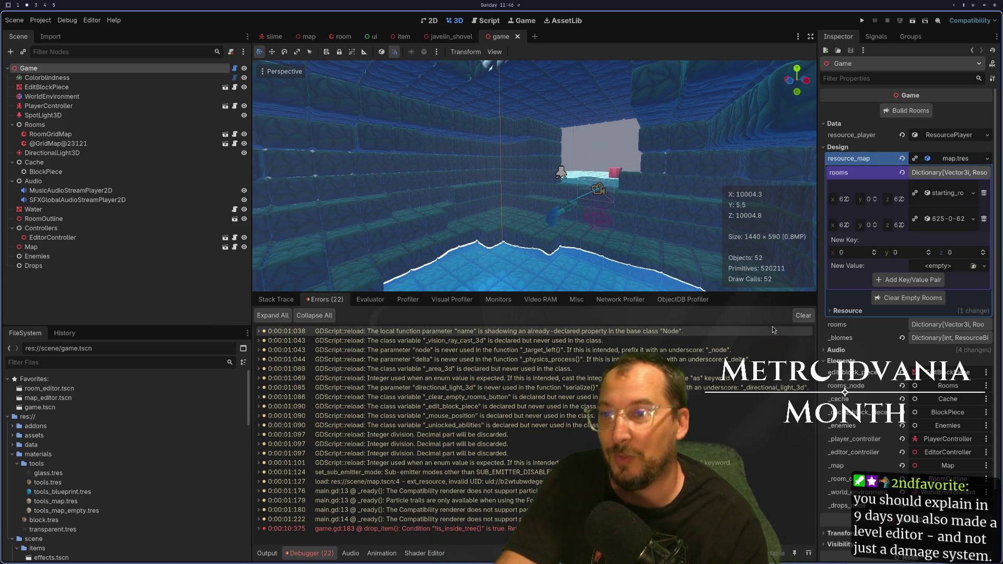
click(799, 319)
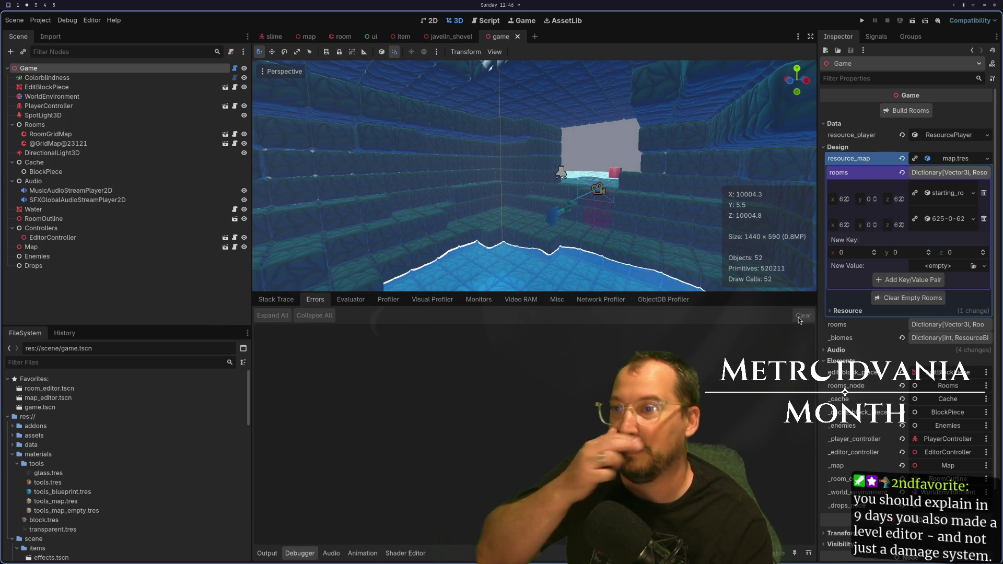
click(274, 301)
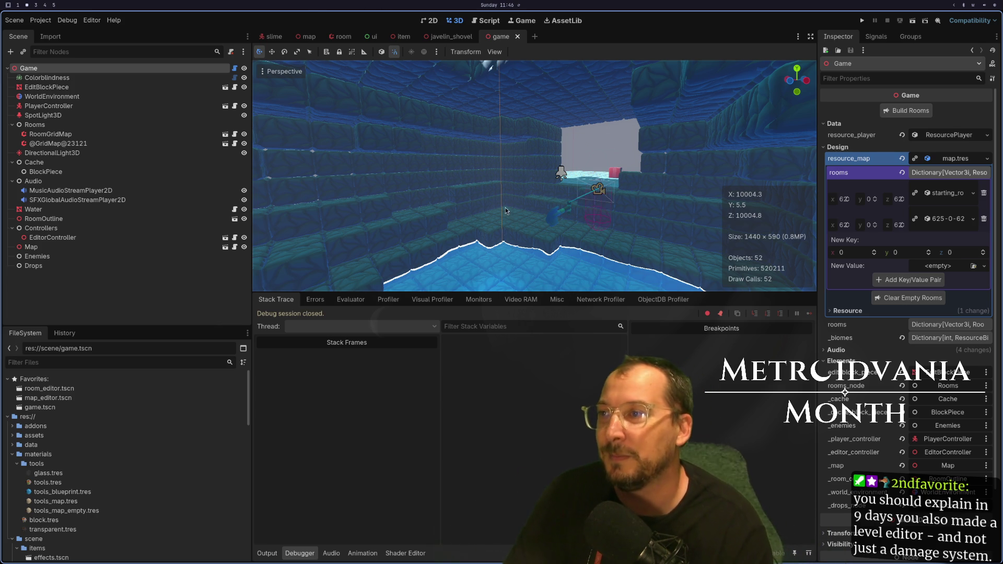
scroll(619, 212, down, 6)
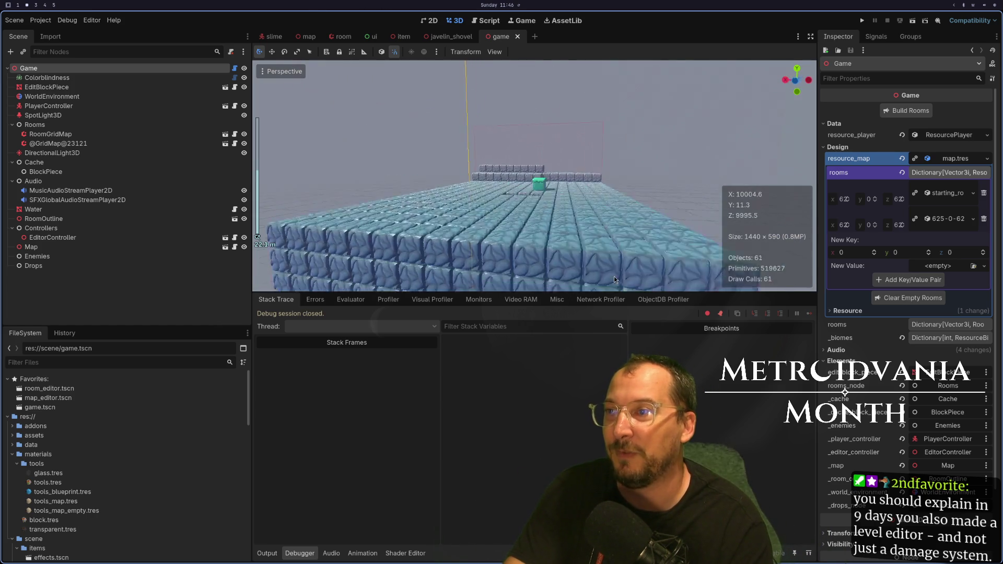
drag(544, 212, 585, 203)
scroll(584, 203, up, 8)
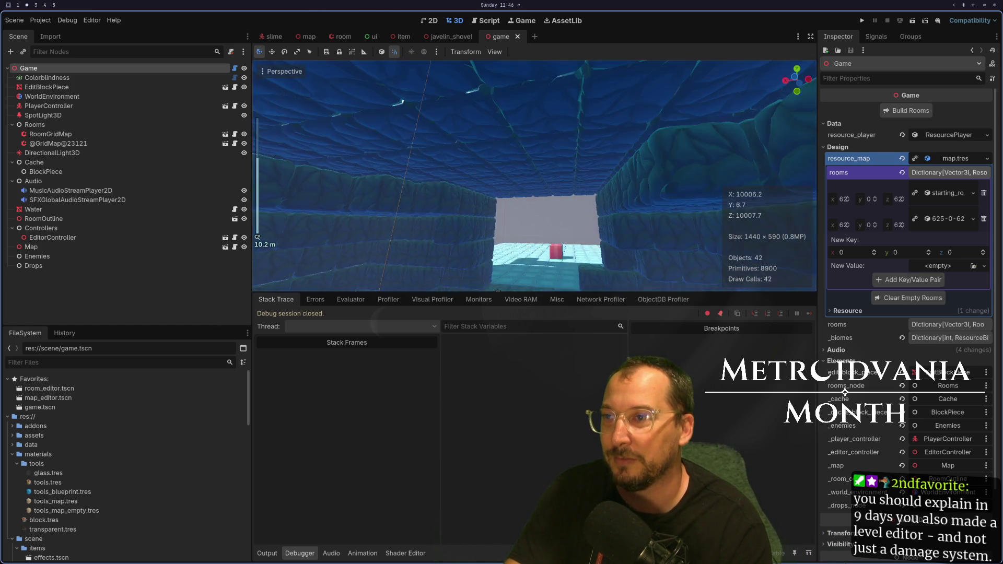
mouse_move(465, 195)
mouse_down()
mouse_move(488, 204)
mouse_move(513, 190)
mouse_move(515, 167)
mouse_up()
key(super+1)
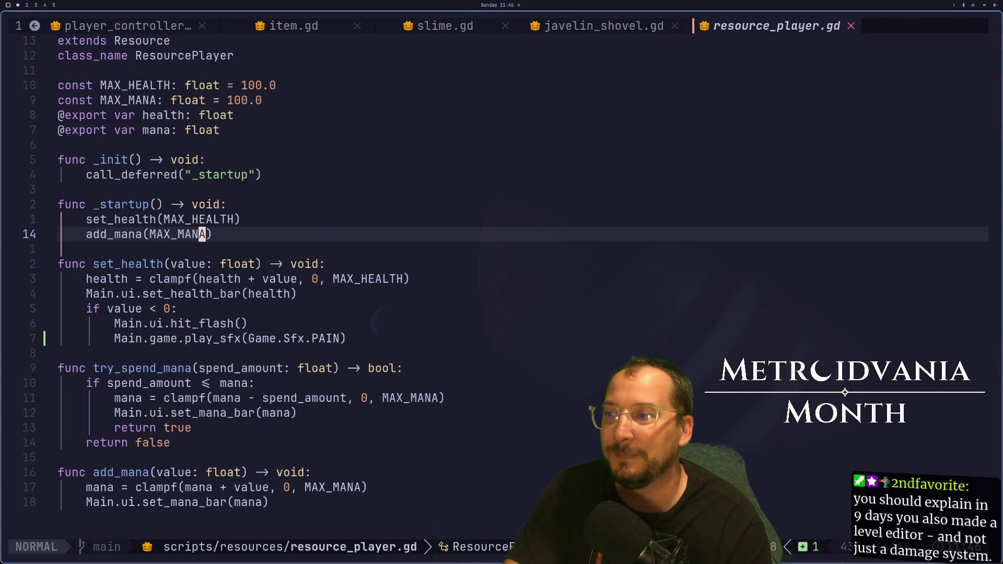
key(super+2)
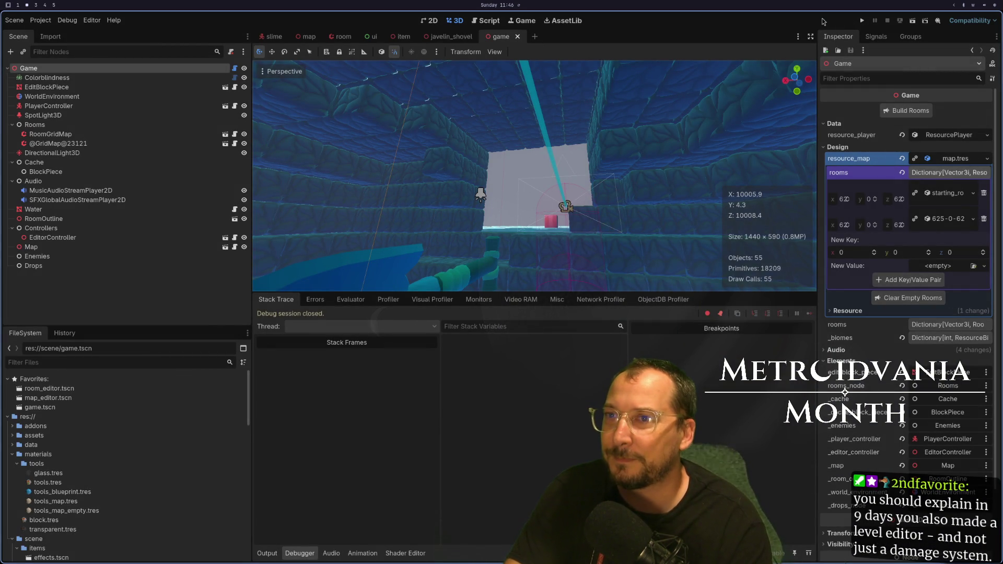
key(super+1)
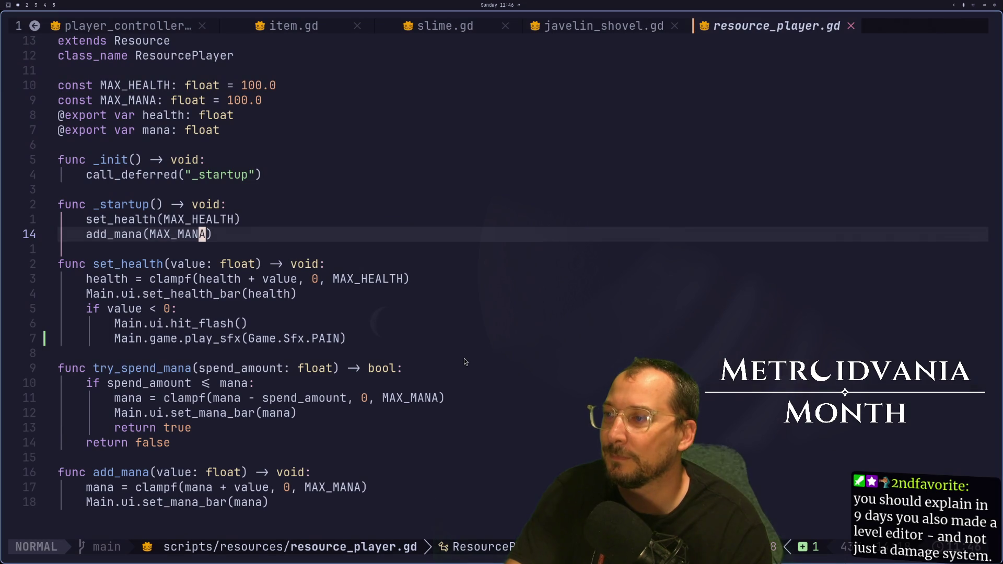
scroll(521, 349, down, 3)
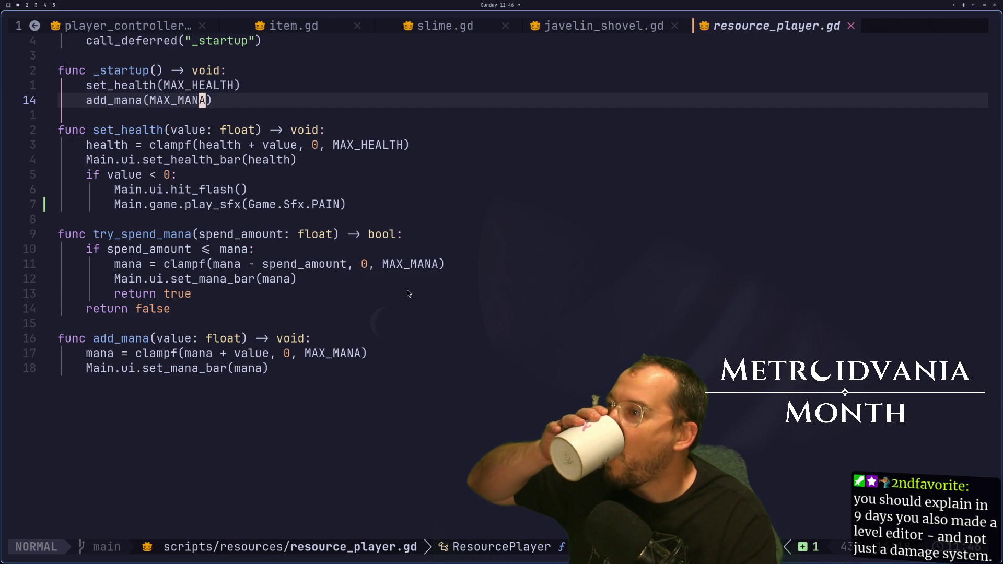
scroll(408, 293, up, 3)
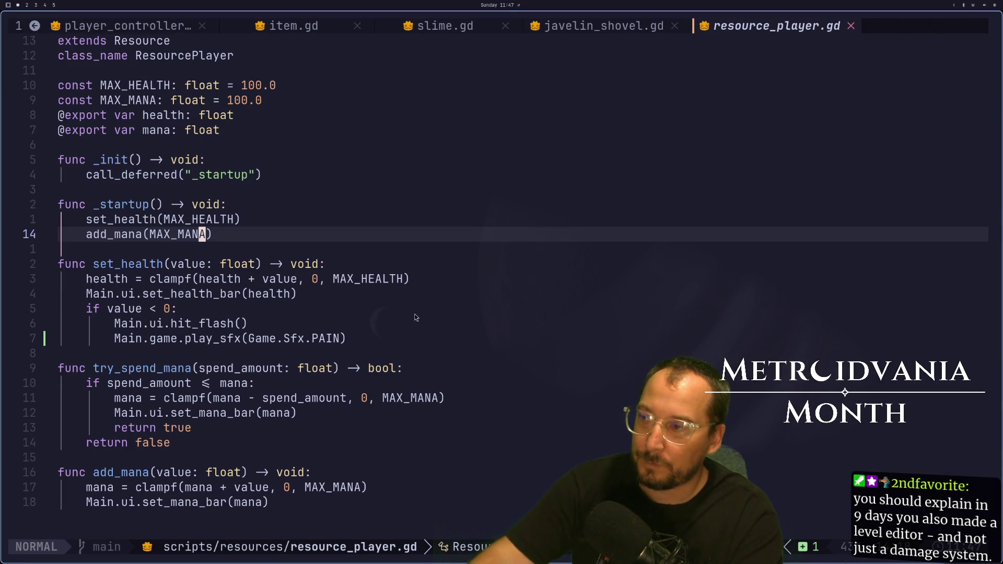
key(super+2)
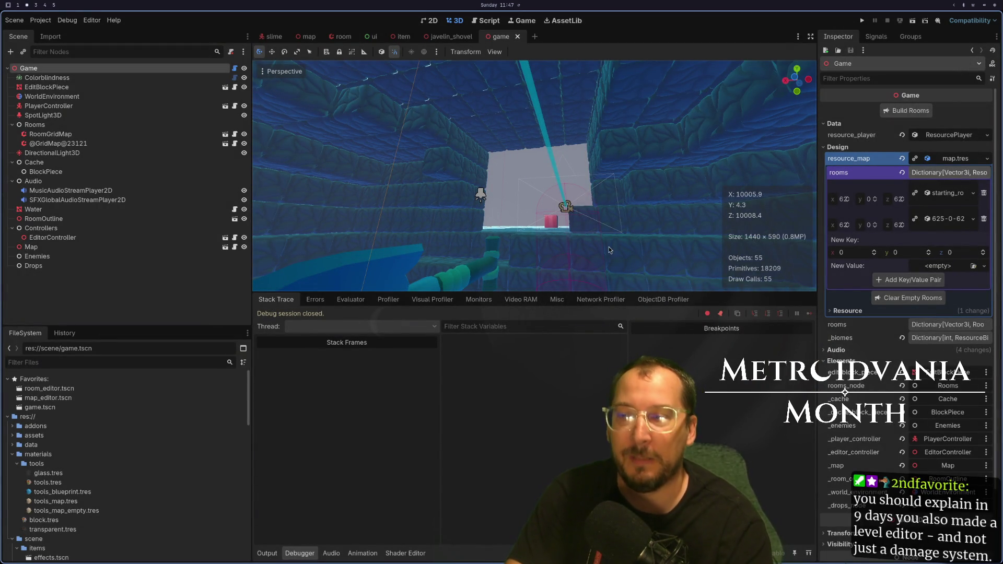
Drag the bottom panel divider down to enlarge the 3D viewport, then zoom on the room.
drag(570, 291, 570, 447)
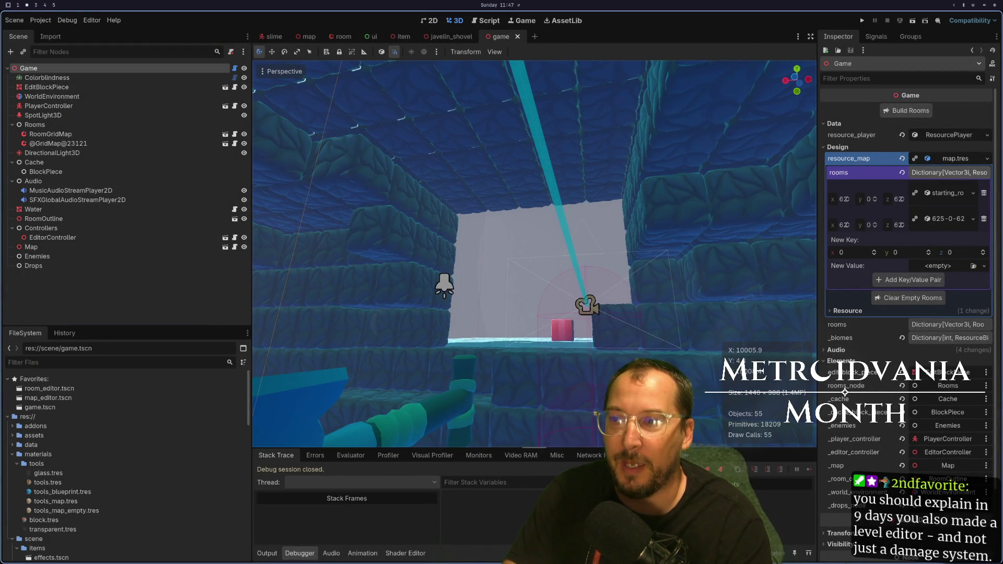
scroll(617, 262, up, 5)
scroll(628, 270, up, 5)
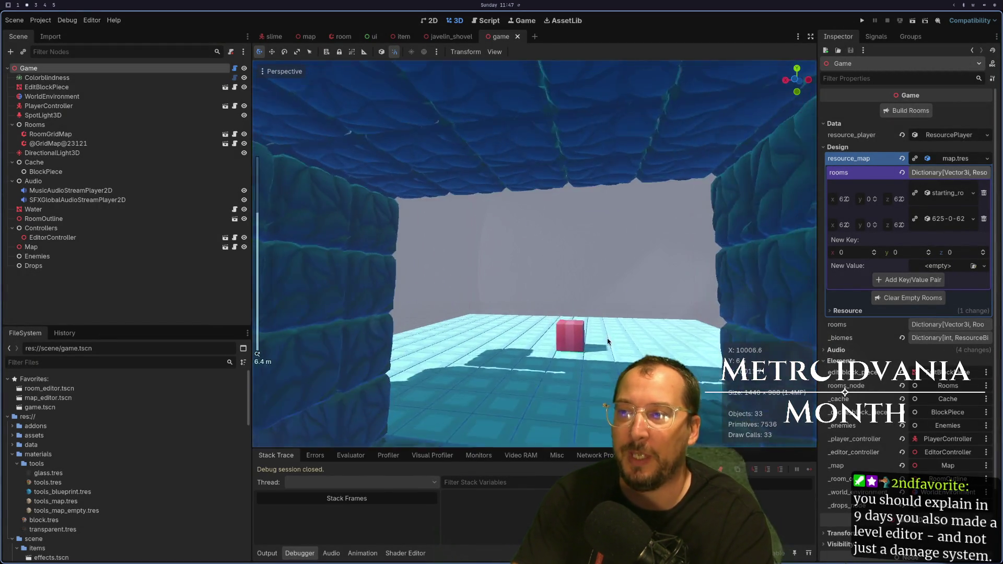
scroll(491, 354, down, 6)
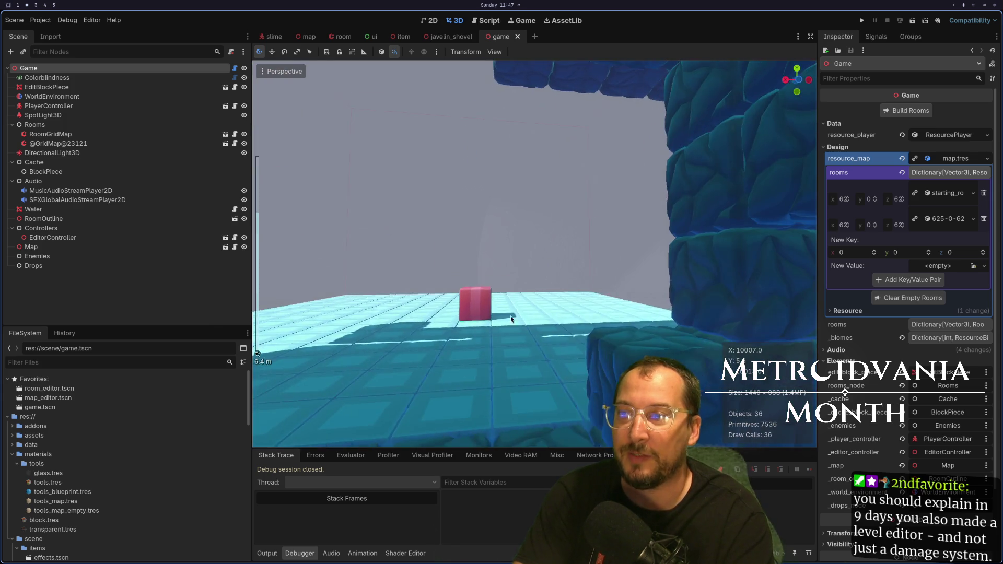
scroll(511, 319, down, 2)
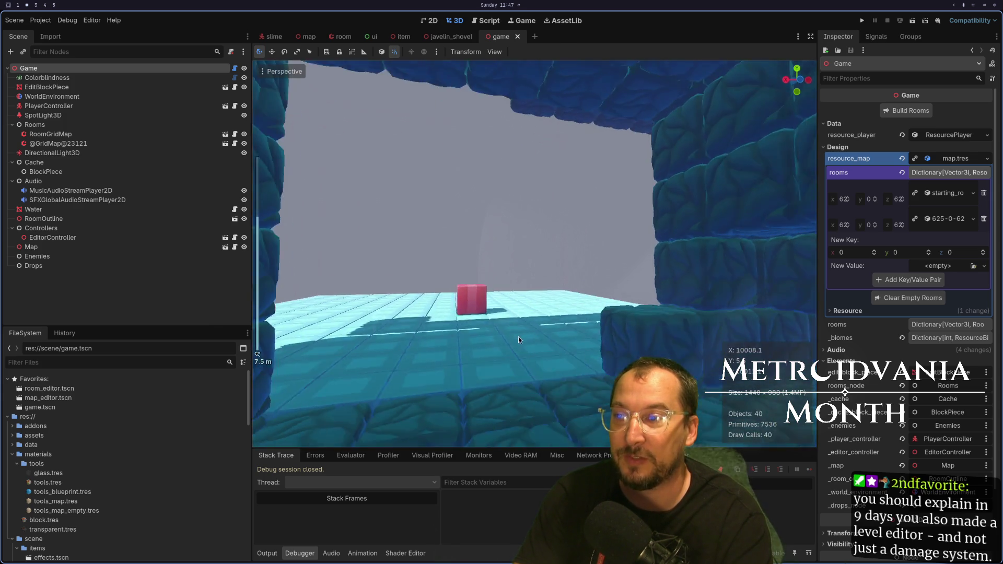
scroll(519, 340, up, 4)
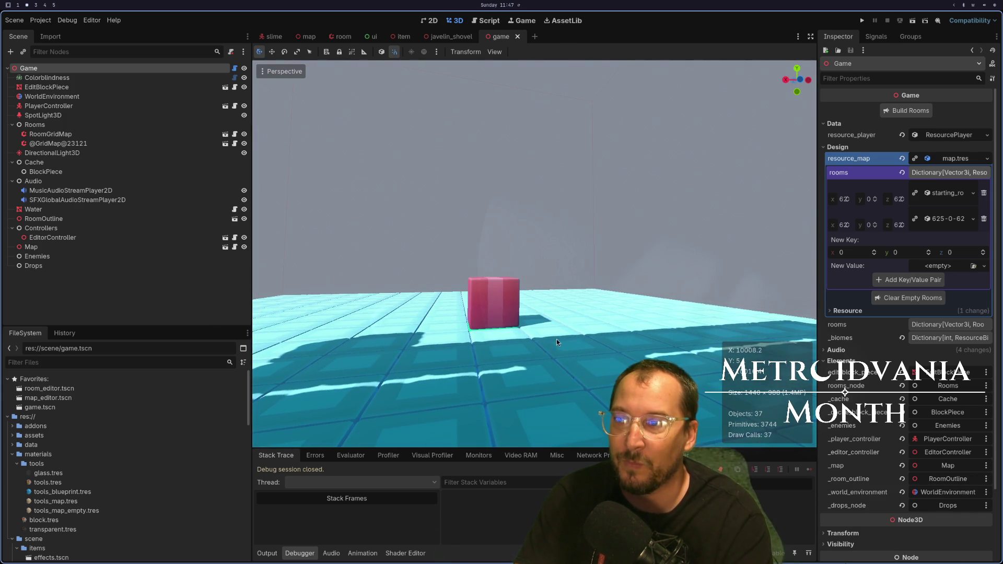
Orbit around the pink block and zoom in and out to inspect the tiled floor and walls.
mouse_move(556, 340)
mouse_down()
mouse_move(471, 343)
mouse_move(556, 350)
mouse_move(531, 360)
mouse_up()
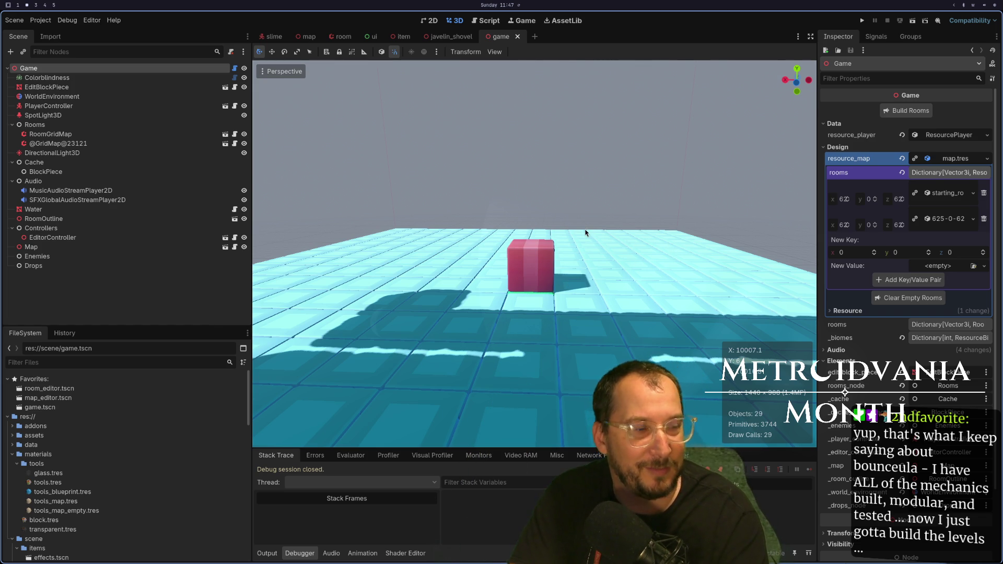
scroll(598, 253, up, 3)
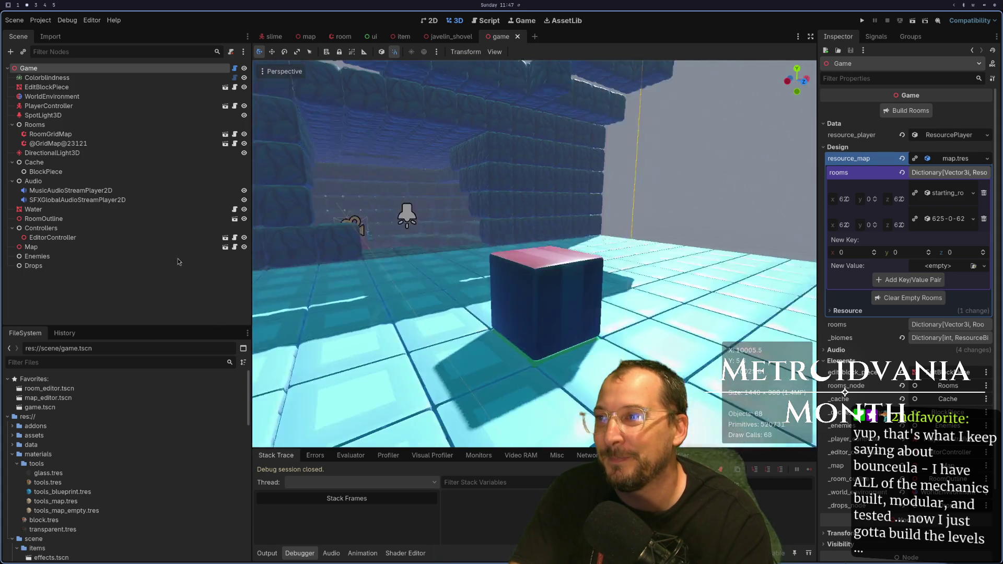
scroll(410, 277, up, 5)
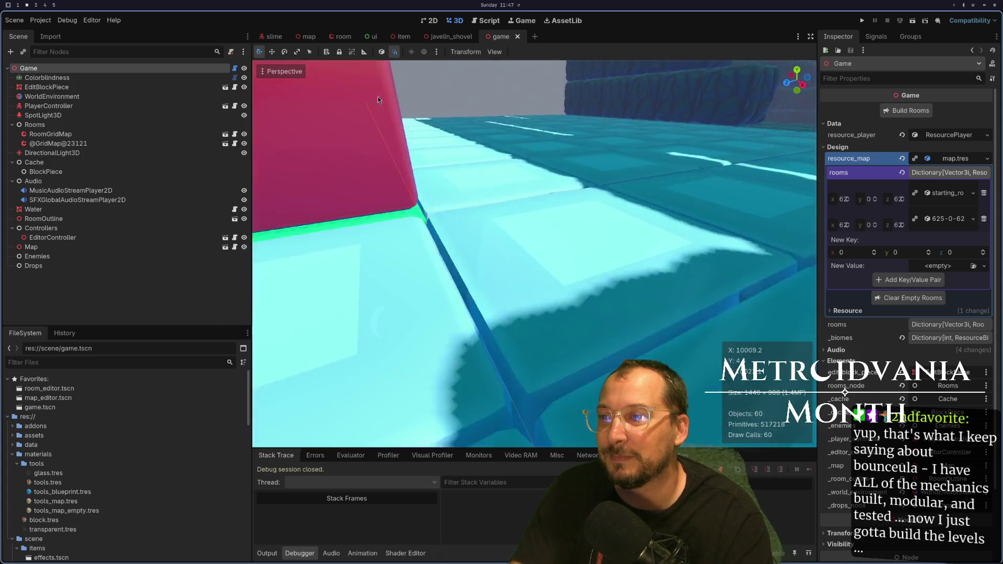
scroll(422, 207, down, 3)
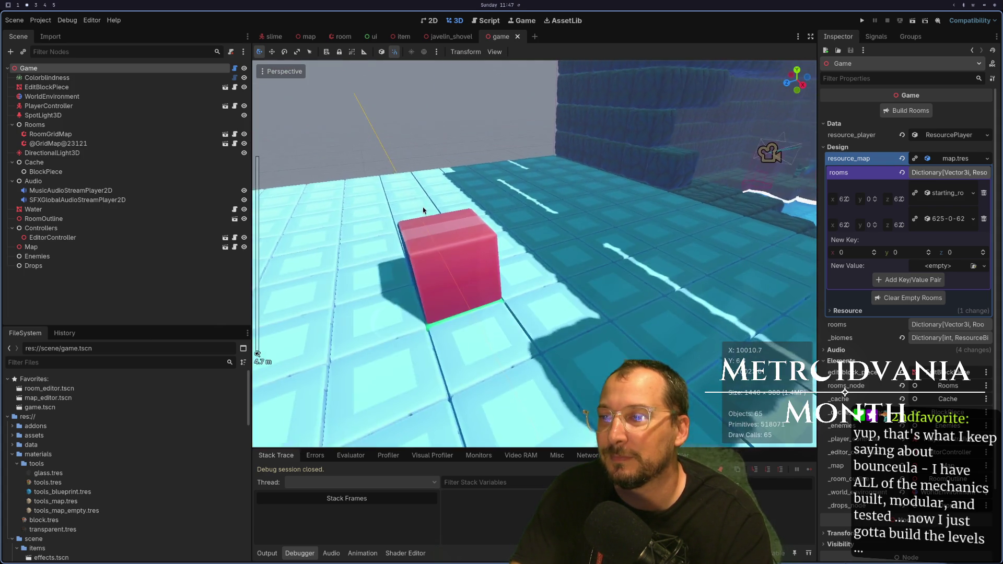
scroll(422, 206, down, 3)
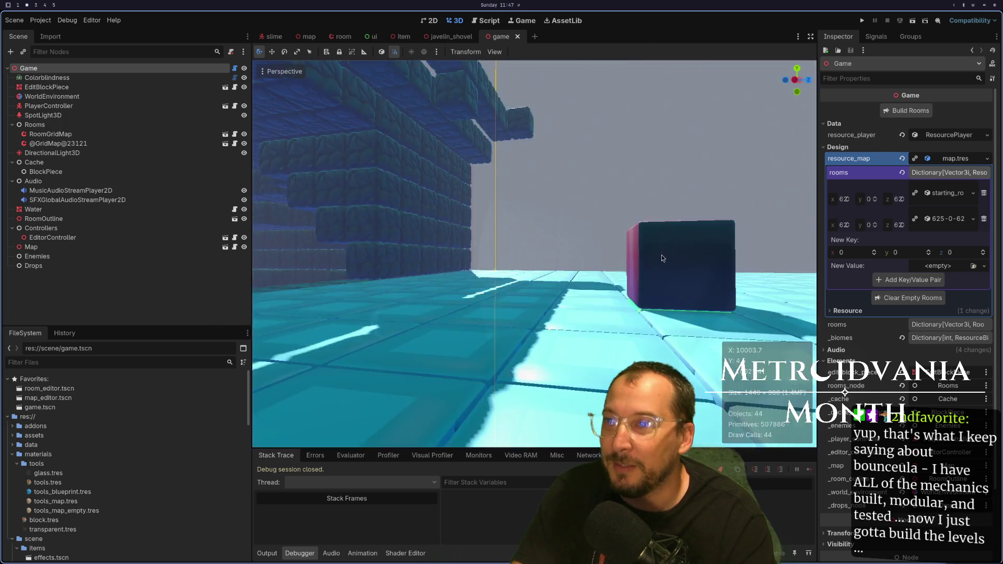
scroll(662, 258, down, 3)
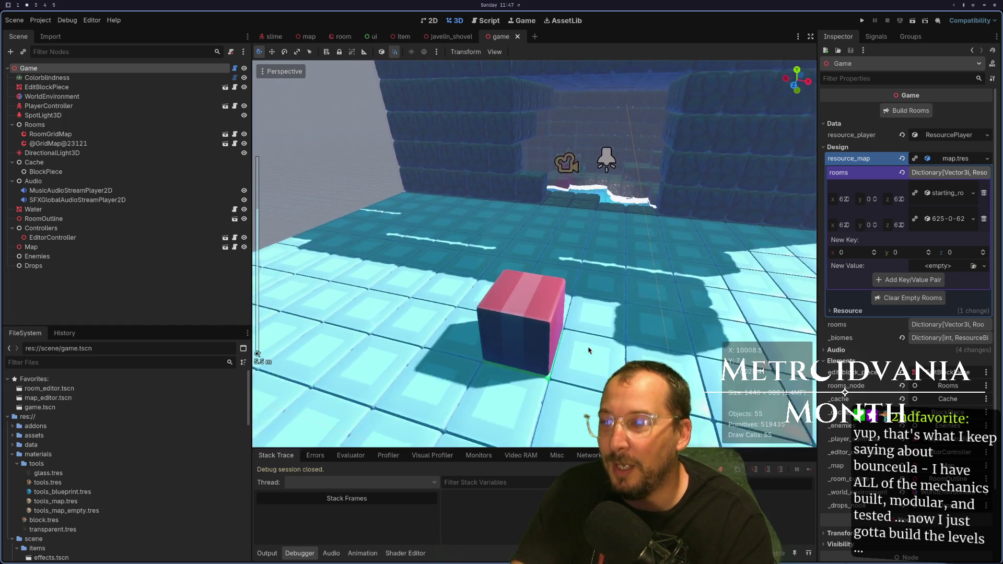
scroll(588, 350, up, 5)
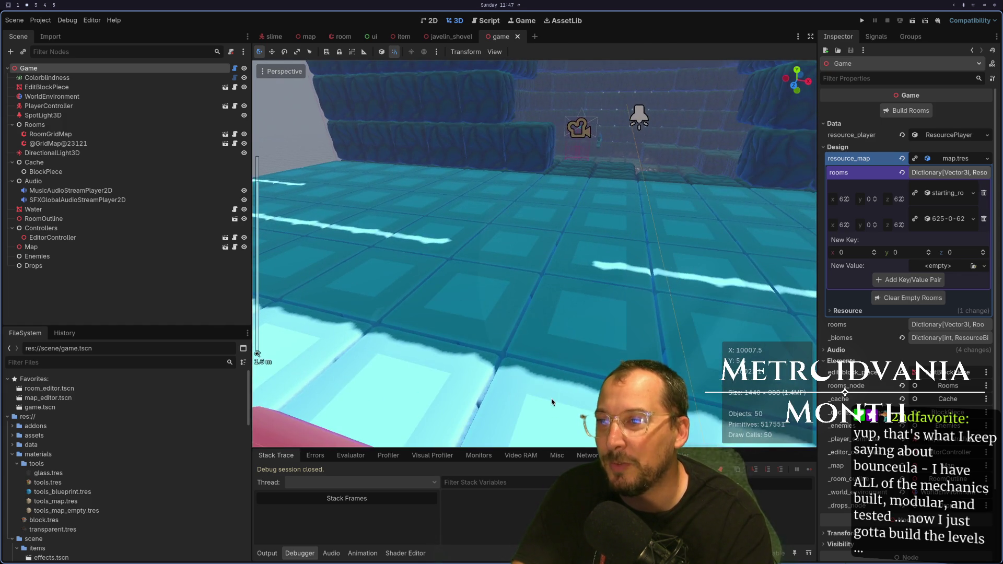
scroll(552, 402, down, 3)
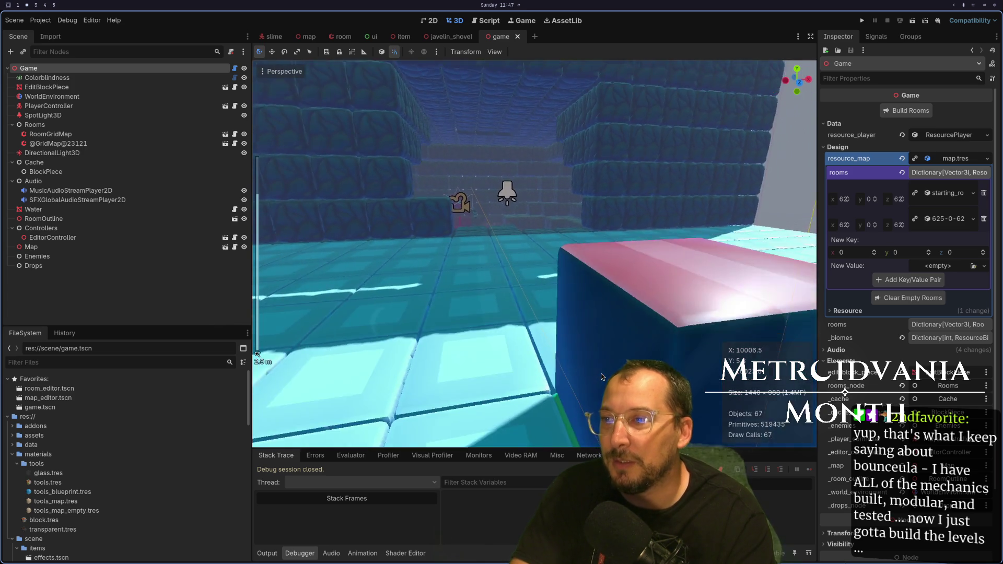
scroll(601, 374, up, 2)
scroll(585, 387, down, 3)
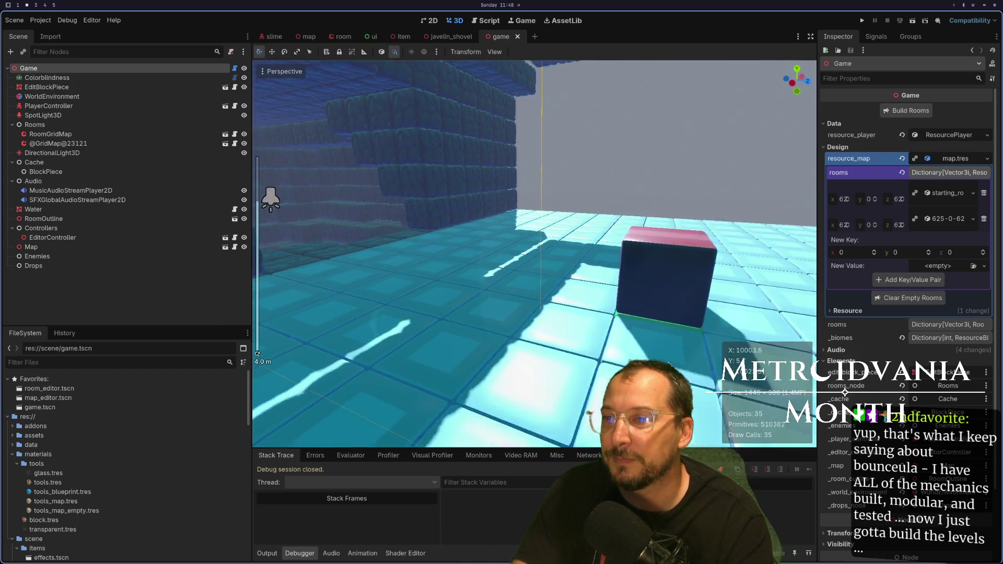
scroll(408, 228, down, 5)
scroll(408, 228, up, 2)
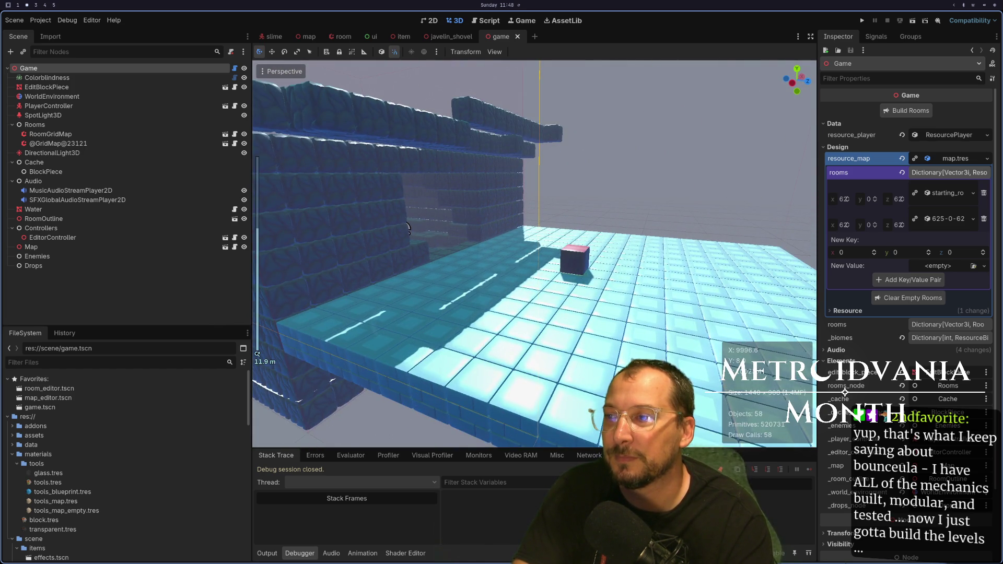
scroll(408, 228, up, 3)
scroll(588, 364, up, 3)
scroll(673, 333, down, 2)
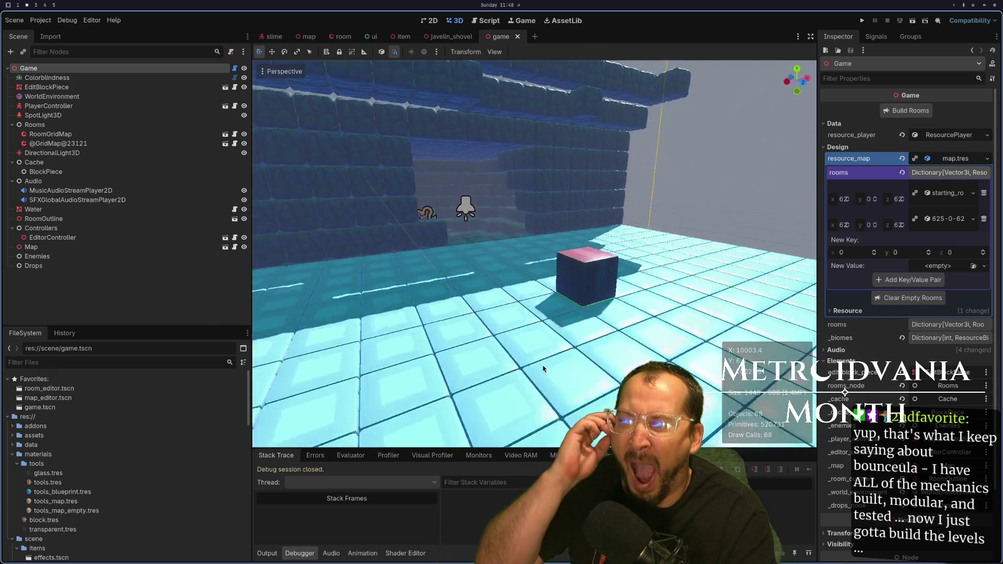
scroll(554, 369, down, 3)
scroll(606, 358, up, 3)
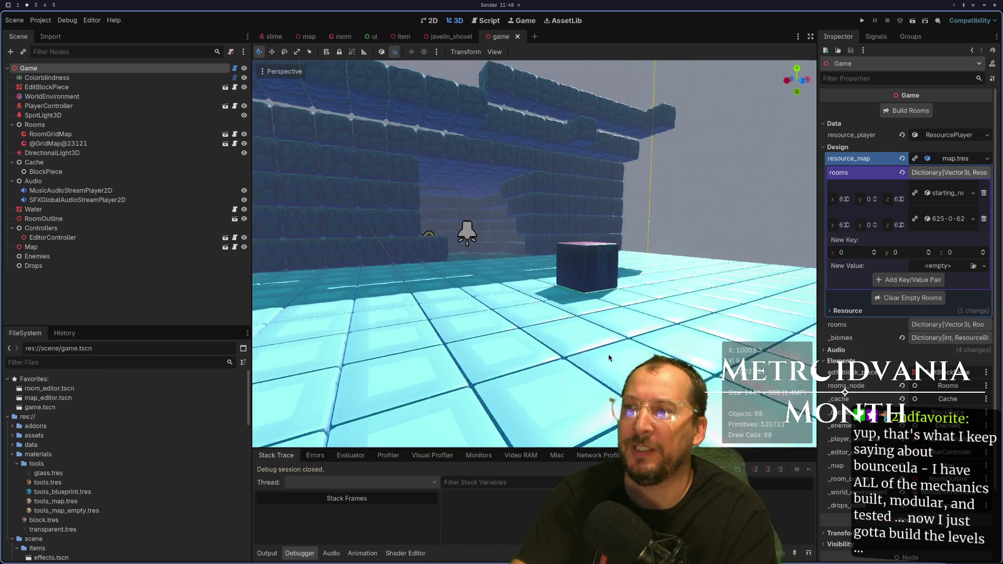